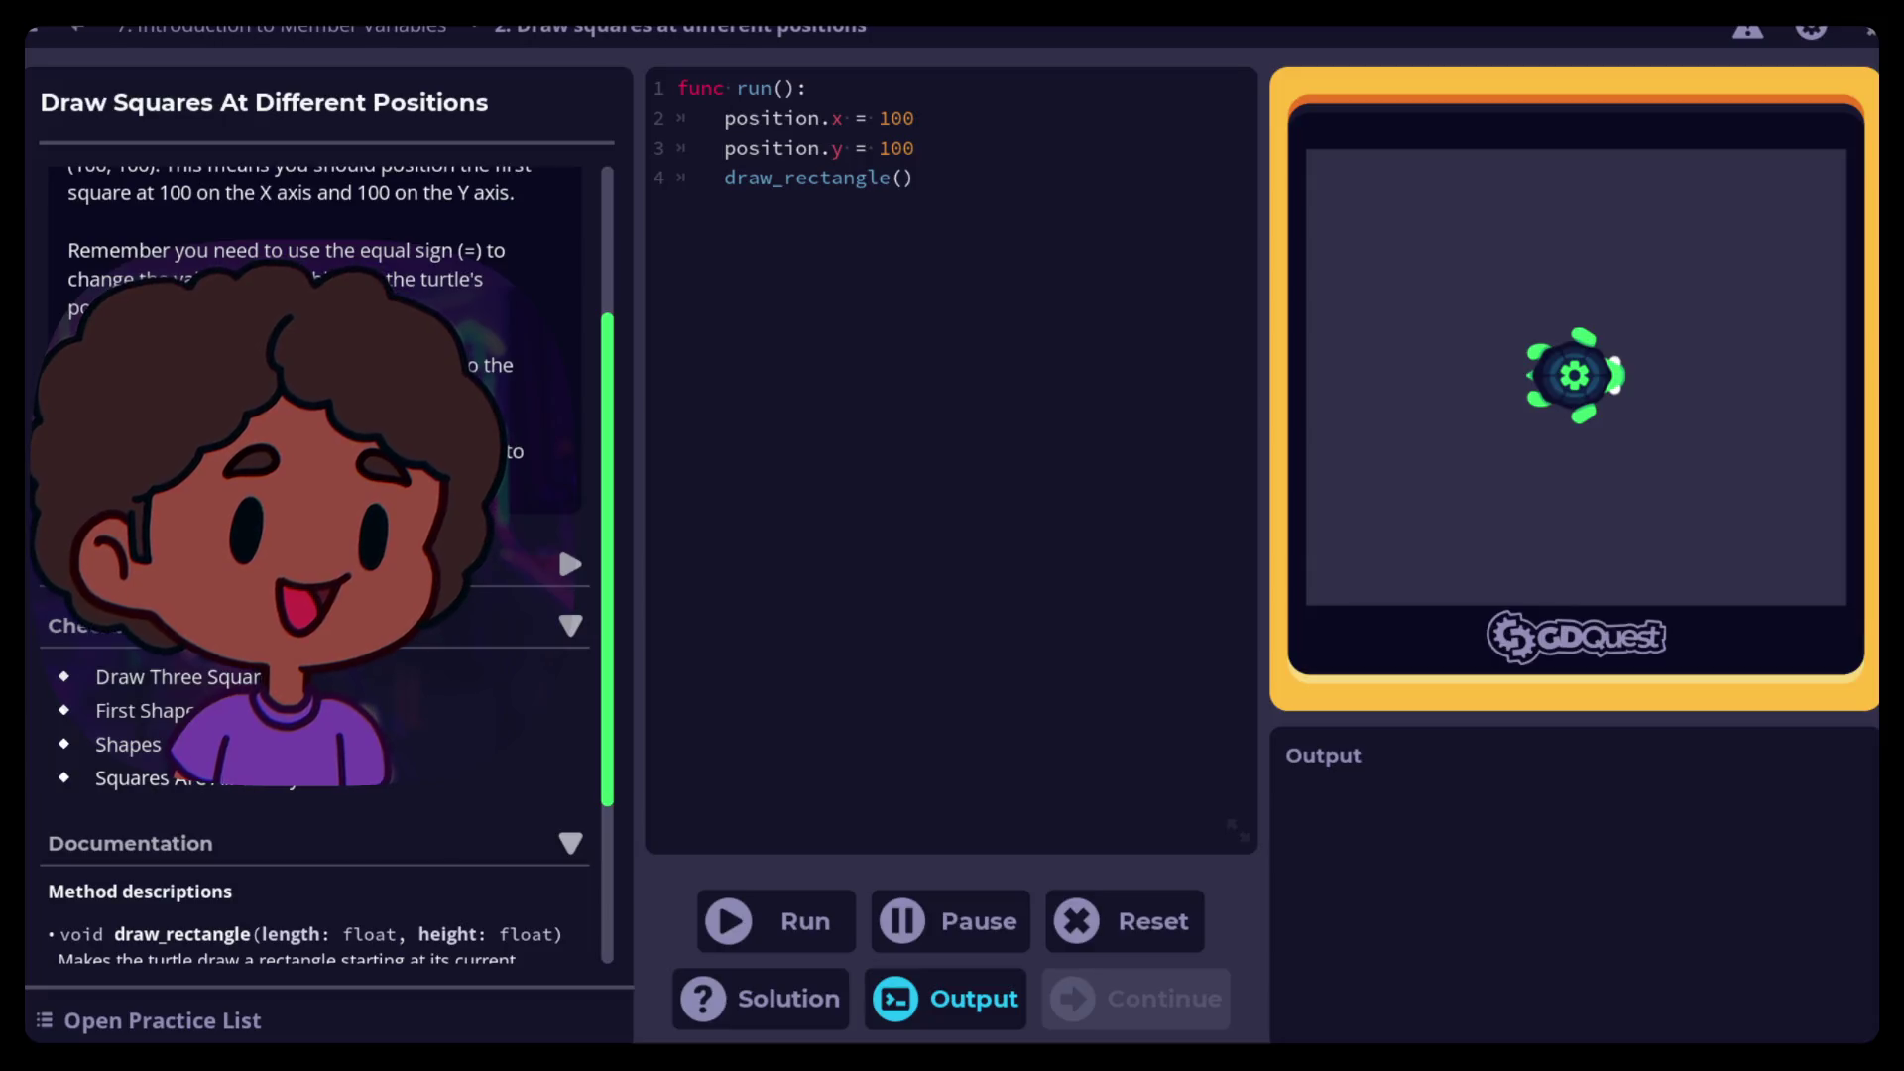
# Show Hint 1 about moving the turtle 200 pixels and select the square-drawing code lines
pyautogui.click(565, 564)
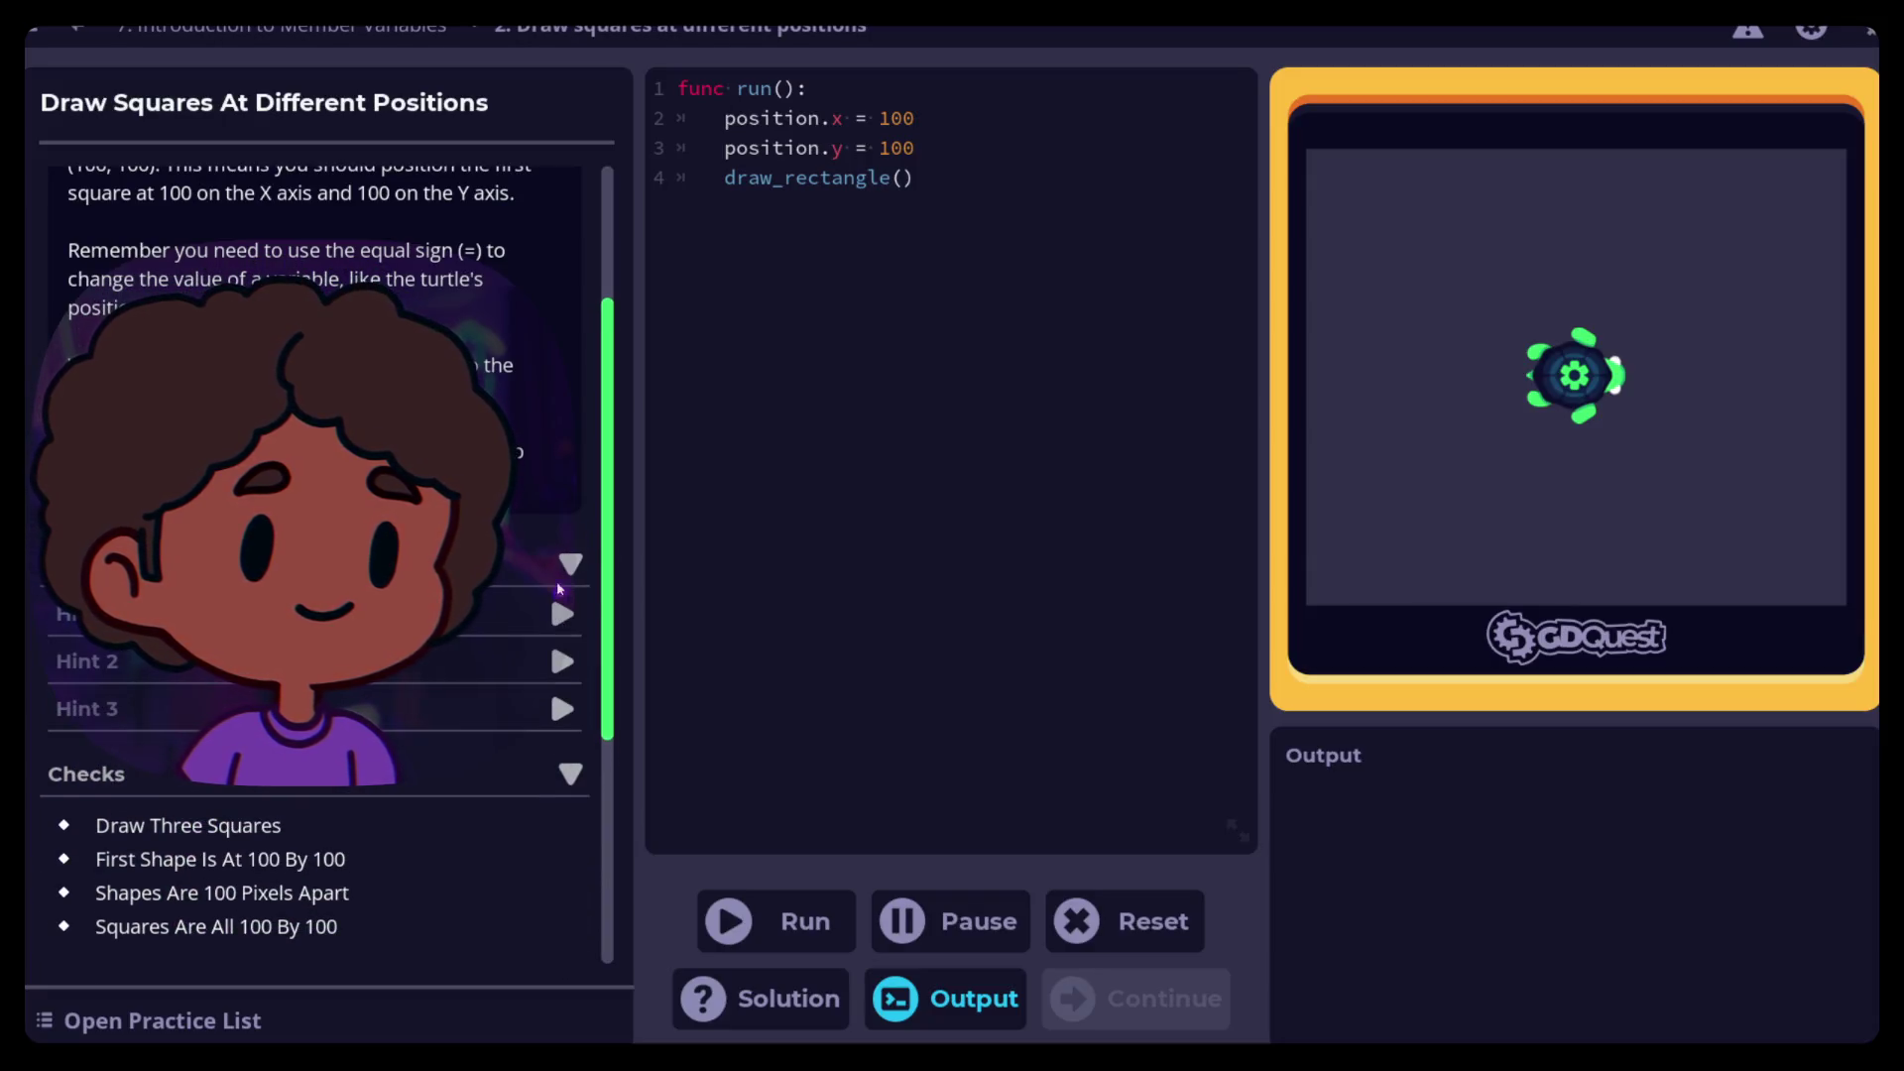
pyautogui.click(560, 614)
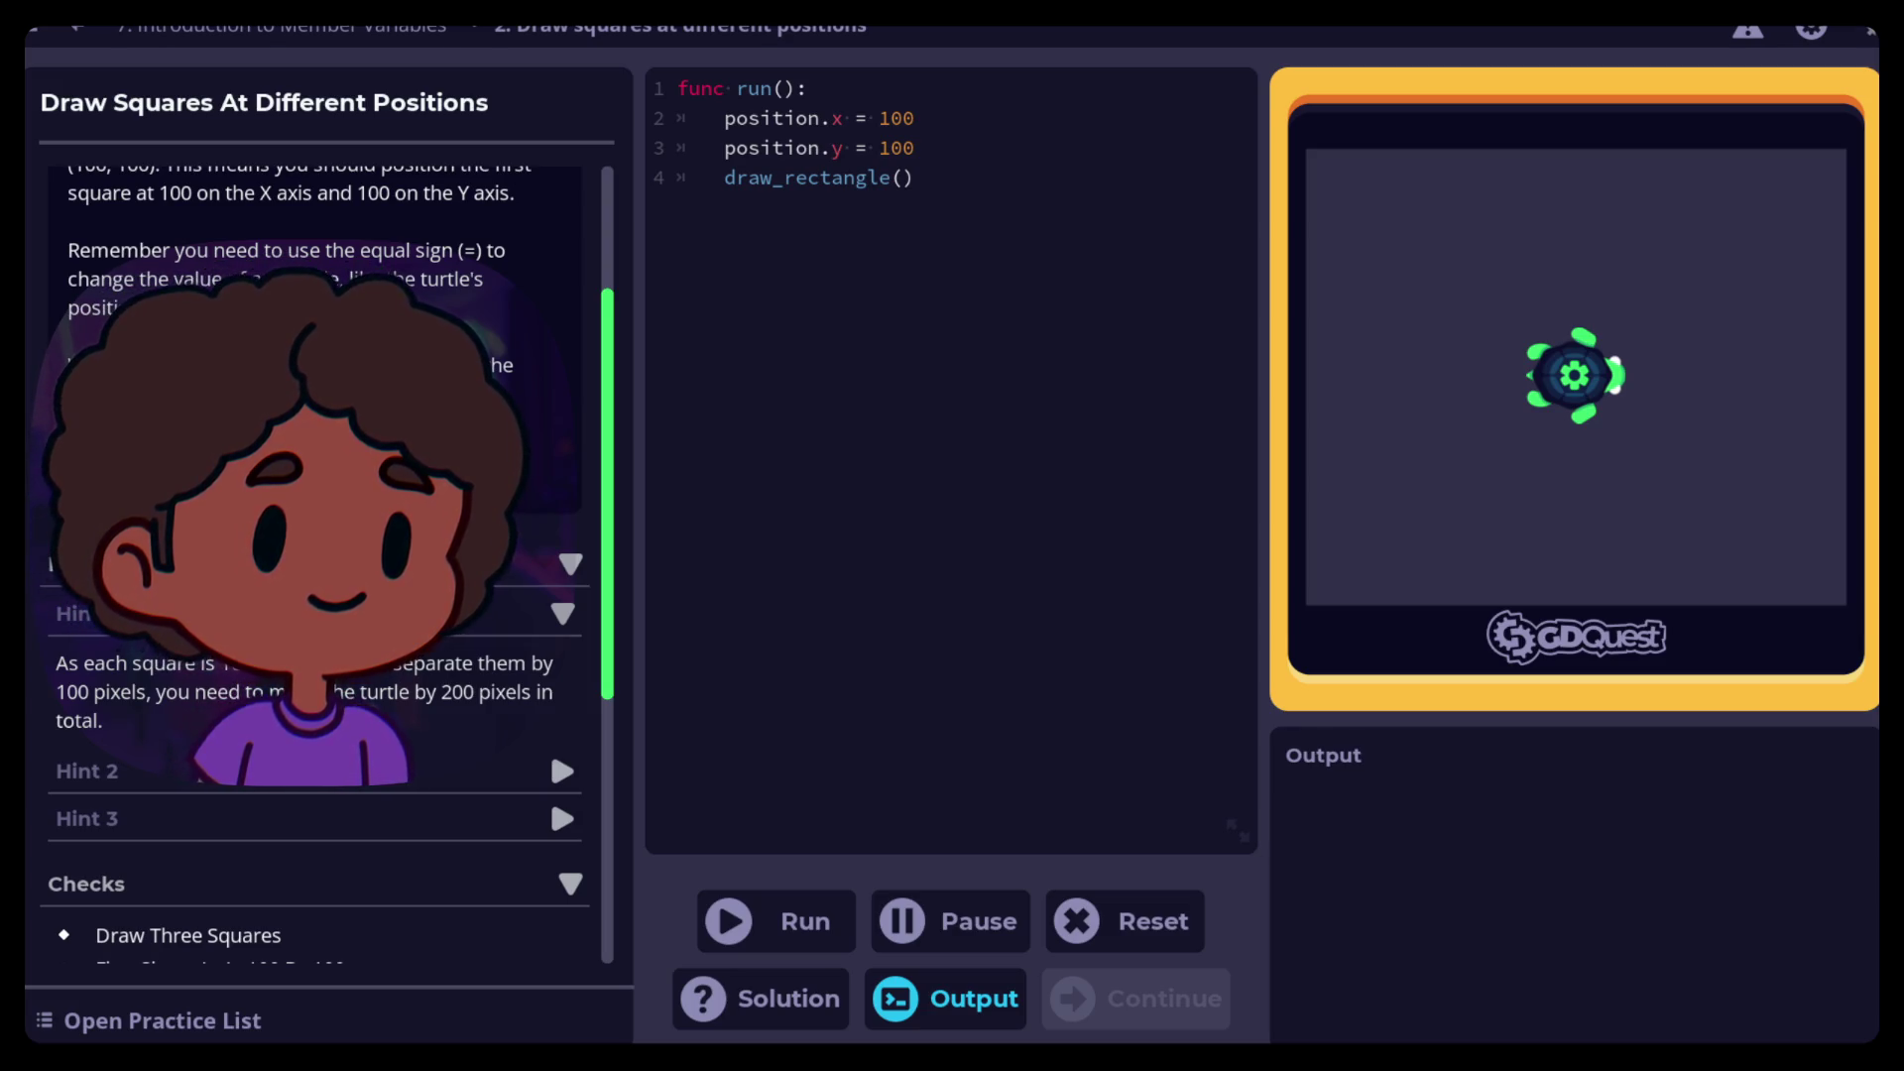
pyautogui.moveTo(725, 118)
pyautogui.mouseDown()
pyautogui.moveTo(906, 144)
pyautogui.moveTo(868, 209)
pyautogui.mouseUp()
pyautogui.hotkey('ctrl', 'c')
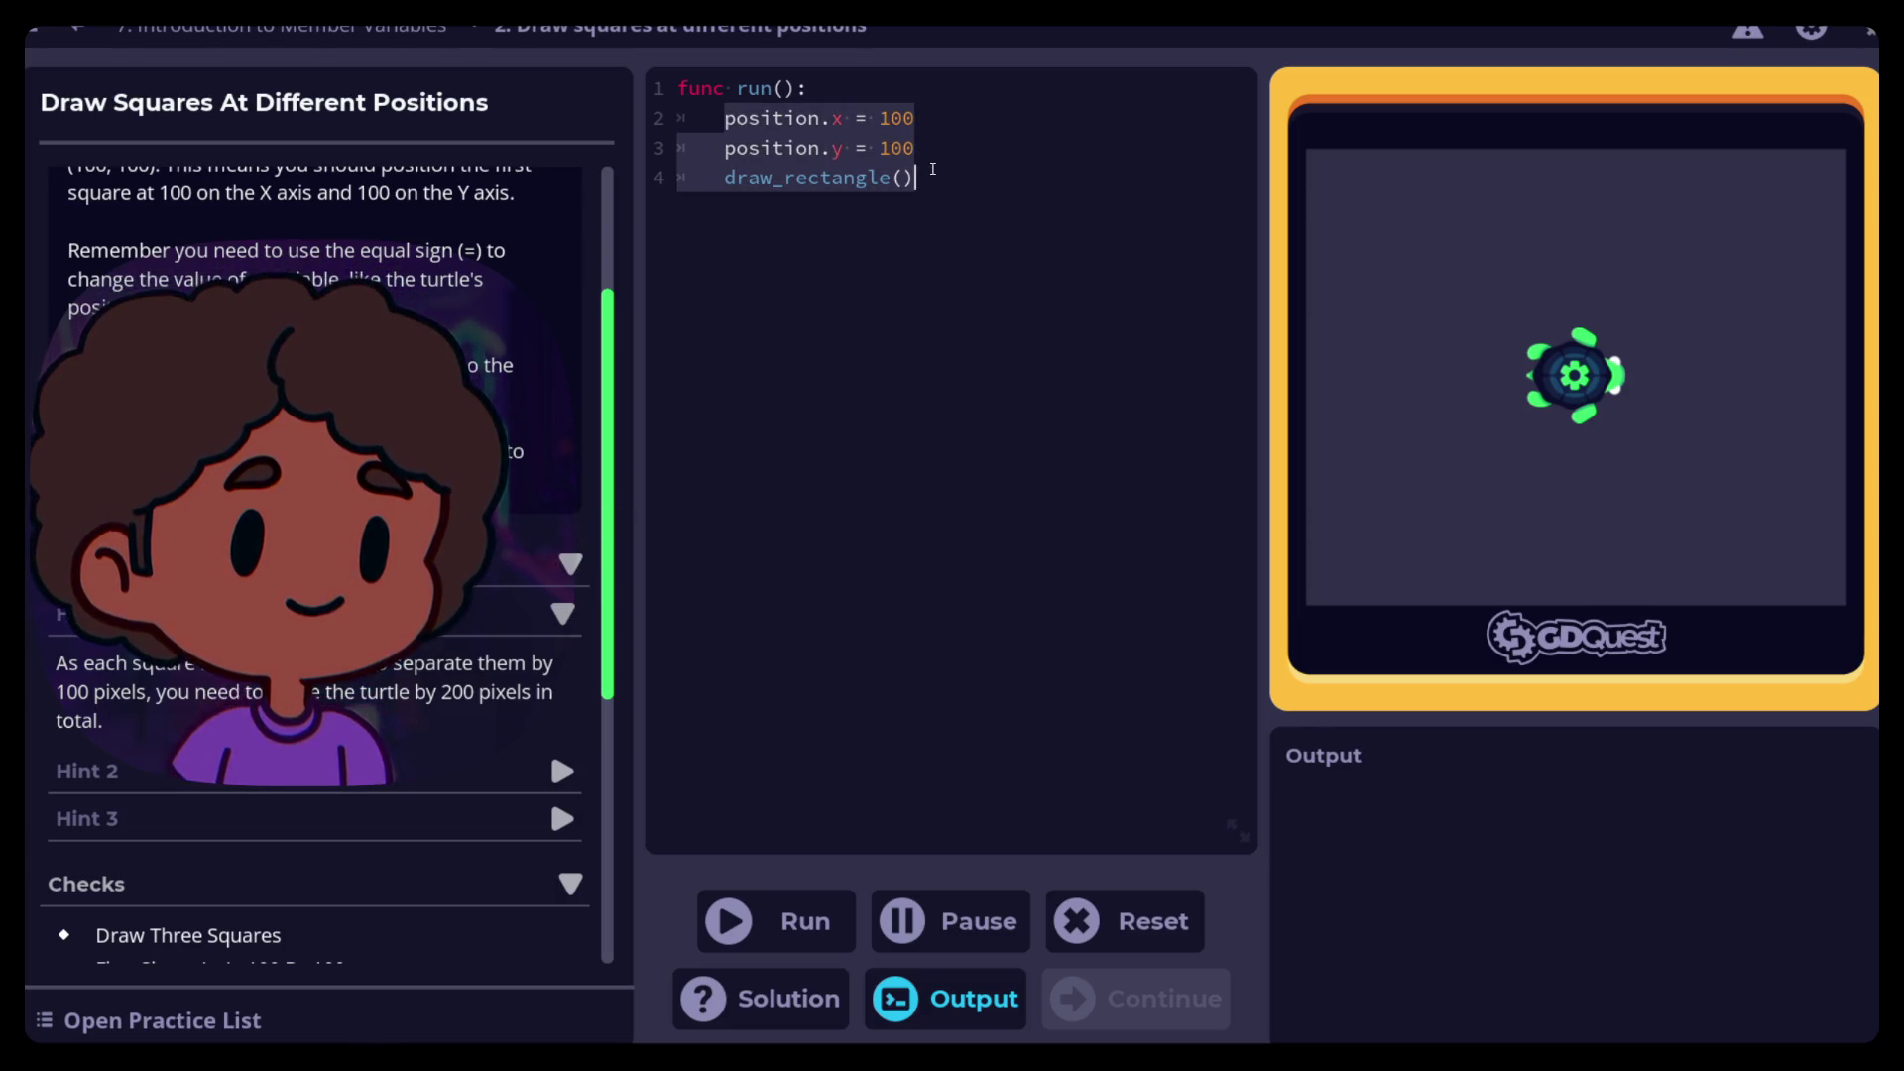
# Paste a copy of the position and draw_rectangle() lines below and change its x and y to 200
pyautogui.click(868, 210)
pyautogui.press('Return')
pyautogui.hotkey('ctrl', 'v')
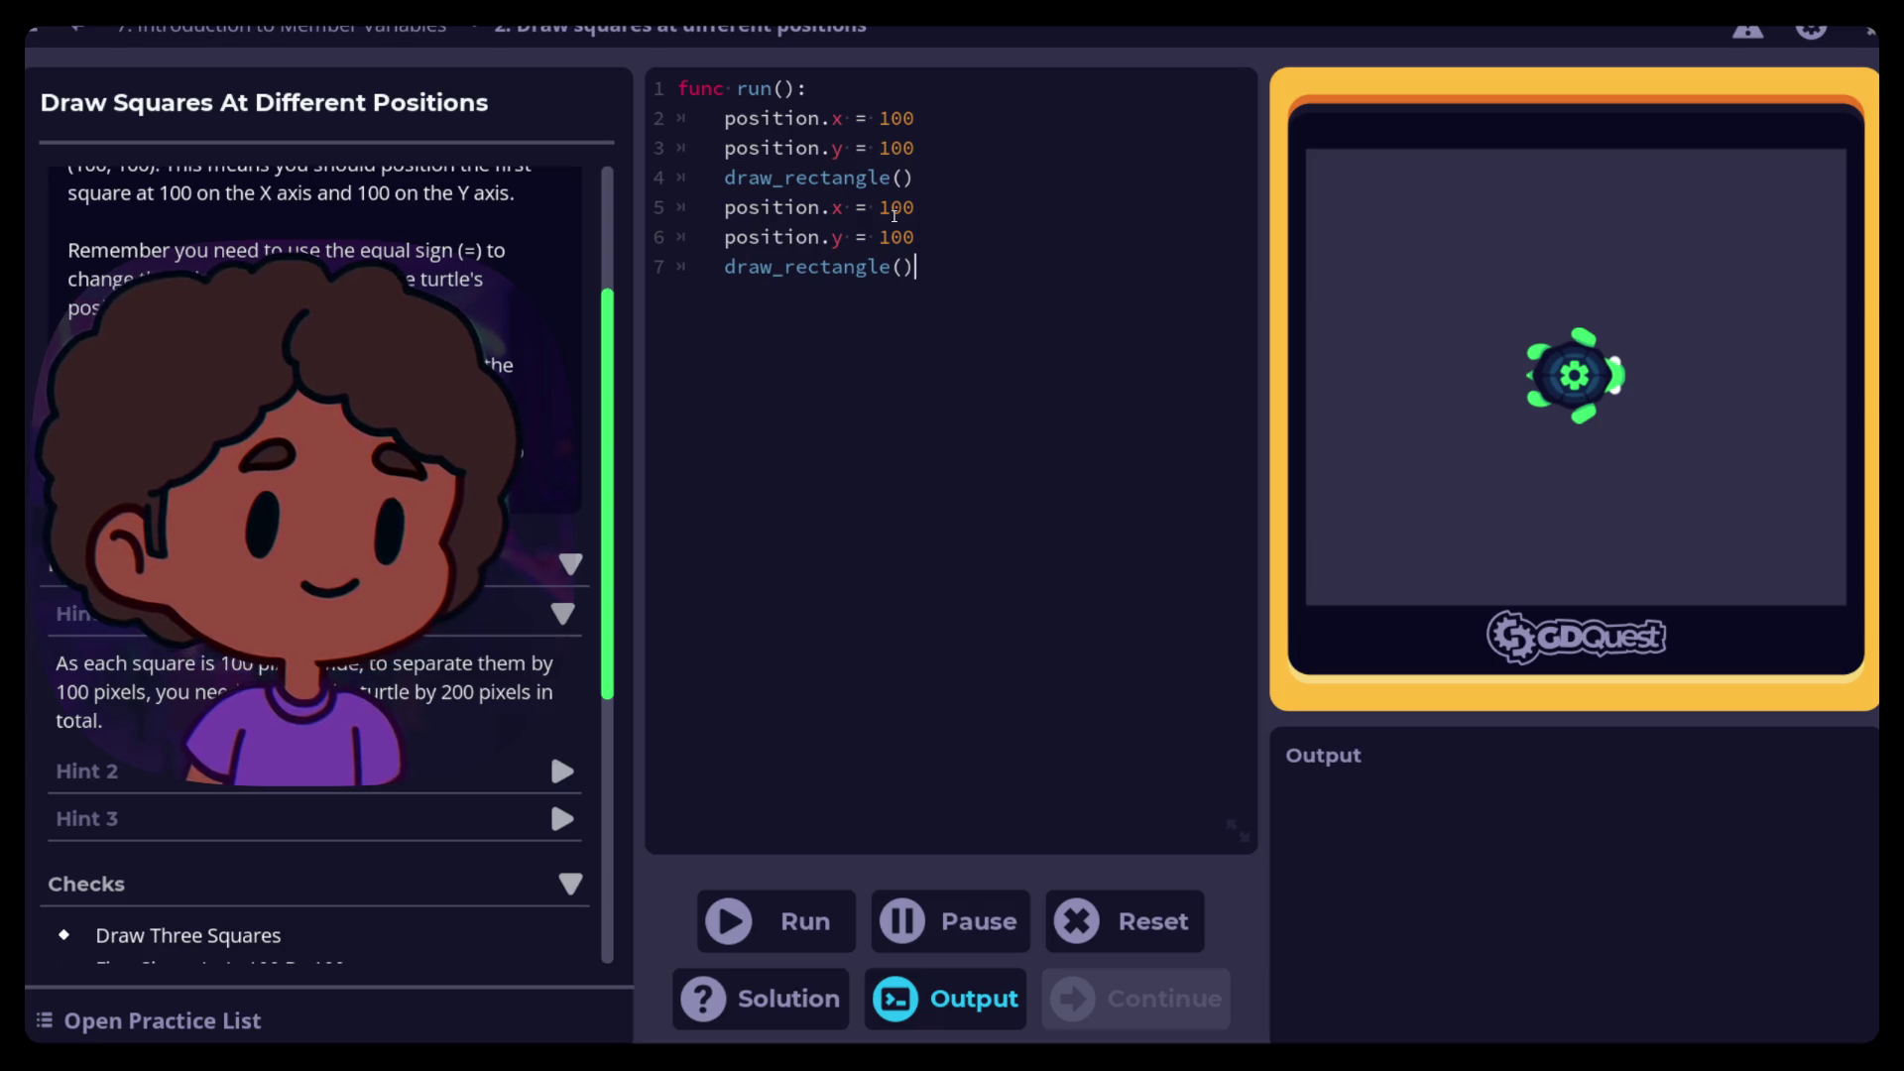
pyautogui.click(889, 210)
pyautogui.press('BackSpace')
pyautogui.write('2')
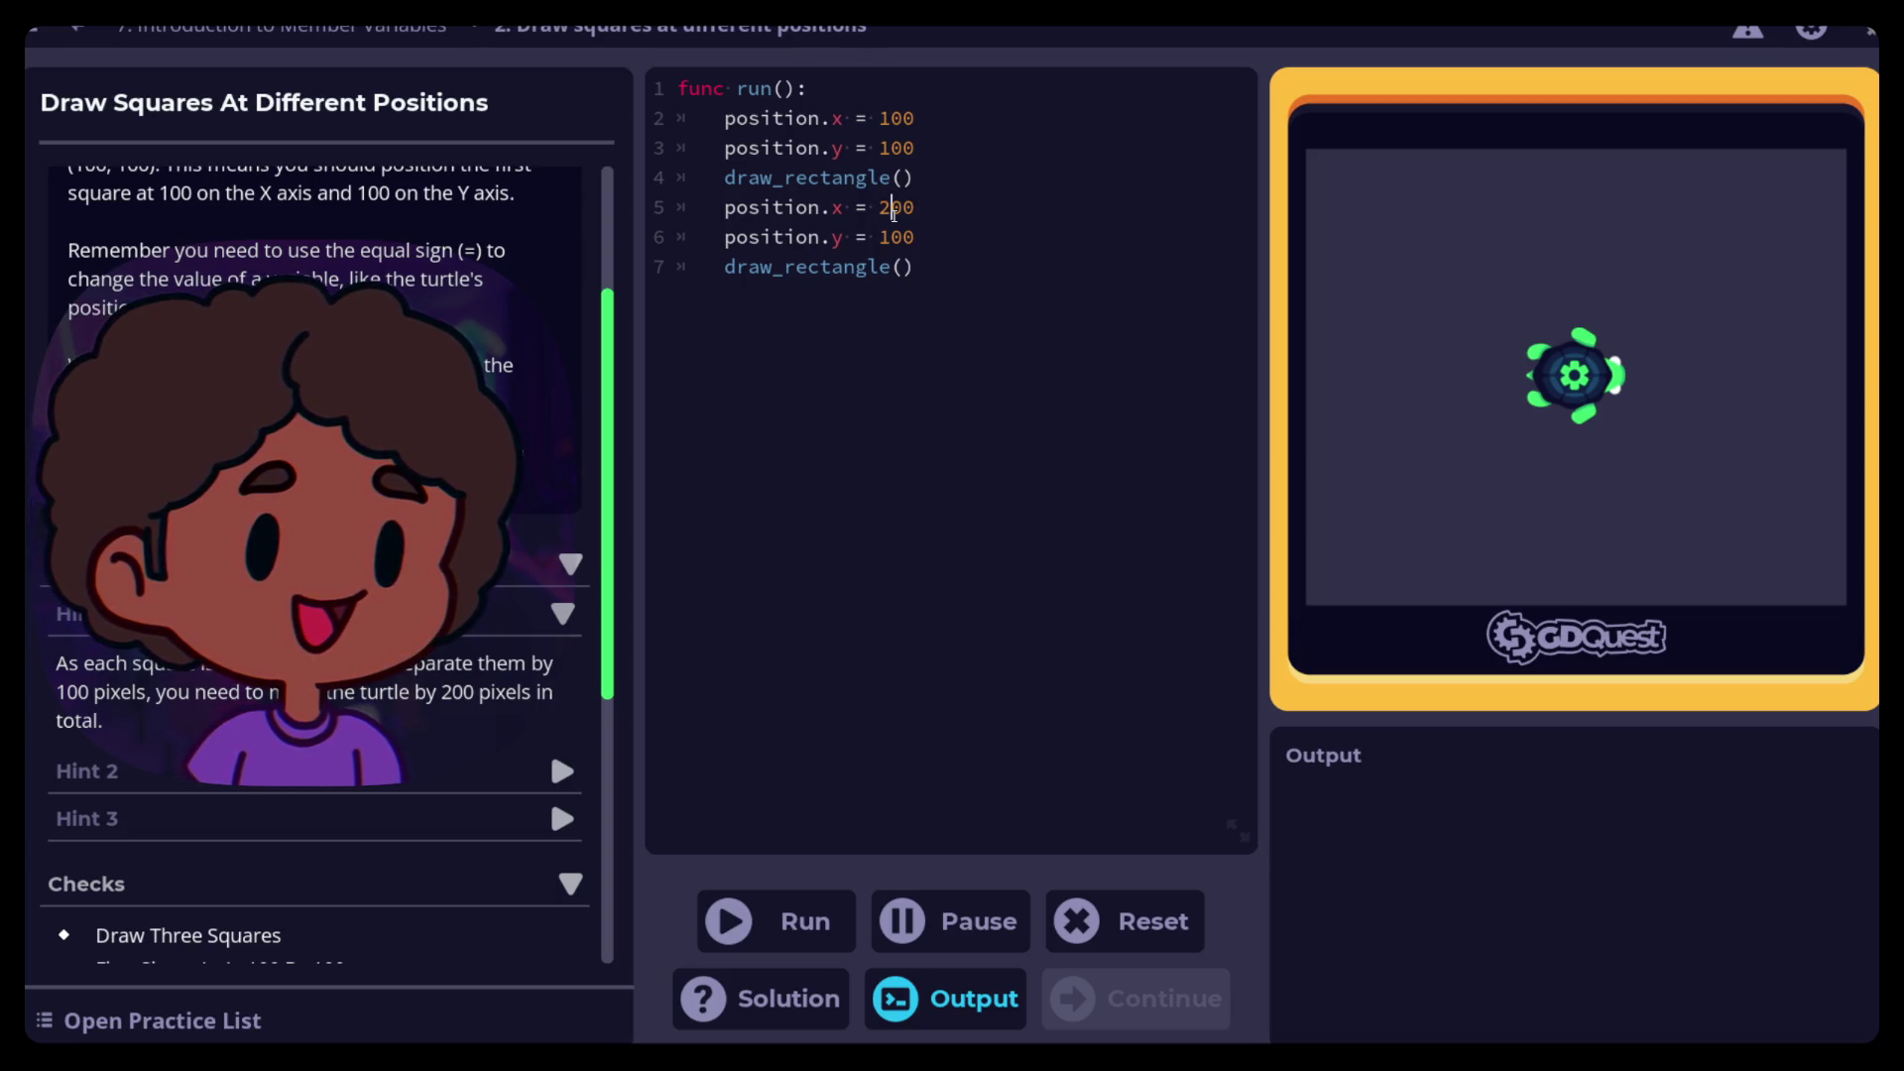
pyautogui.press('Down')
pyautogui.press('BackSpace')
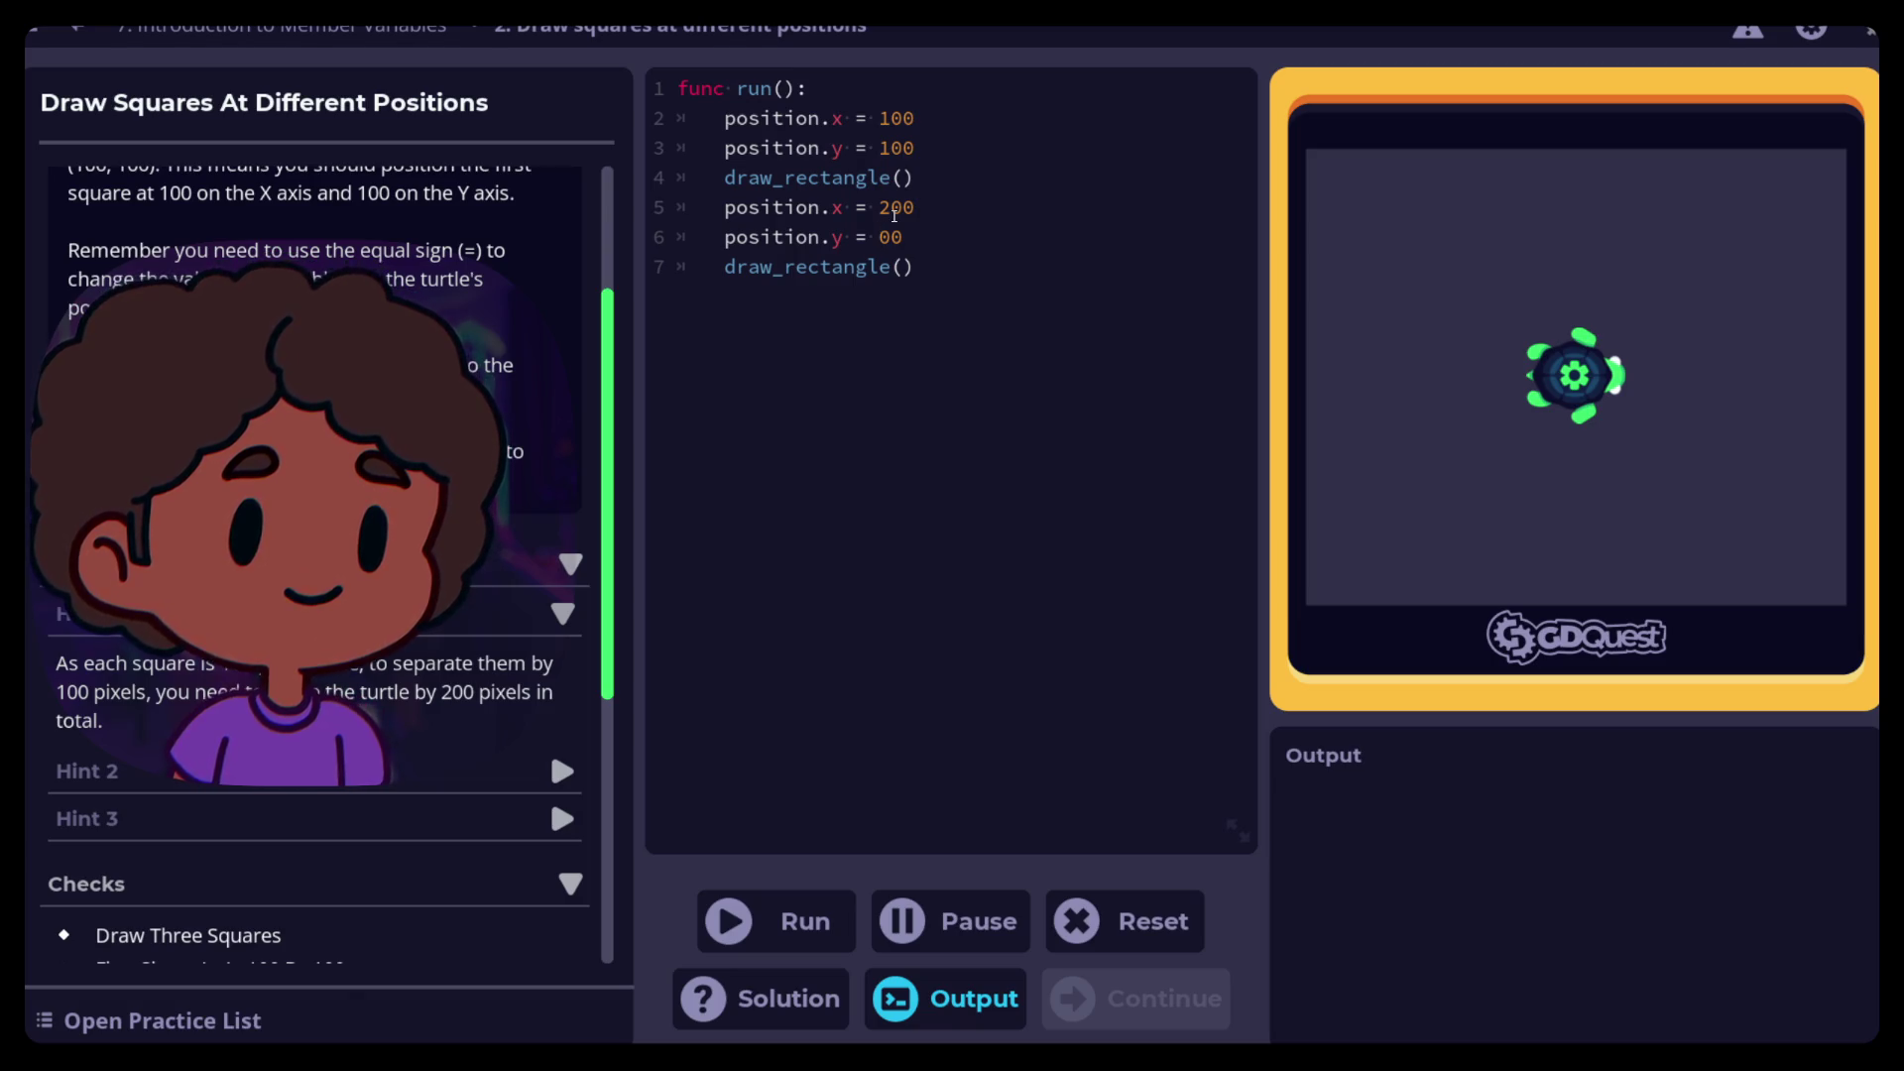
pyautogui.write('2')
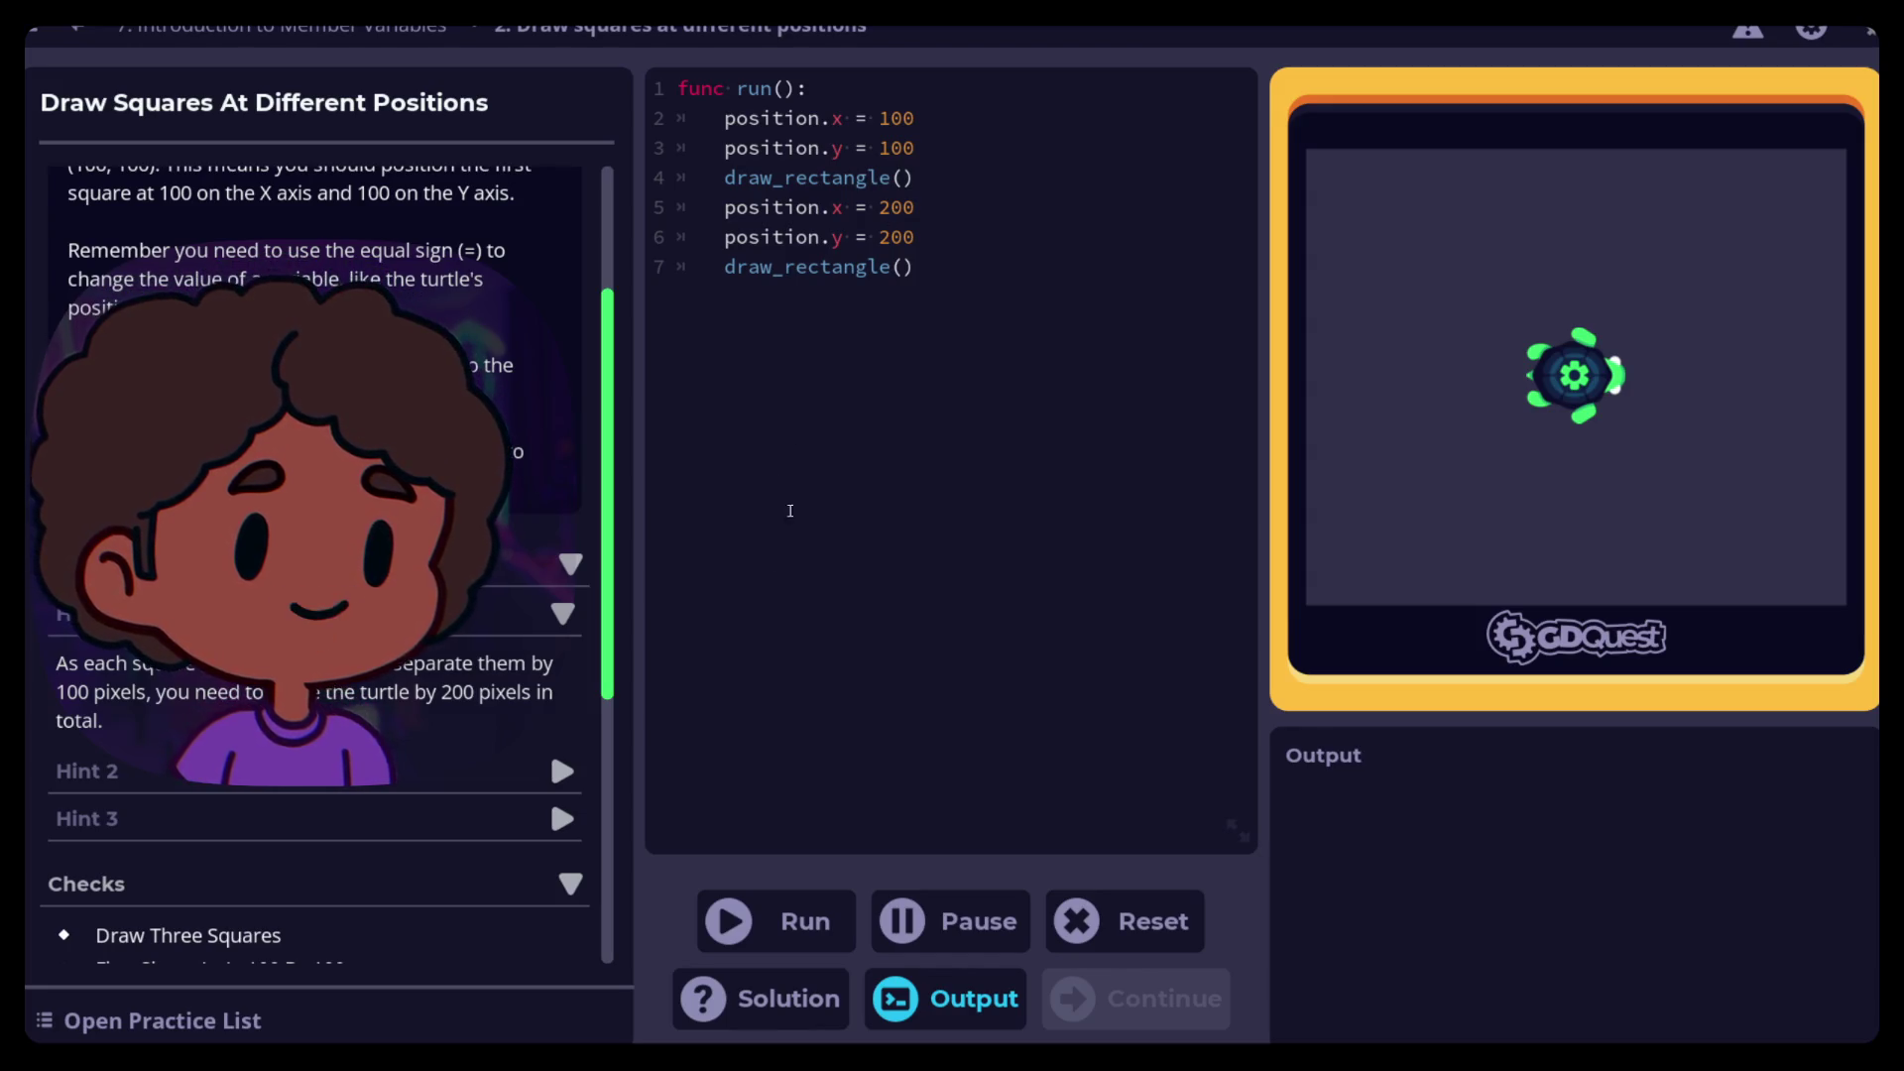
# Run the two-block script and read the errors reporting 0 of 3 squares drawn
pyautogui.click(734, 927)
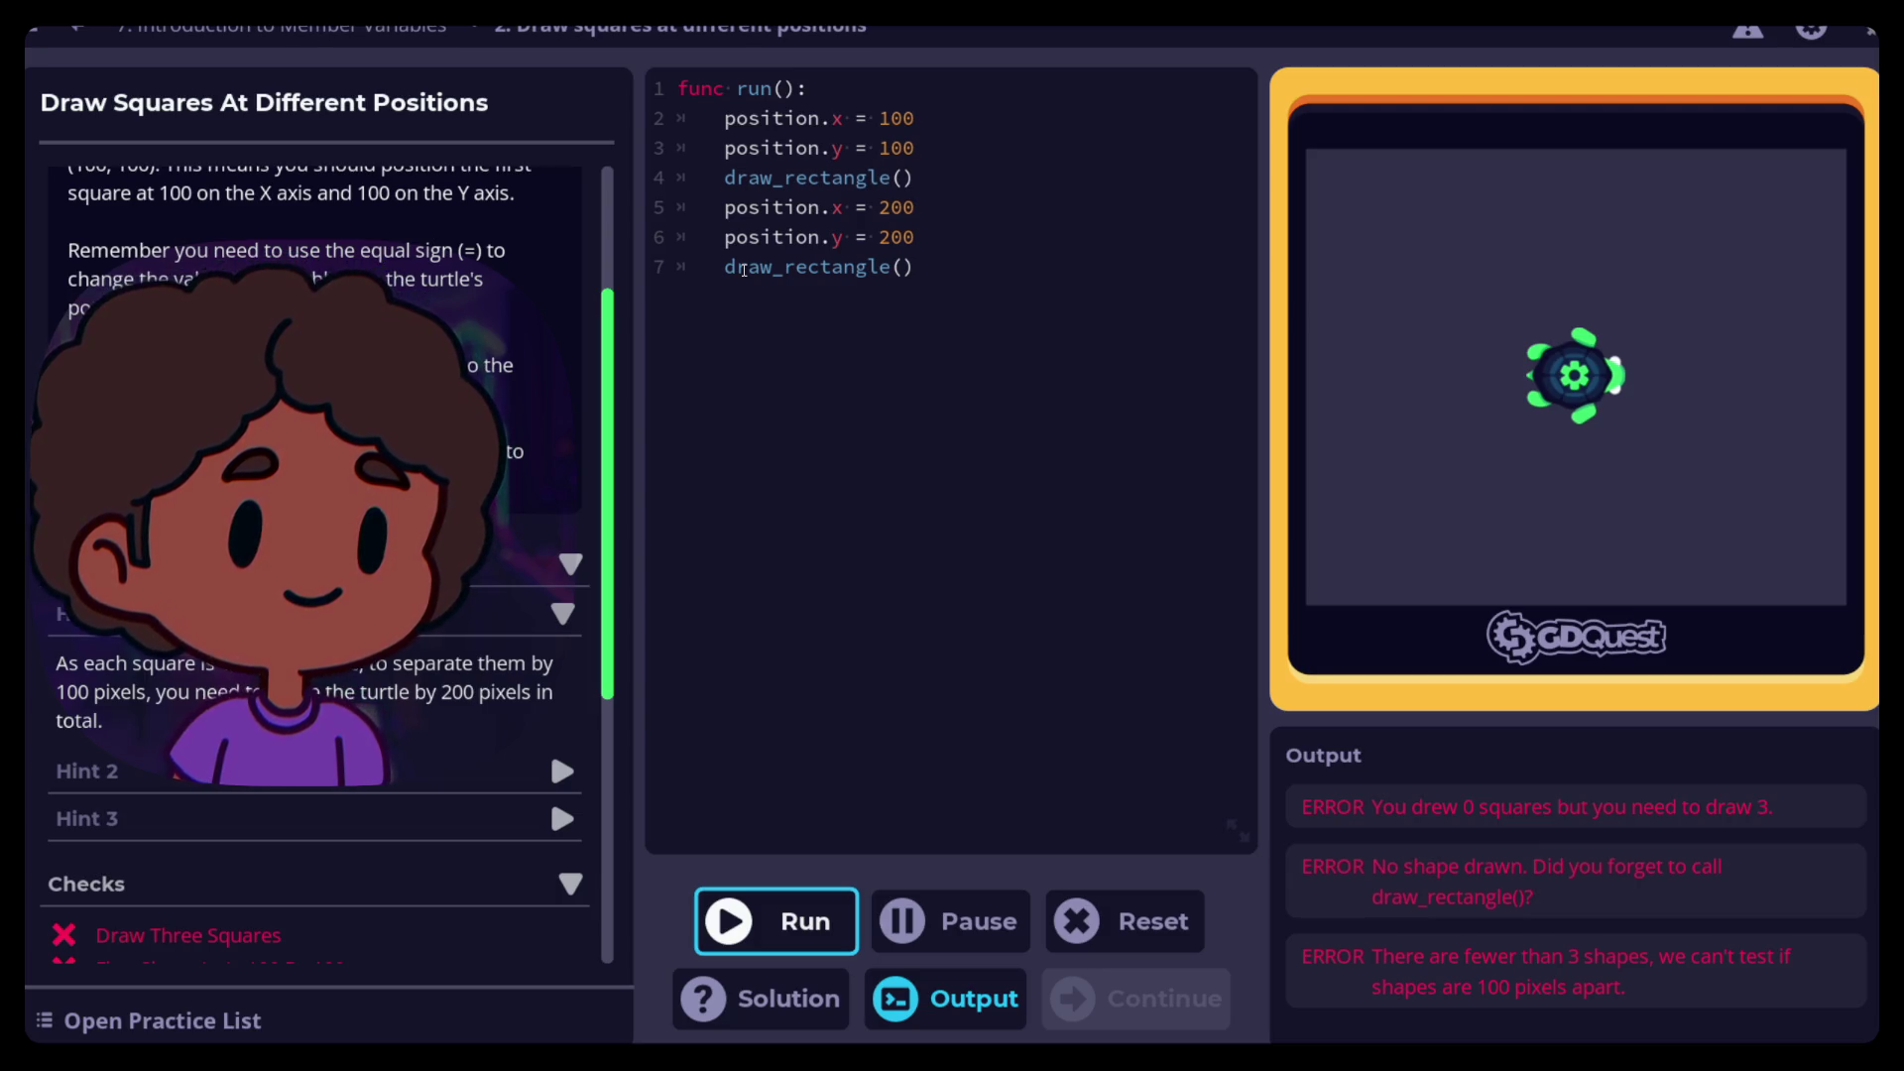
pyautogui.scroll(5, 317, 565)
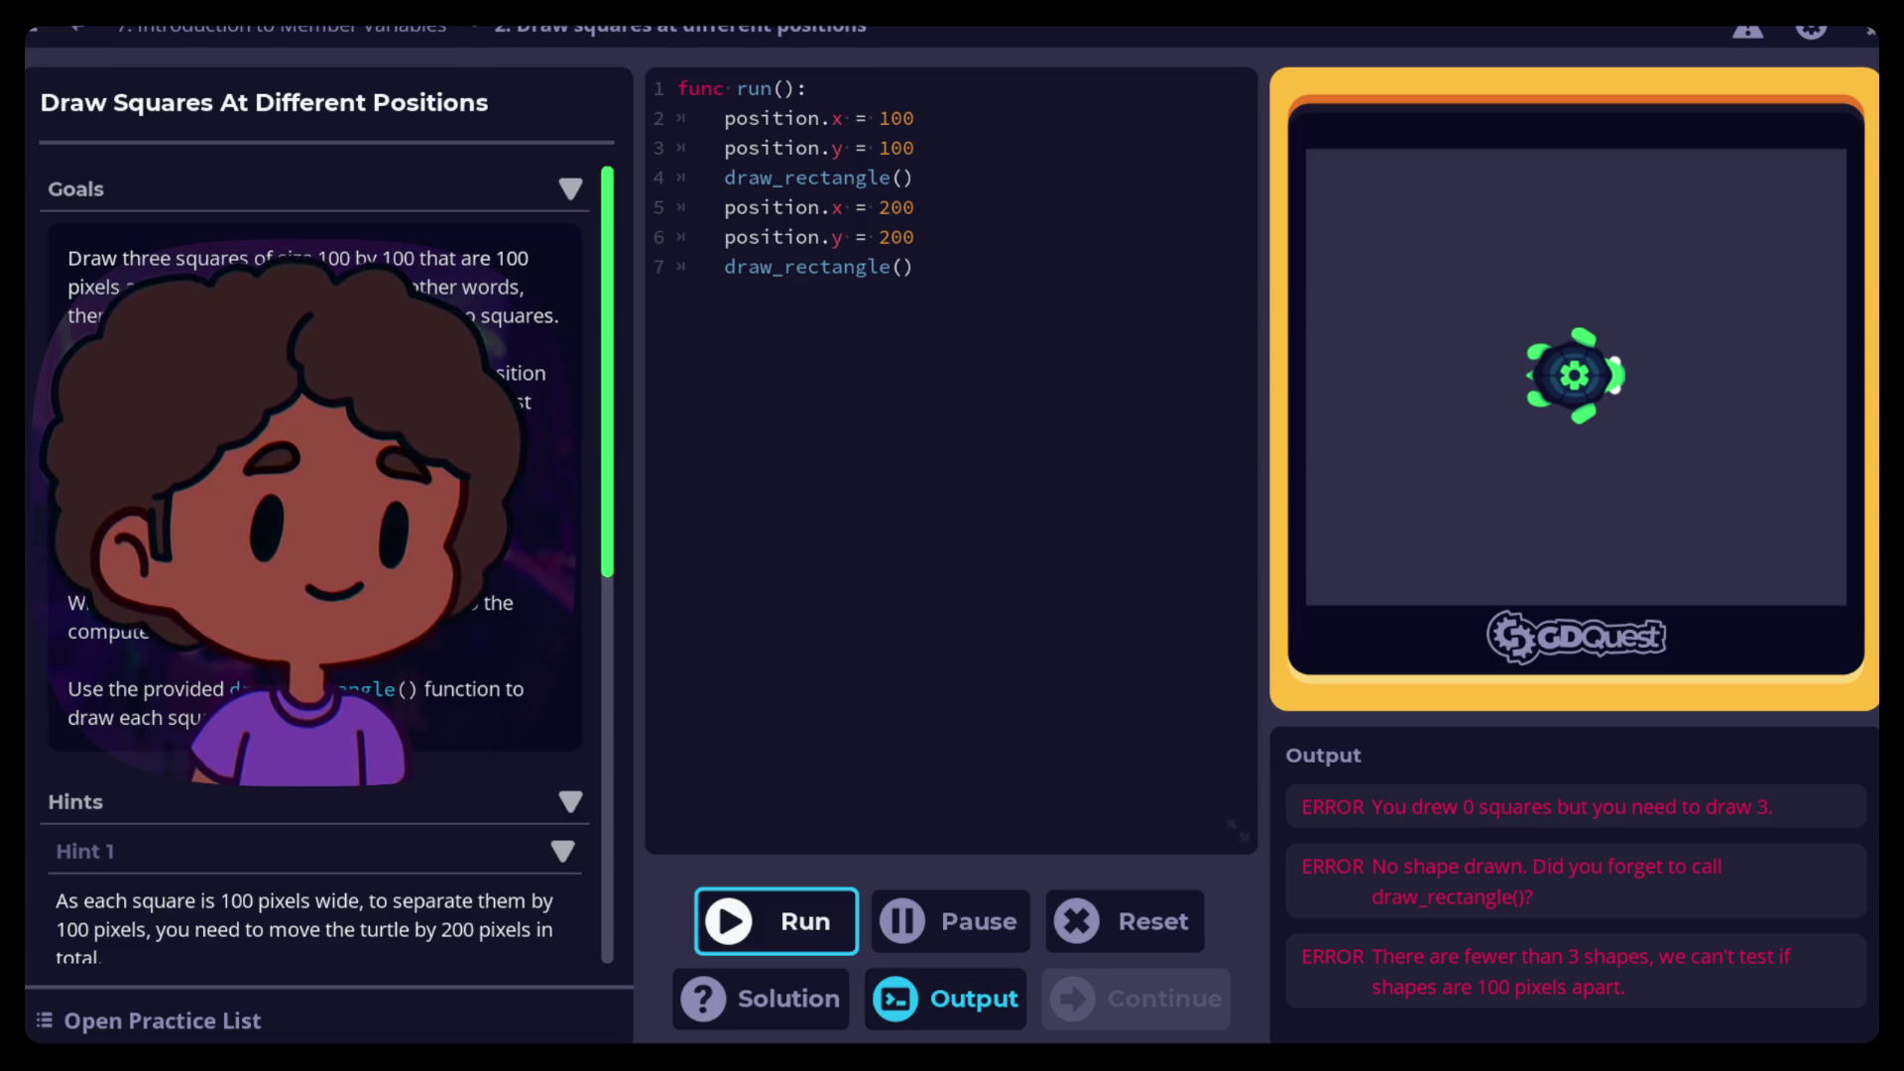
pyautogui.click(920, 272)
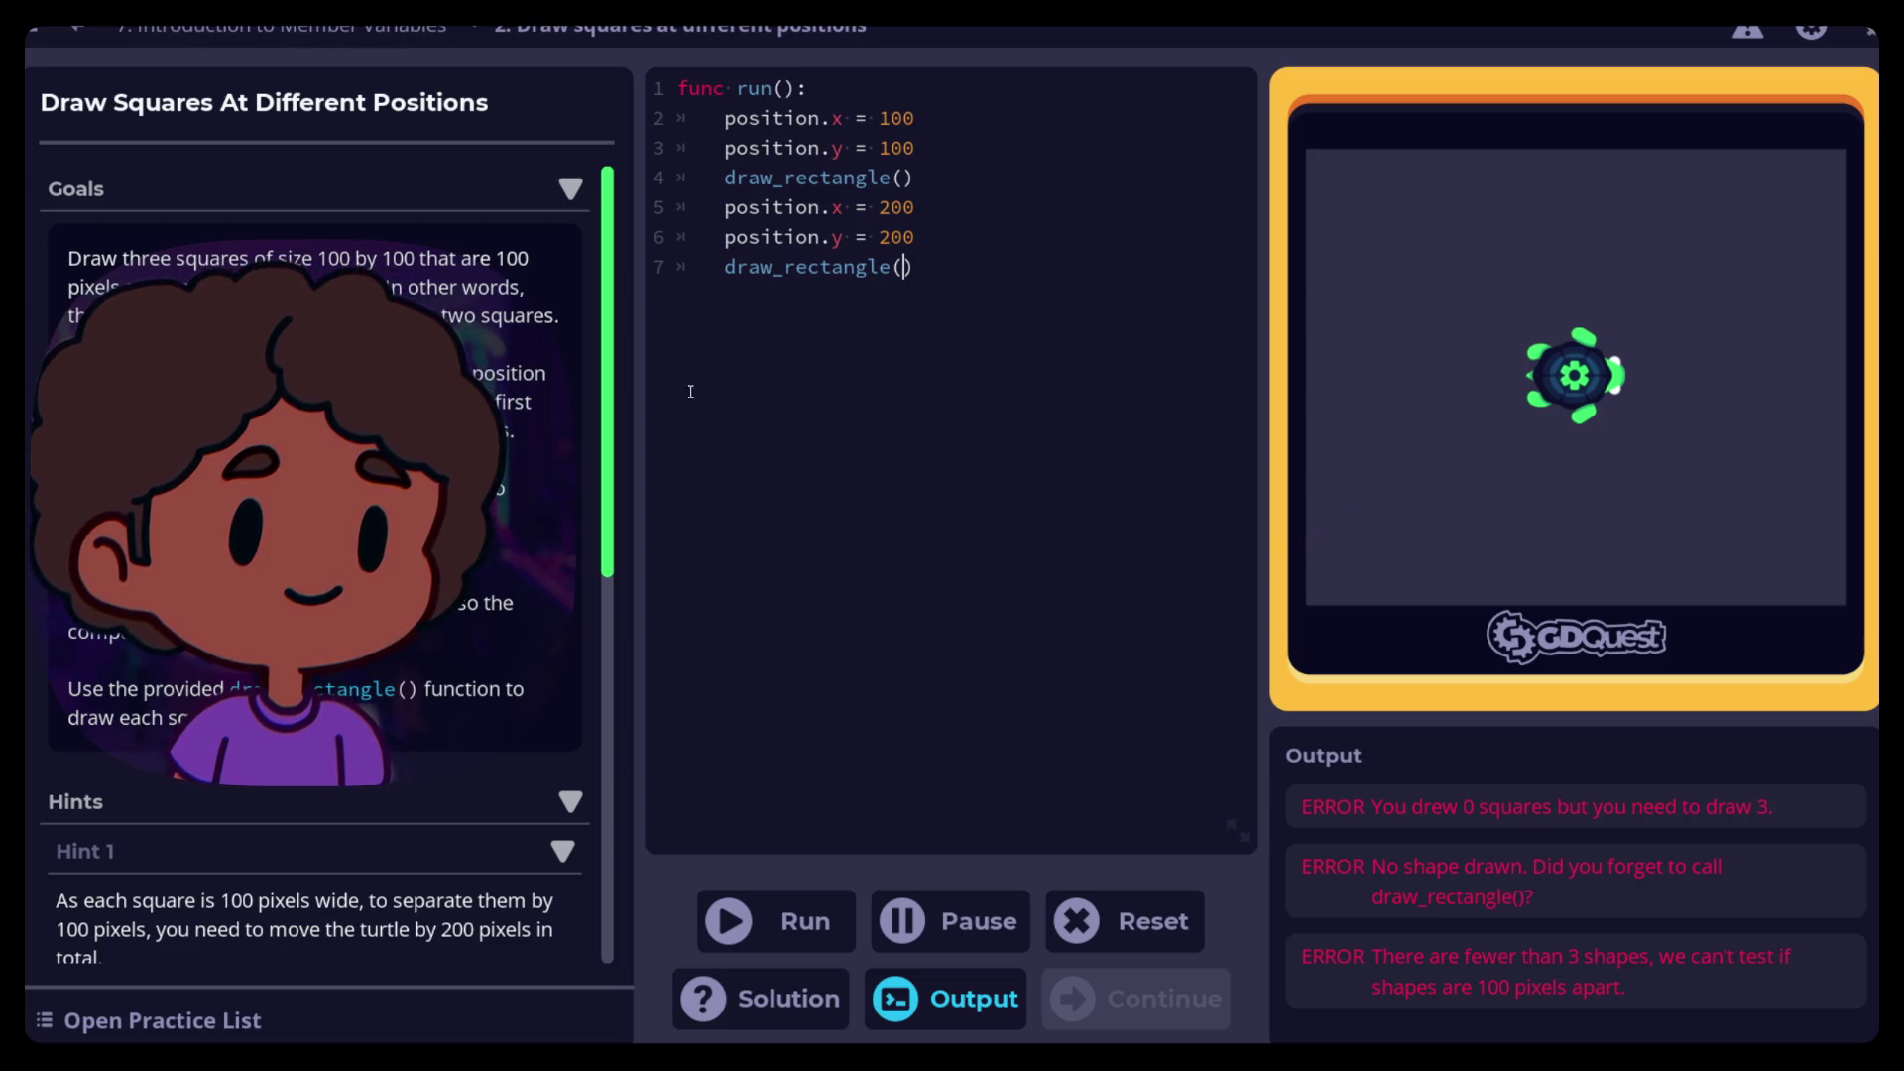
pyautogui.scroll(-3, 574, 419)
pyautogui.scroll(-2, 328, 565)
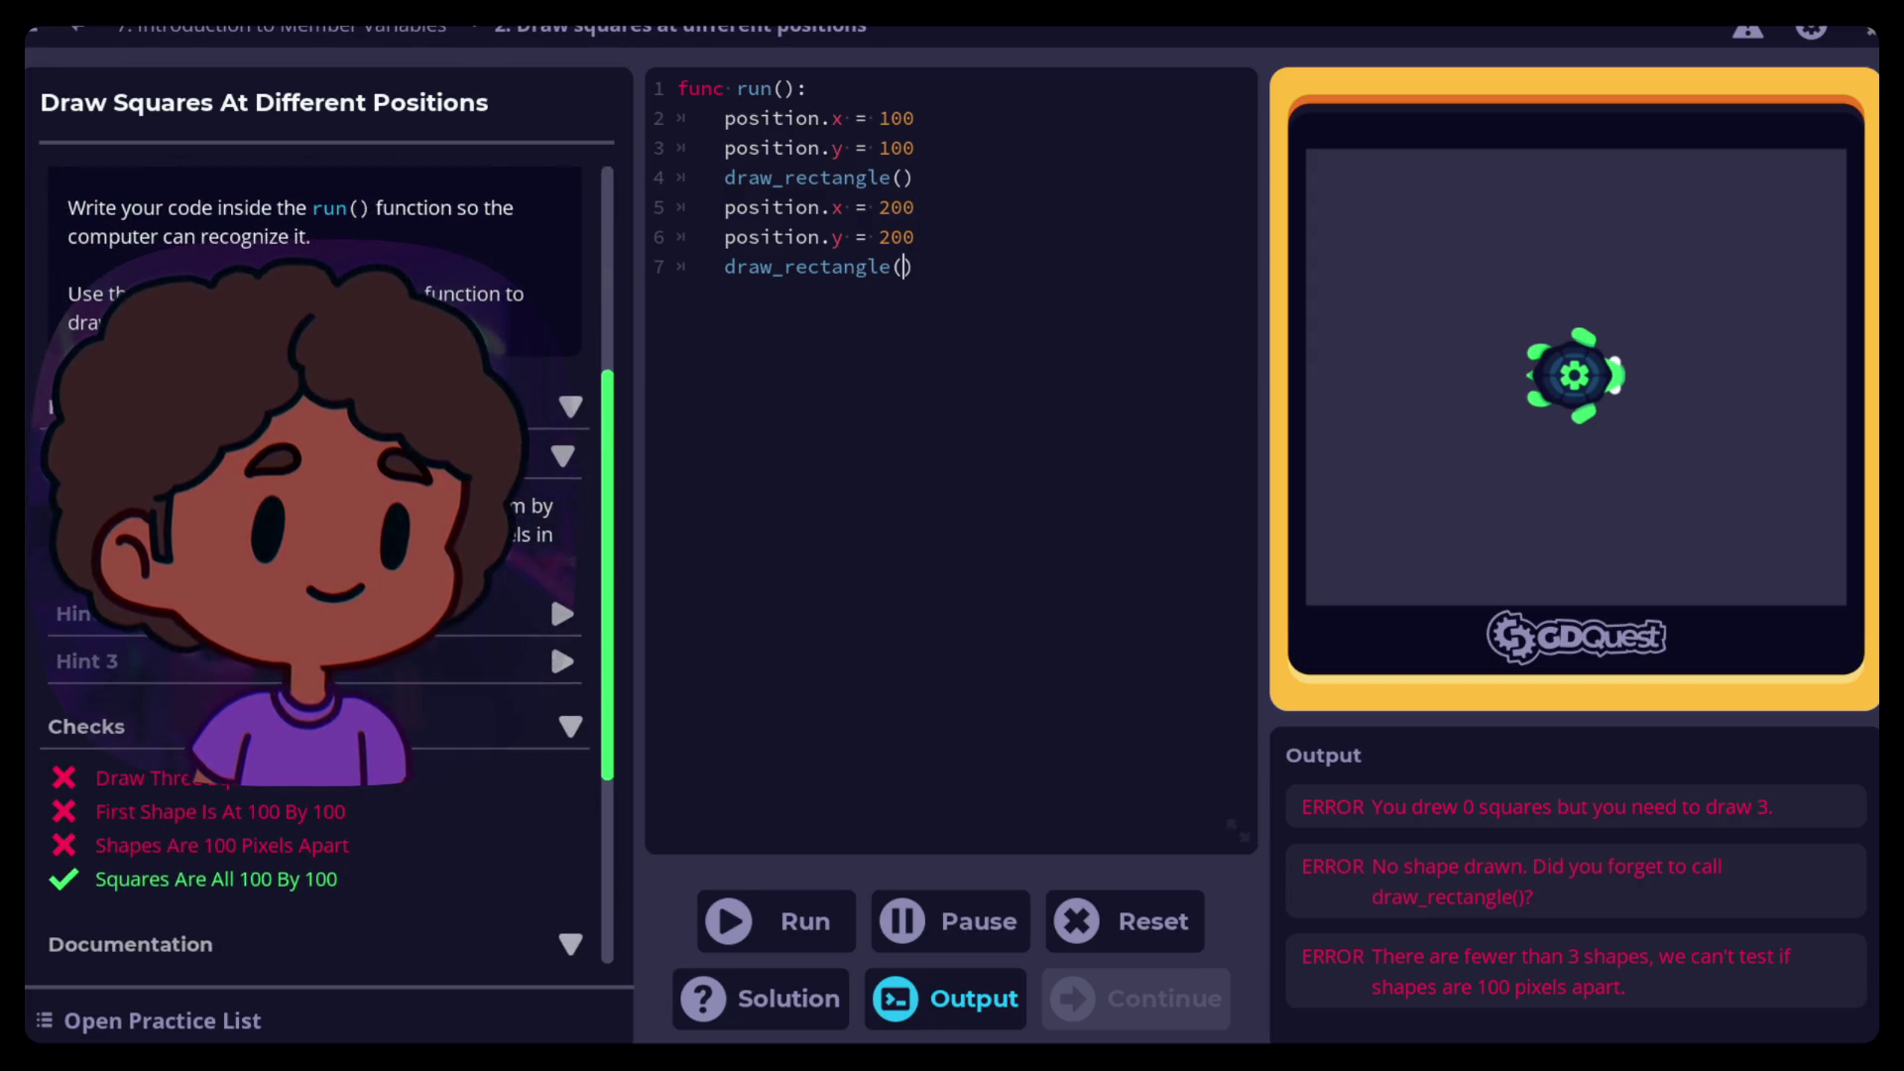
pyautogui.scroll(2, 327, 565)
pyautogui.scroll(-2, 327, 565)
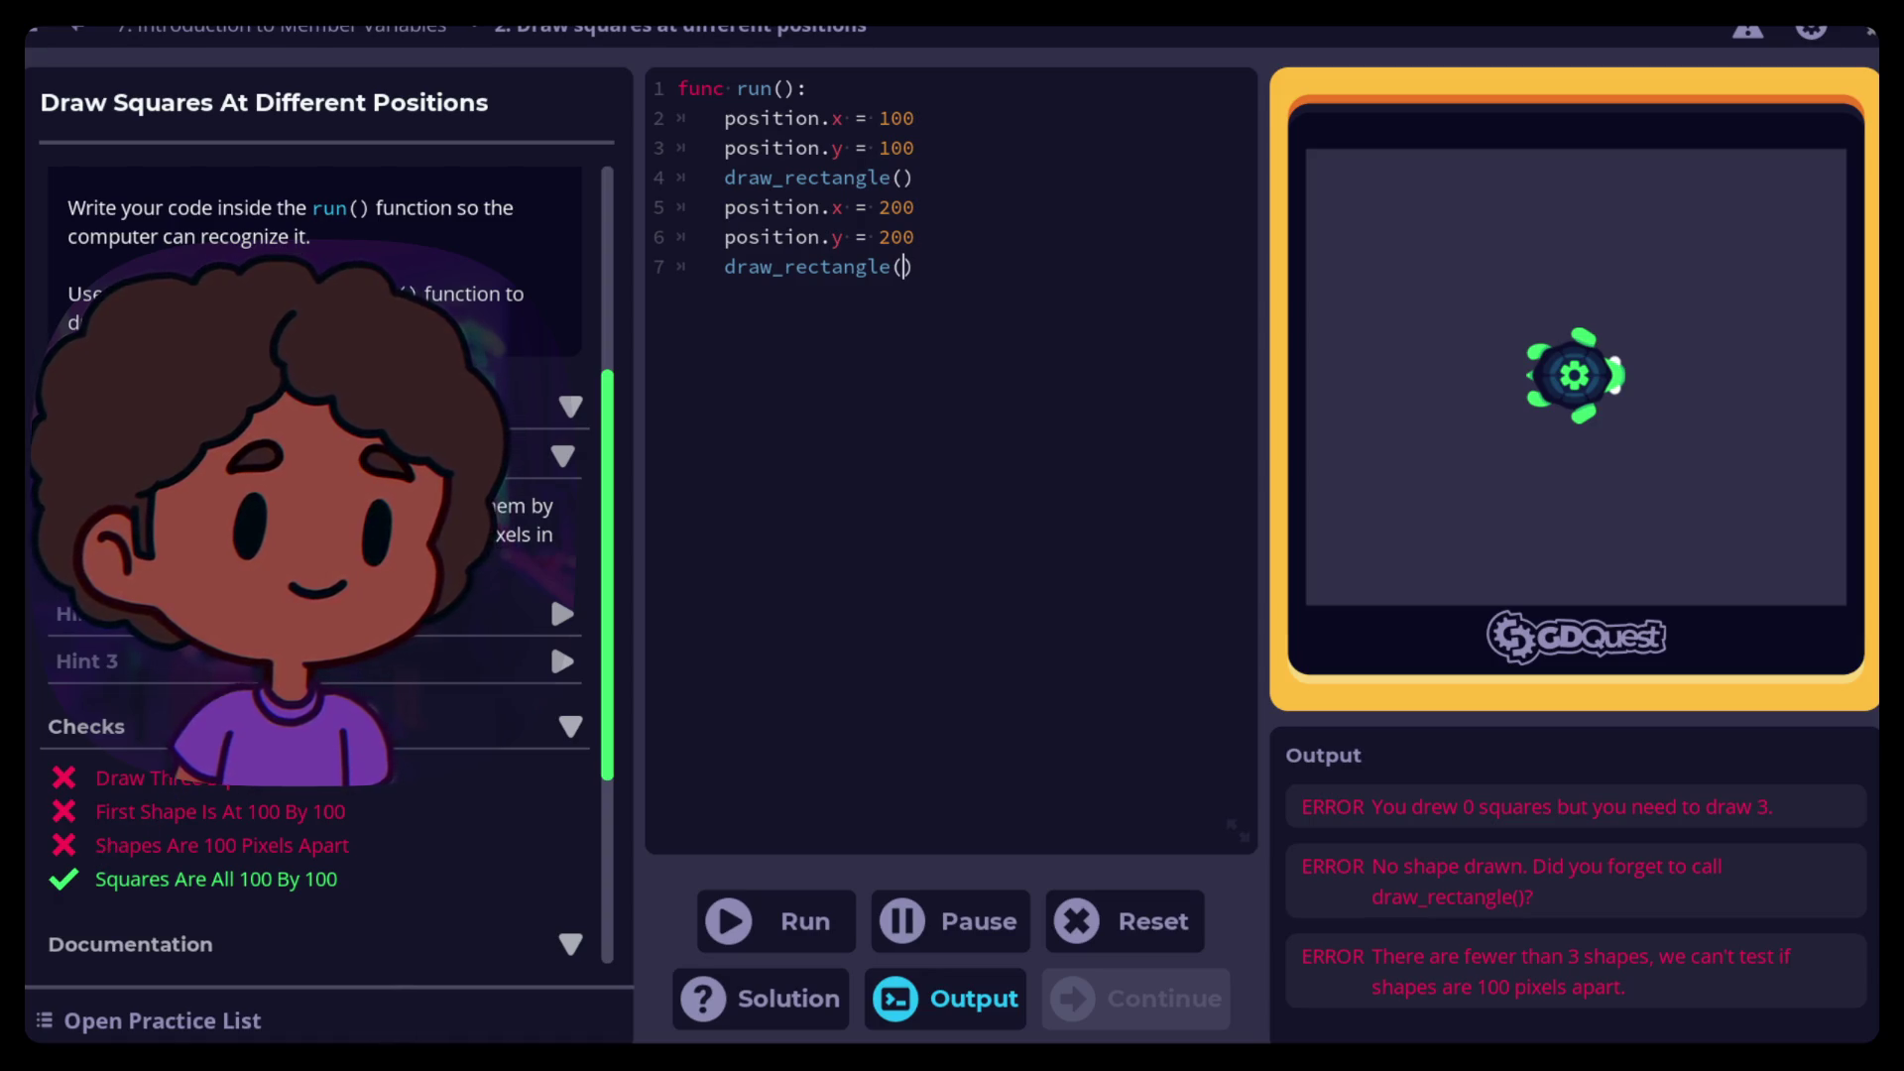
pyautogui.scroll(5, 317, 496)
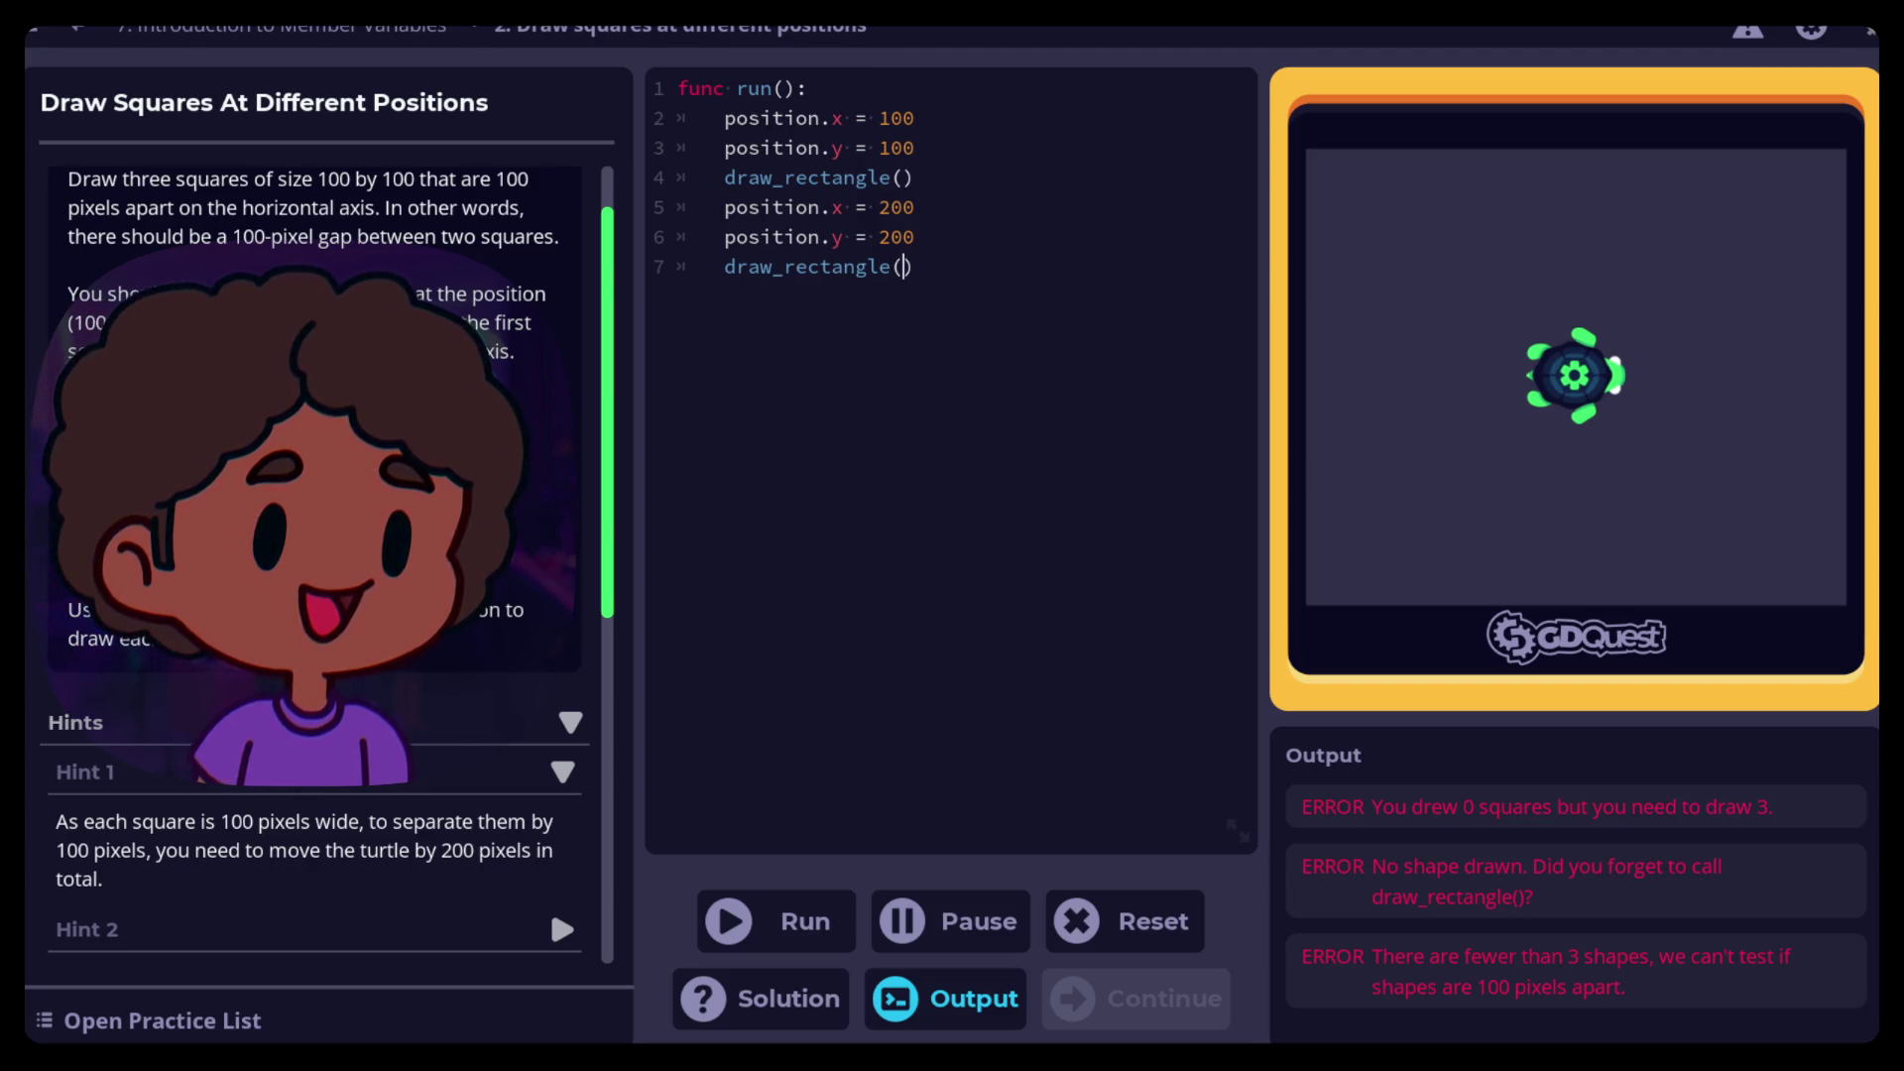
pyautogui.click(933, 183)
pyautogui.moveTo(934, 183)
pyautogui.mouseDown()
pyautogui.moveTo(679, 180)
pyautogui.moveTo(711, 180)
pyautogui.mouseUp()
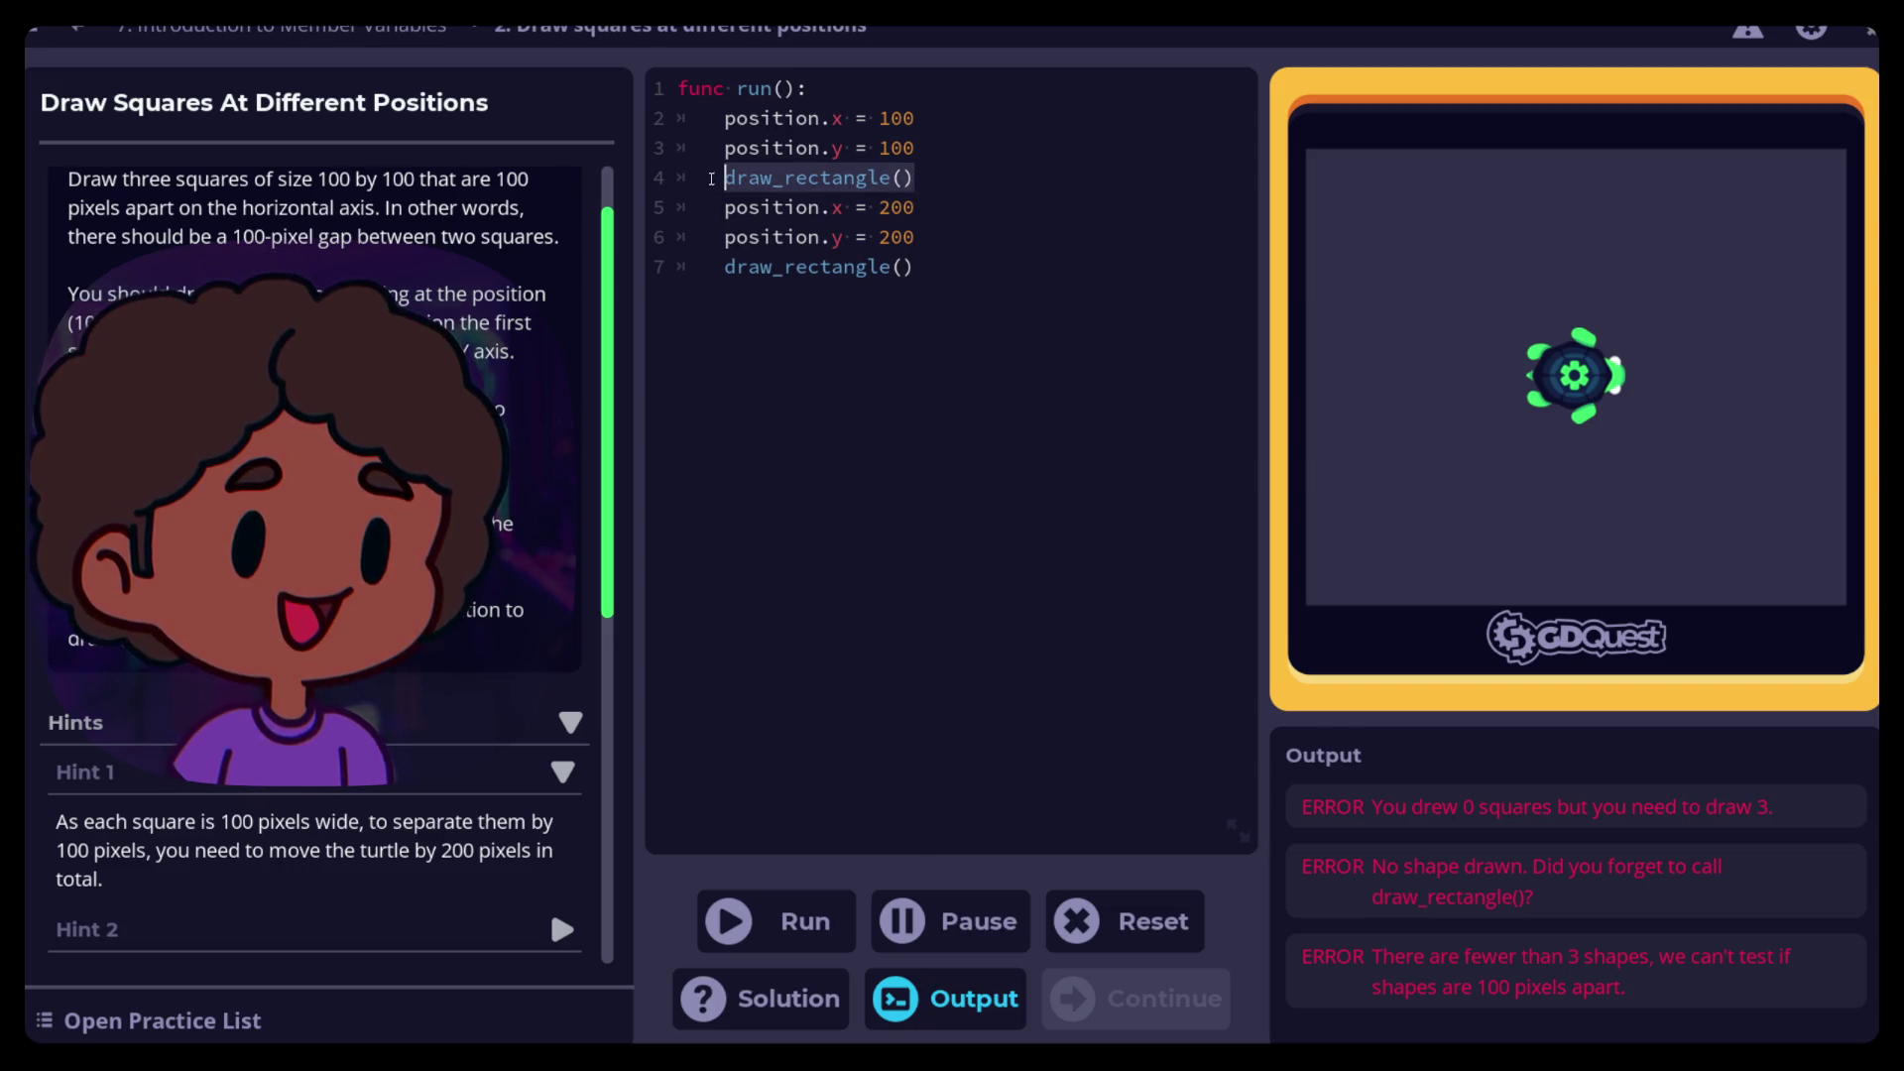
pyautogui.click(852, 90)
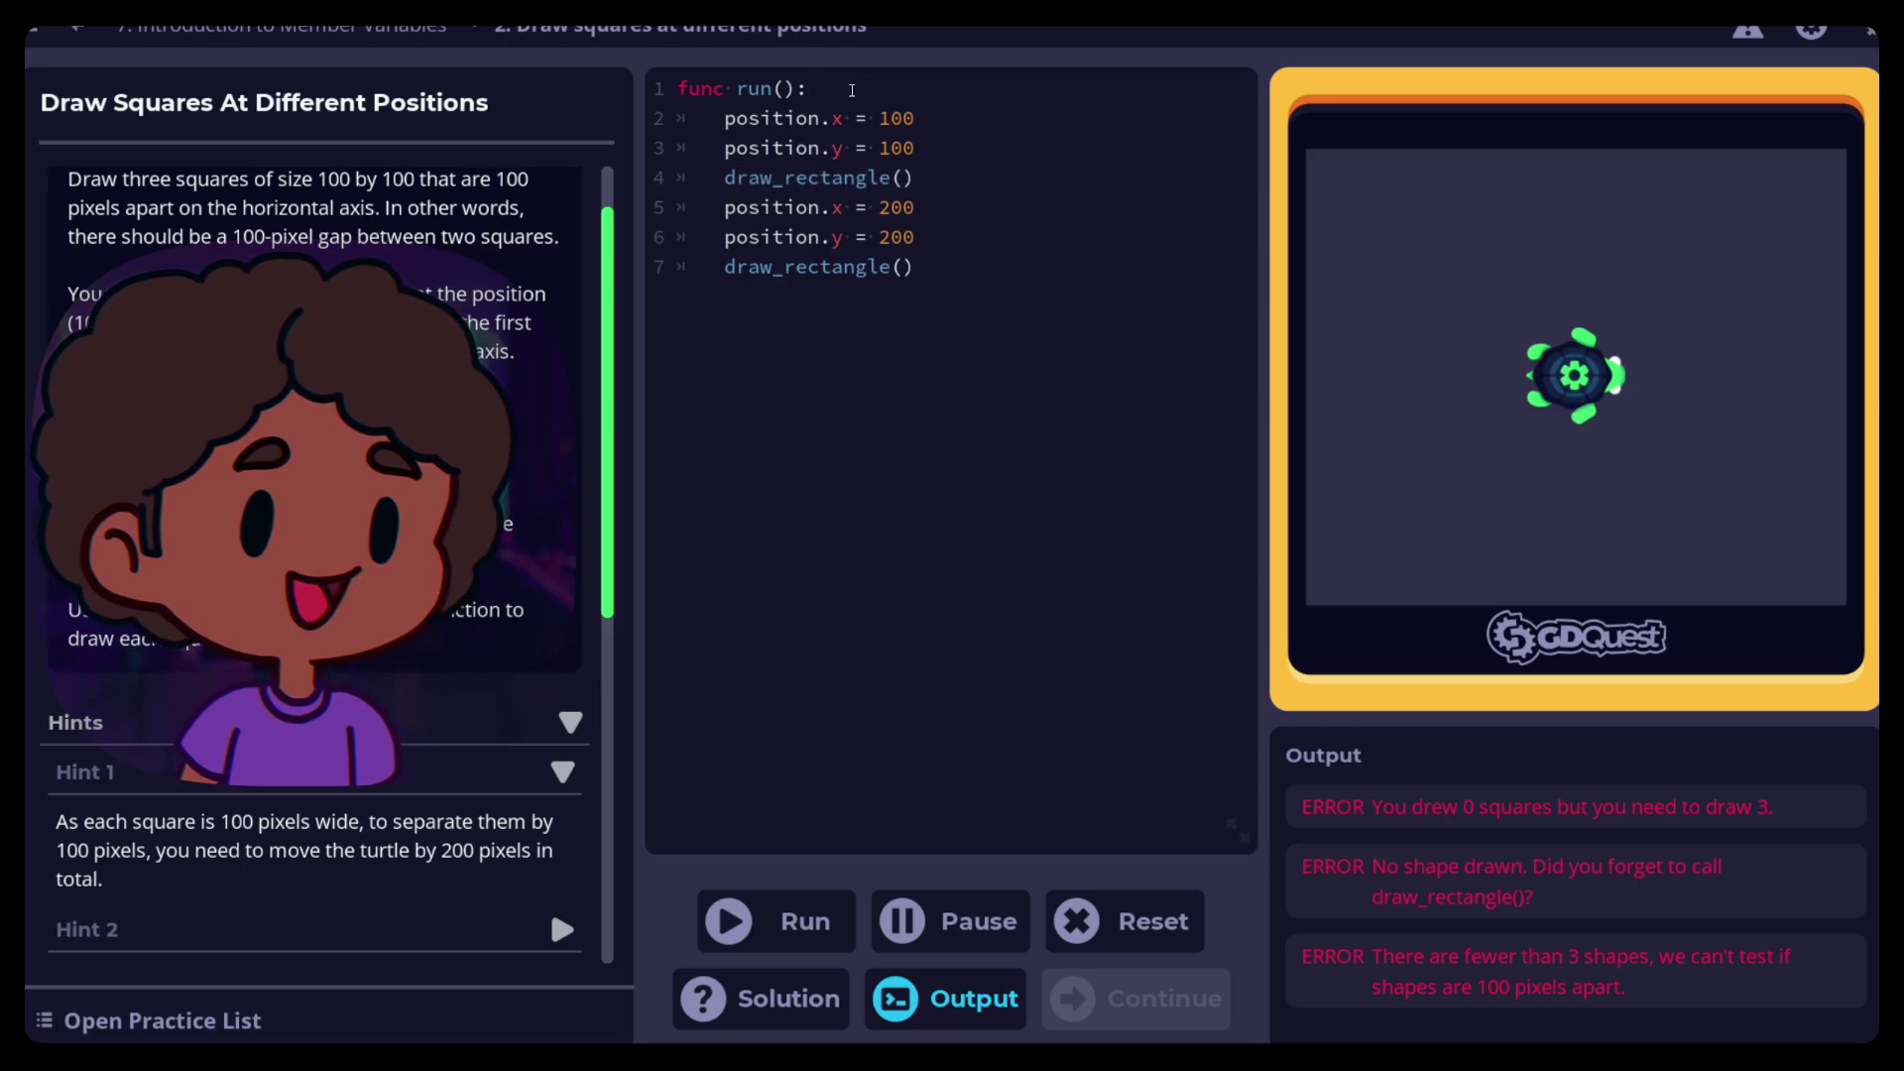
# Insert an indented draw_rectangle() as the first line of run() and rerun the code
pyautogui.press('Return')
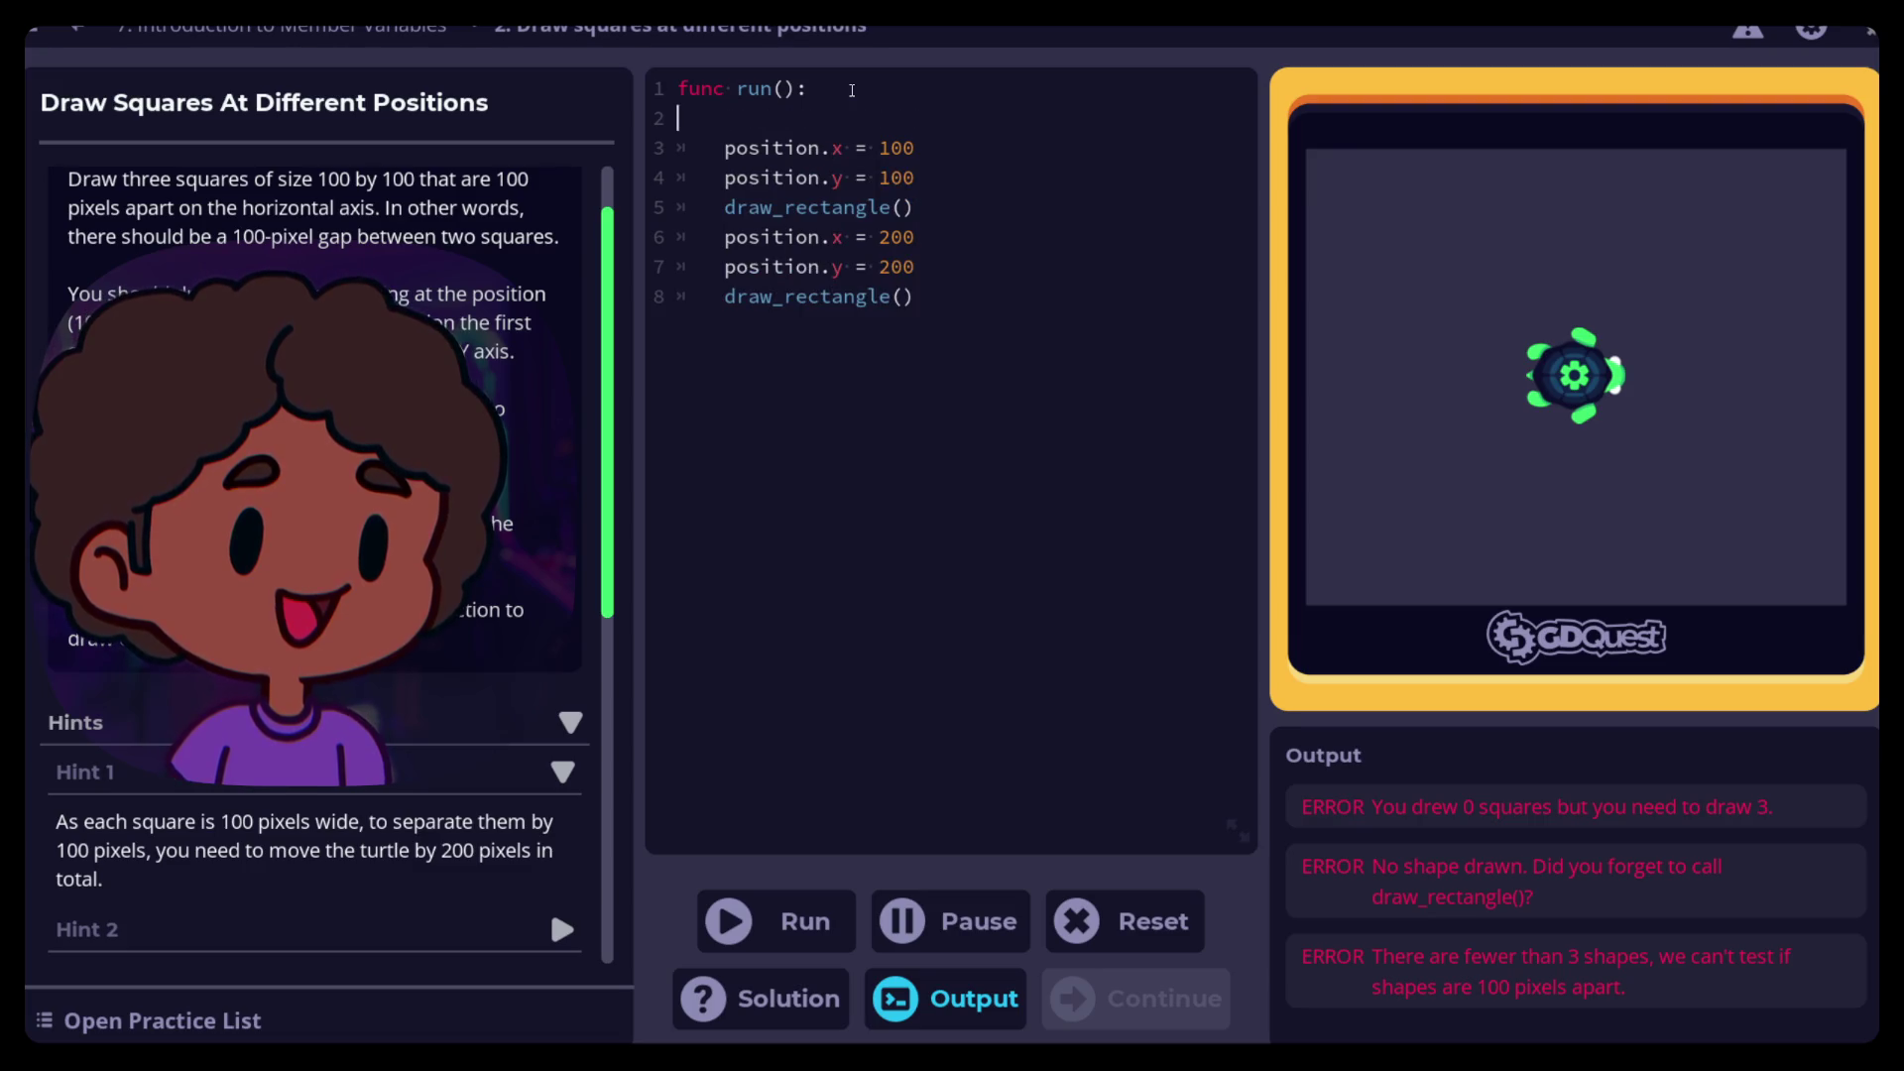
pyautogui.press('Tab')
pyautogui.write('draw_rectangle()')
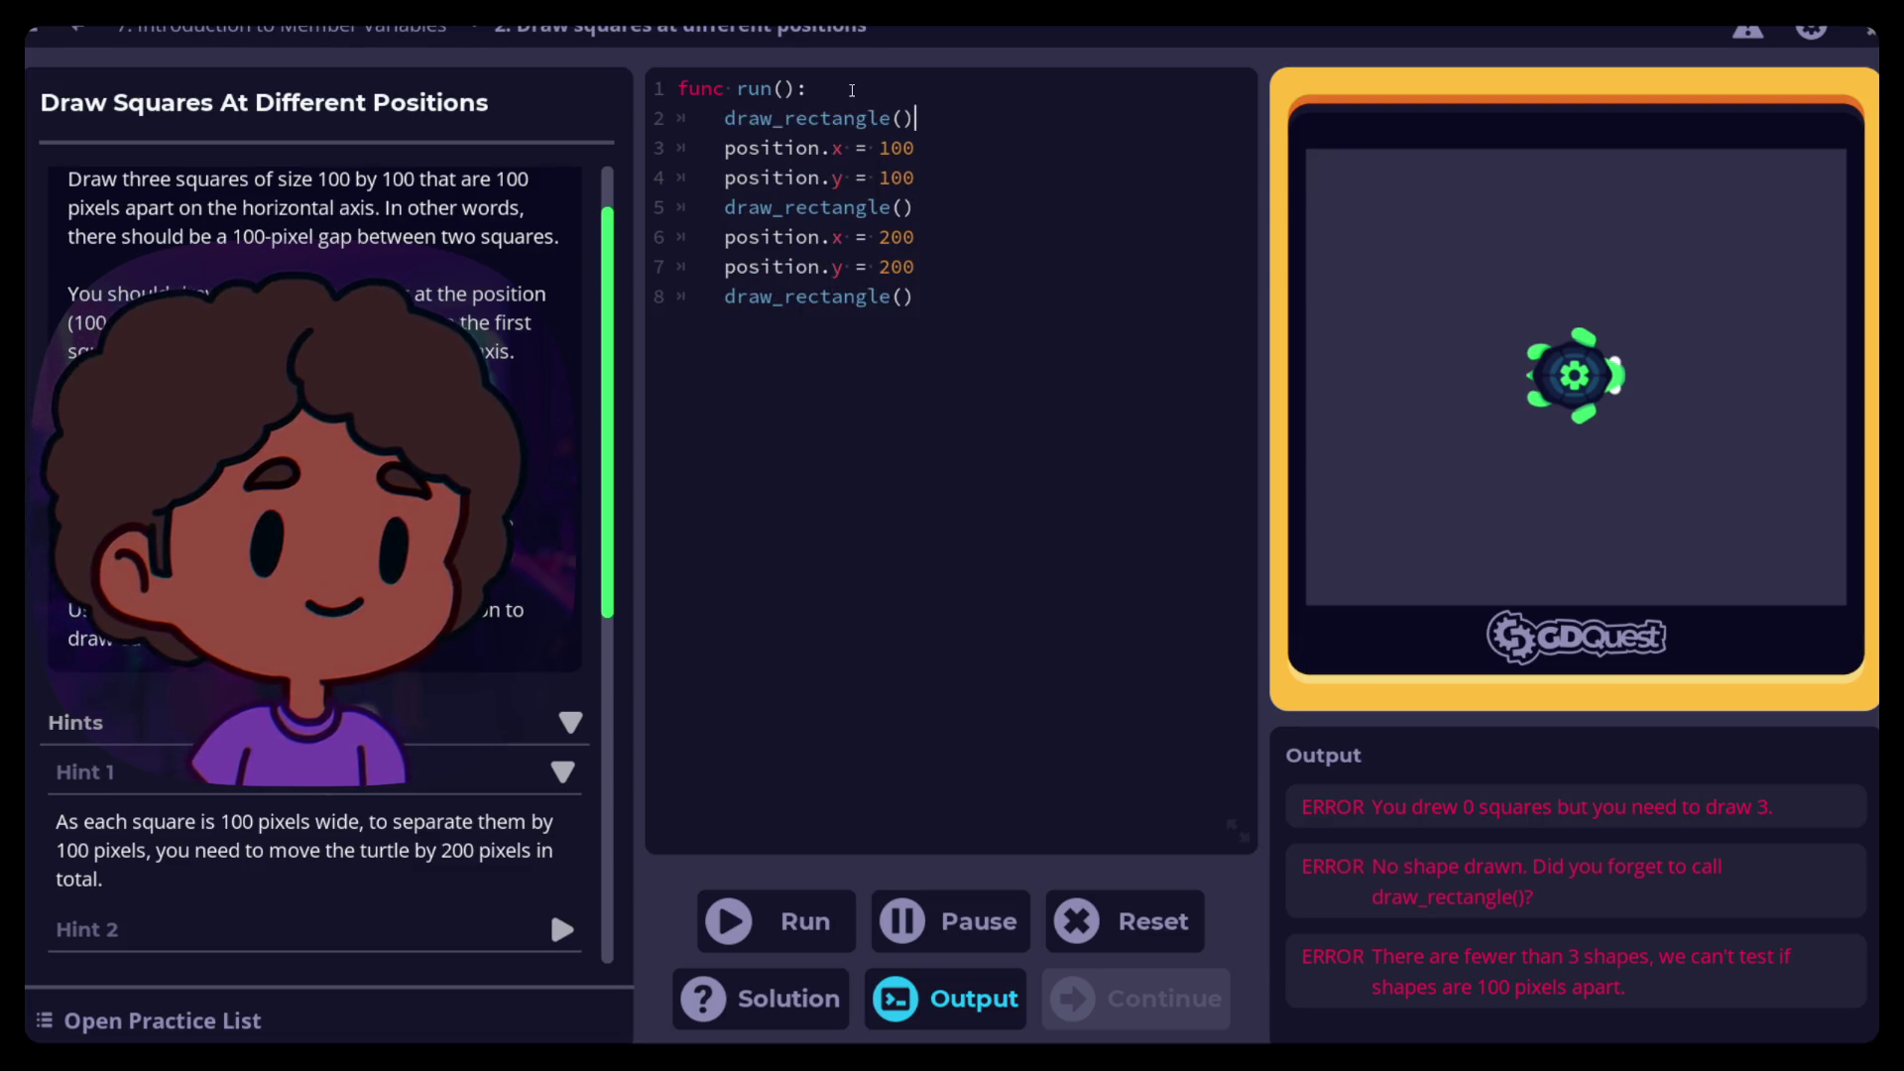
pyautogui.click(843, 920)
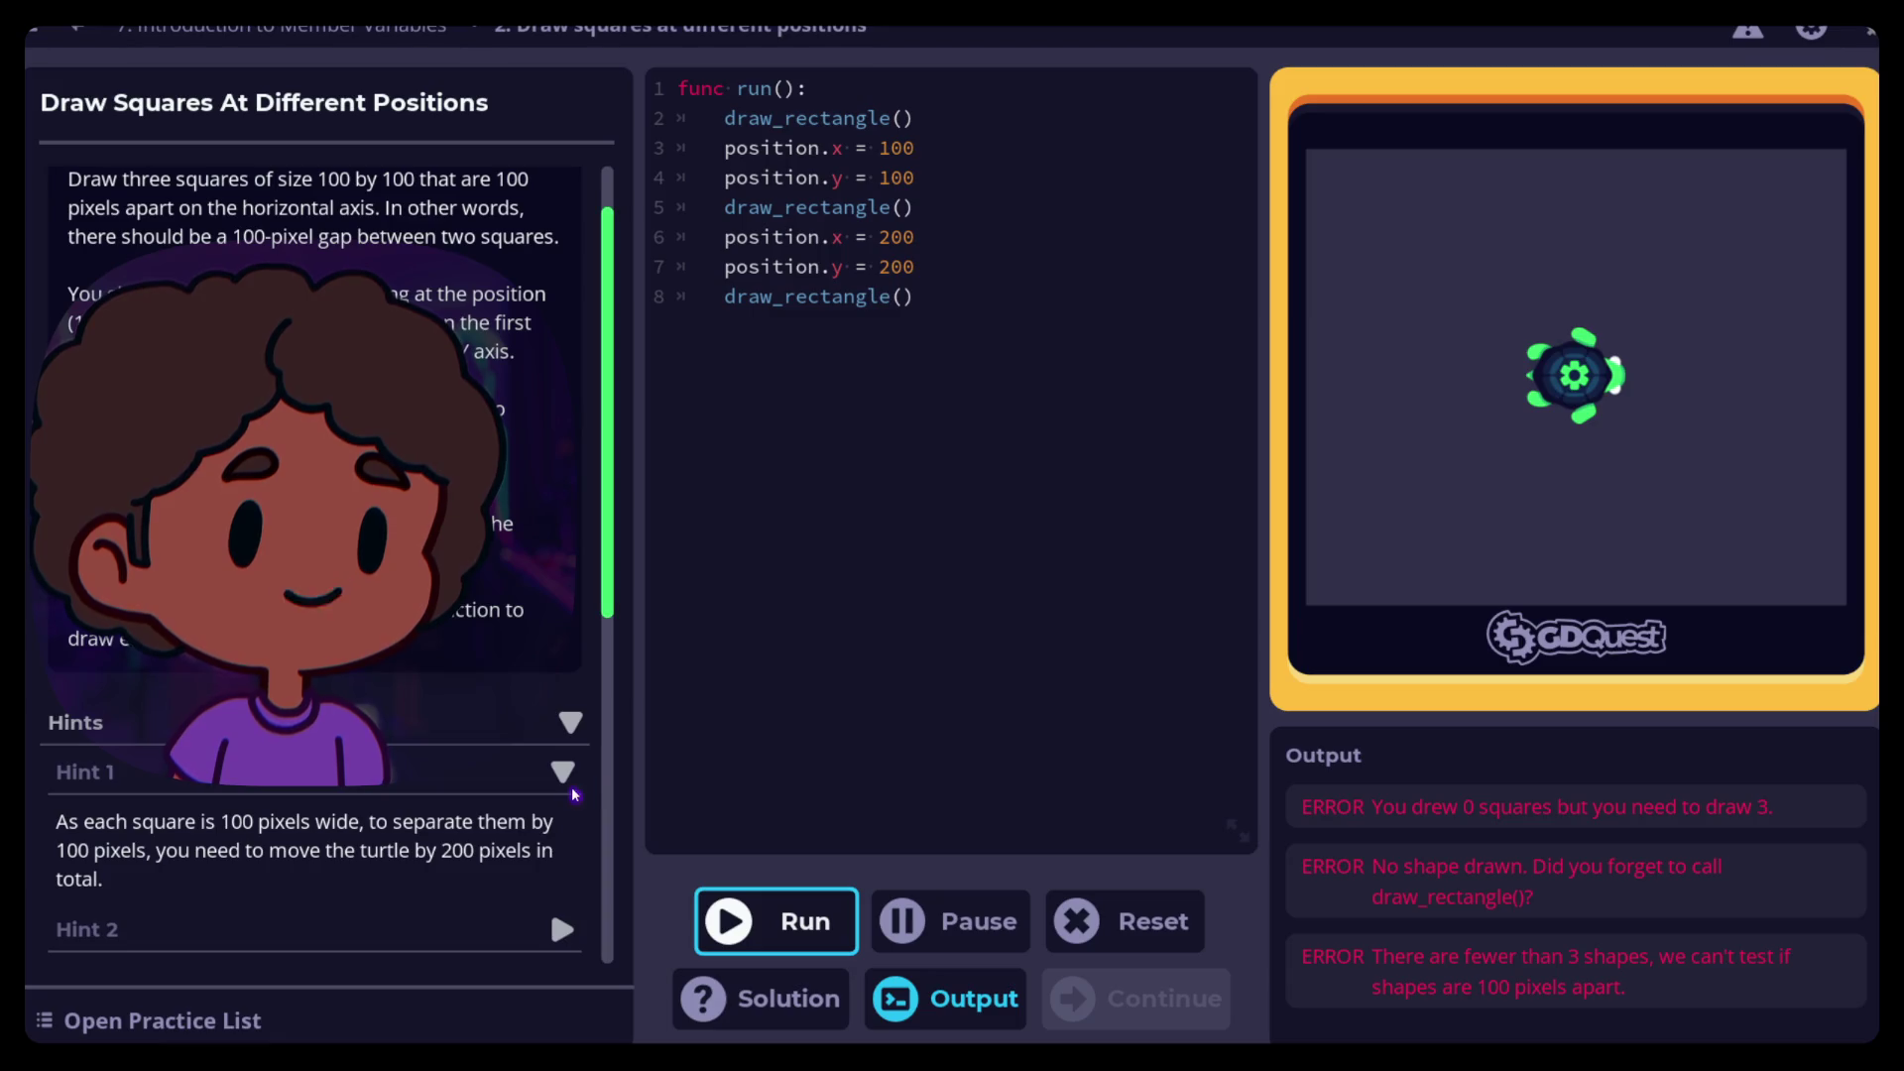
# Expand Hint 2 and Hint 3 on changing the turtle's X position before each square
pyautogui.scroll(-5, 431, 755)
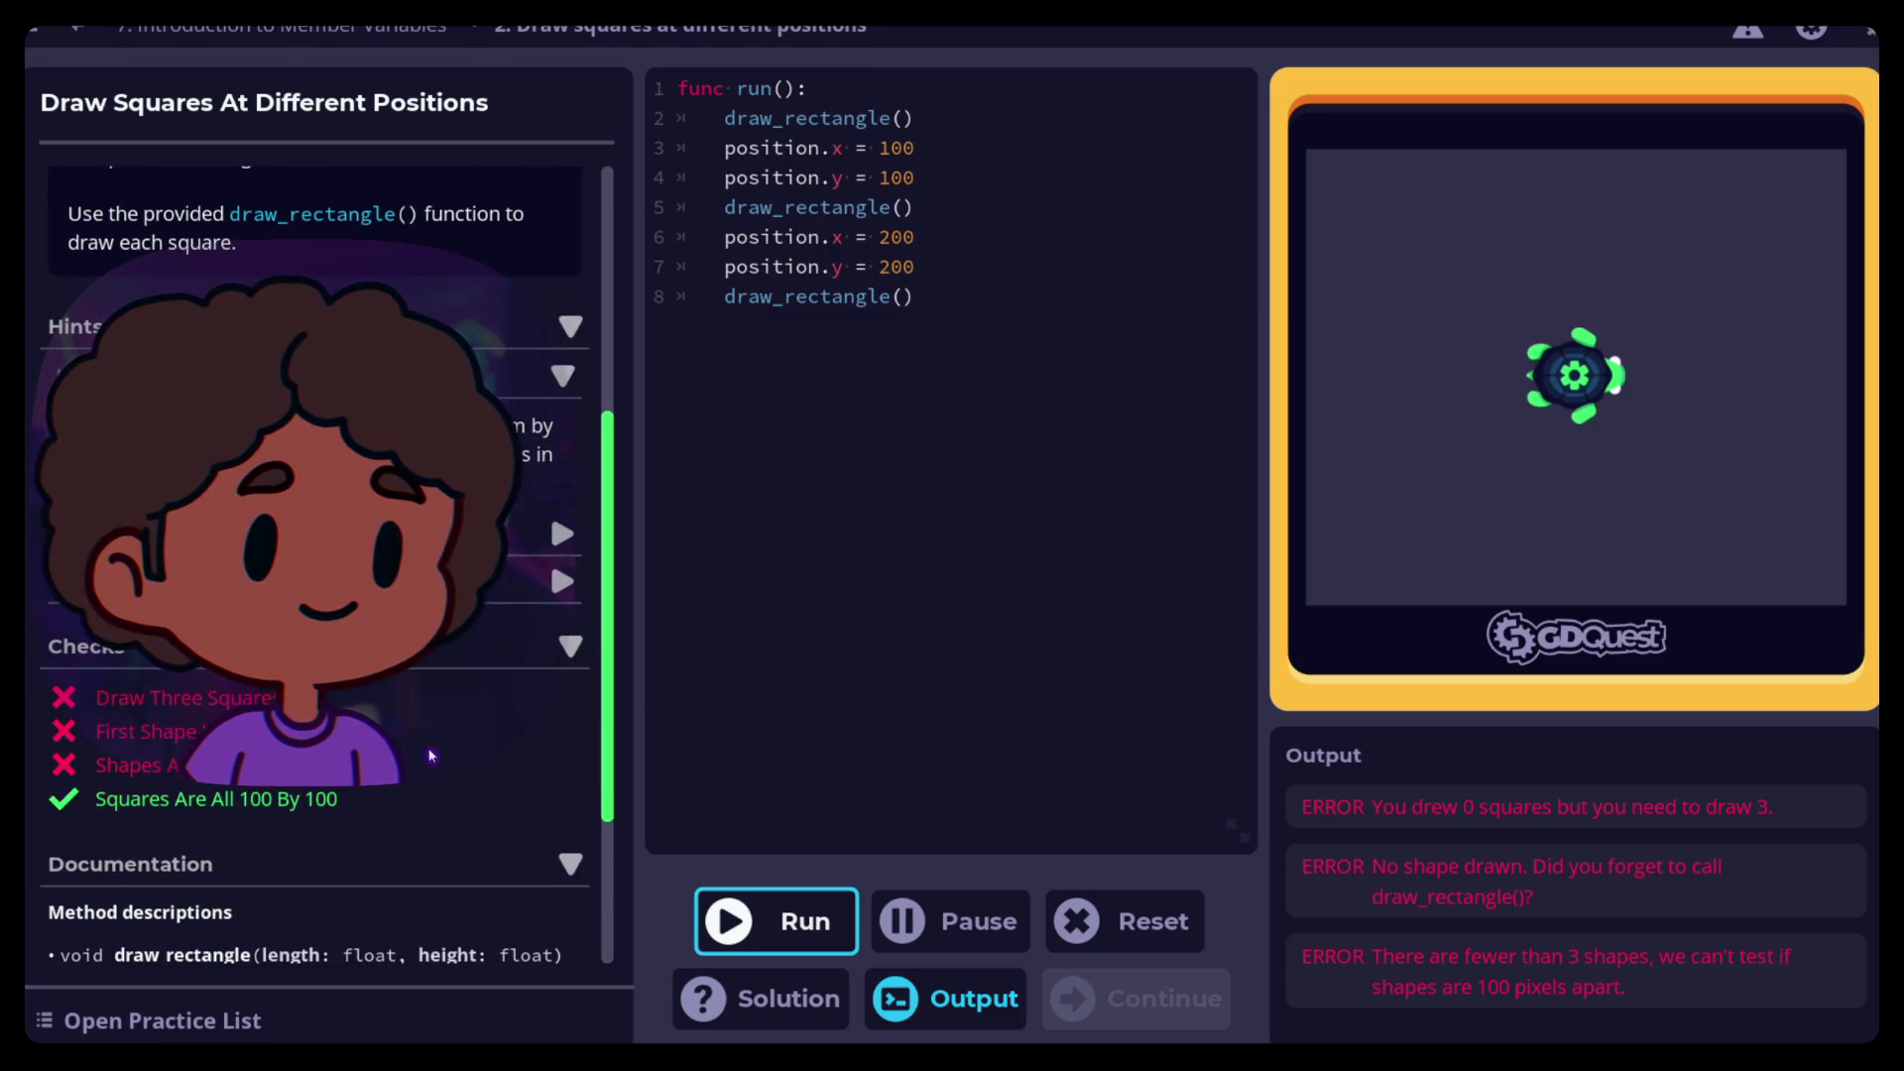
pyautogui.scroll(5, 421, 758)
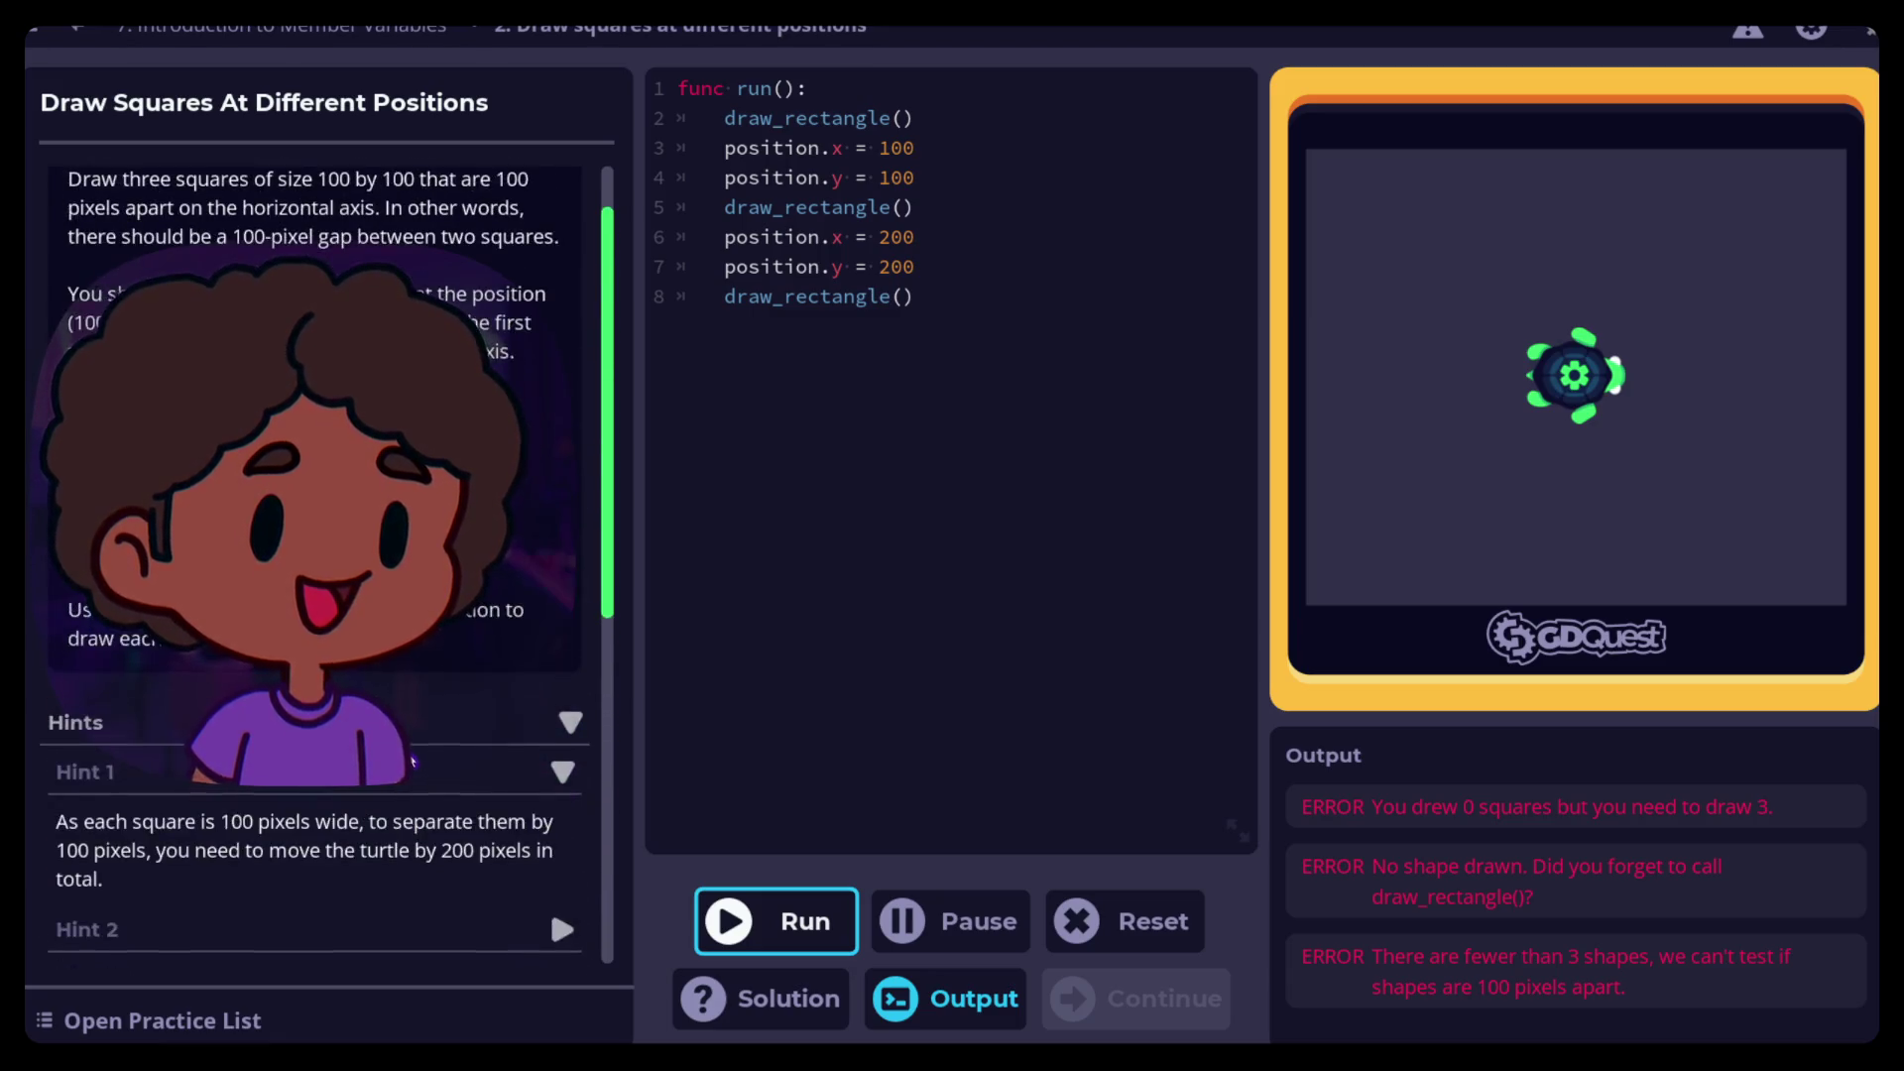
pyautogui.scroll(-4, 549, 587)
pyautogui.click(563, 614)
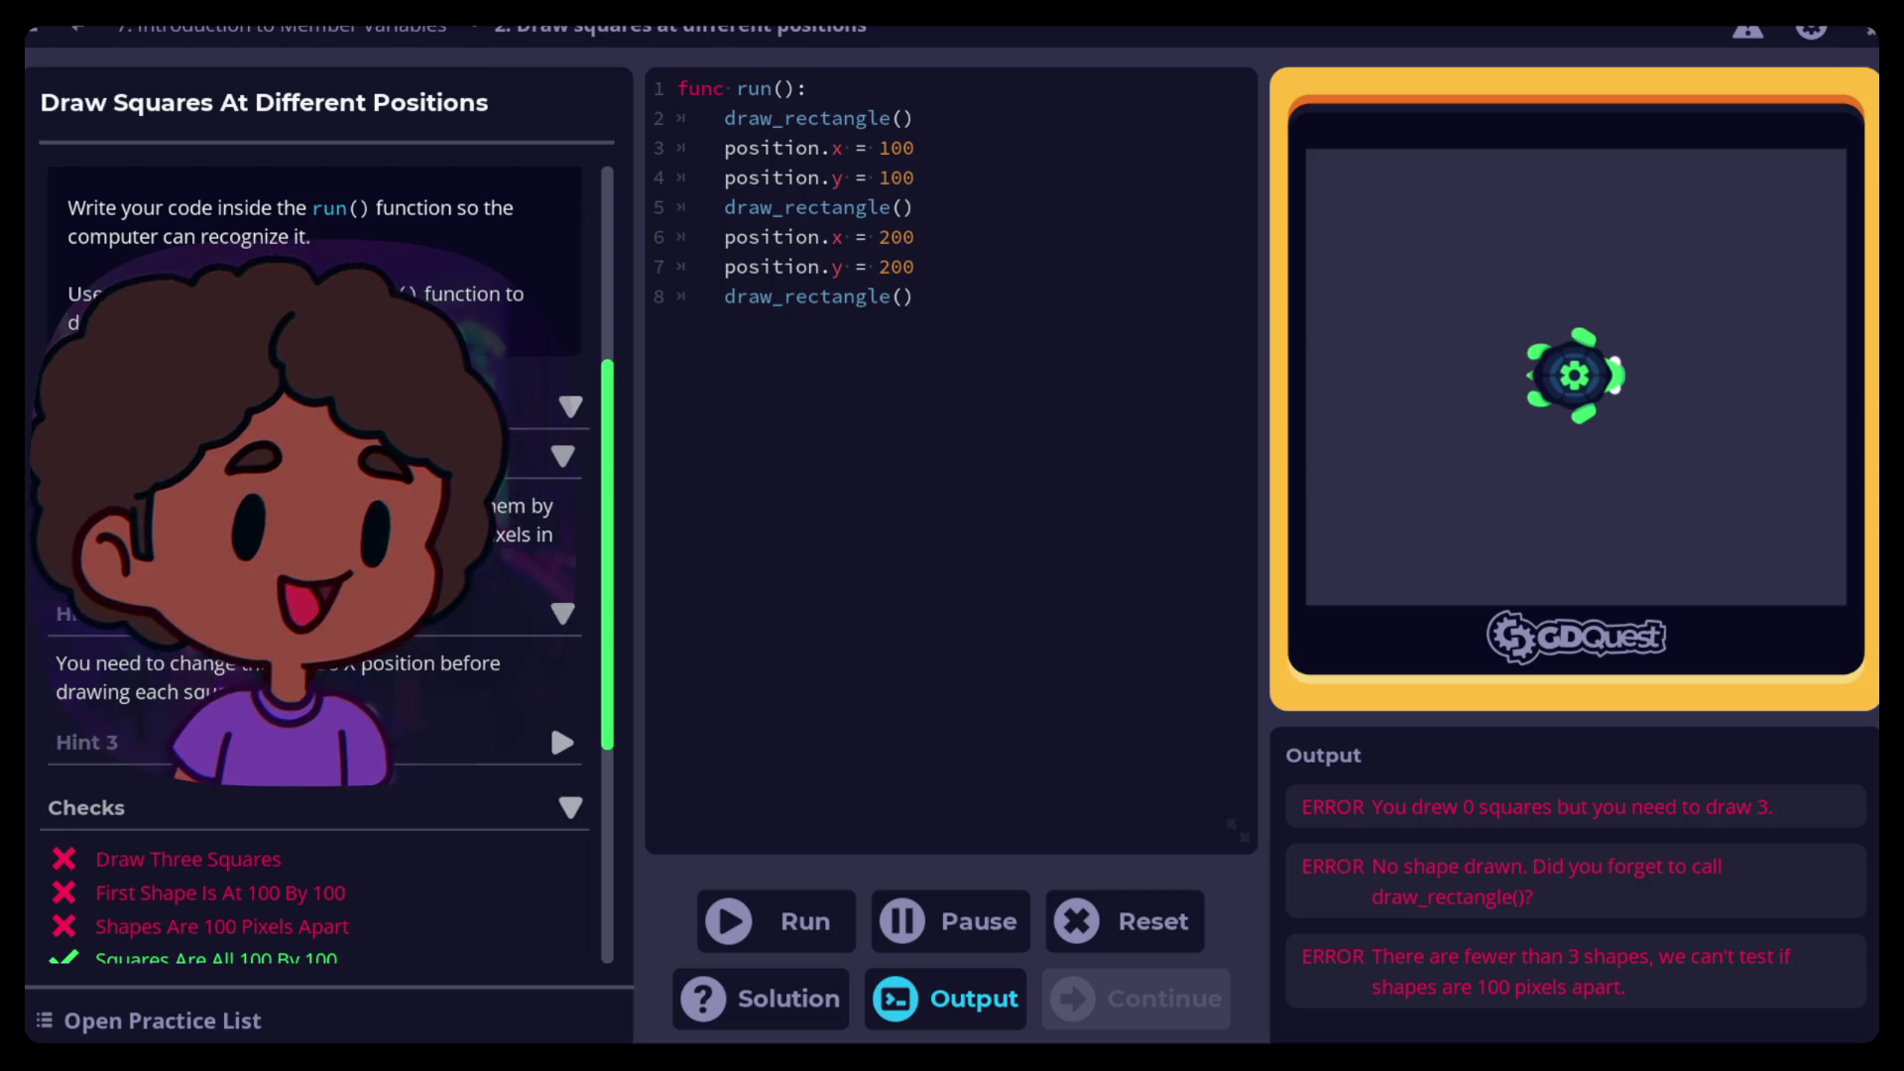
pyautogui.scroll(3, 159, 681)
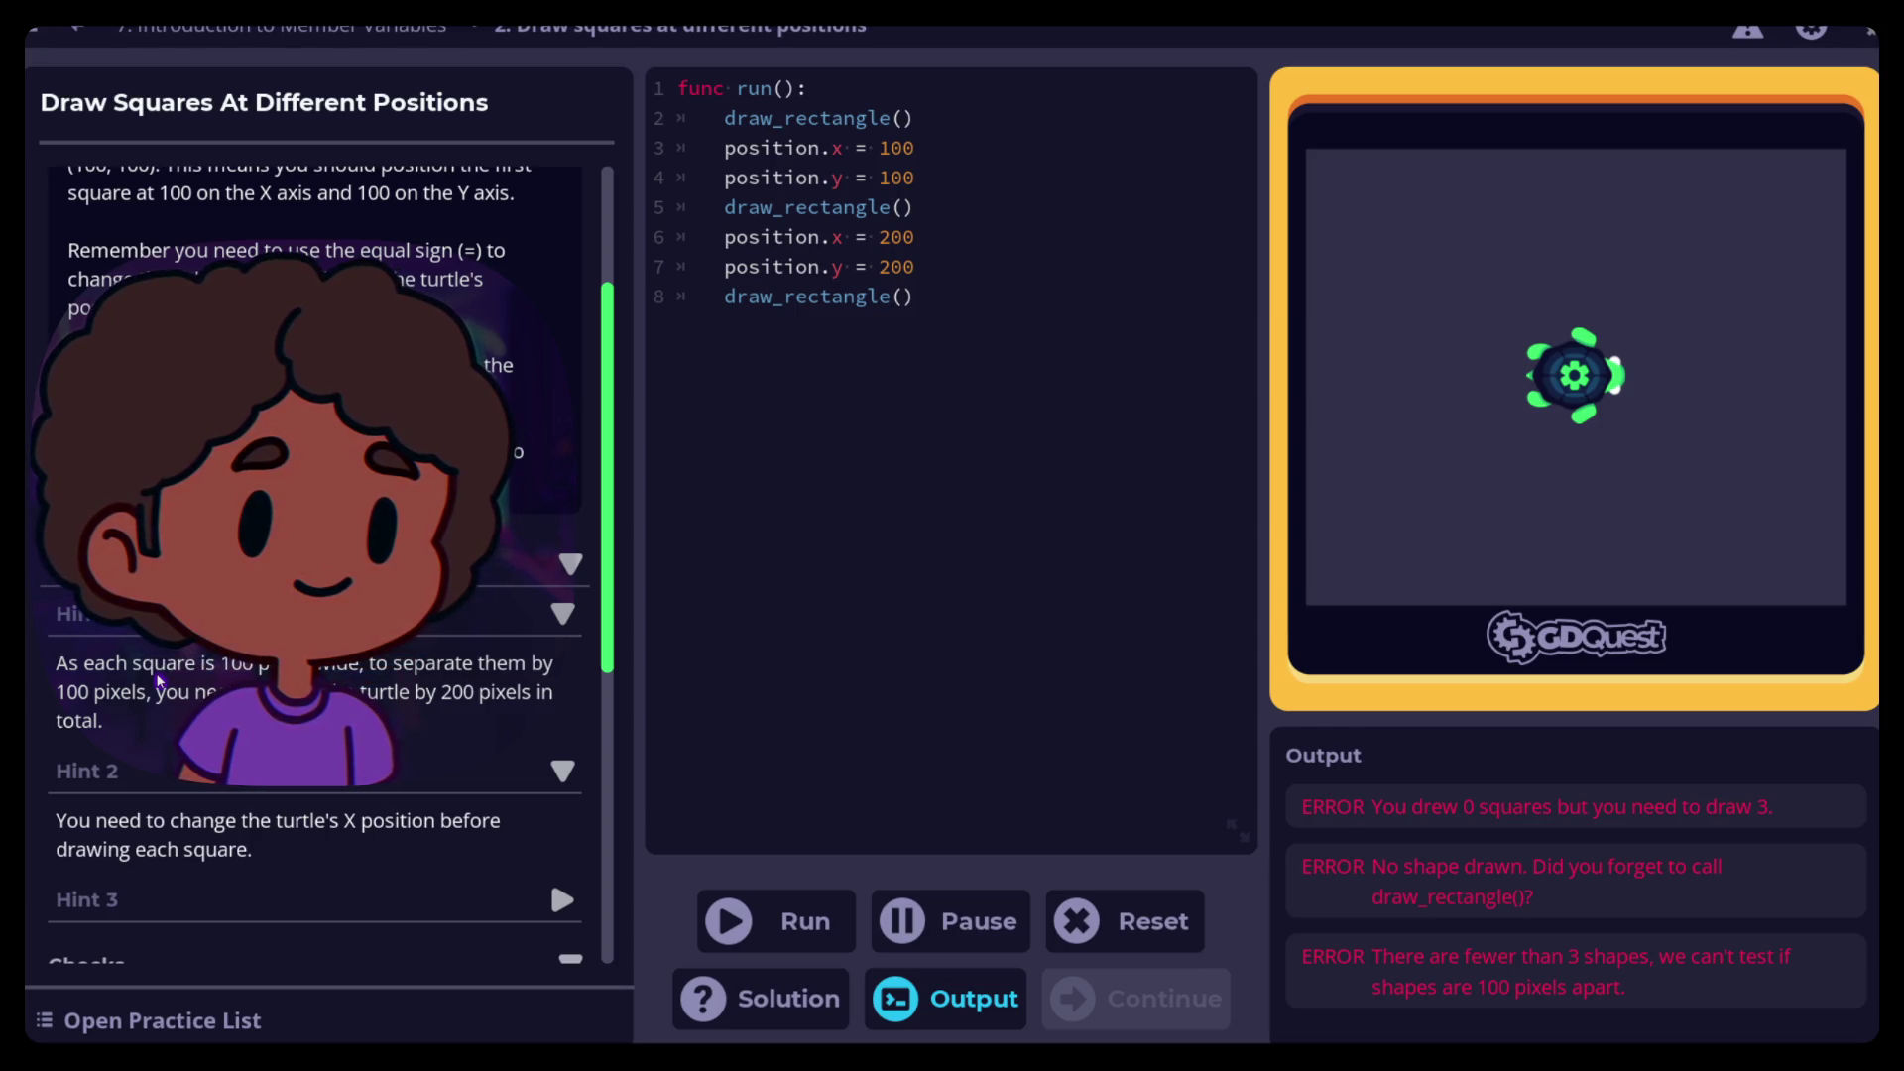
pyautogui.scroll(-2, 158, 679)
pyautogui.scroll(-1, 159, 679)
pyautogui.click(561, 664)
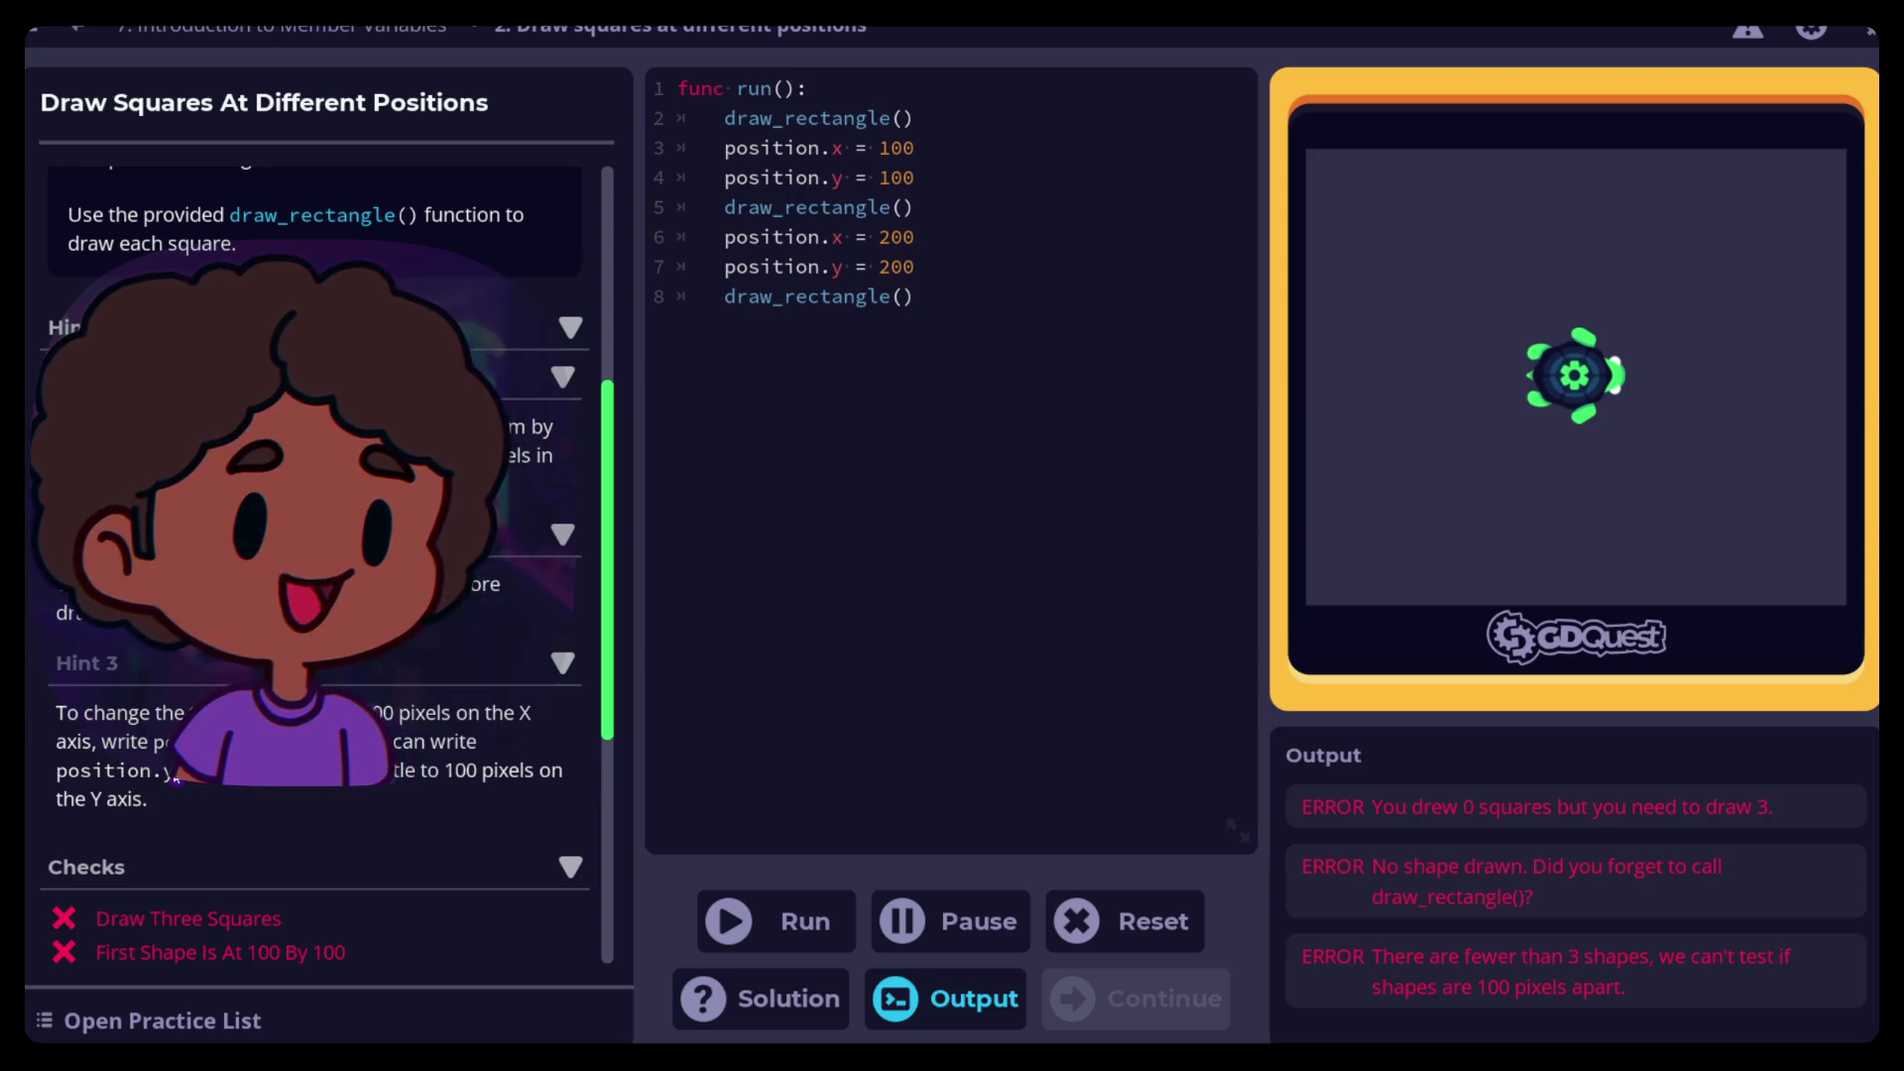
pyautogui.scroll(1, 175, 781)
pyautogui.scroll(-4, 175, 781)
pyautogui.scroll(-4, 175, 781)
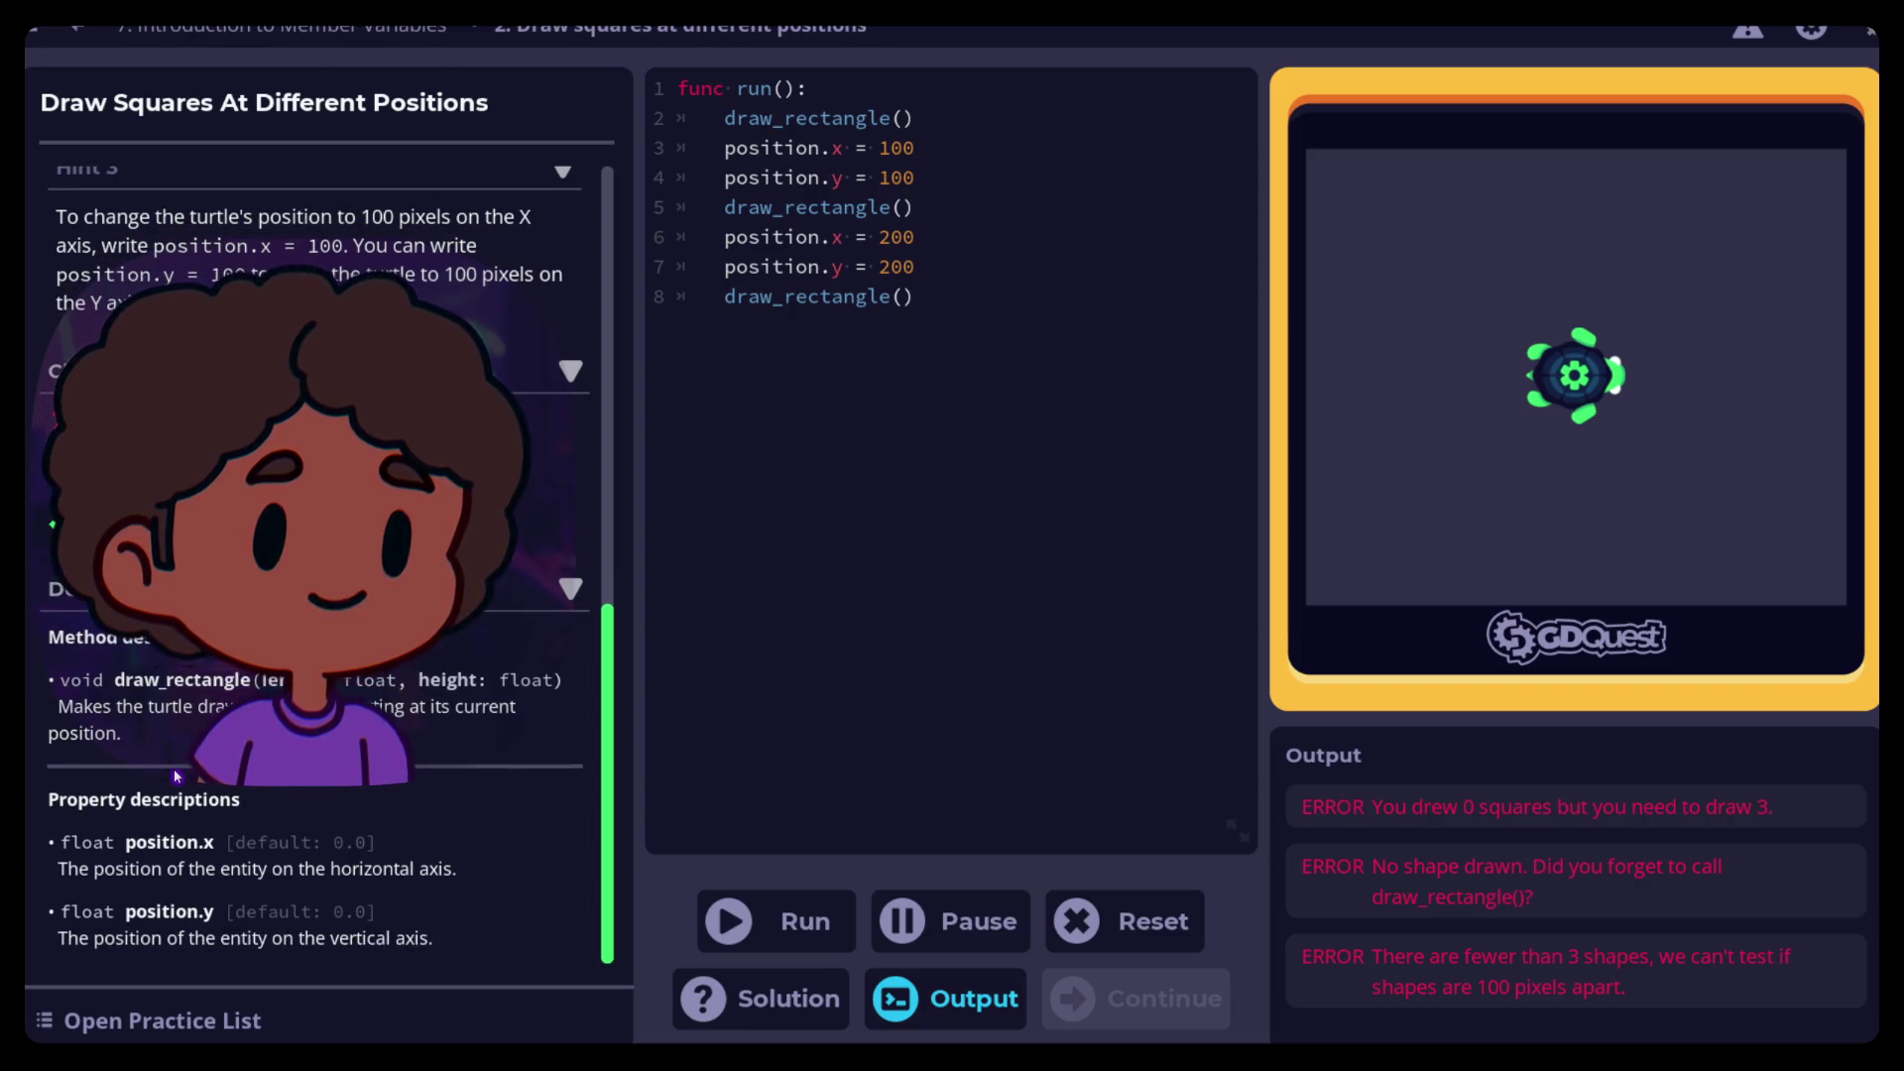
pyautogui.scroll(4, 176, 774)
pyautogui.scroll(2, 176, 778)
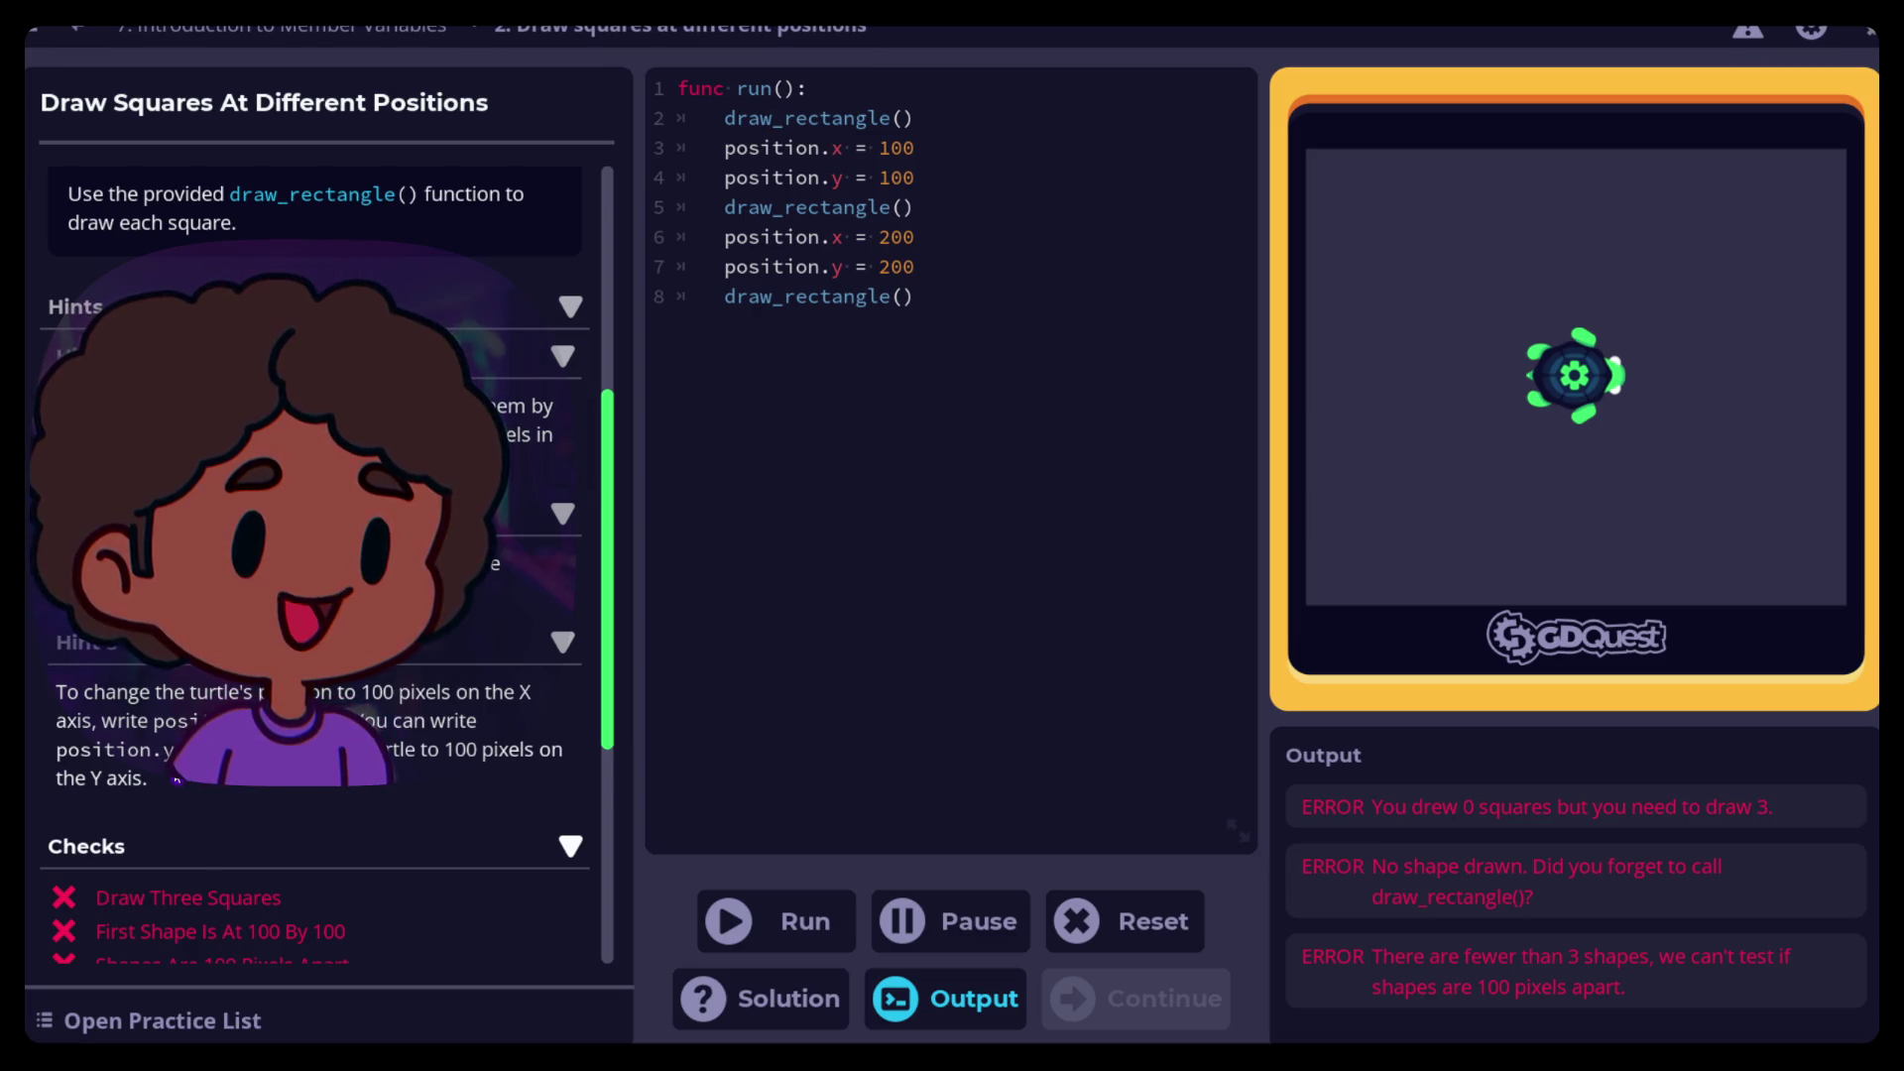
pyautogui.scroll(4, 176, 778)
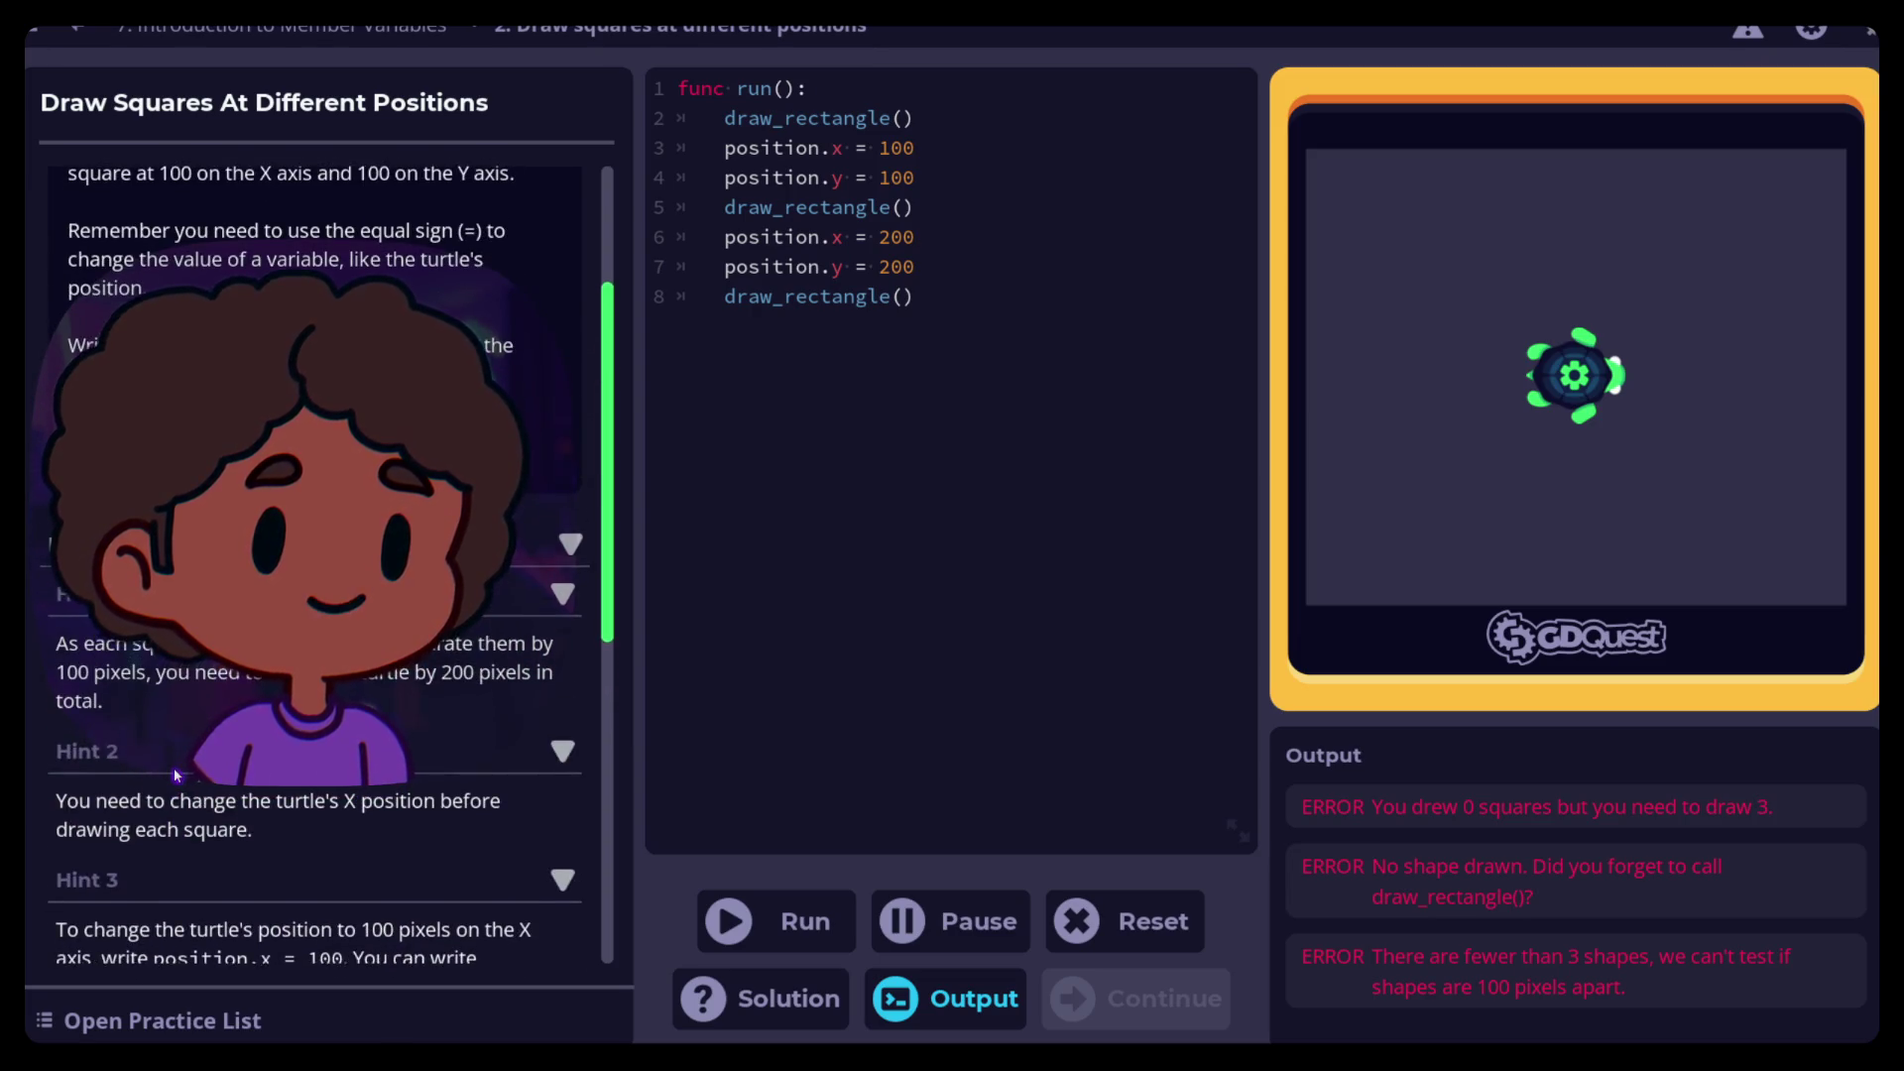
pyautogui.scroll(3, 174, 768)
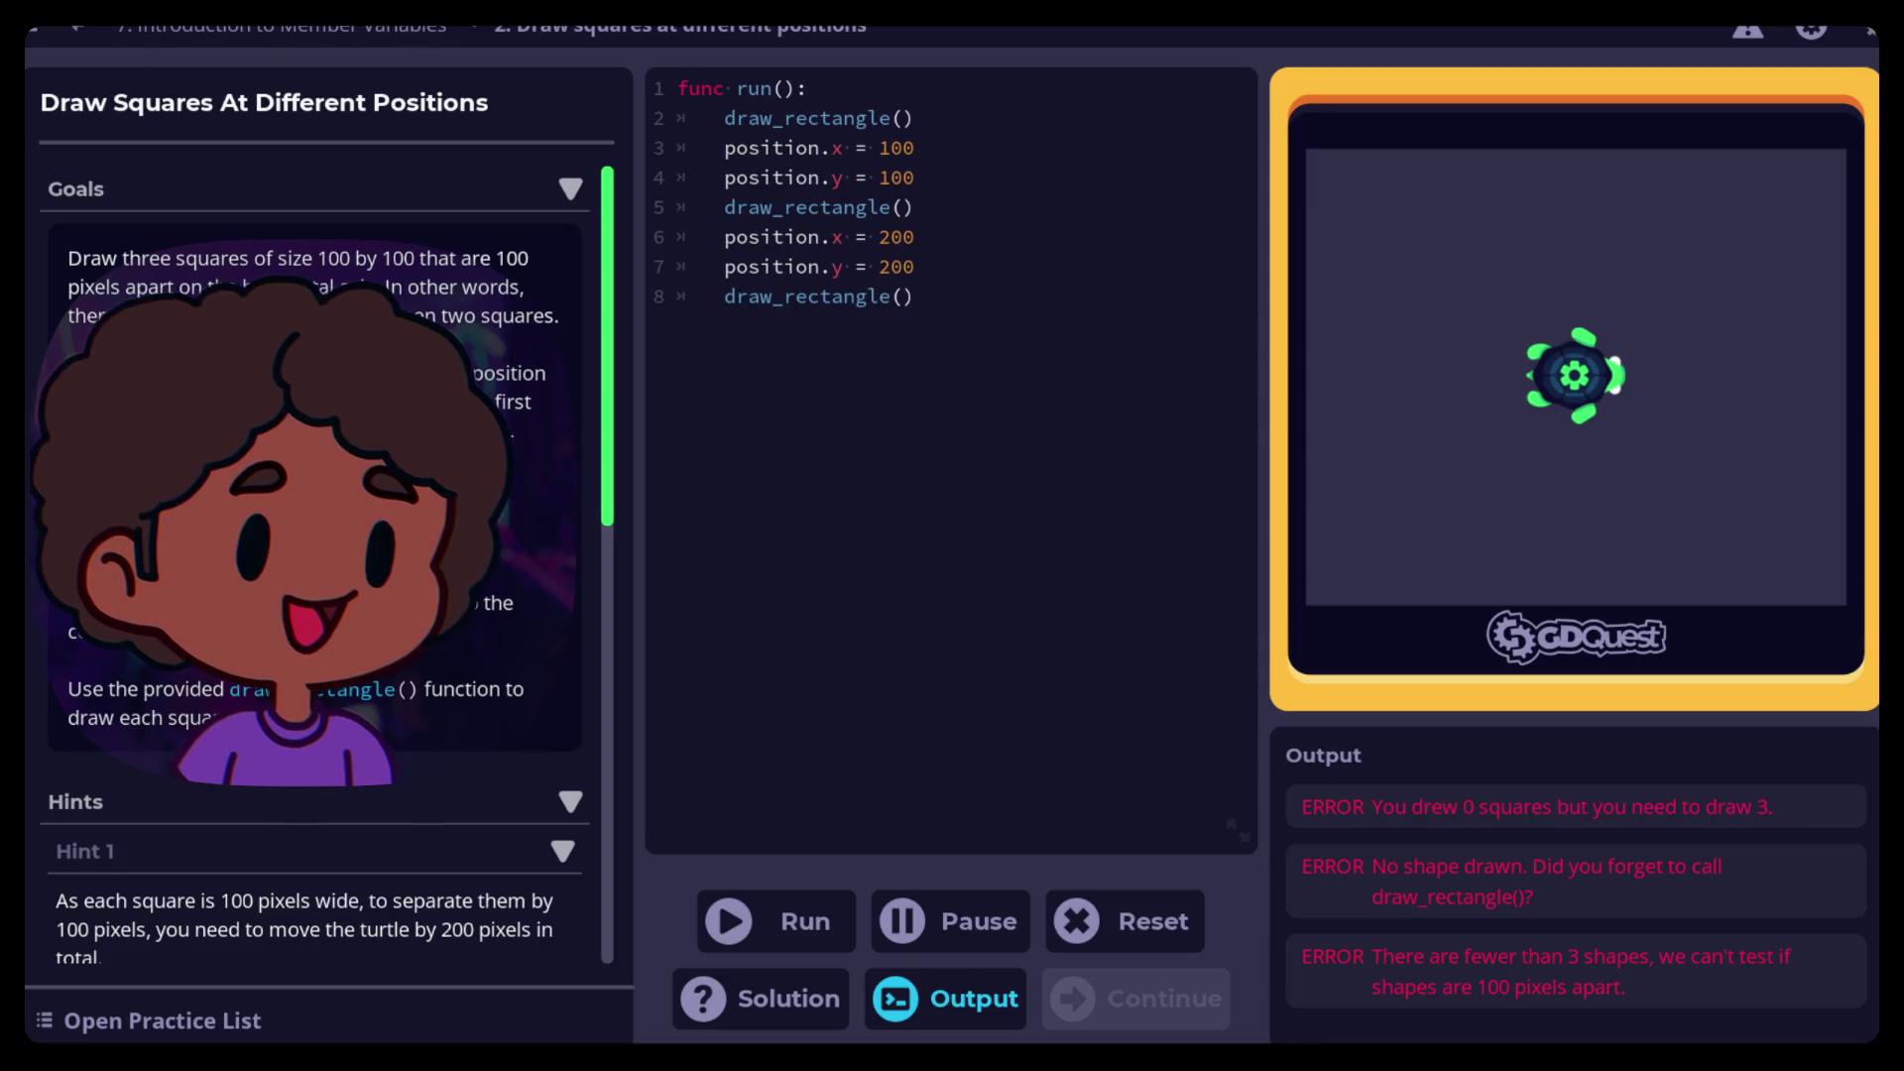
# Scroll the instructions down to Hint 2 while the draft code shows three errors
pyautogui.scroll(-3, 317, 555)
pyautogui.scroll(3, 317, 555)
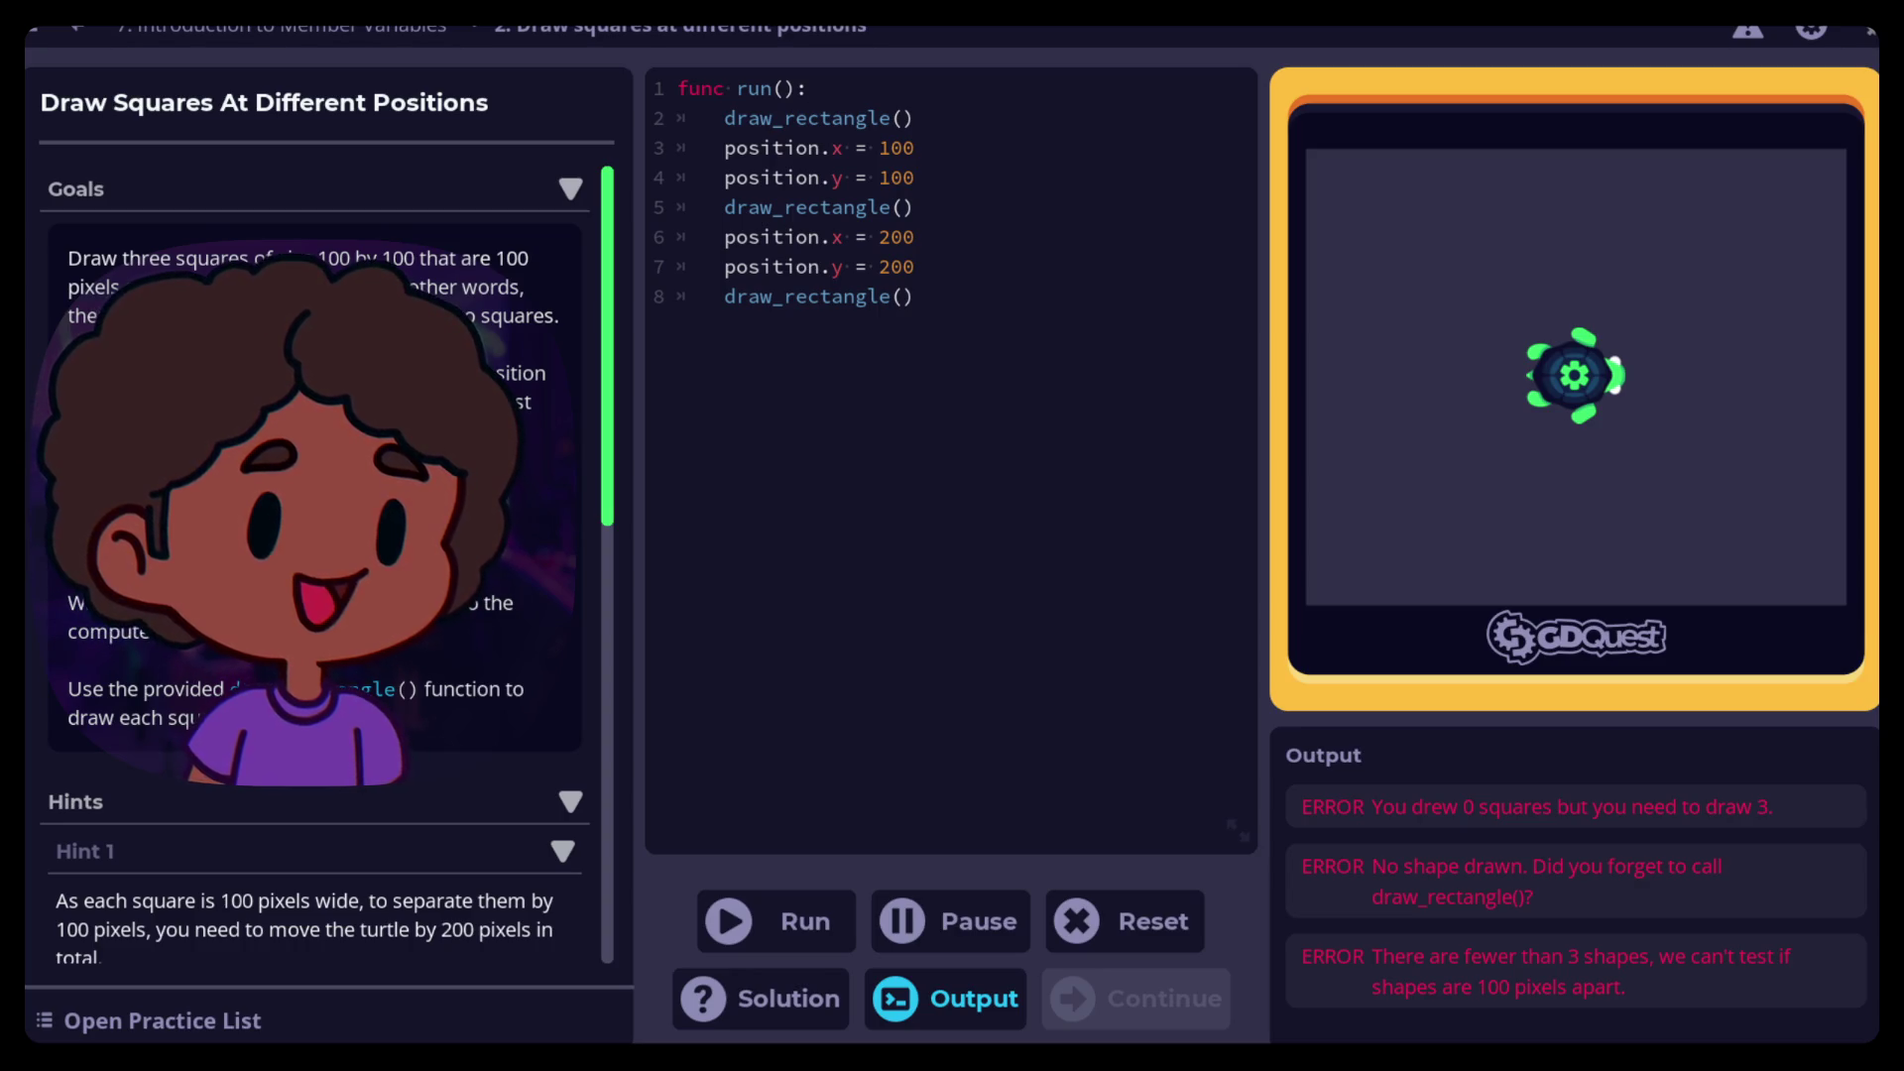
pyautogui.scroll(-3, 318, 495)
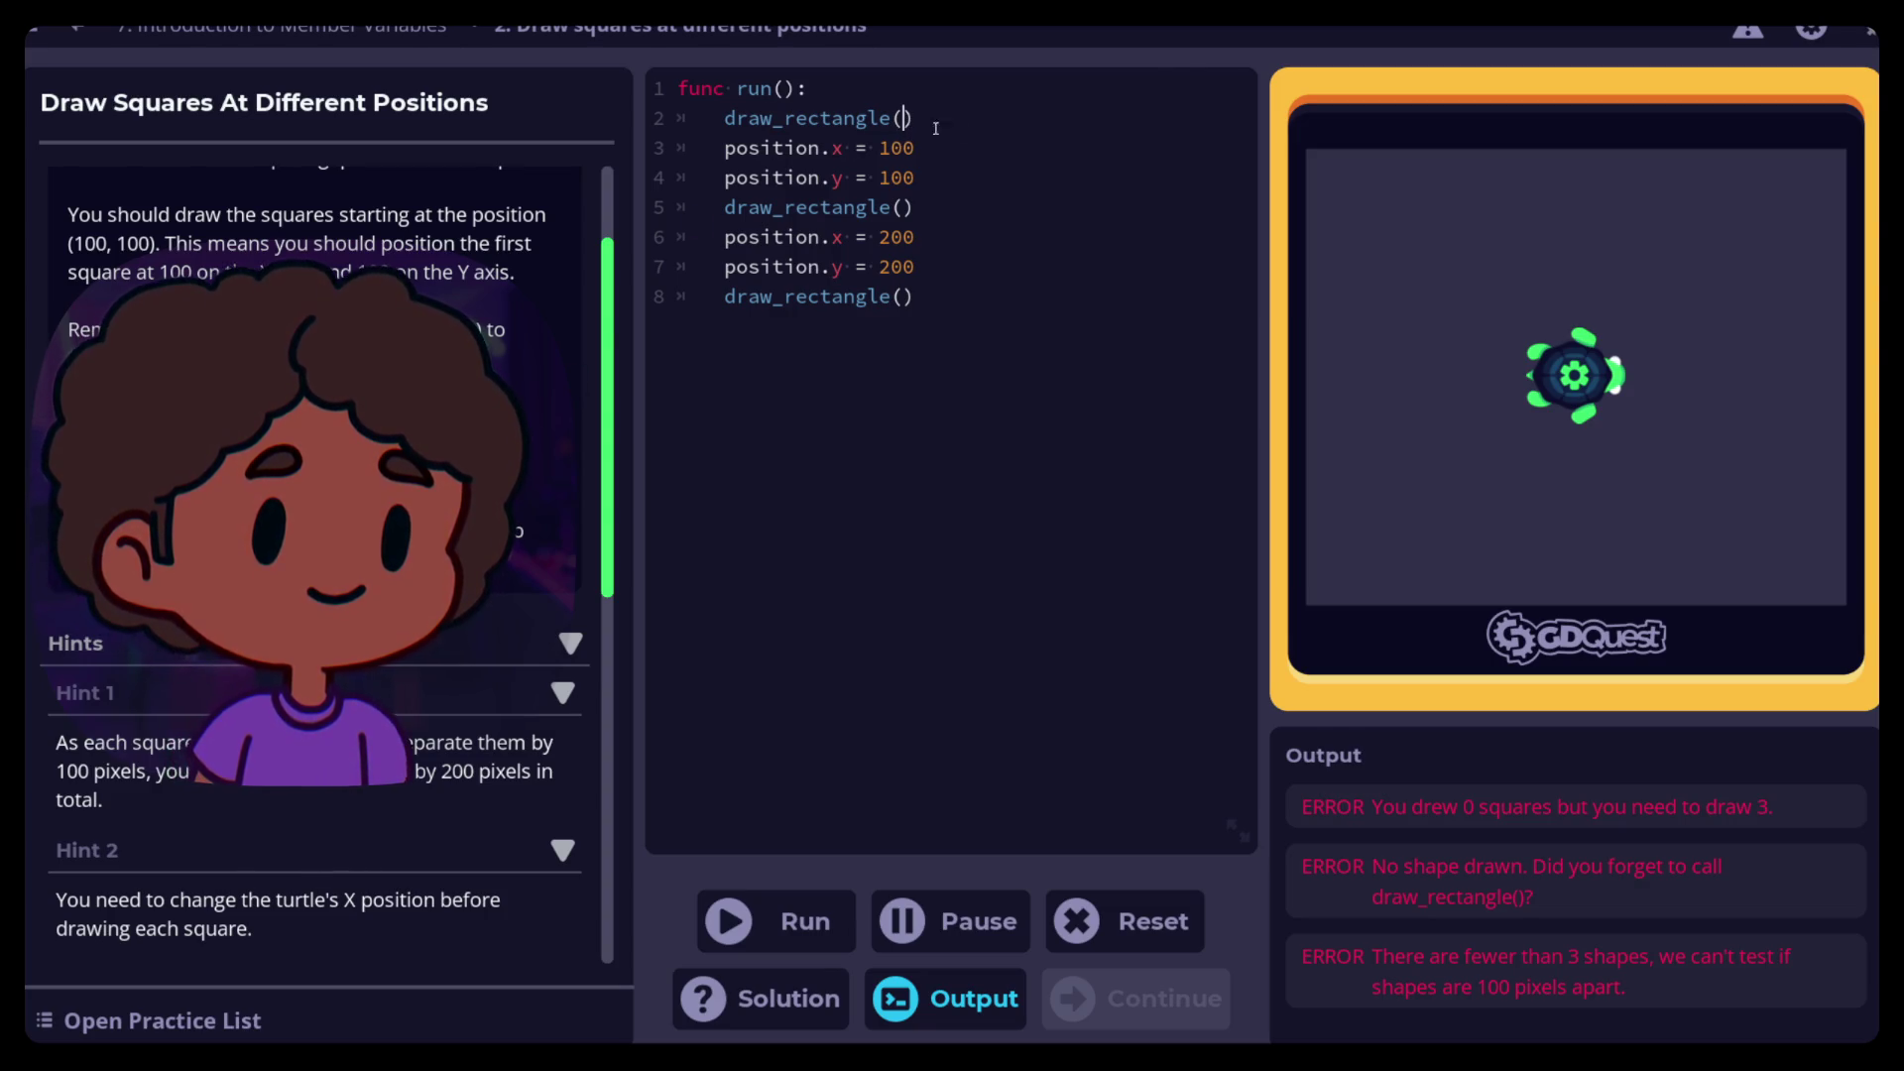
# Pass 100,100 as size arguments to the draw_rectangle() calls on lines 2, 5 and 8
pyautogui.write('100,')
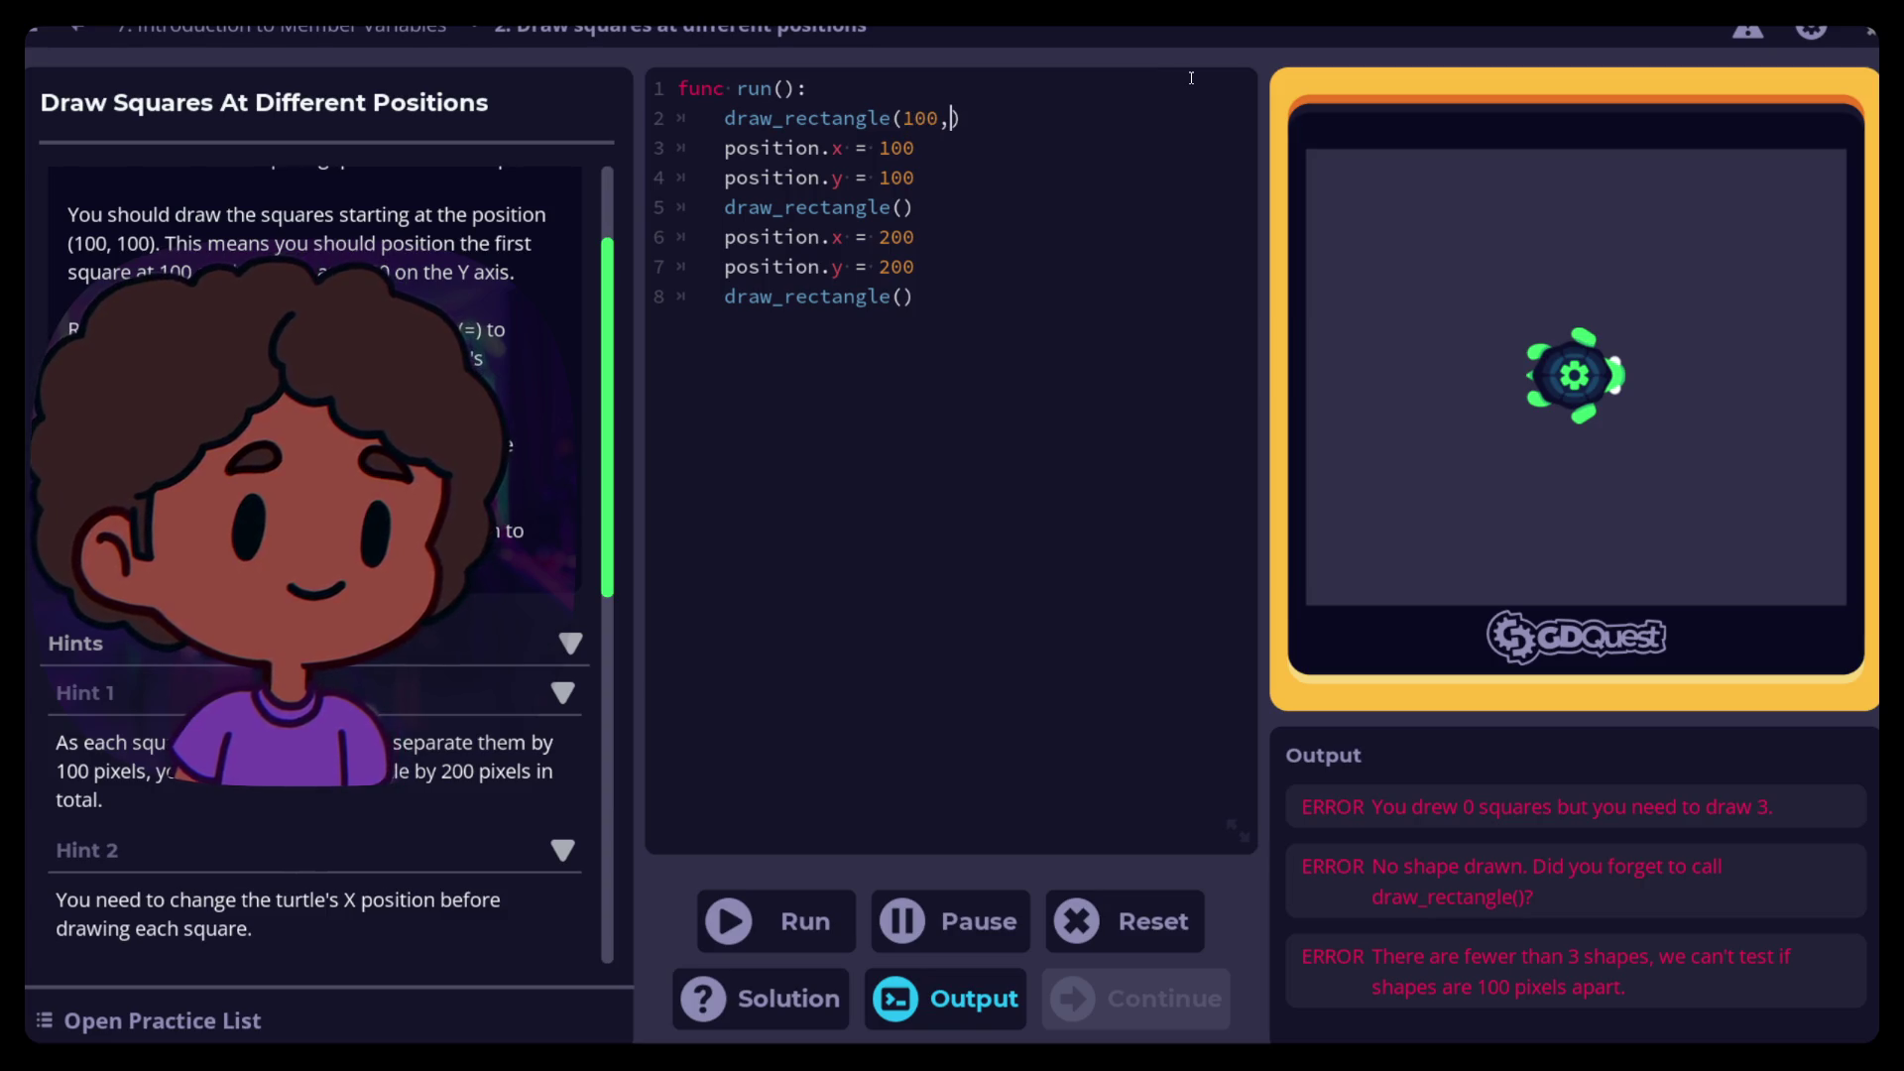
pyautogui.write('100')
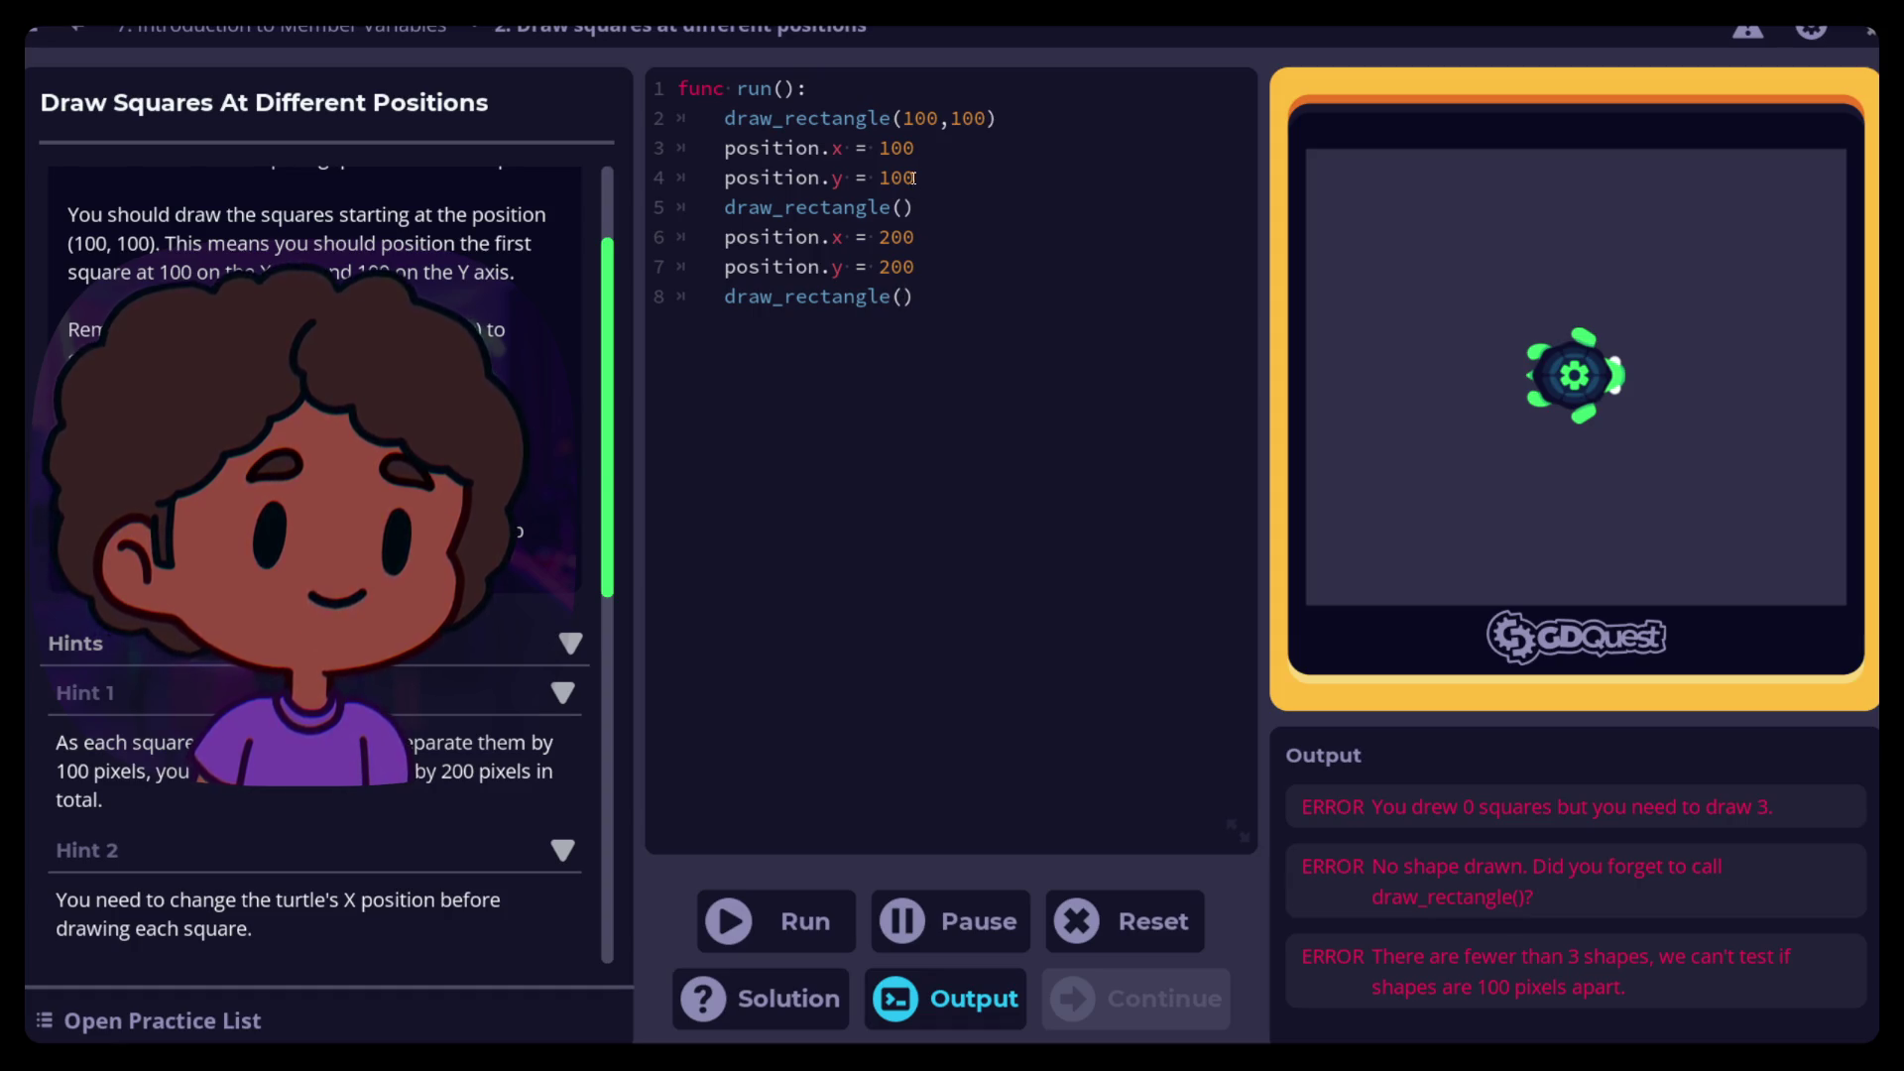
pyautogui.moveTo(902, 119); pyautogui.dragTo(990, 116)
pyautogui.hotkey('ctrl', 'c')
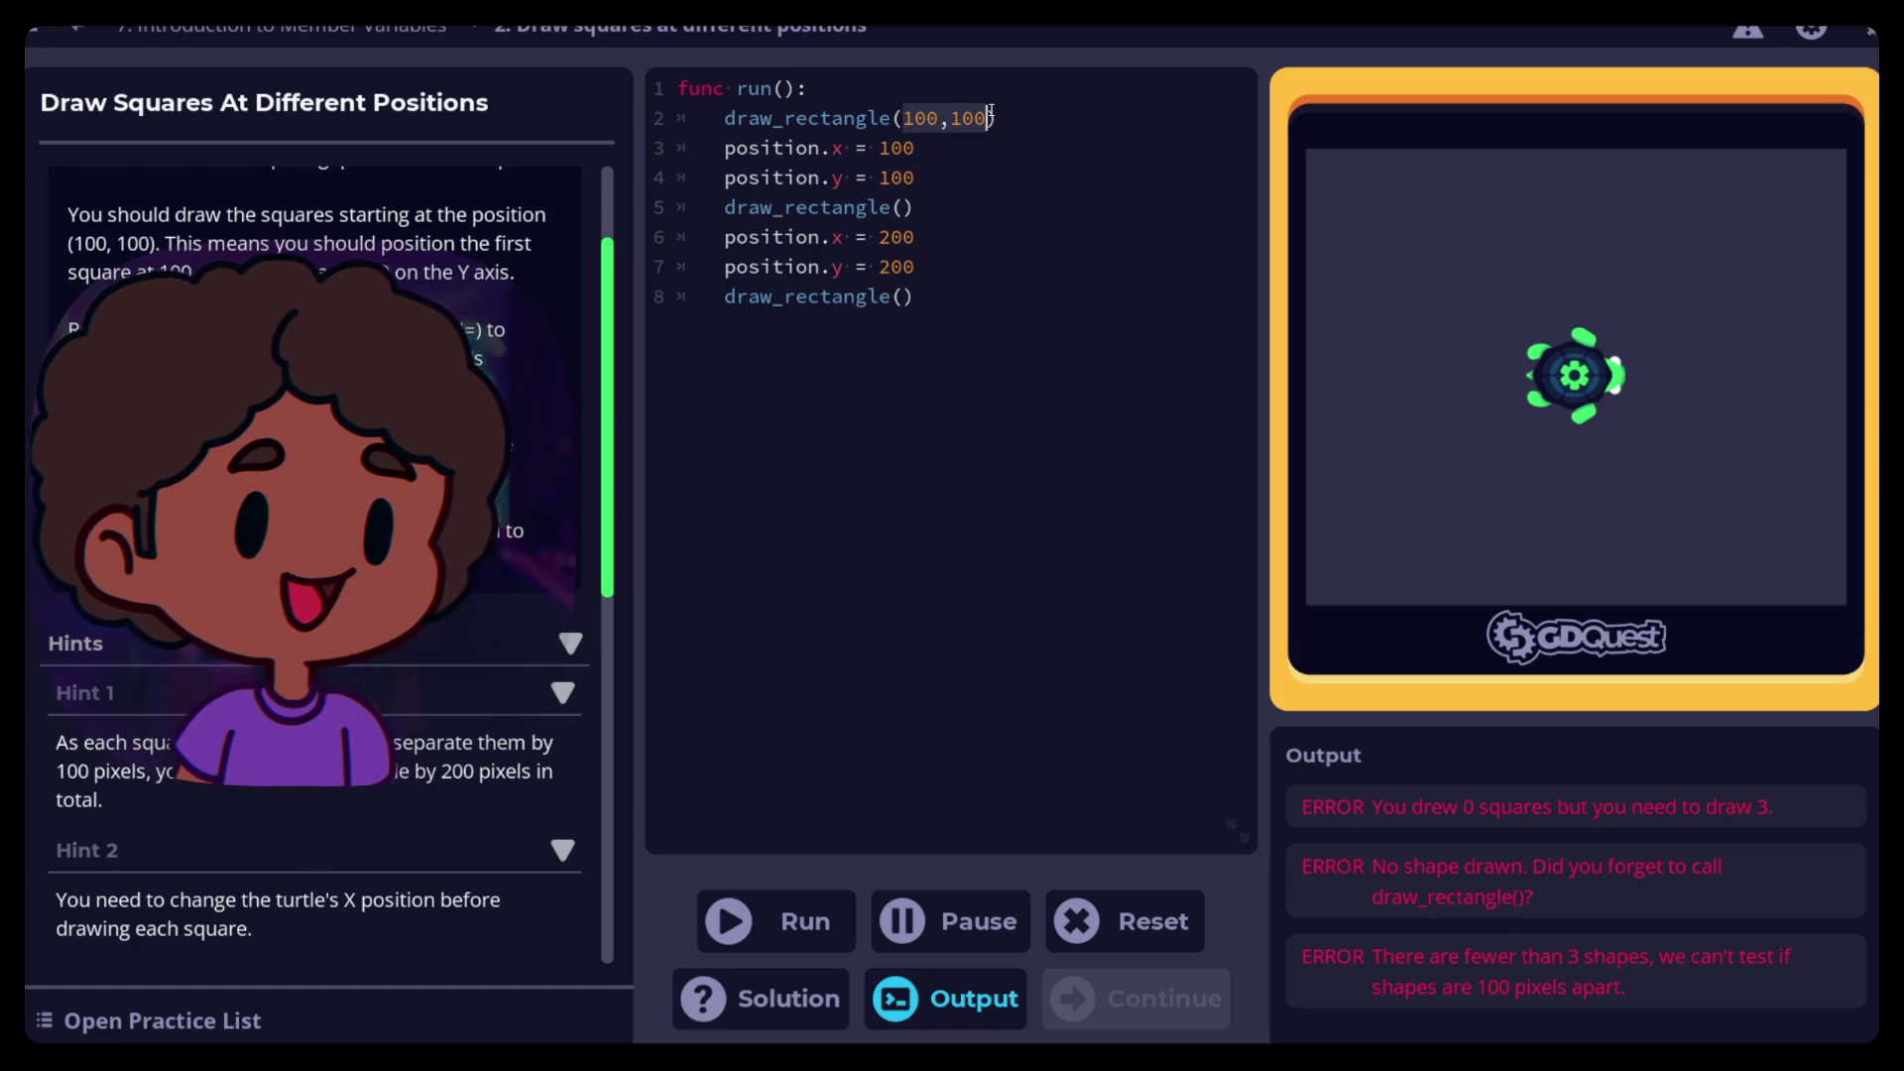
pyautogui.click(901, 208)
pyautogui.hotkey('ctrl', 'v')
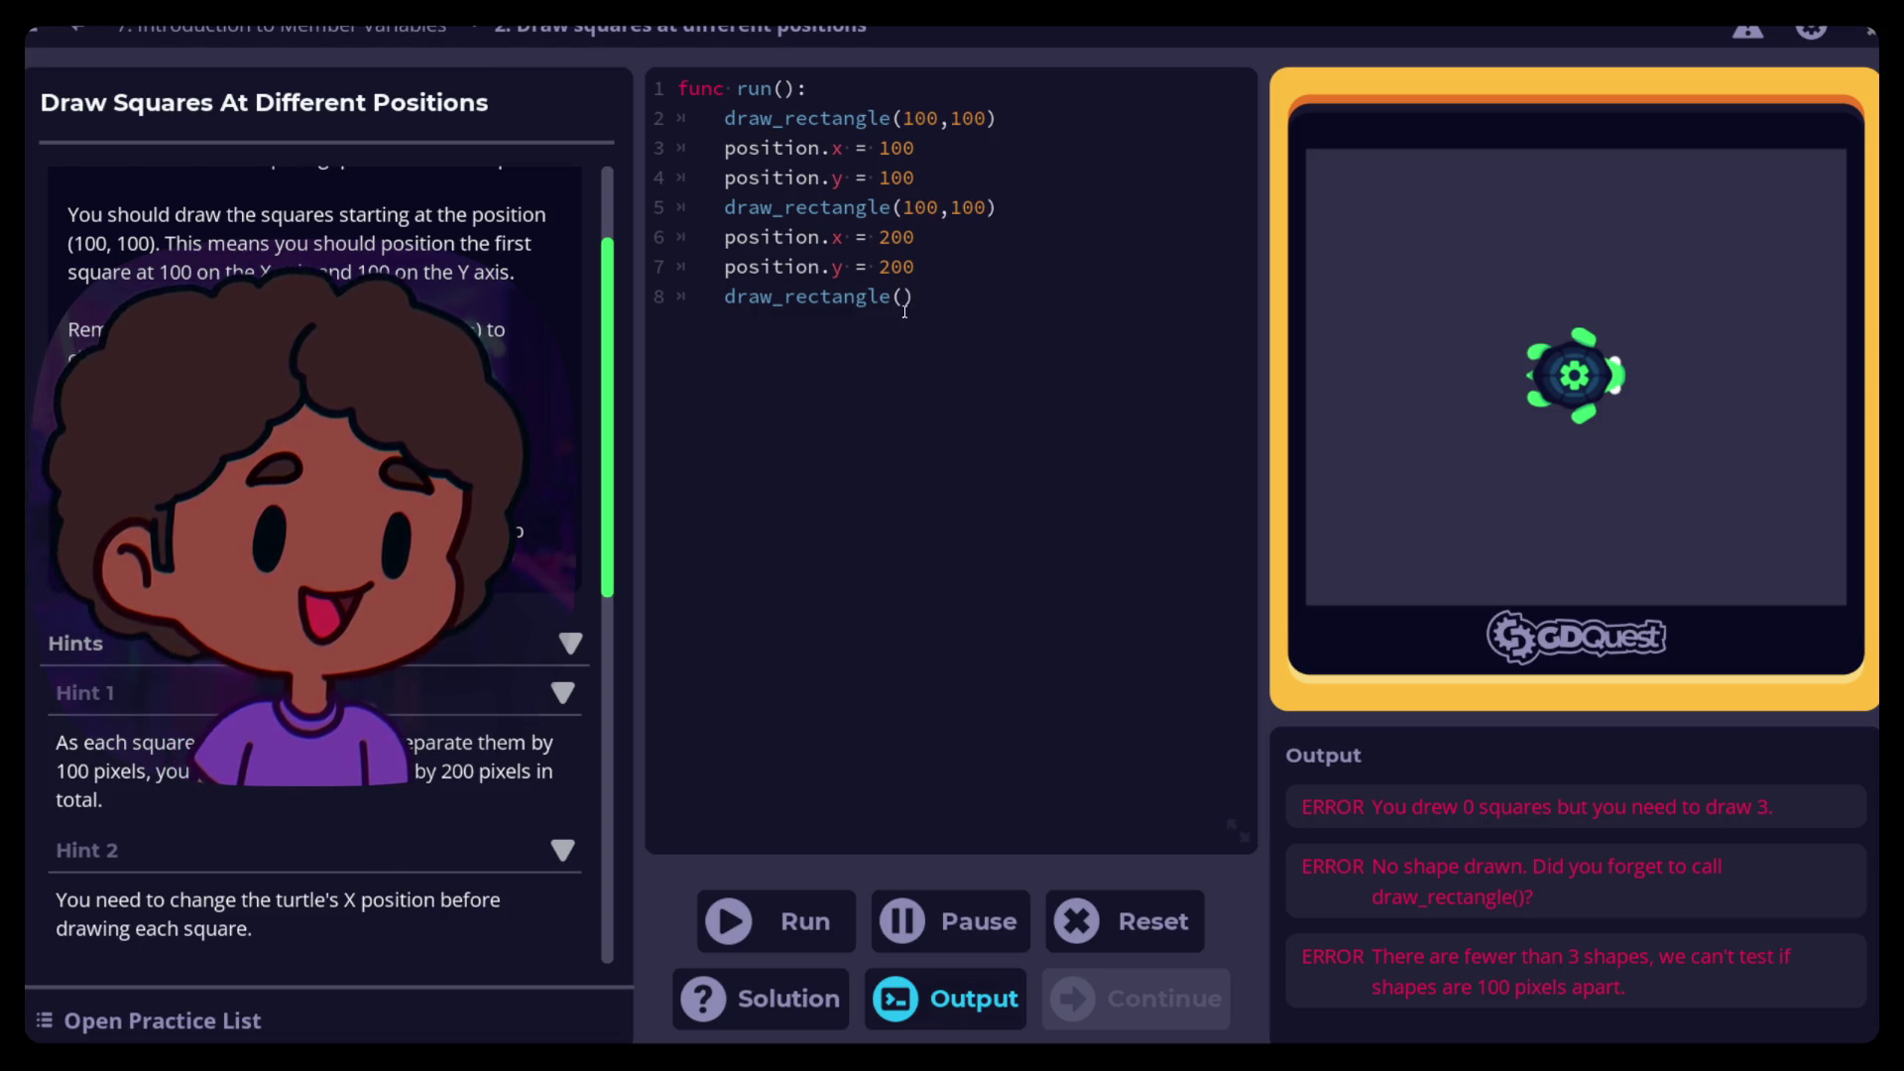
pyautogui.hotkey('ctrl', 'v')
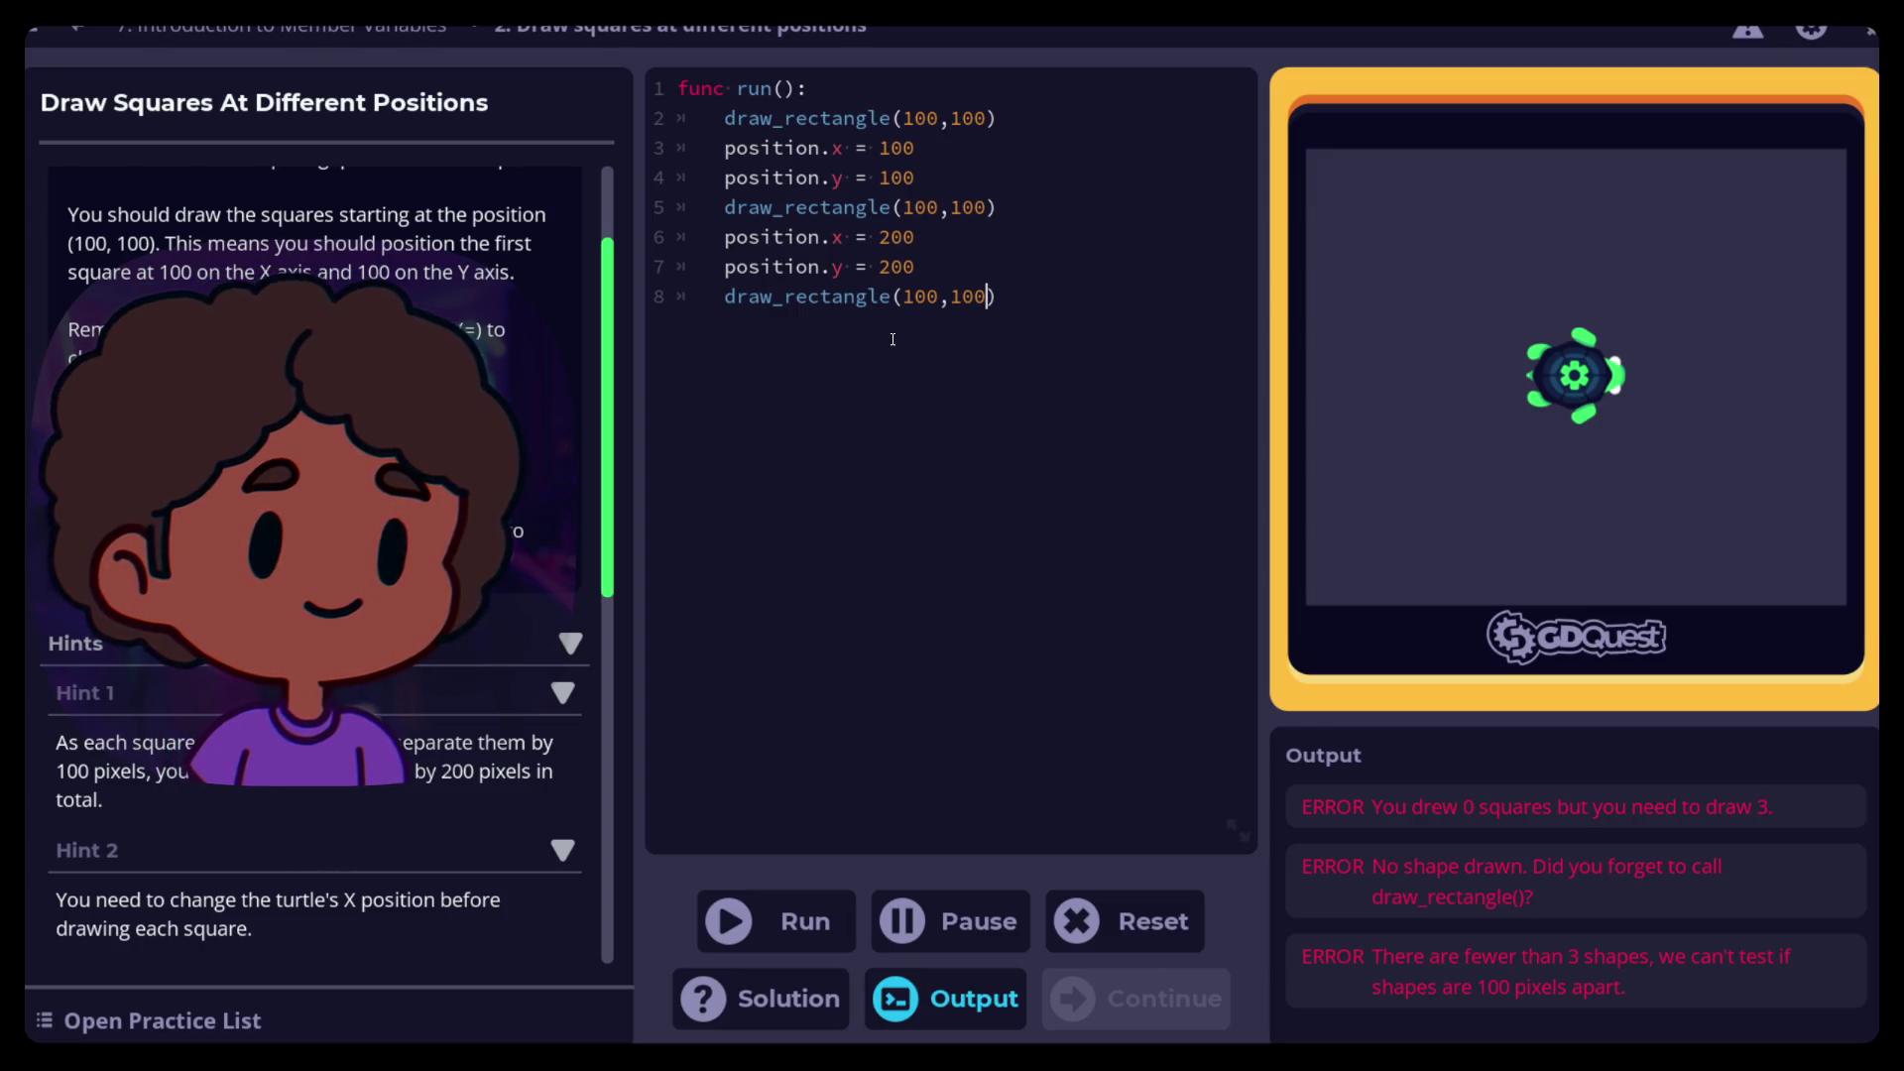
# Run the code so the turtle draws three squares, with the first flagged at (0, 0)
pyautogui.click(746, 917)
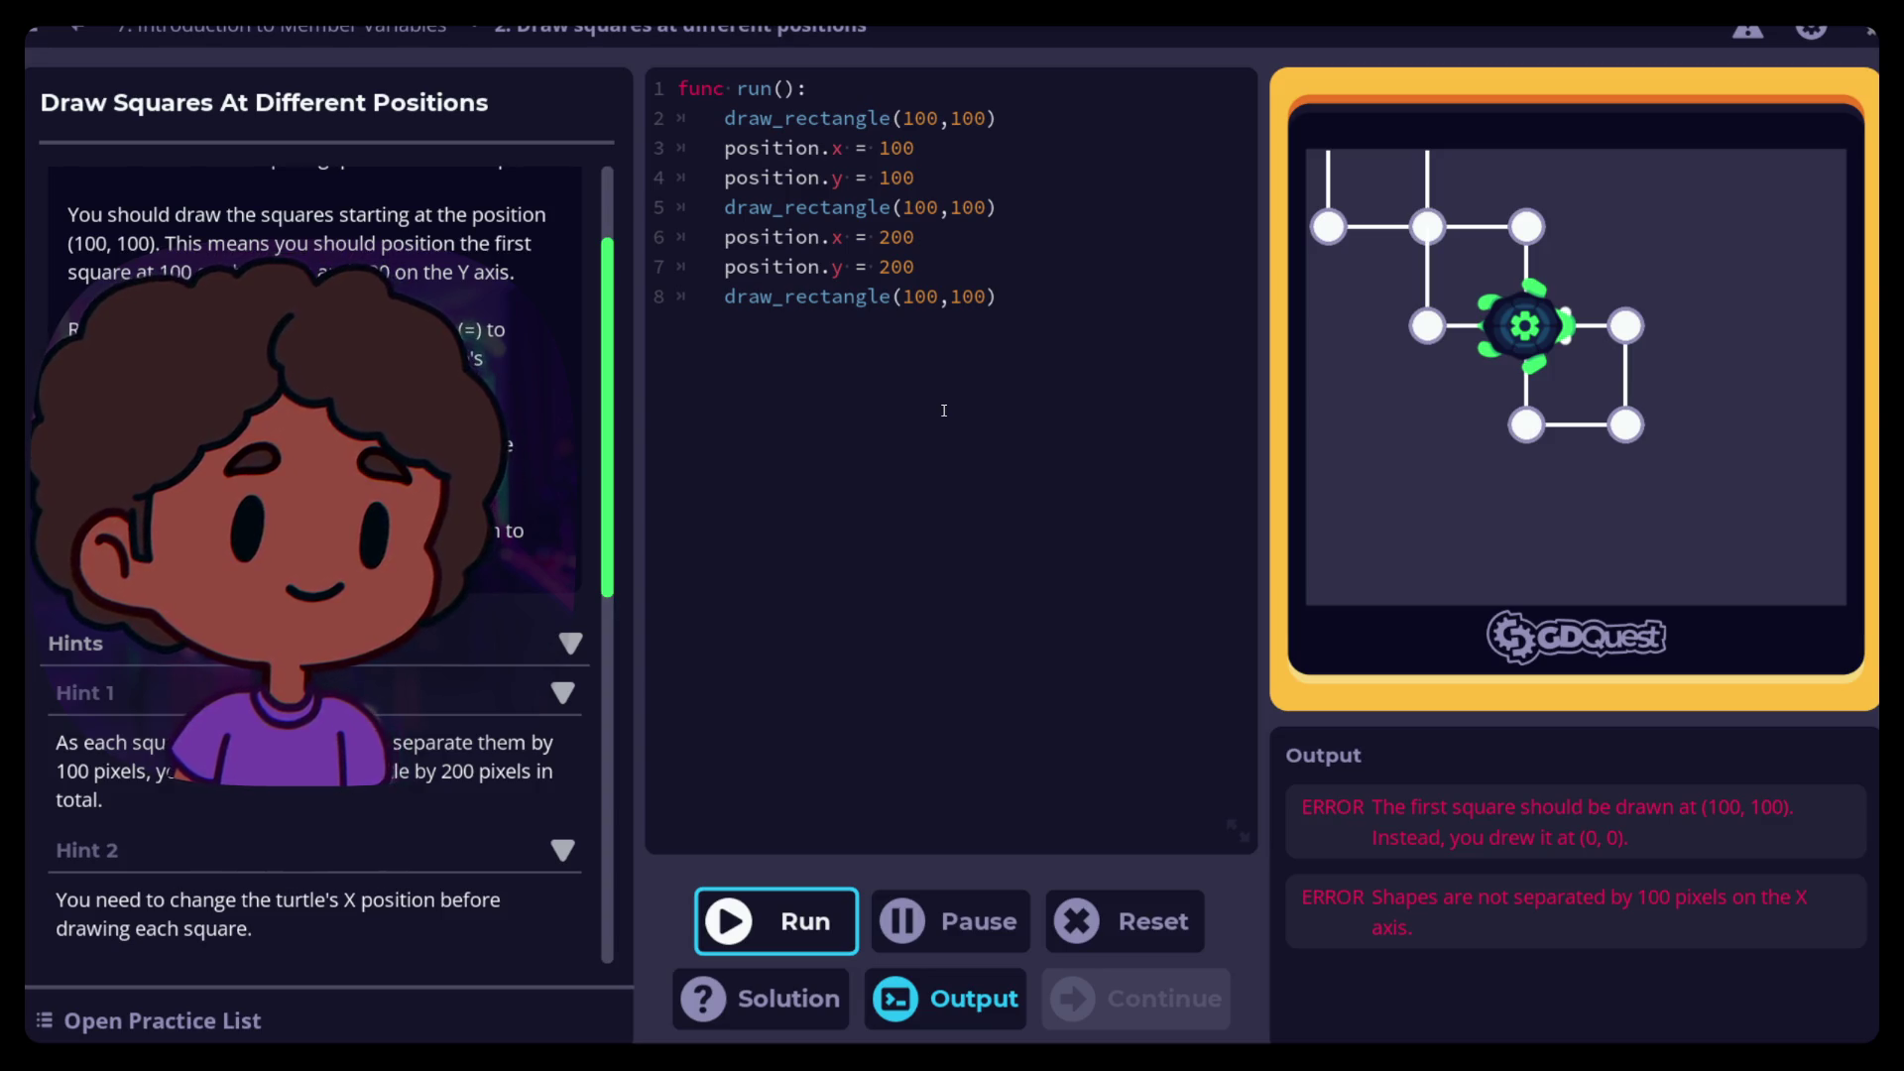
pyautogui.click(887, 149)
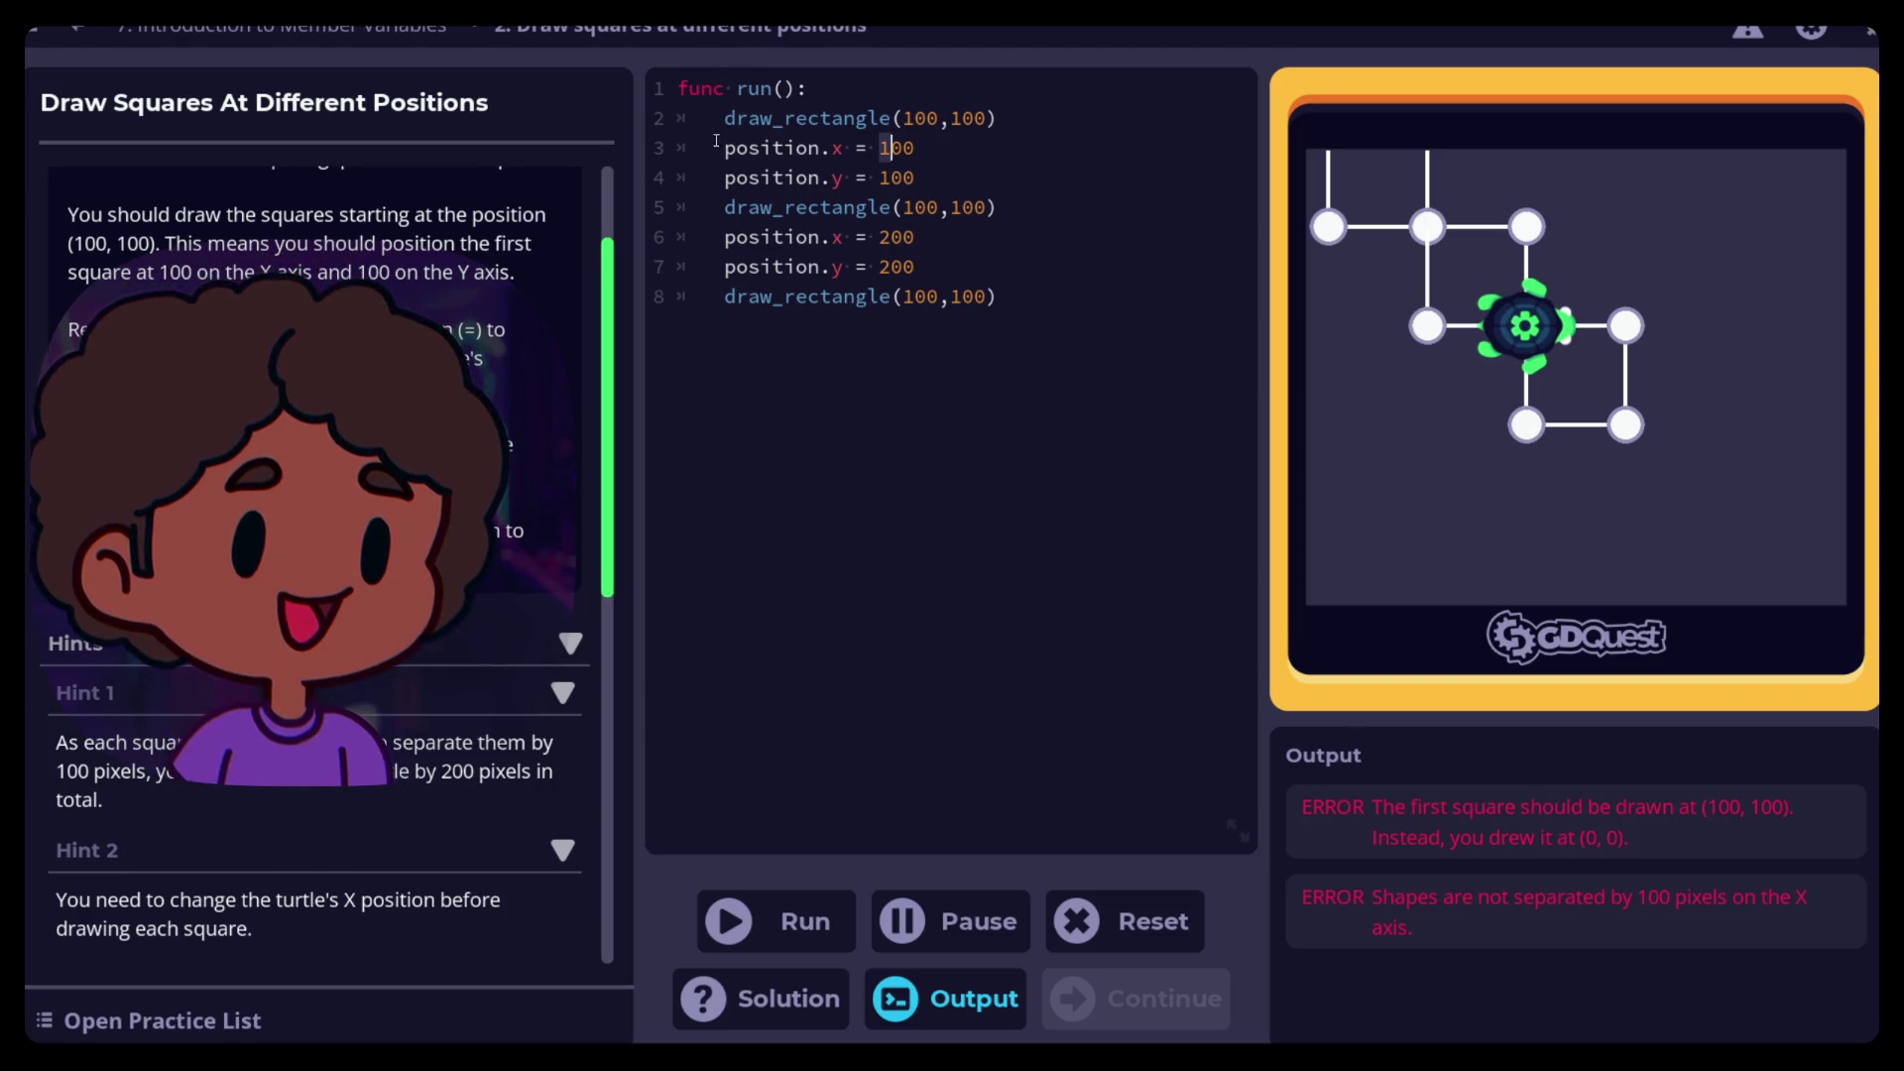
# Copy the position.x and position.y = 100 lines above the first draw_rectangle() call
pyautogui.moveTo(725, 149); pyautogui.dragTo(927, 179)
pyautogui.hotkey('ctrl', 'c')
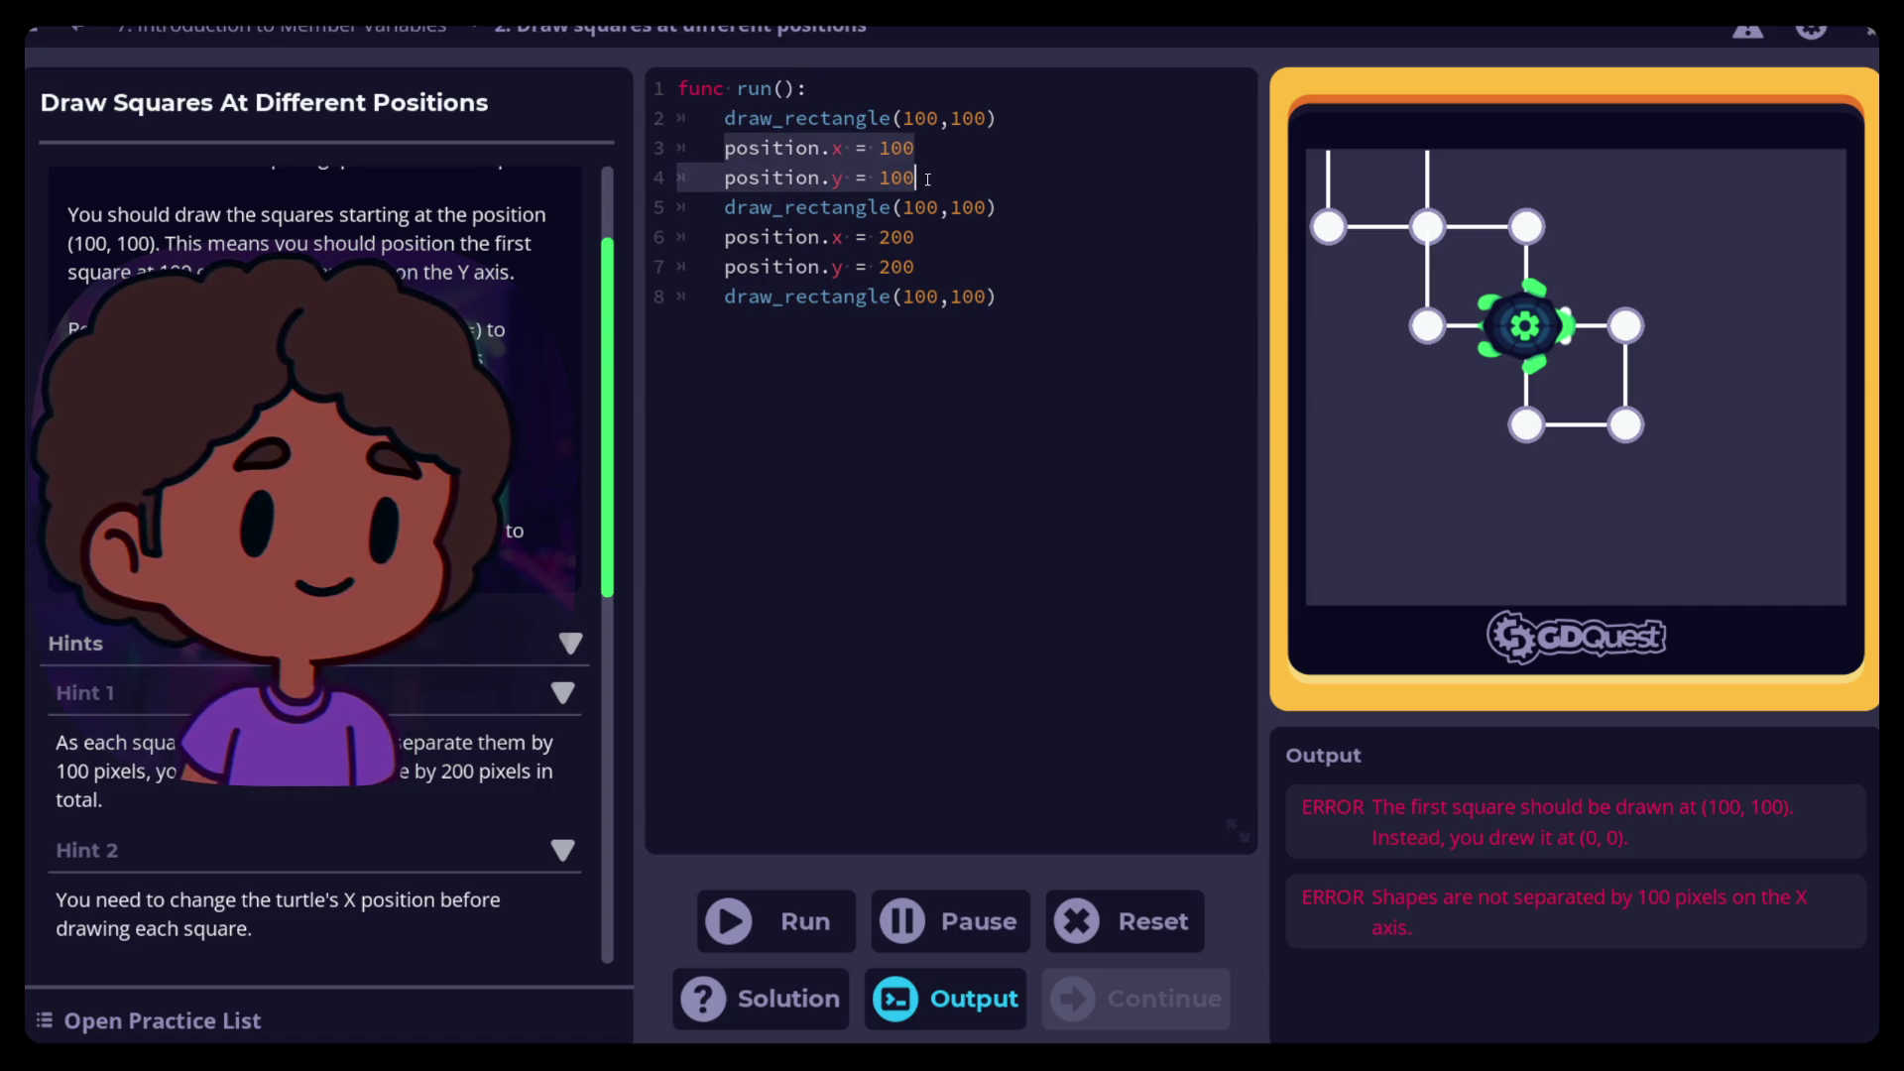
pyautogui.click(723, 118)
pyautogui.press('Return')
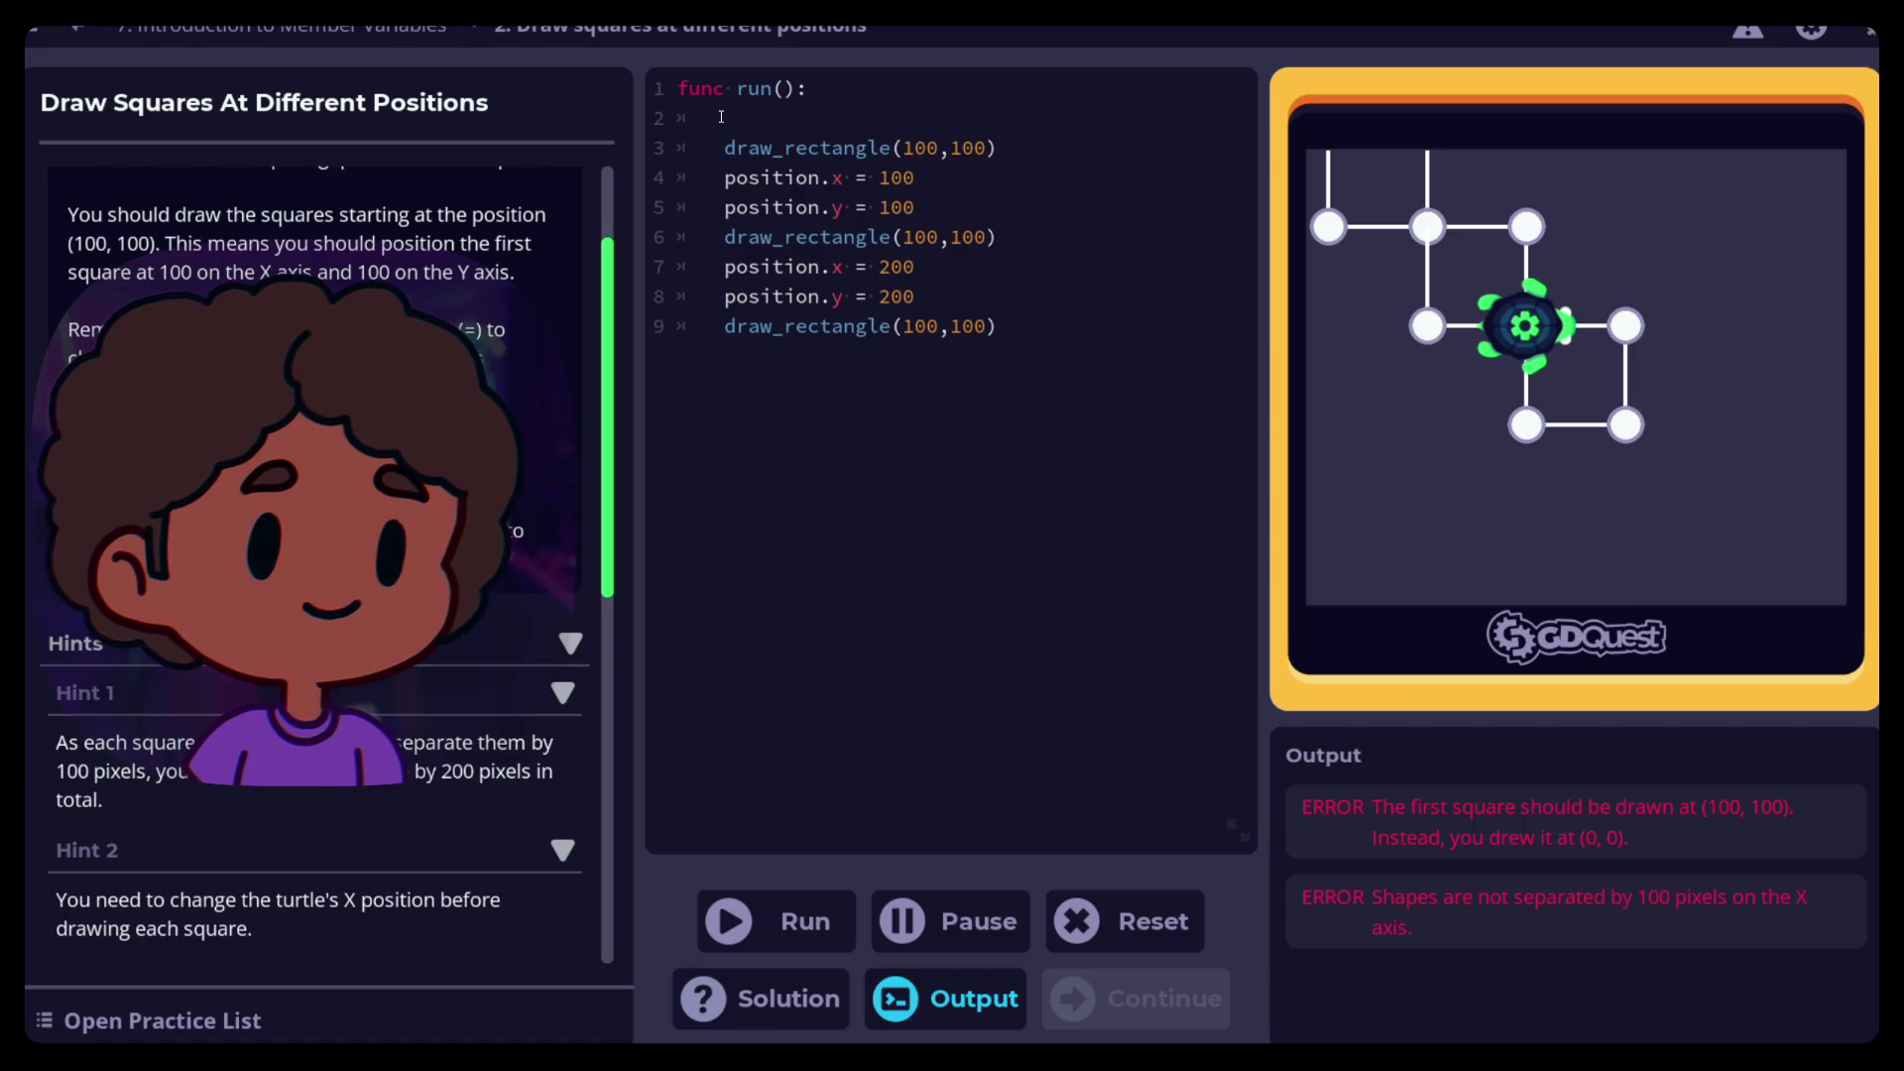
pyautogui.hotkey('ctrl', 'v')
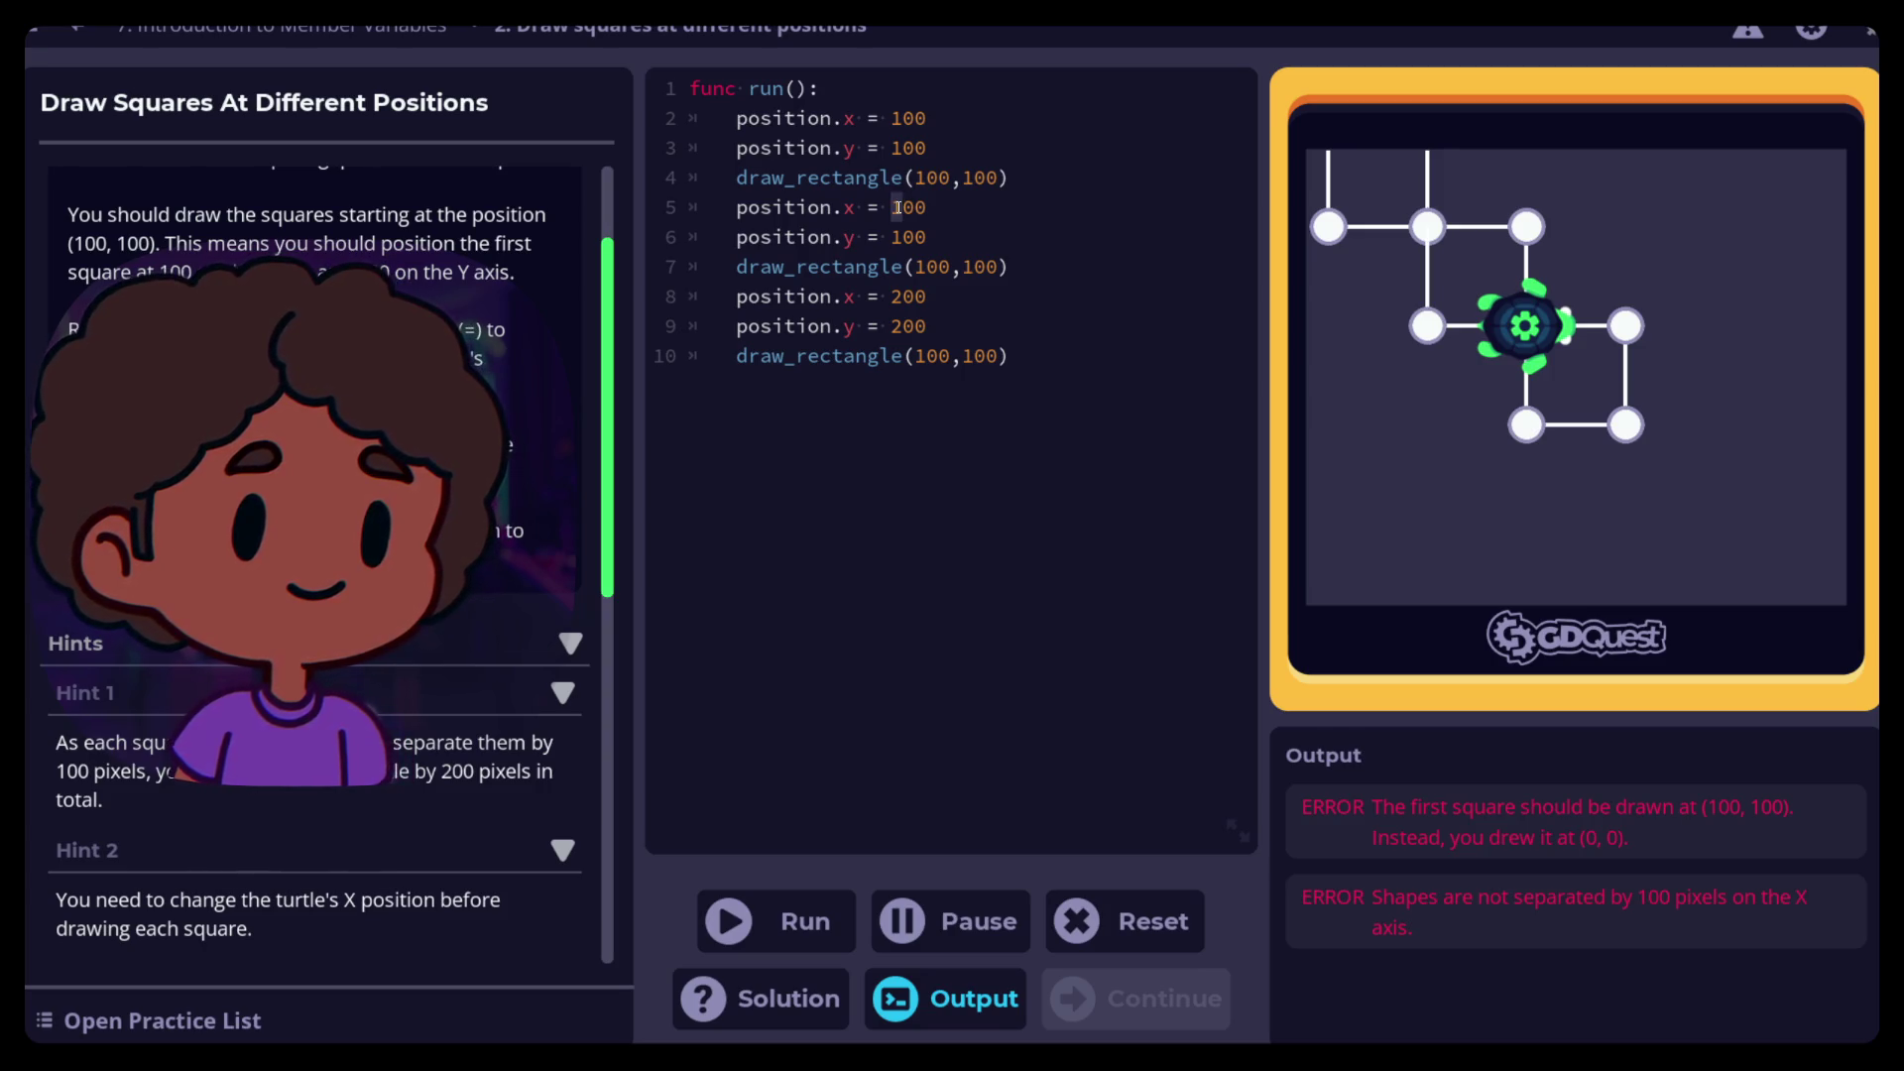
pyautogui.scroll(5, 327, 565)
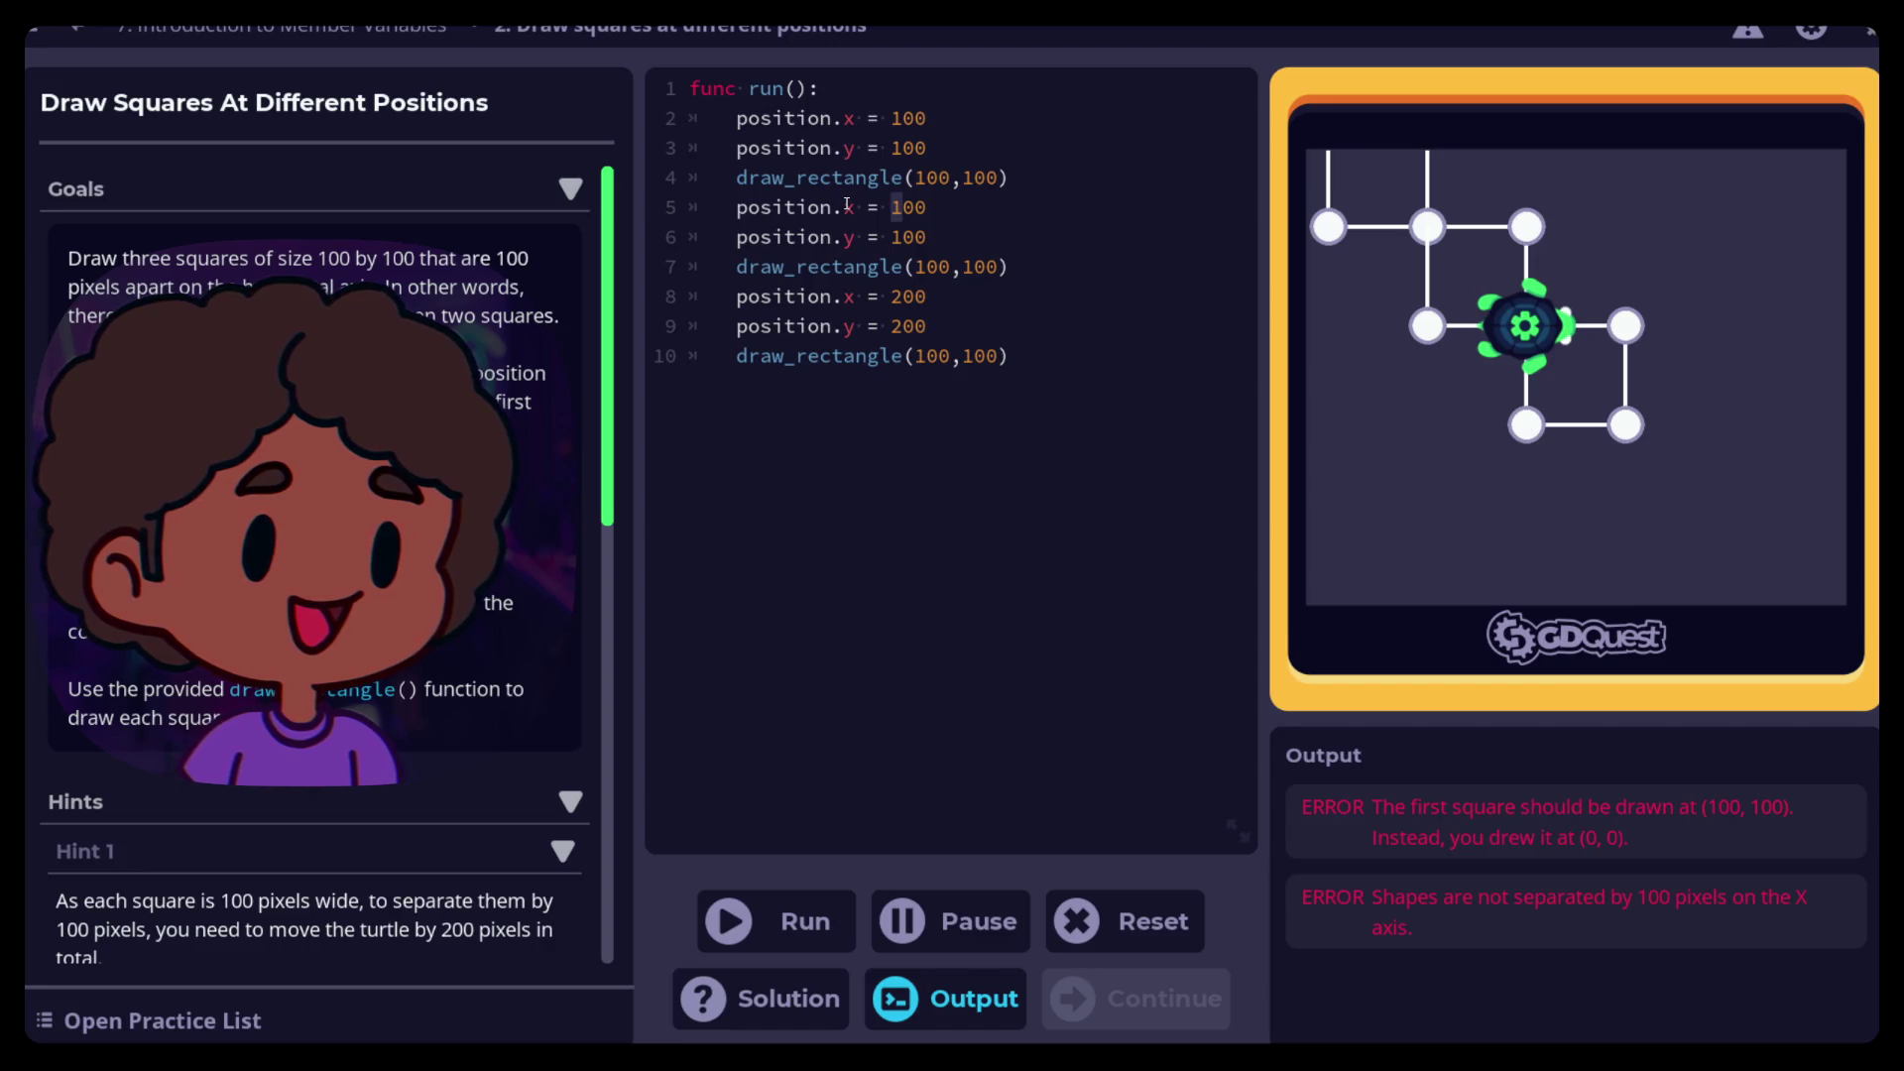
# Set x to 200 and 300 for the later squares and the last y to 100, then rerun
pyautogui.write('2')
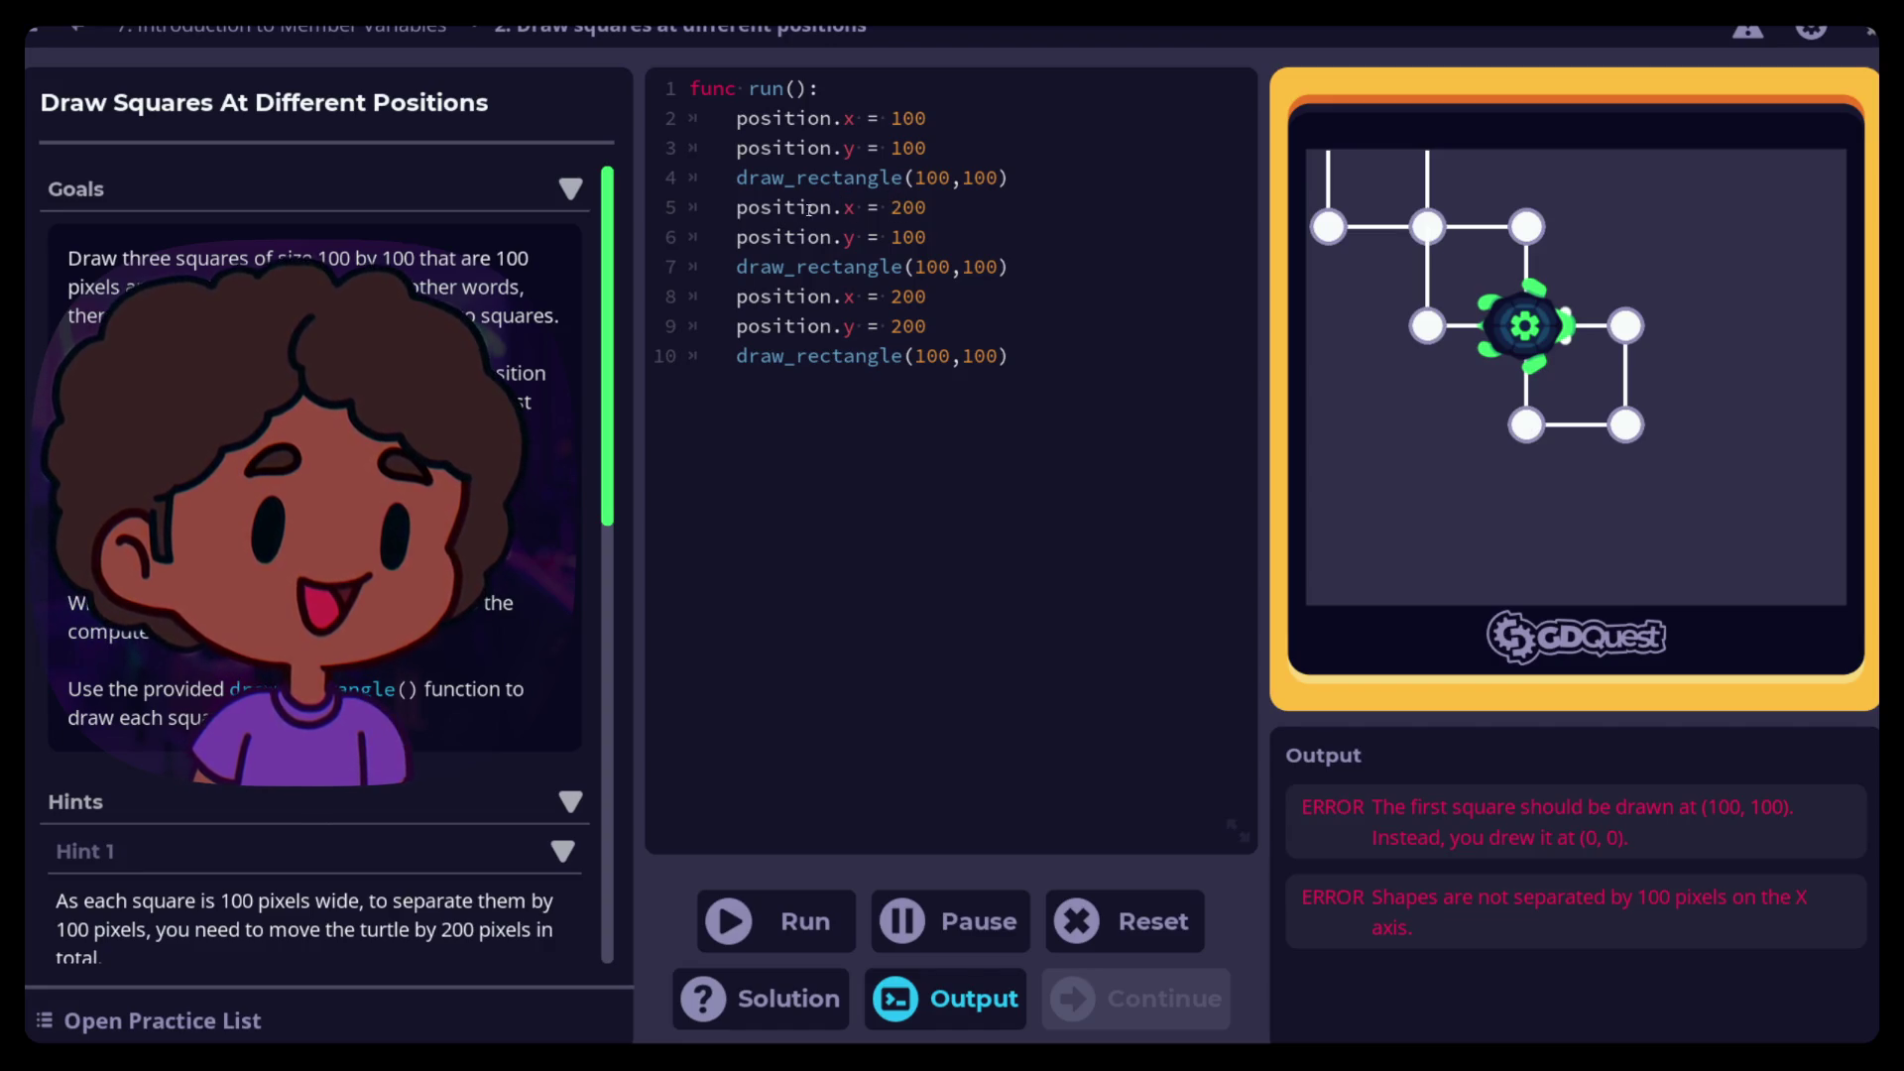
pyautogui.write('o')
pyautogui.moveTo(891, 295); pyautogui.dragTo(904, 295)
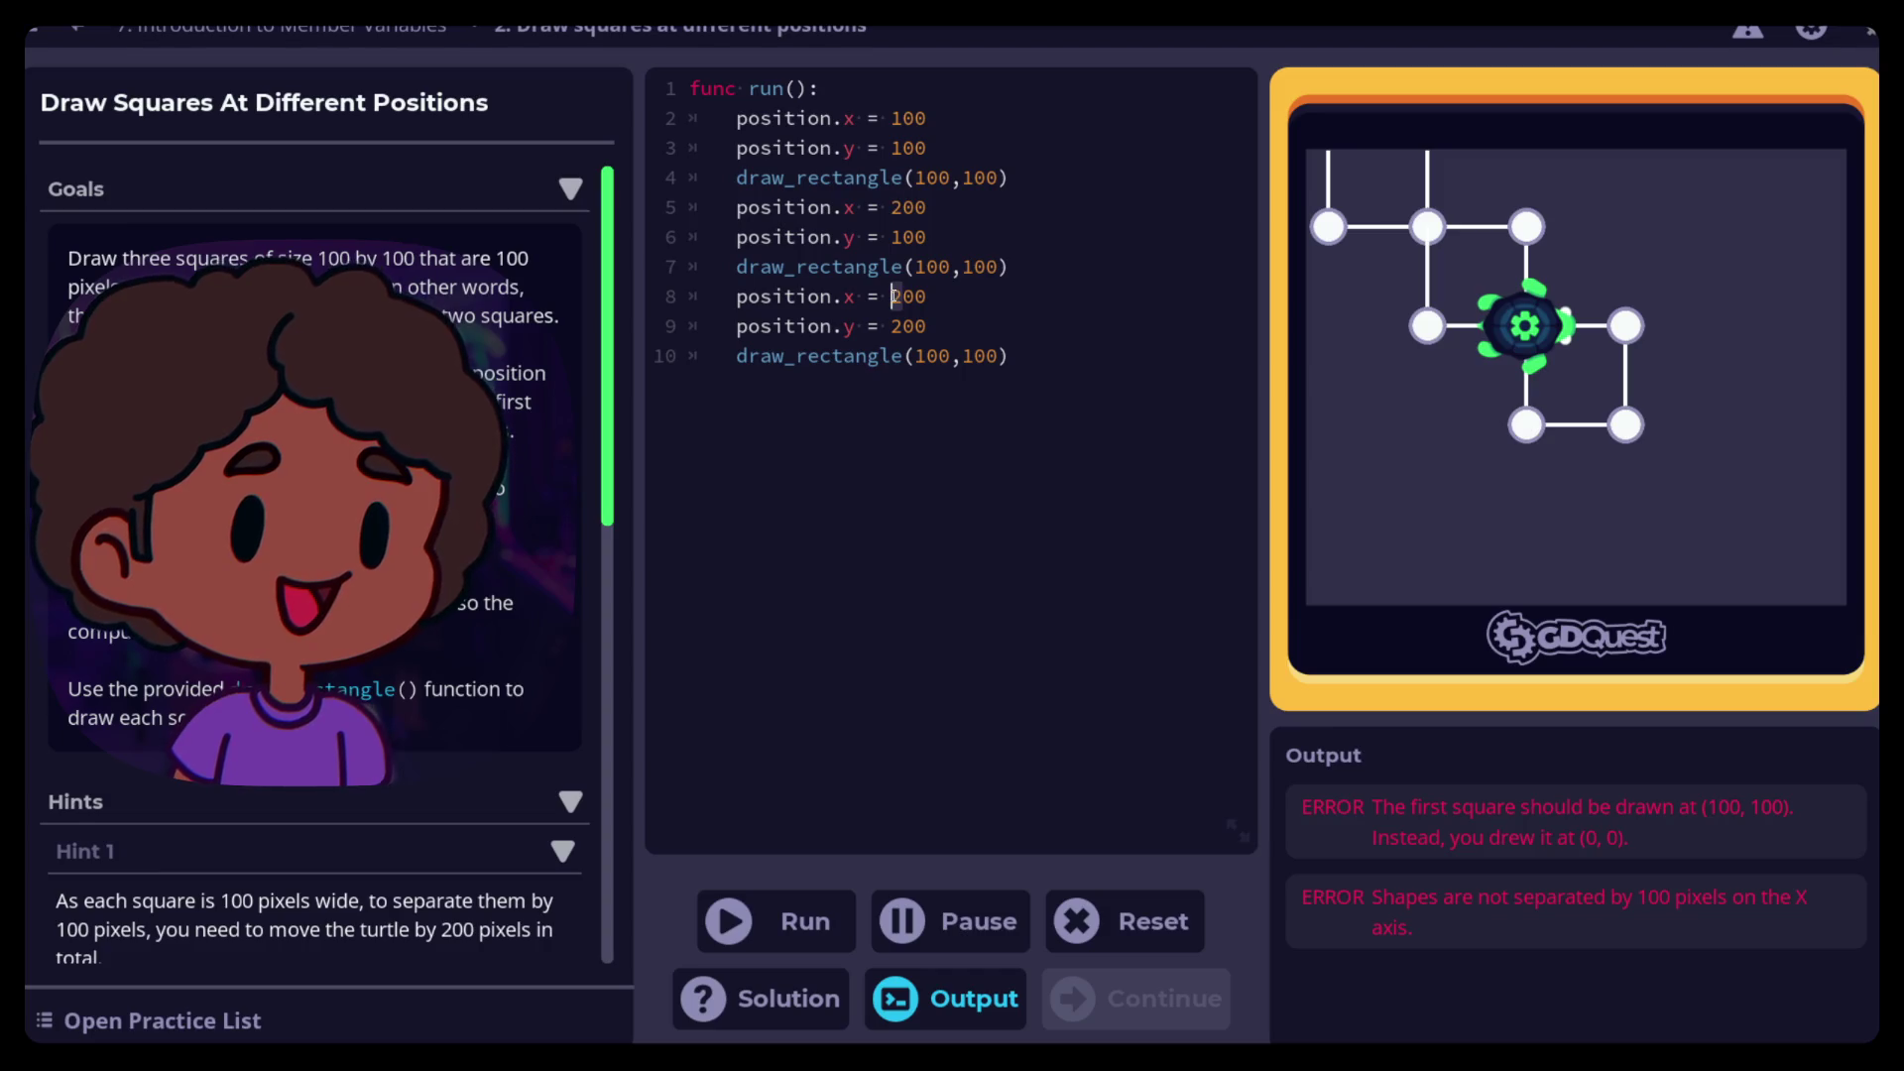
pyautogui.write('3')
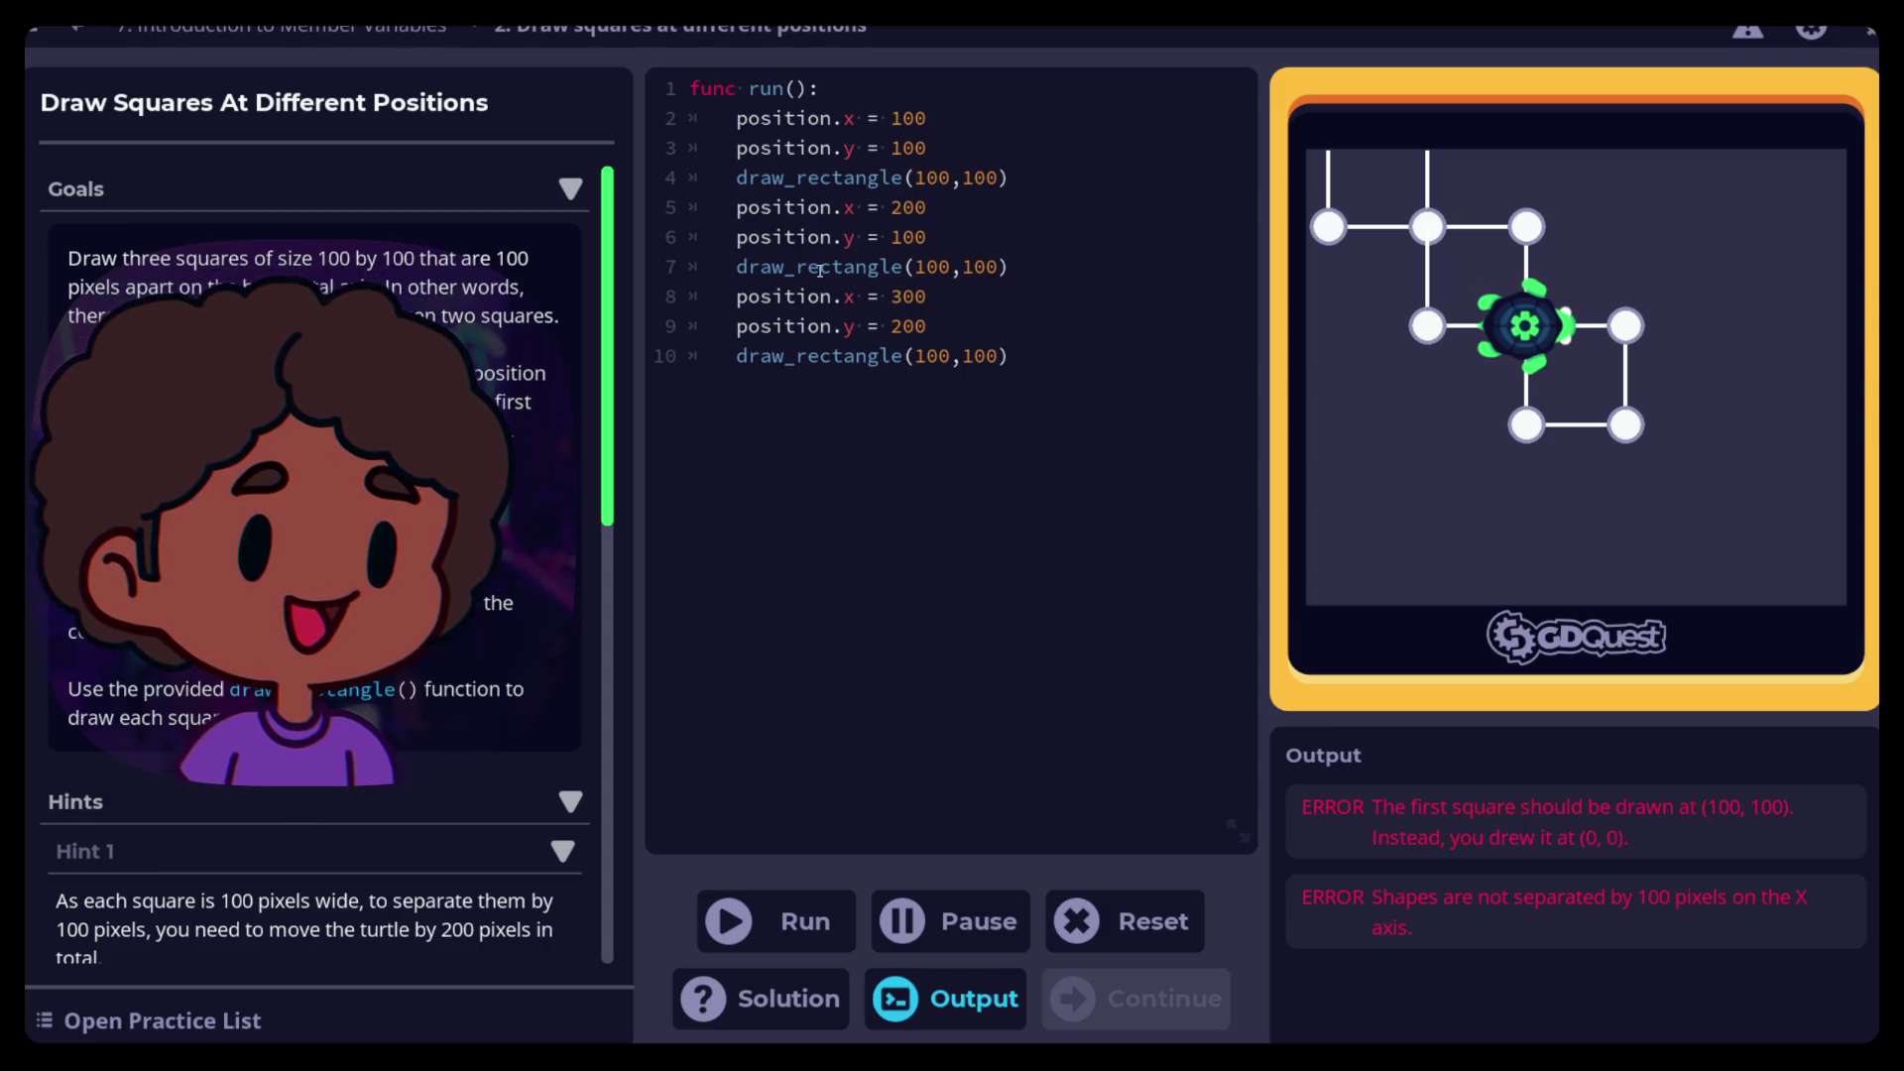
pyautogui.moveTo(891, 326); pyautogui.dragTo(903, 327)
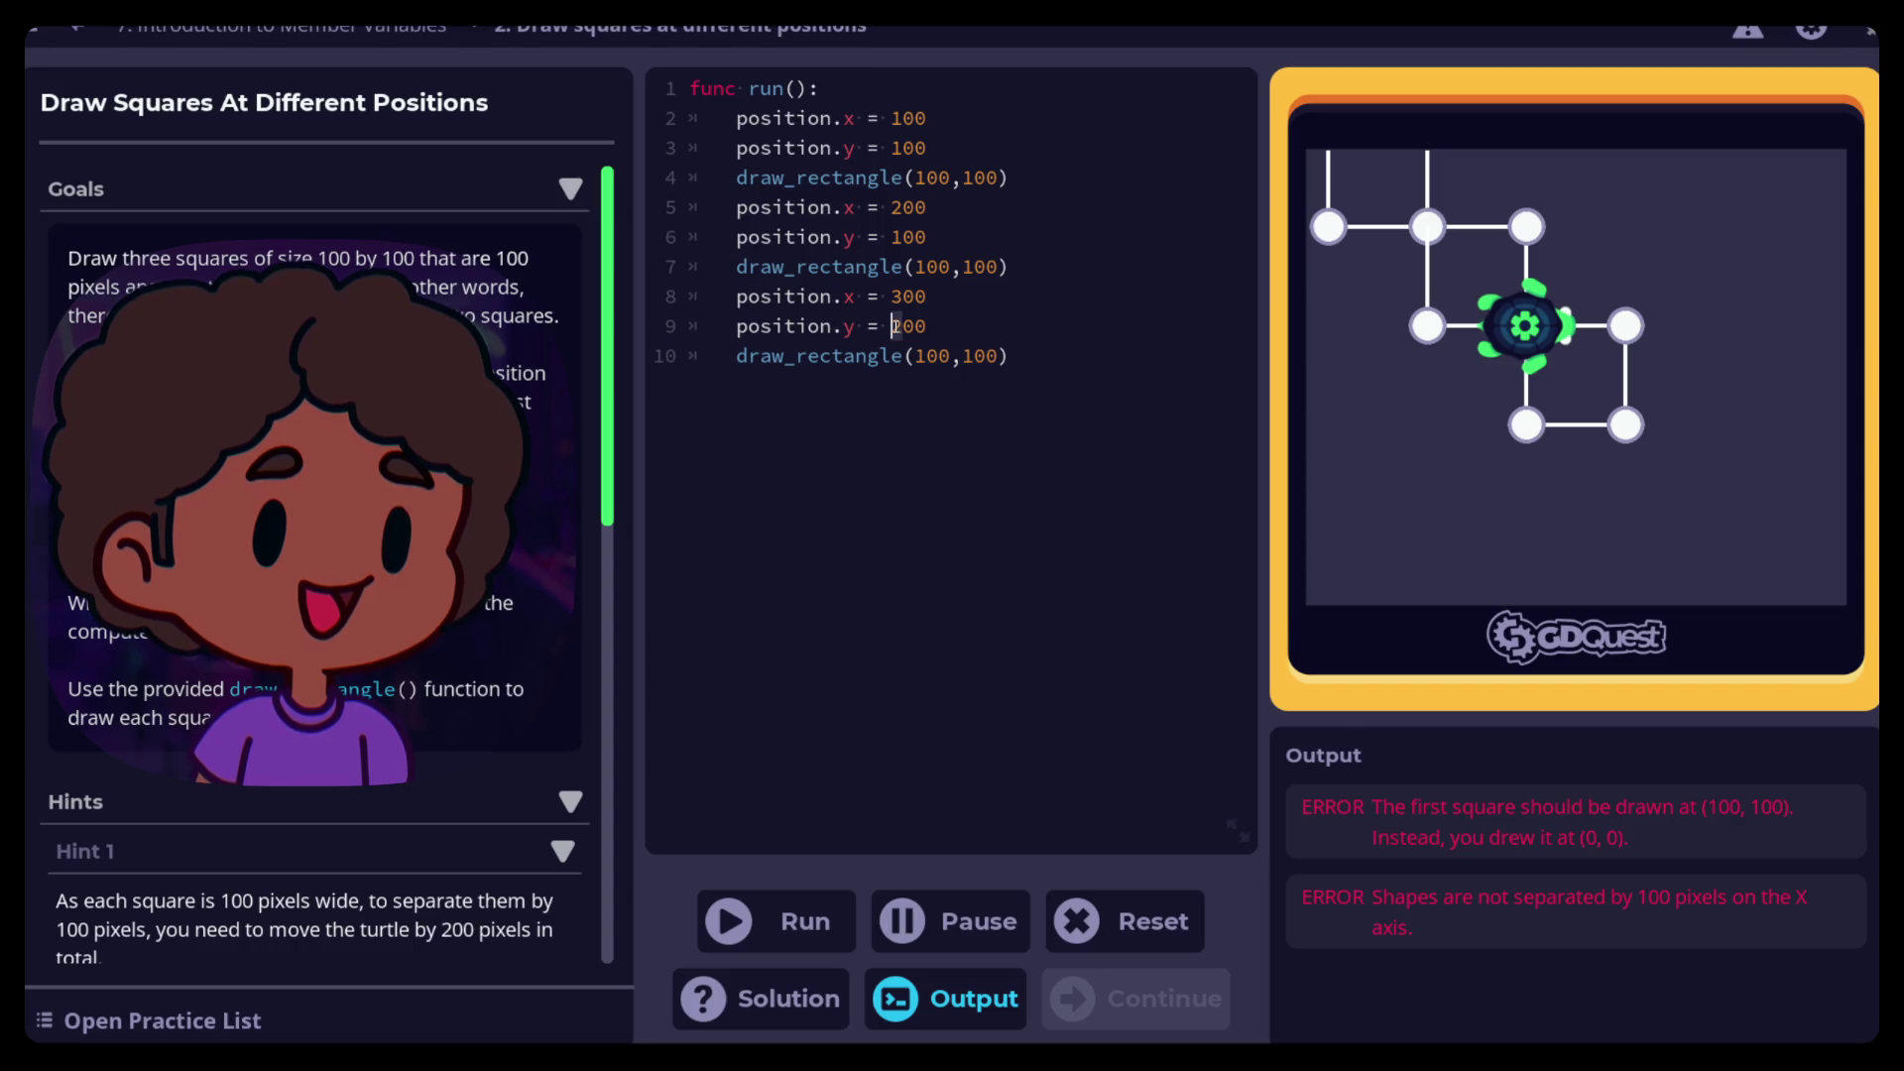
pyautogui.write('1')
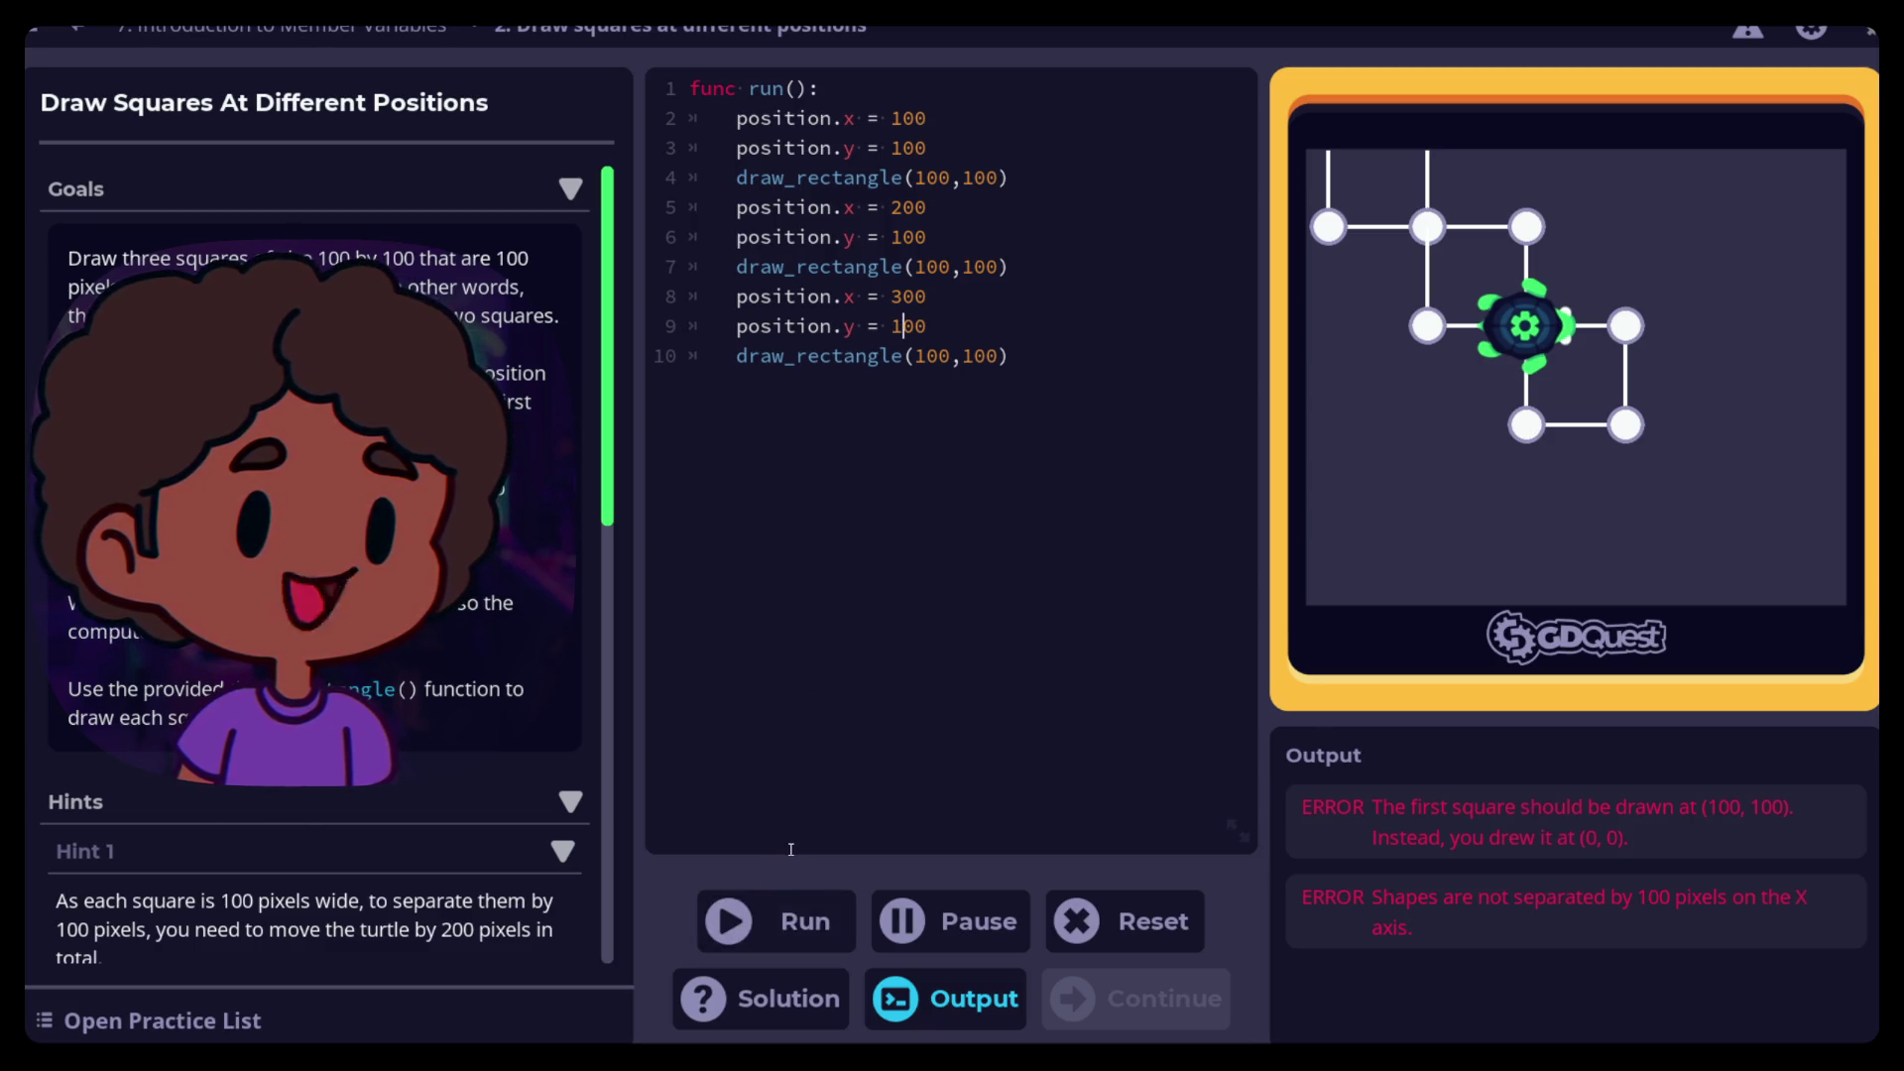
pyautogui.click(758, 898)
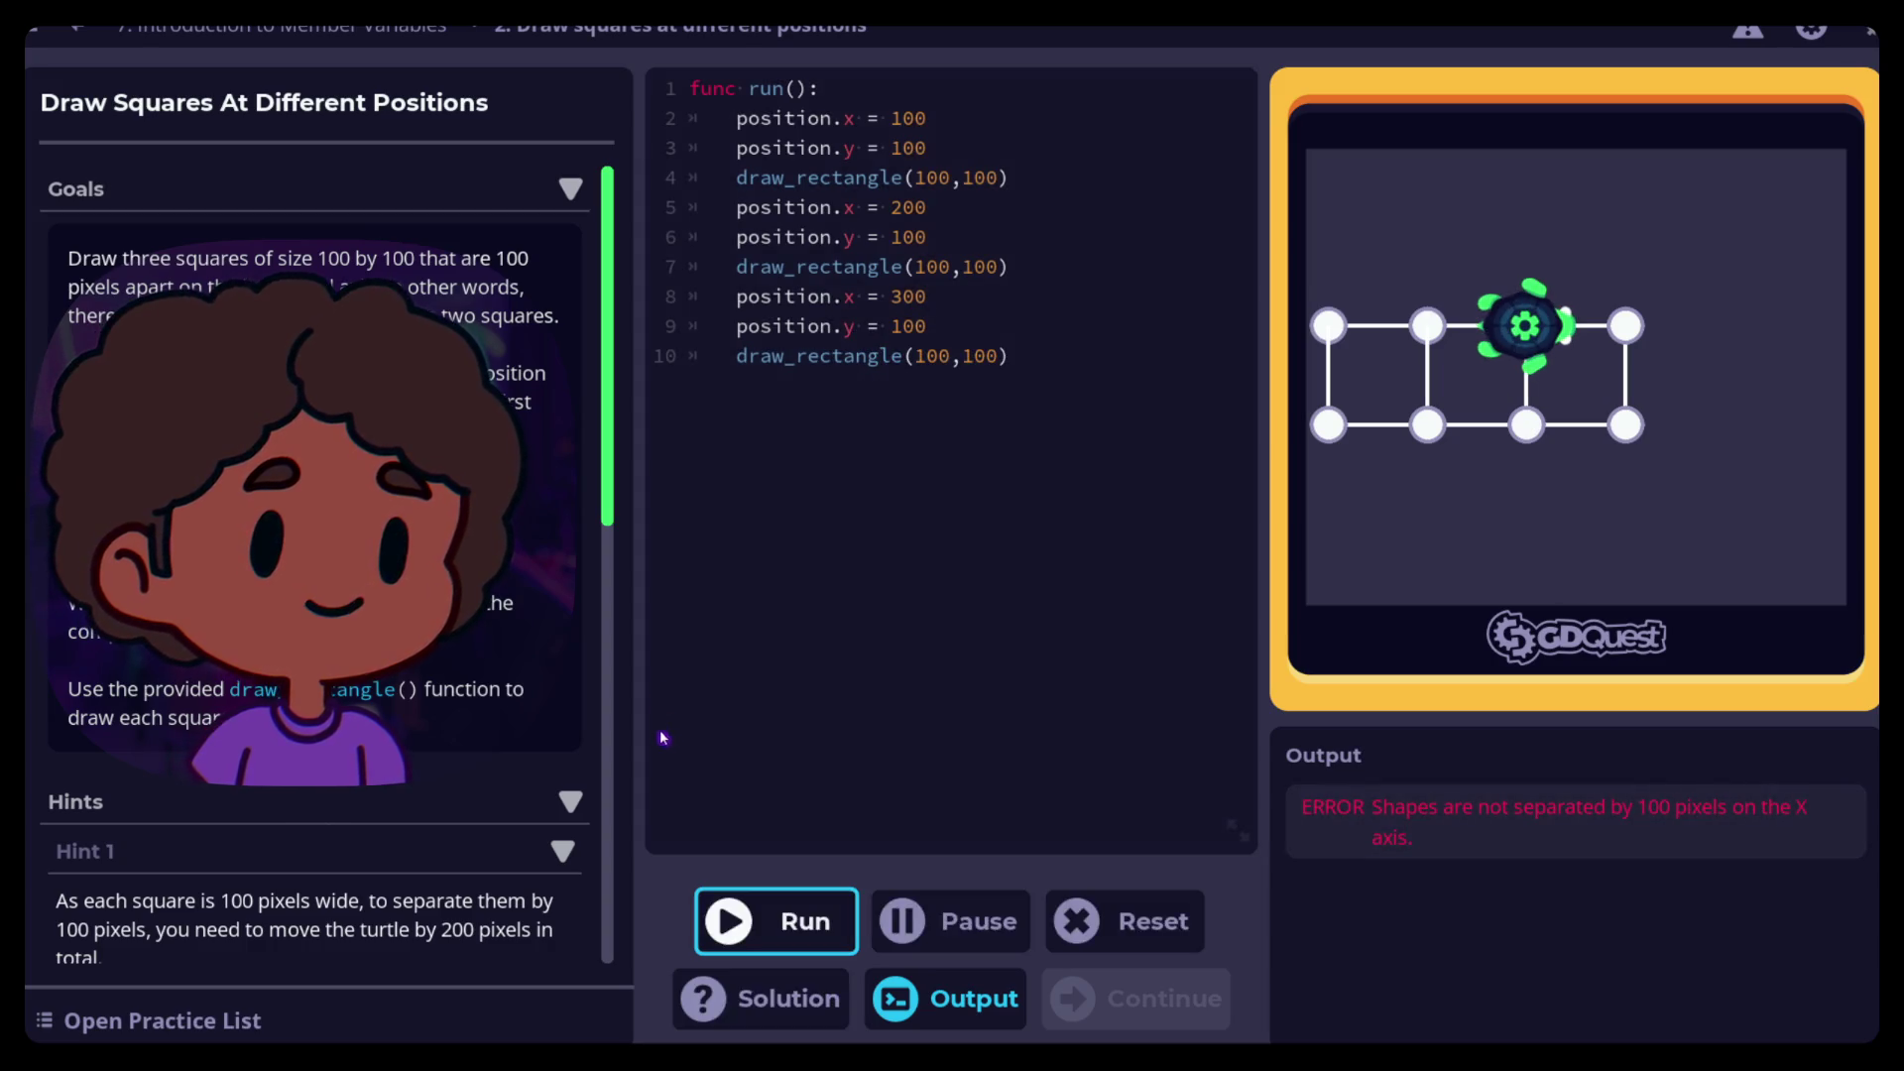
# Change line 5's x to 300 and line 8's x to 500, then run the practice code
pyautogui.click(895, 206)
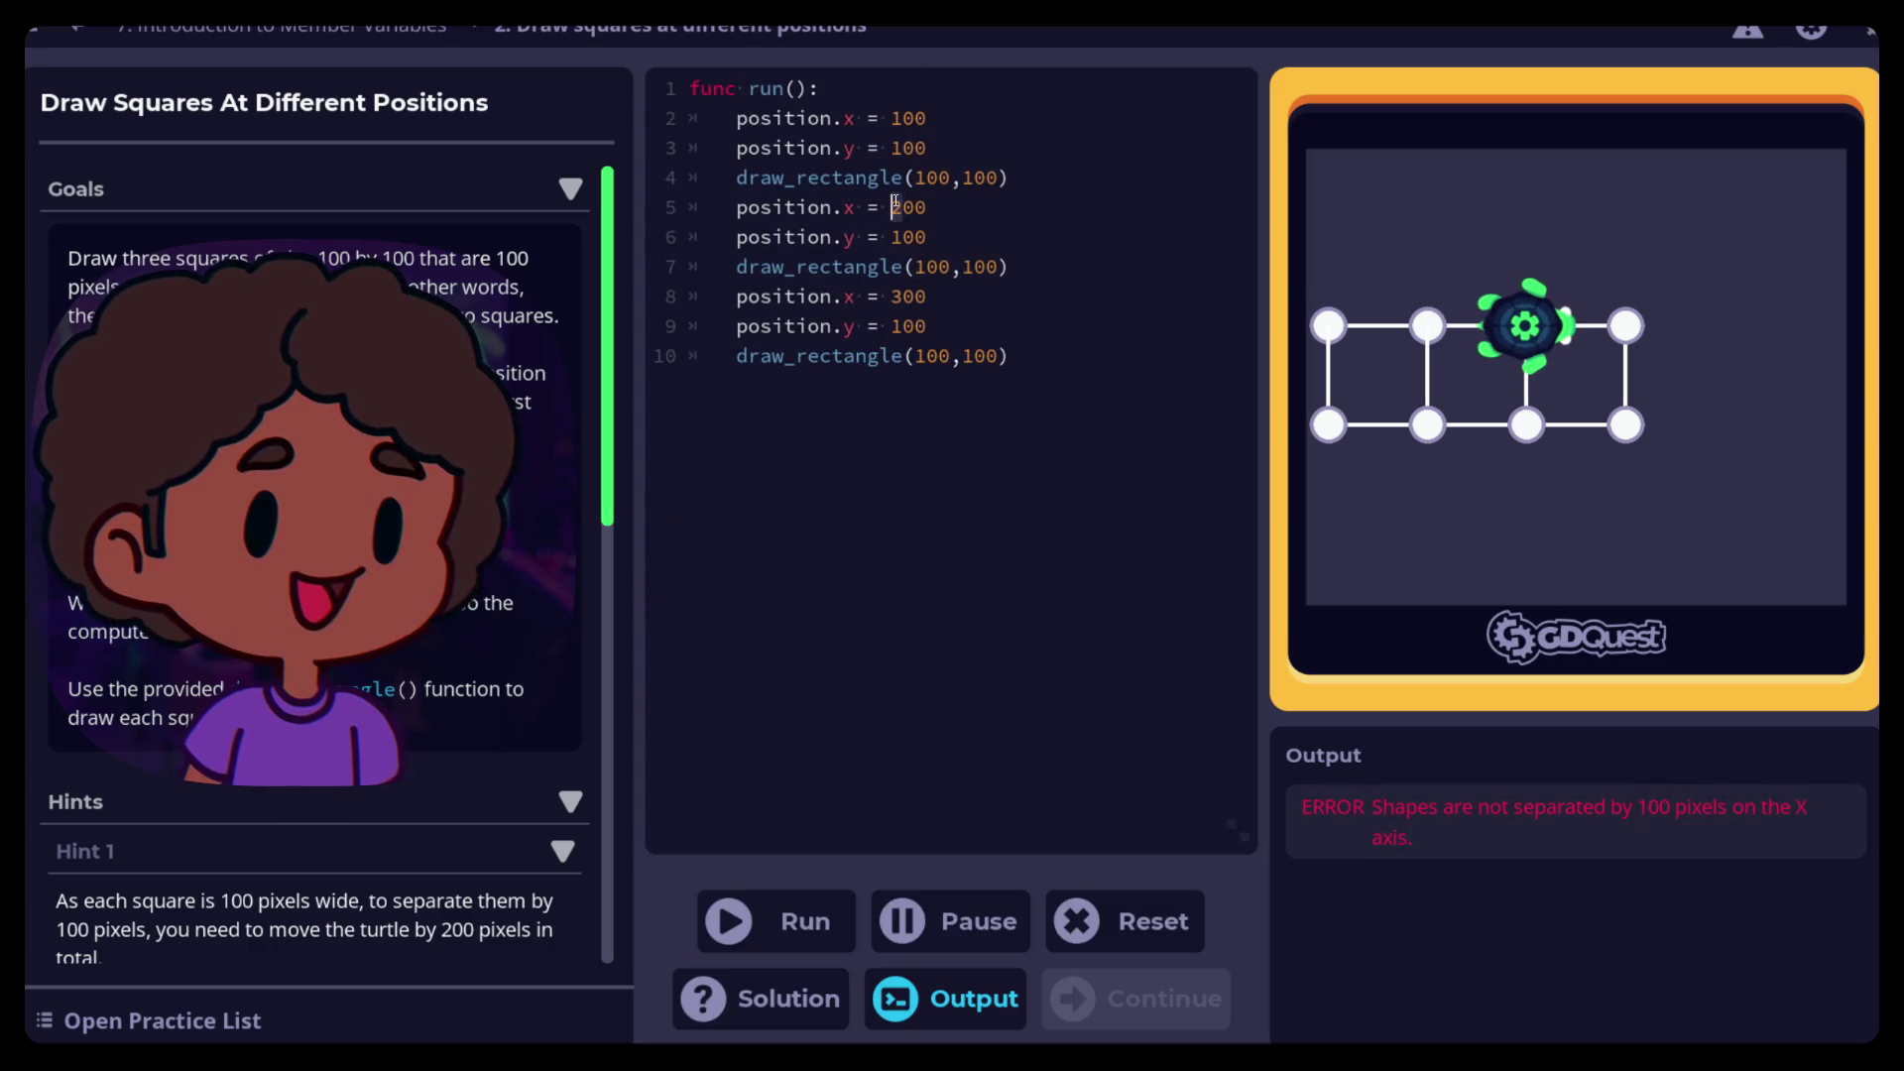
pyautogui.write('3')
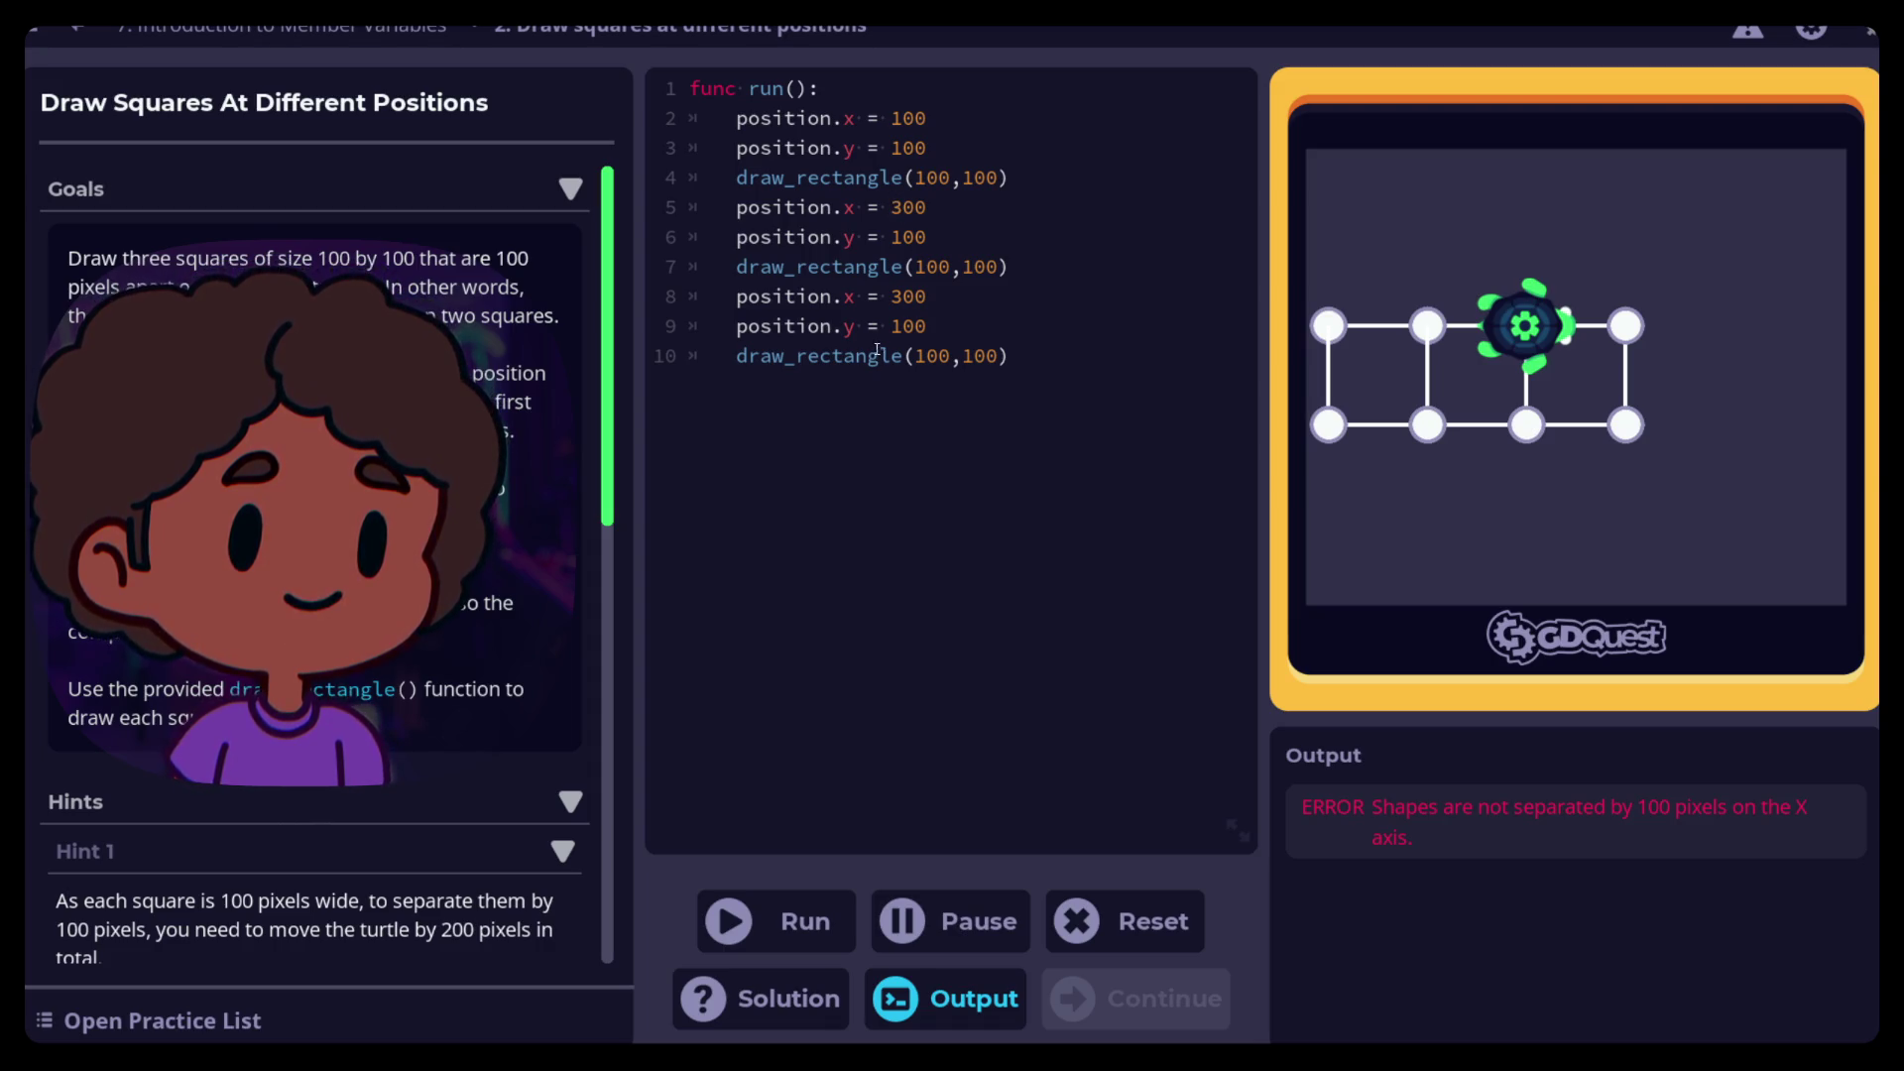
pyautogui.click(893, 297)
pyautogui.write('5')
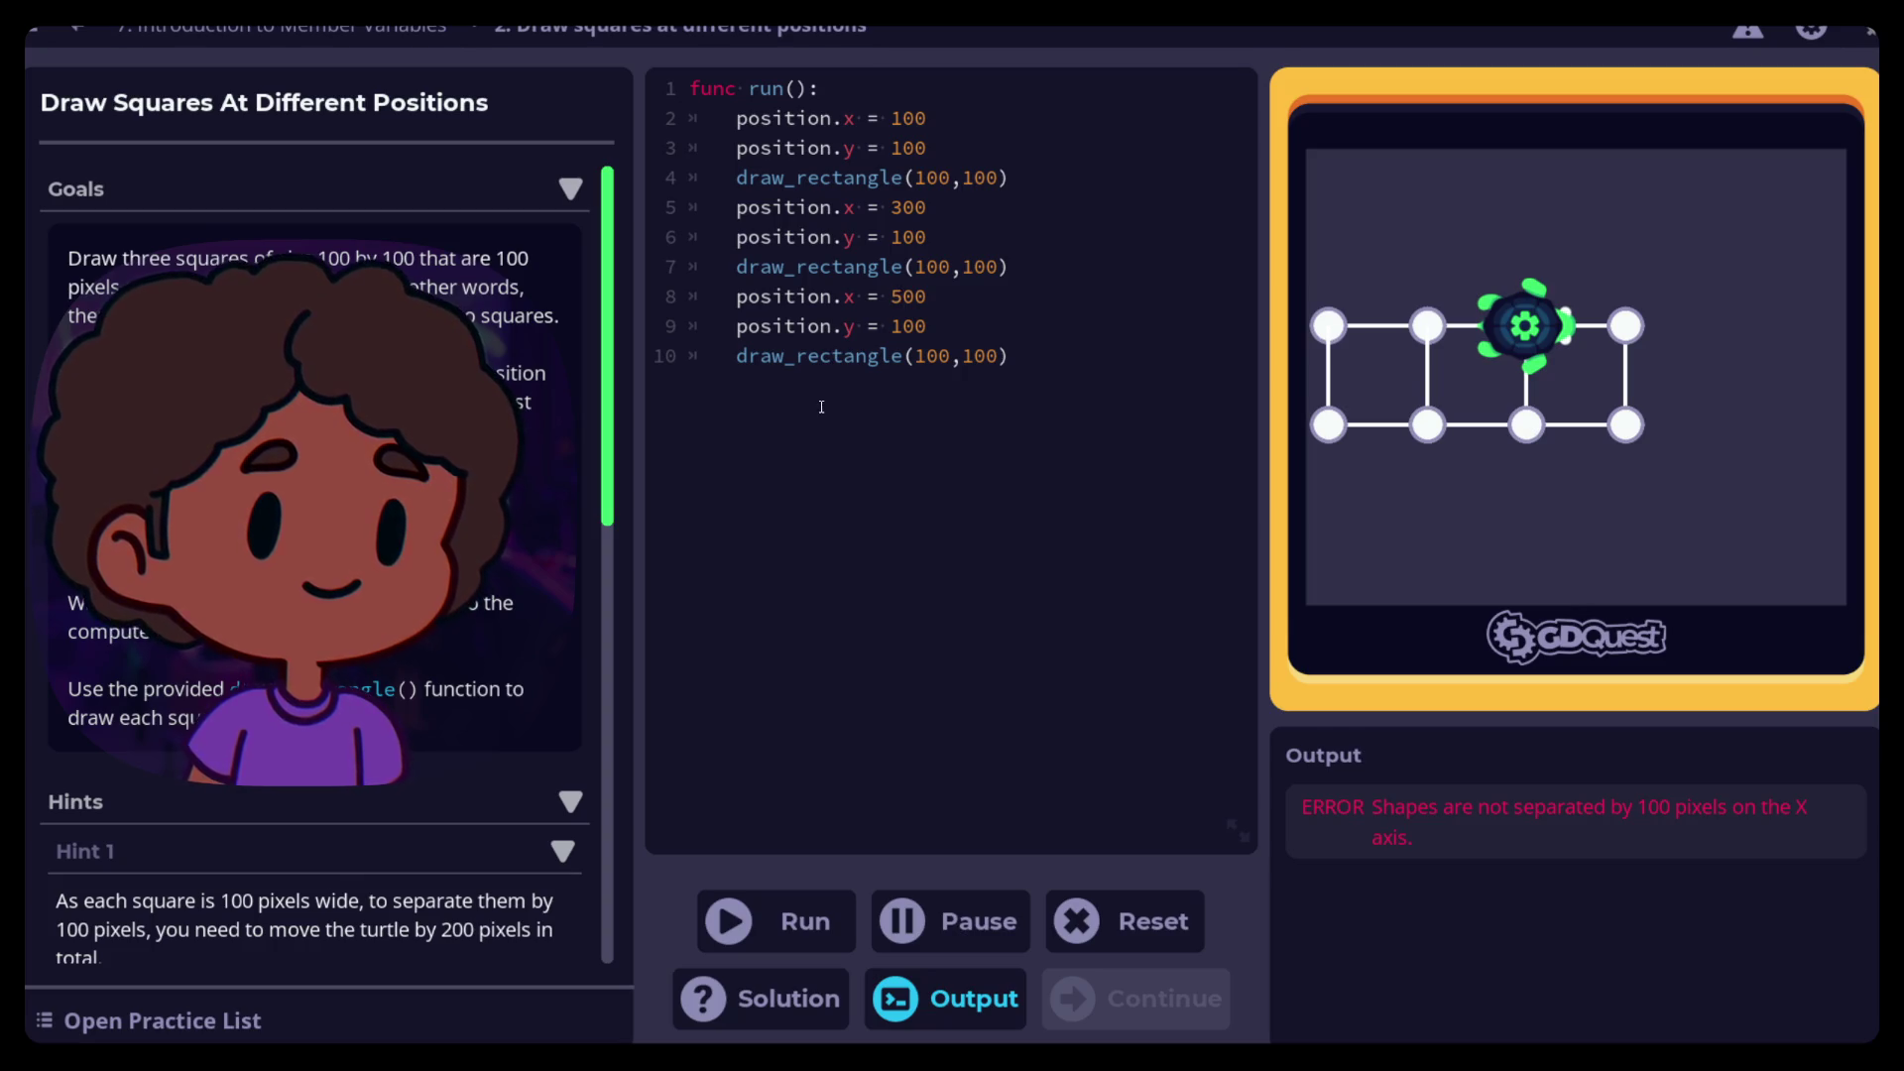
pyautogui.click(779, 922)
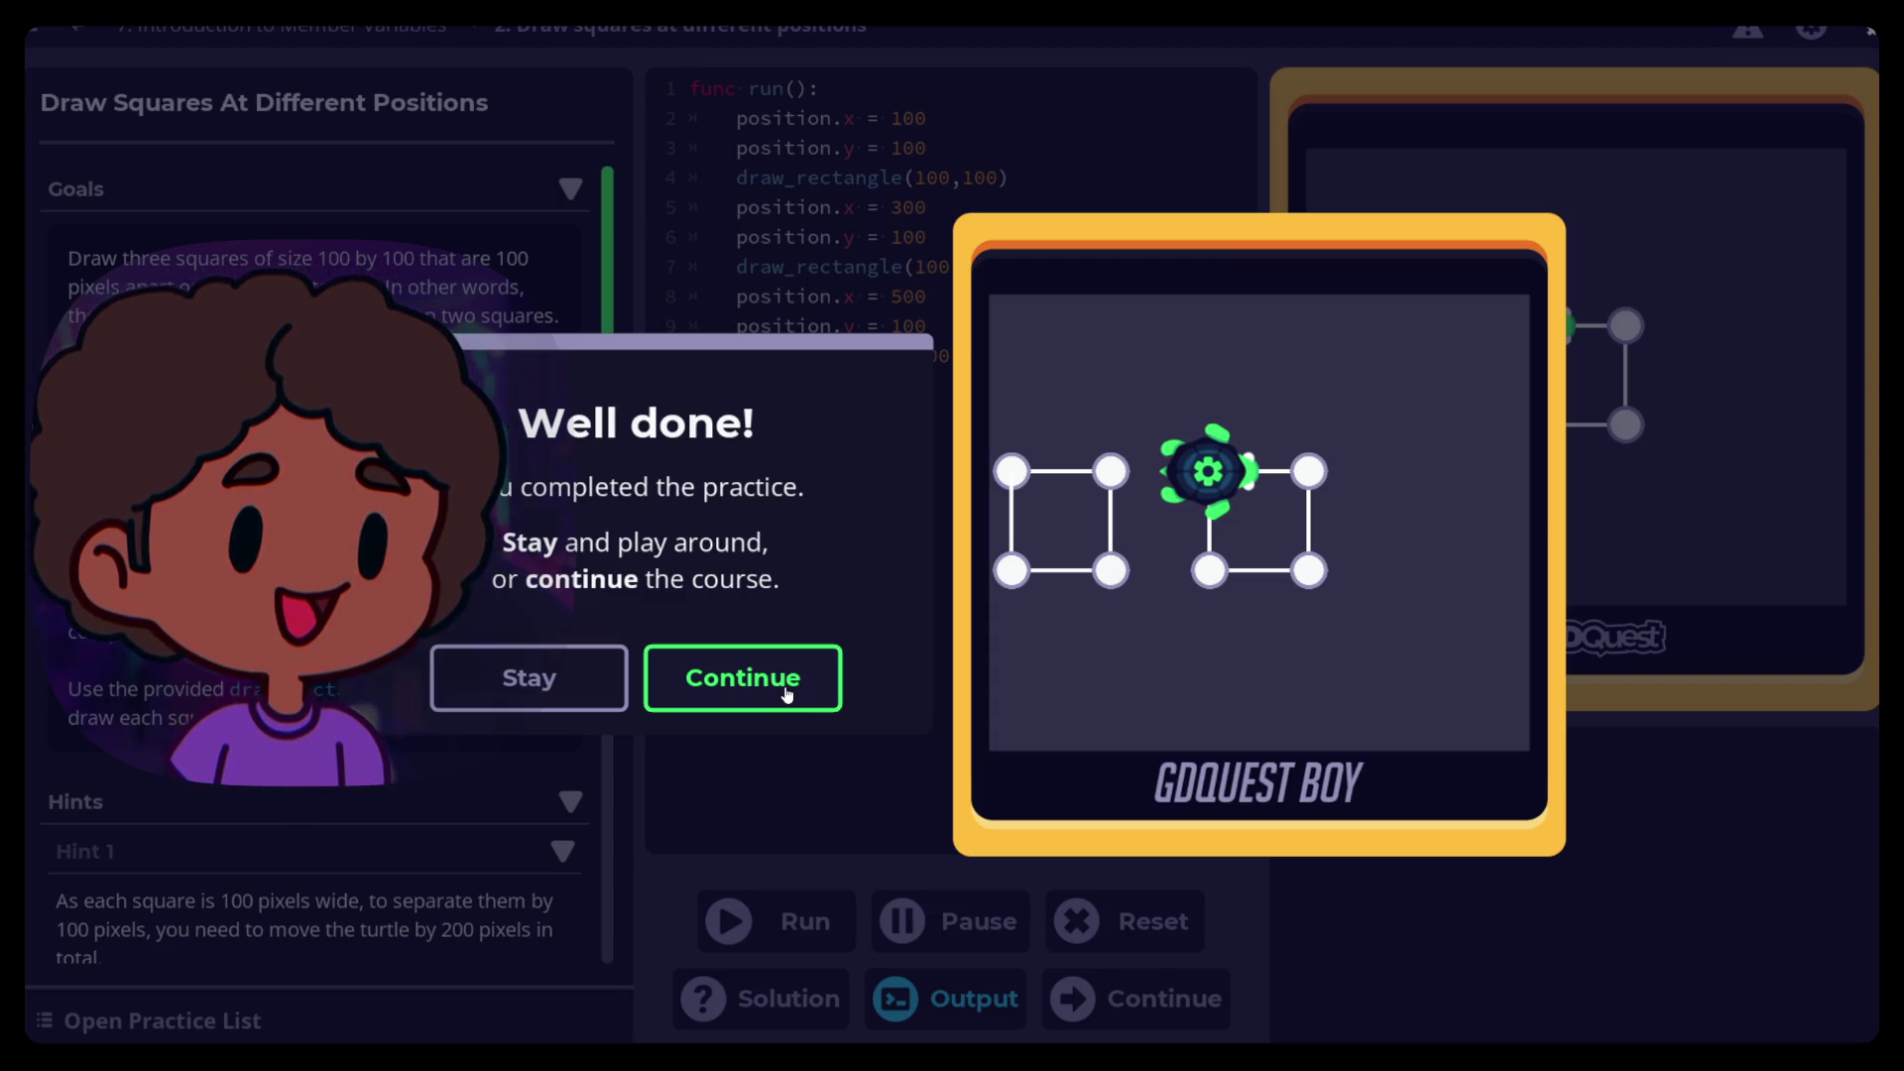
# Dismiss the Well done! and Lesson complete messages to reach Defining Your Own Variables
pyautogui.click(786, 694)
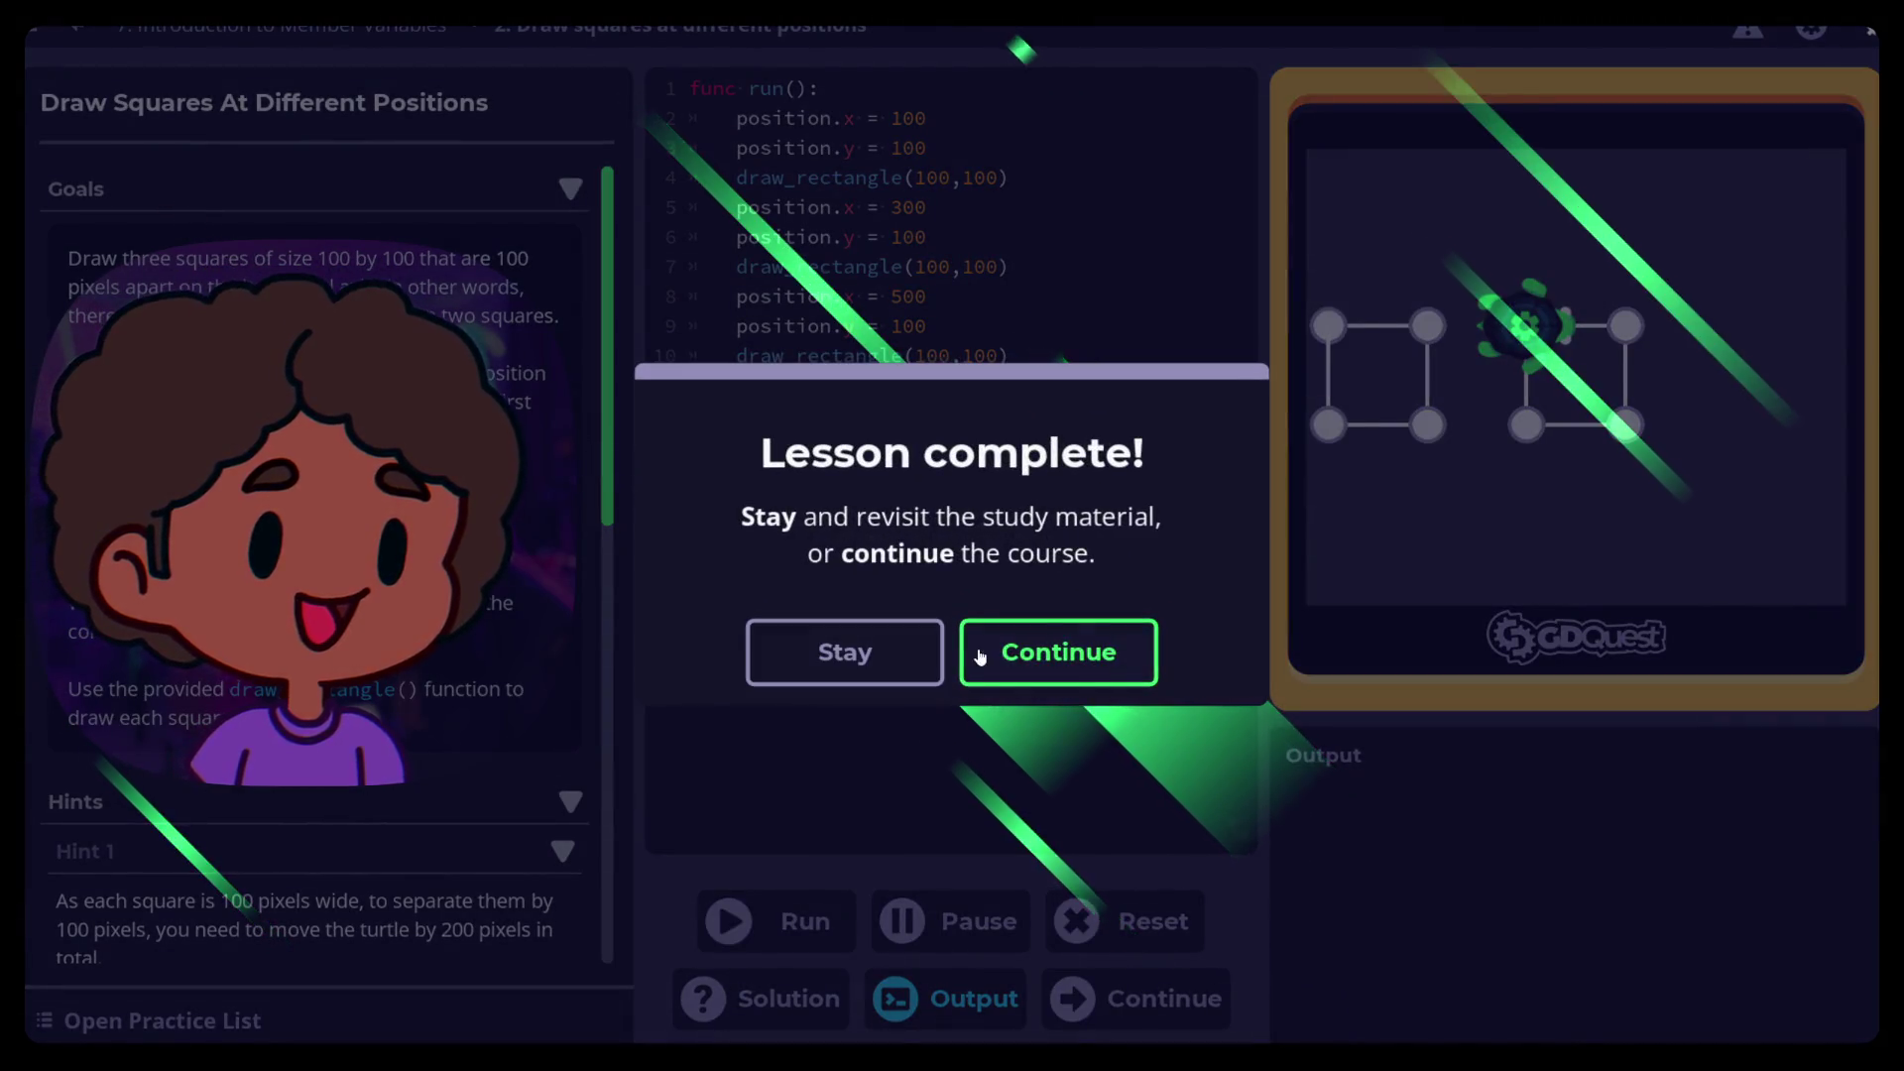
pyautogui.click(1045, 658)
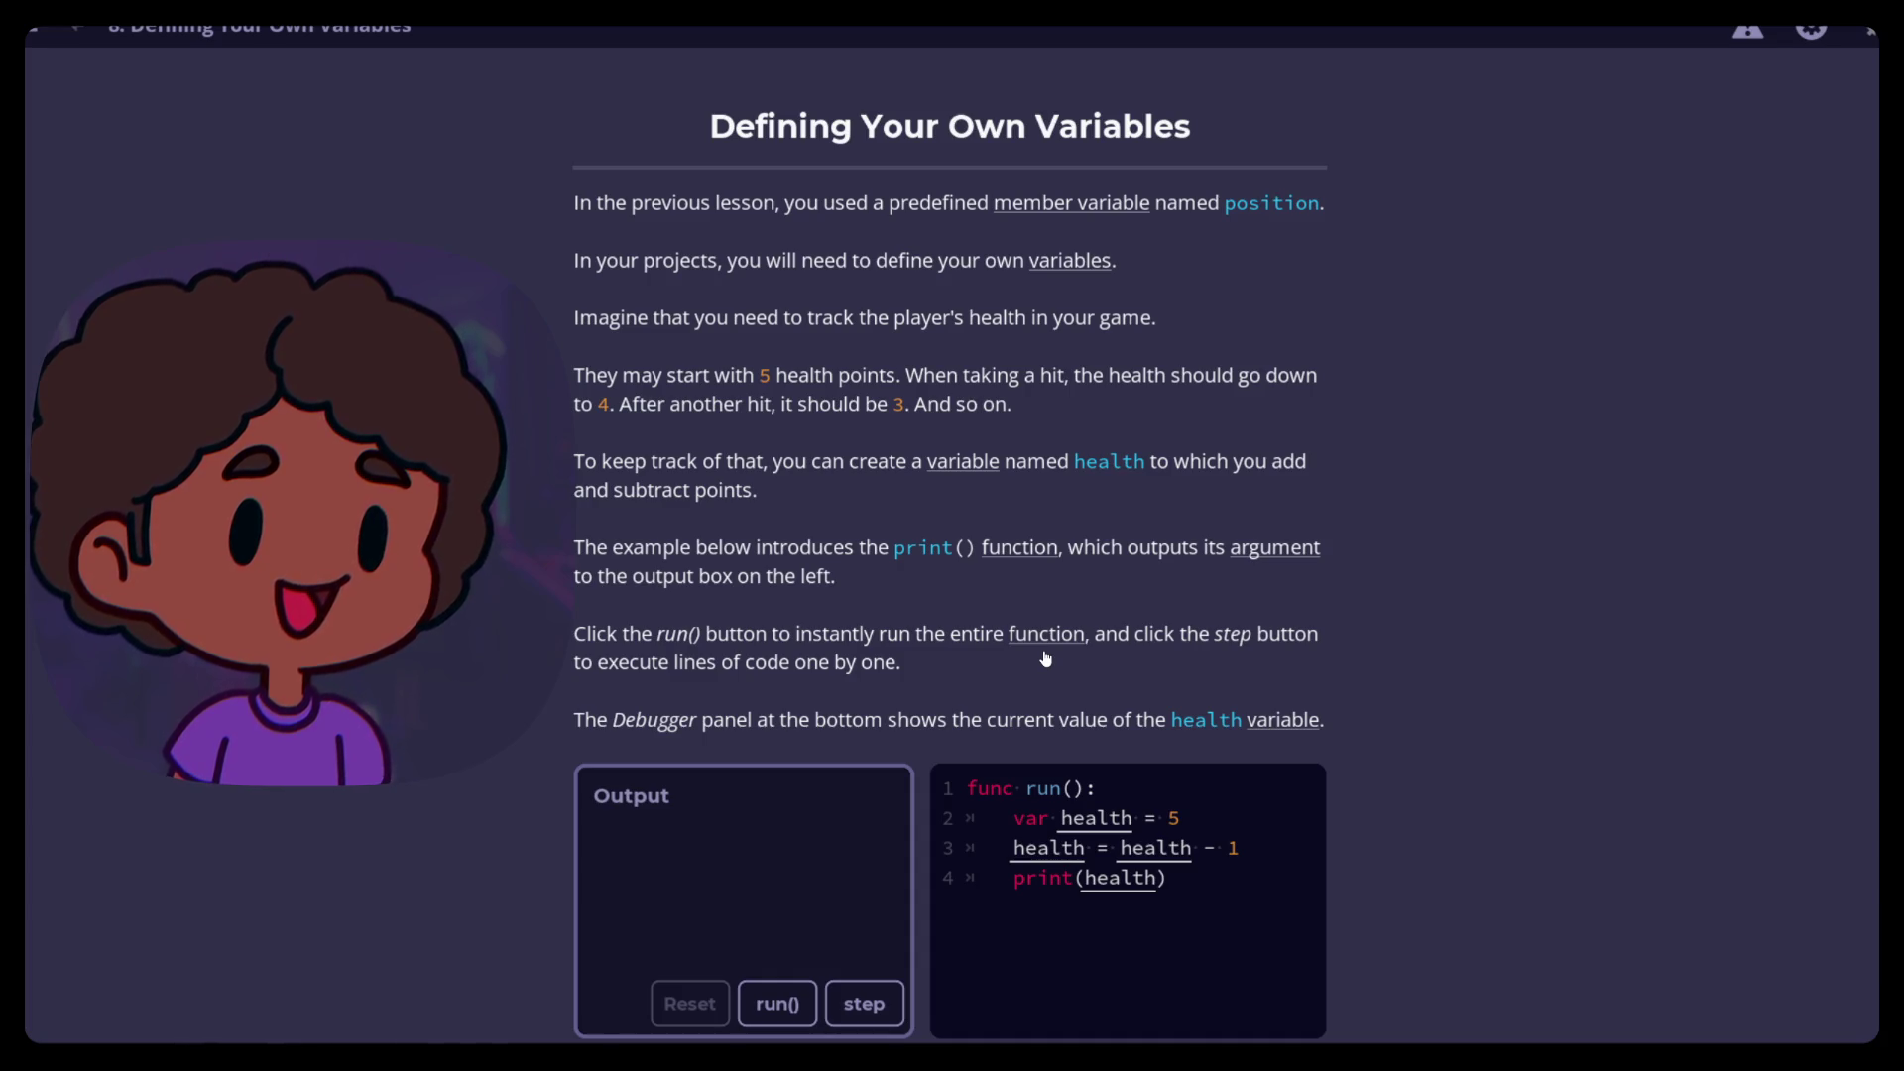
pyautogui.scroll(-3, 516, 268)
pyautogui.scroll(3, 516, 269)
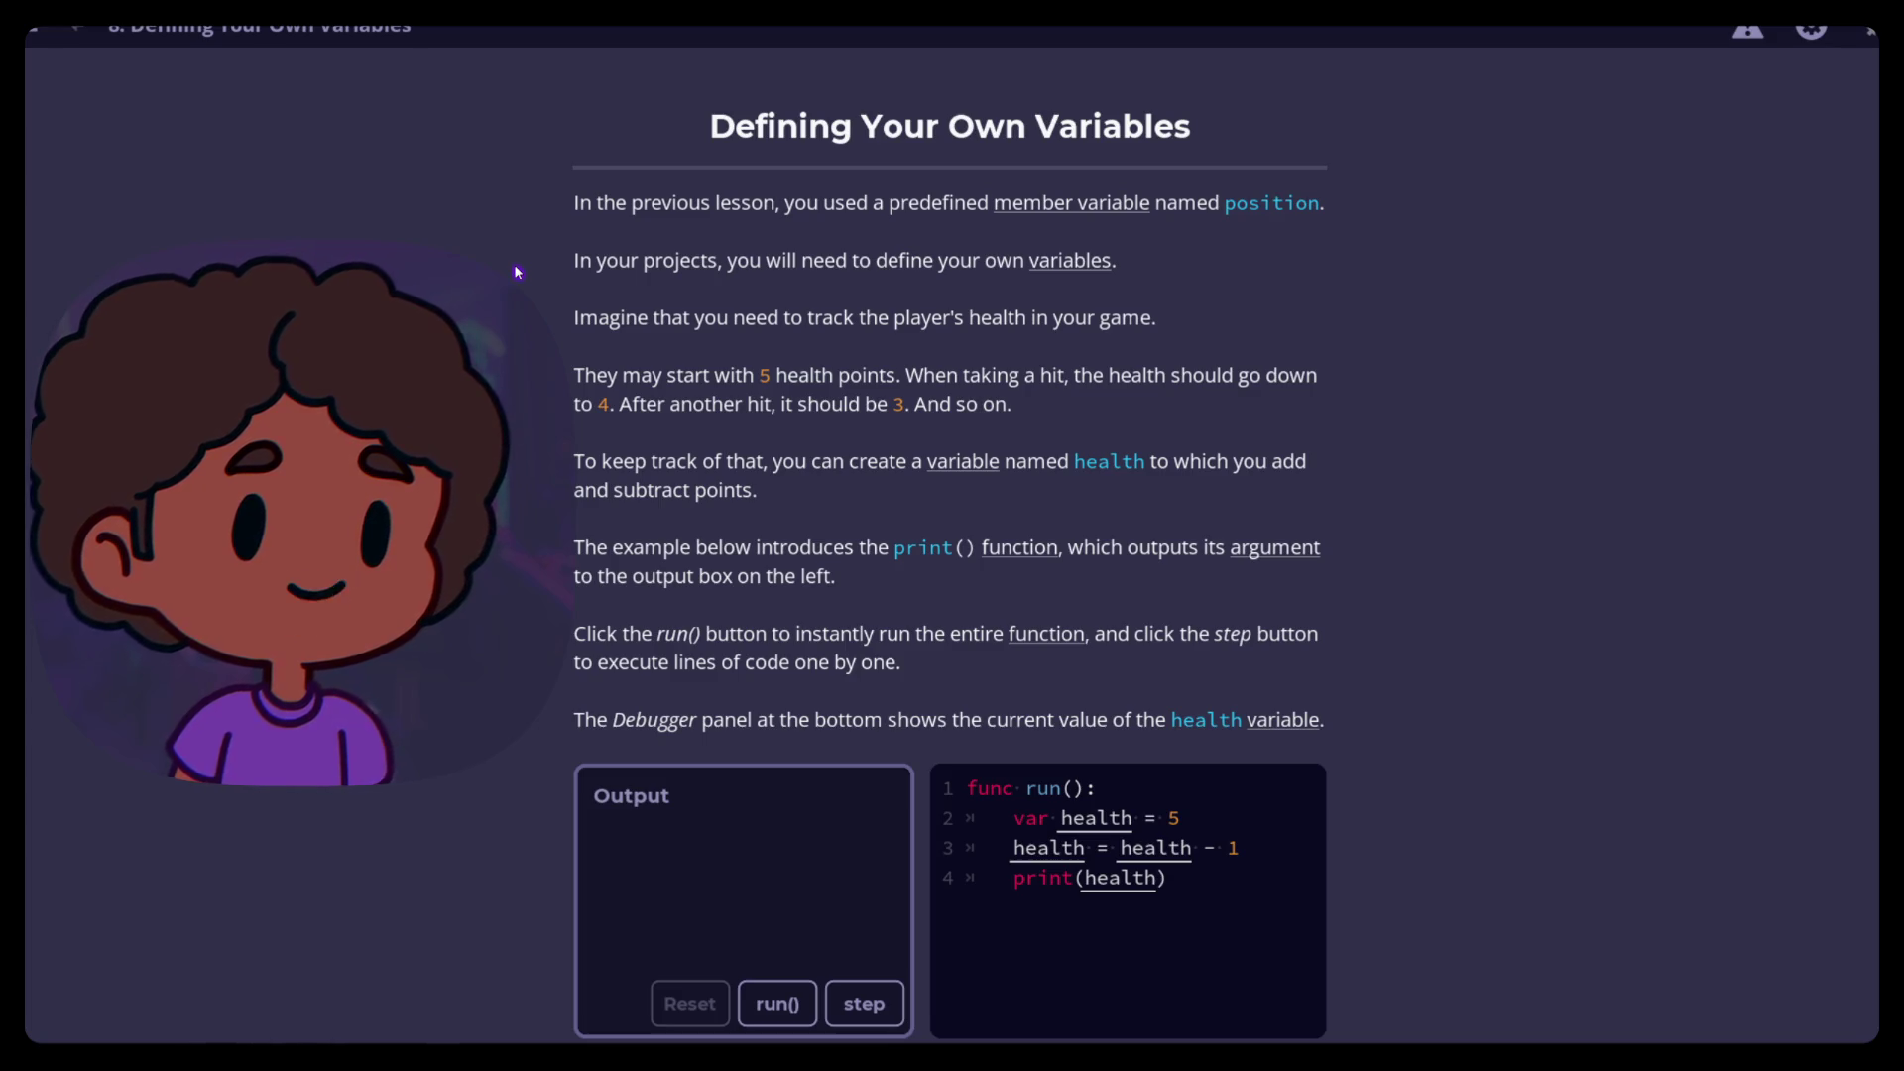
pyautogui.scroll(-3, 500, 282)
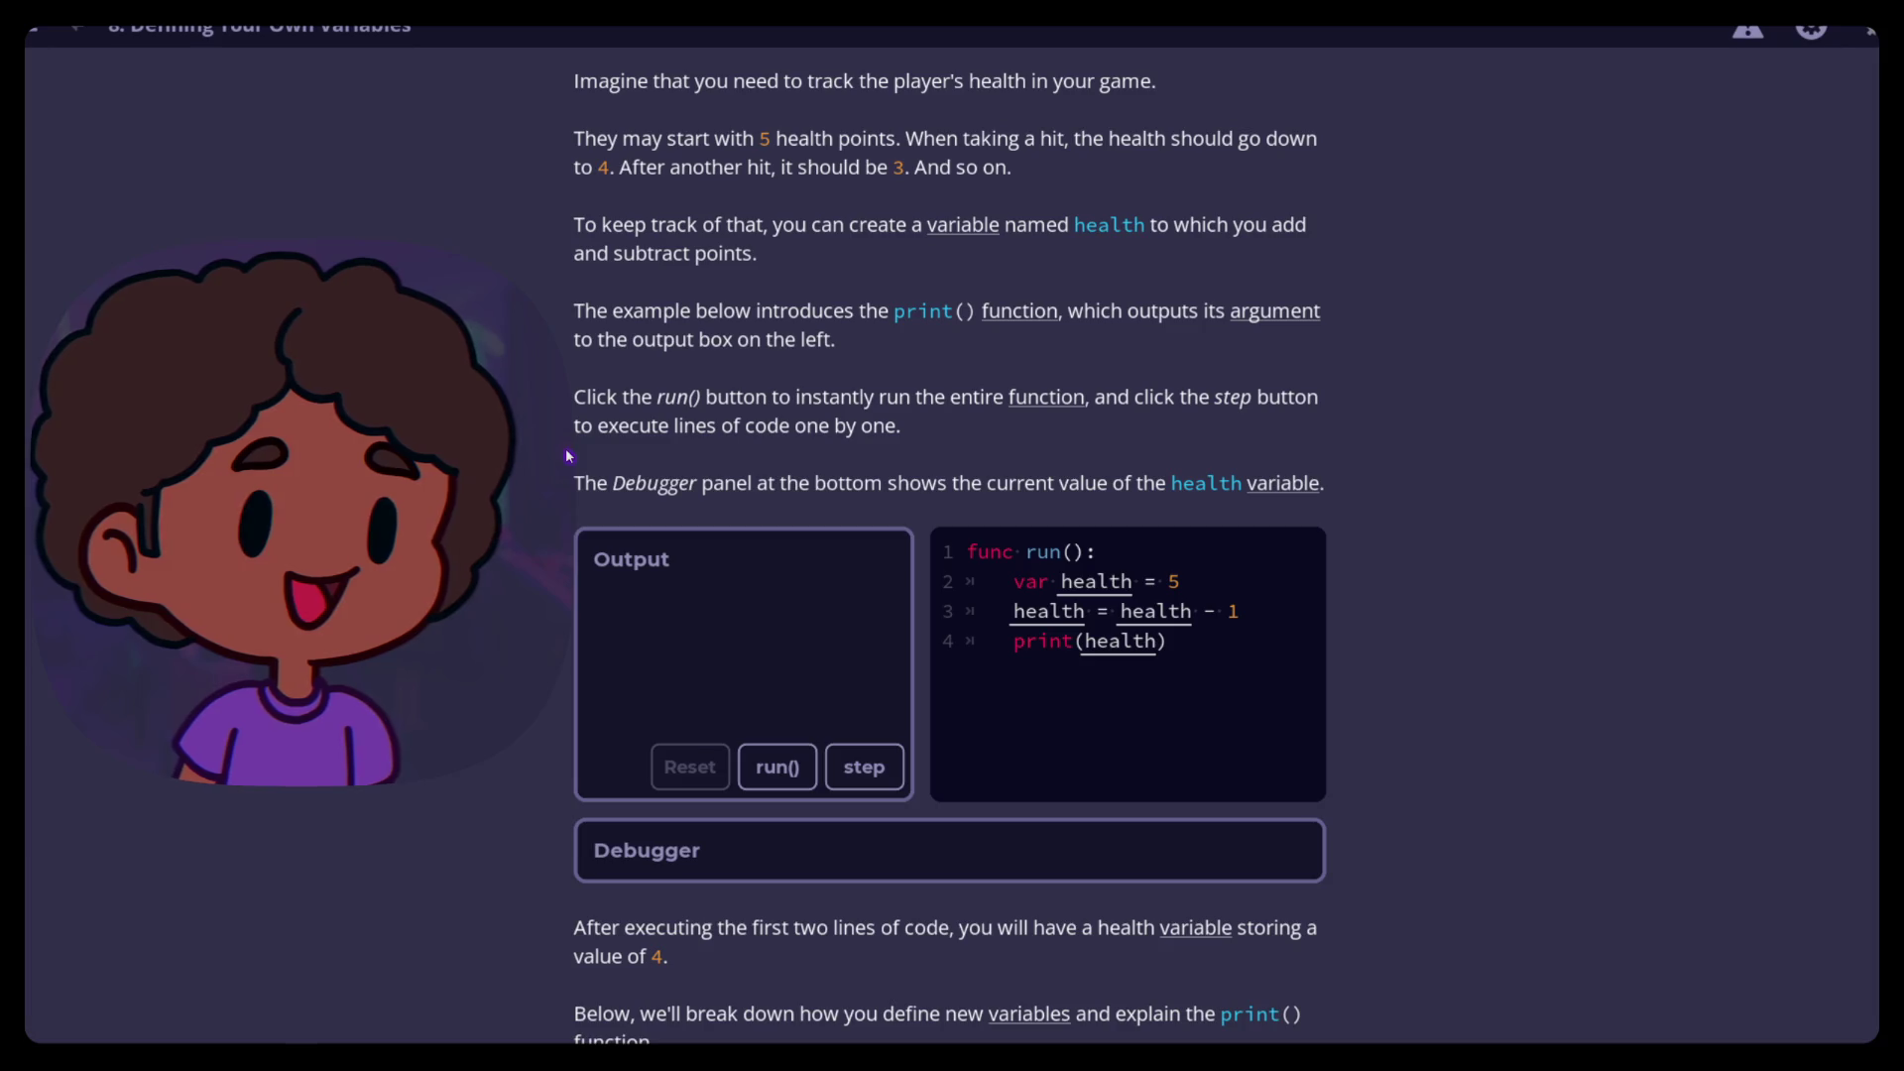
# Run the health example, then step through setting health to 5, subtracting 1 and printing it
pyautogui.click(782, 776)
pyautogui.click(783, 776)
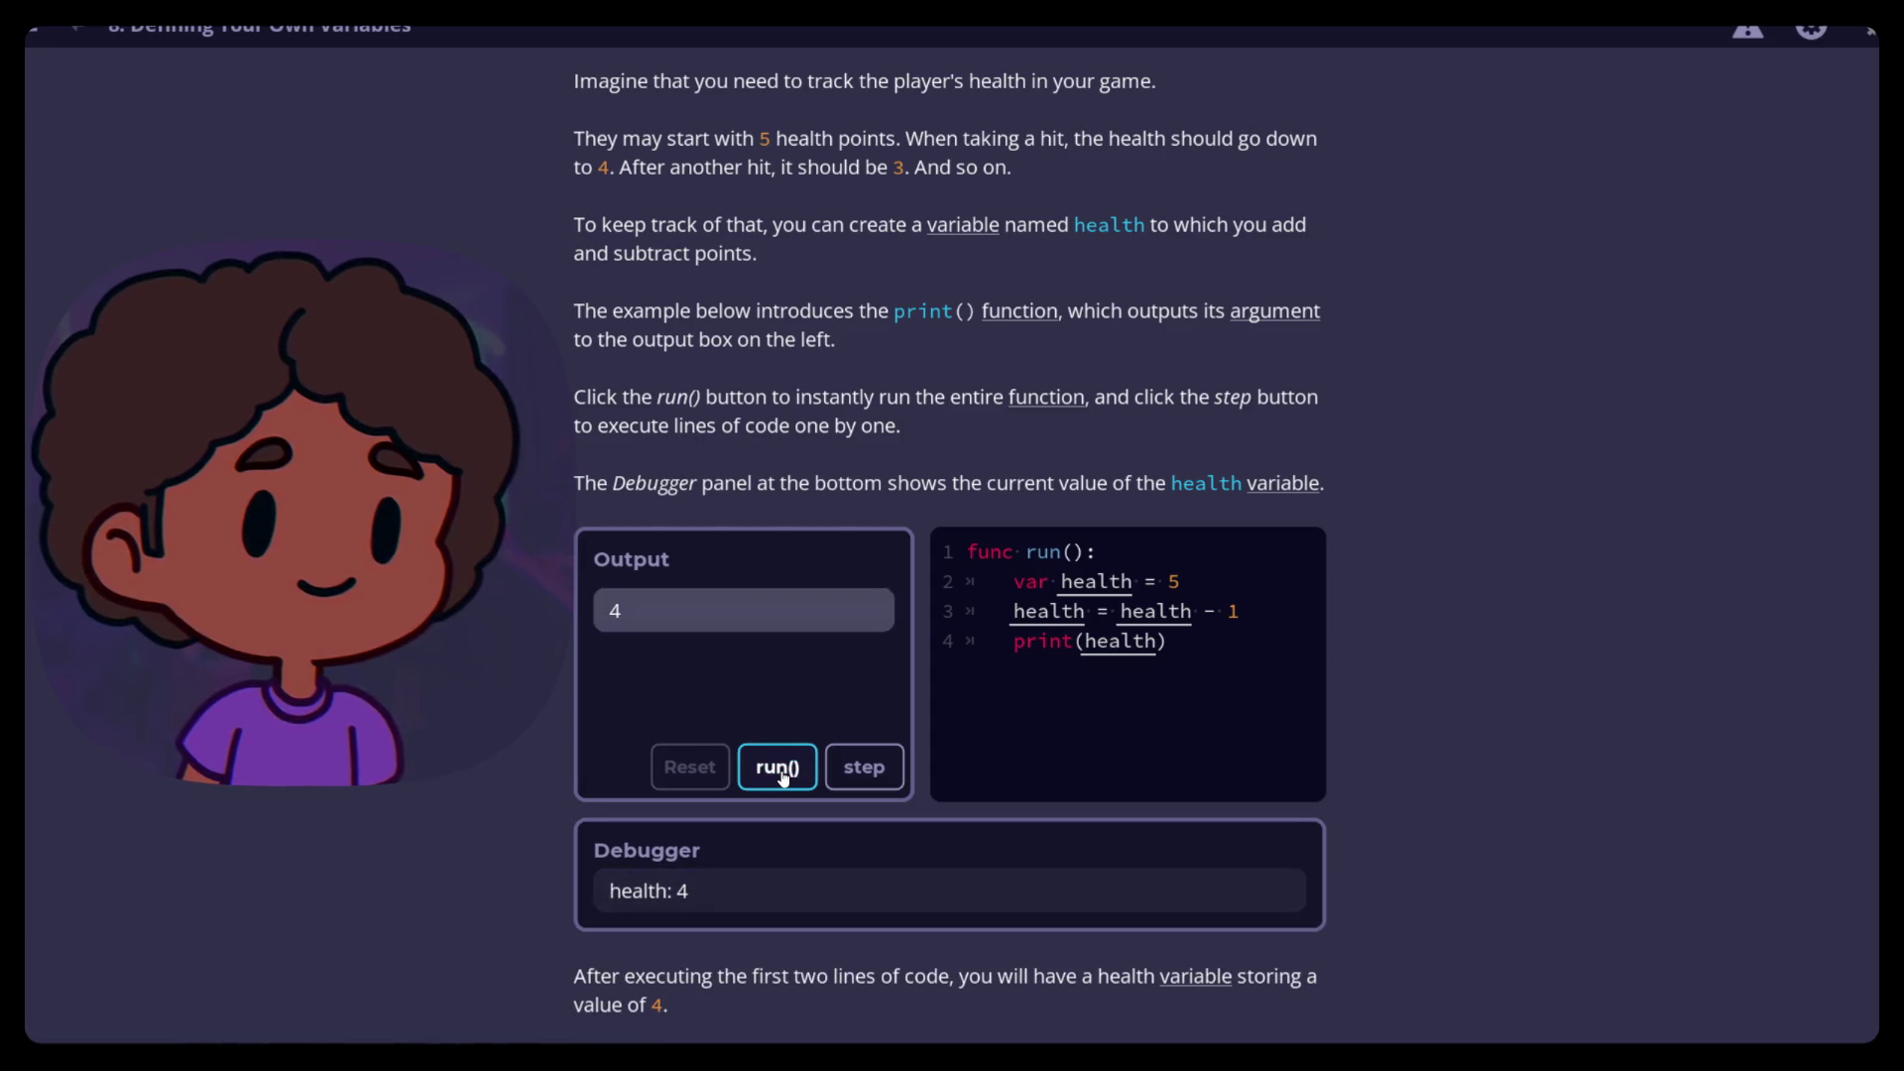
pyautogui.click(871, 779)
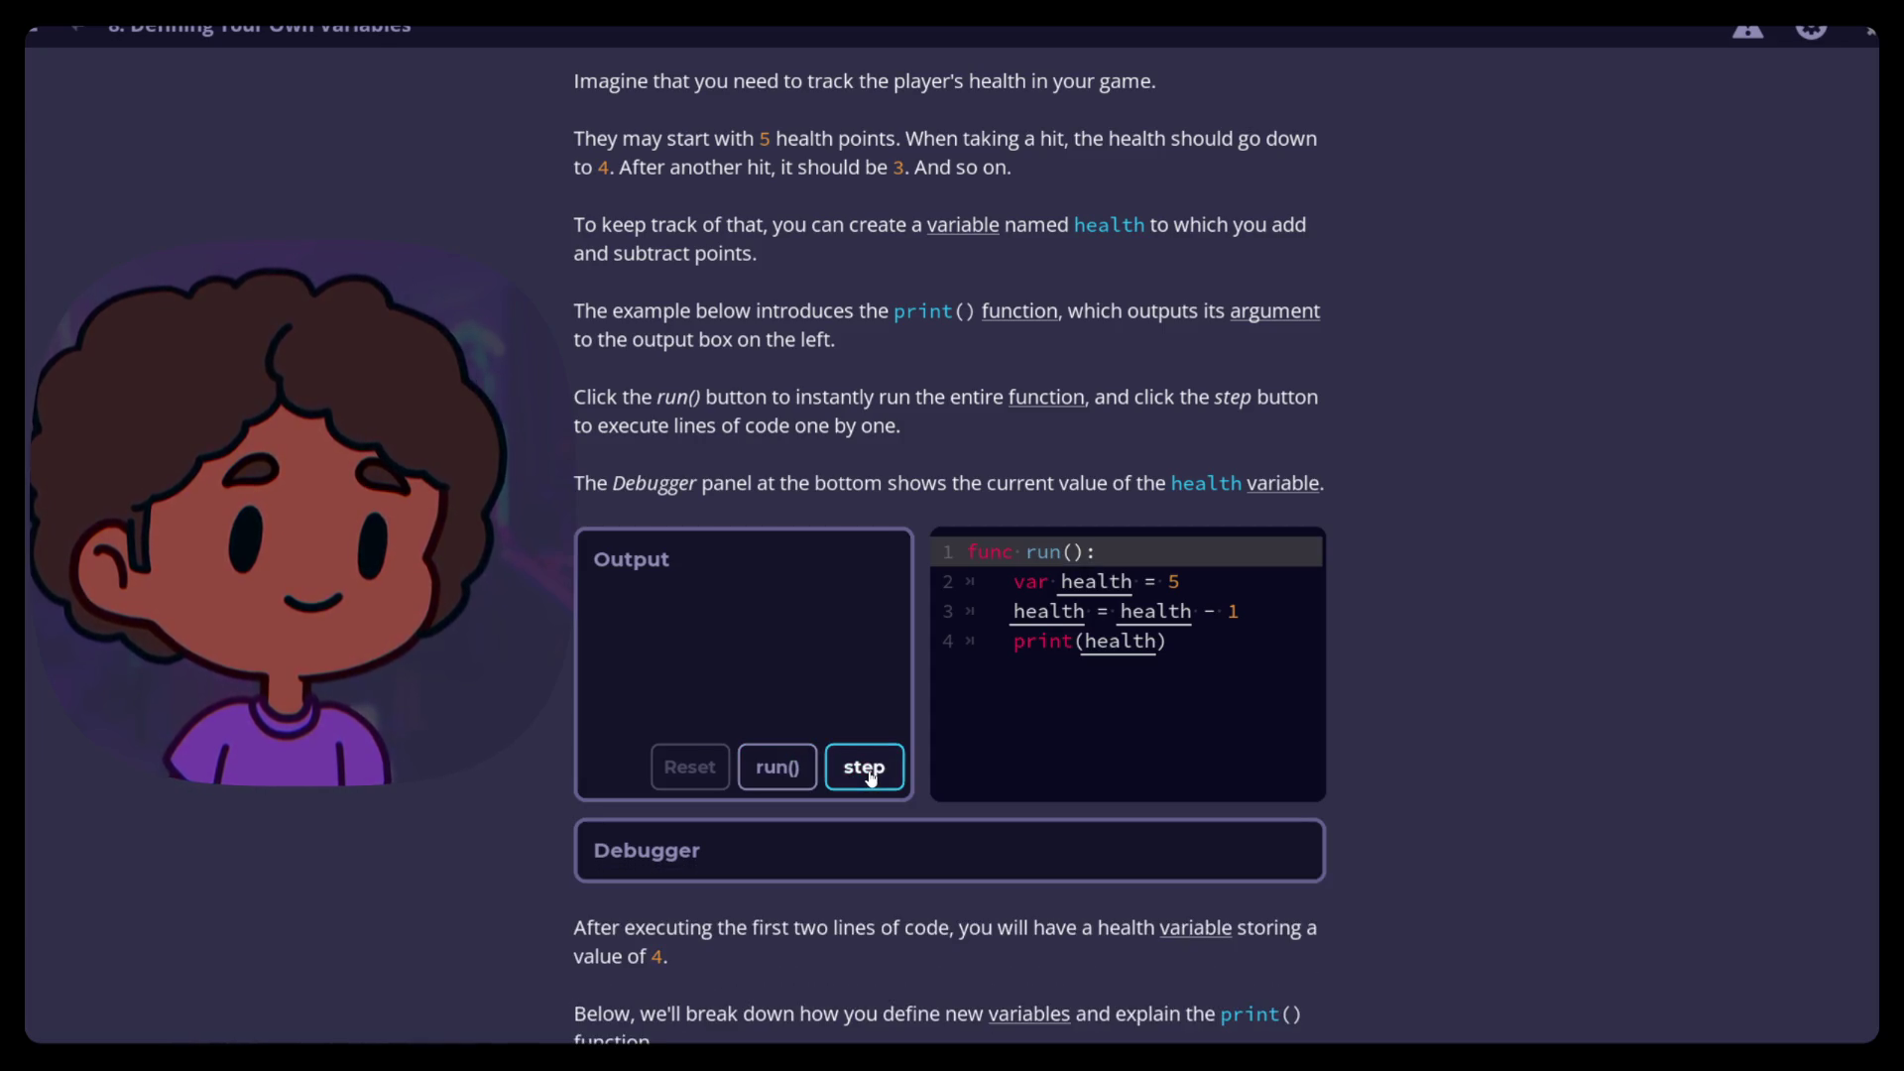
pyautogui.click(870, 779)
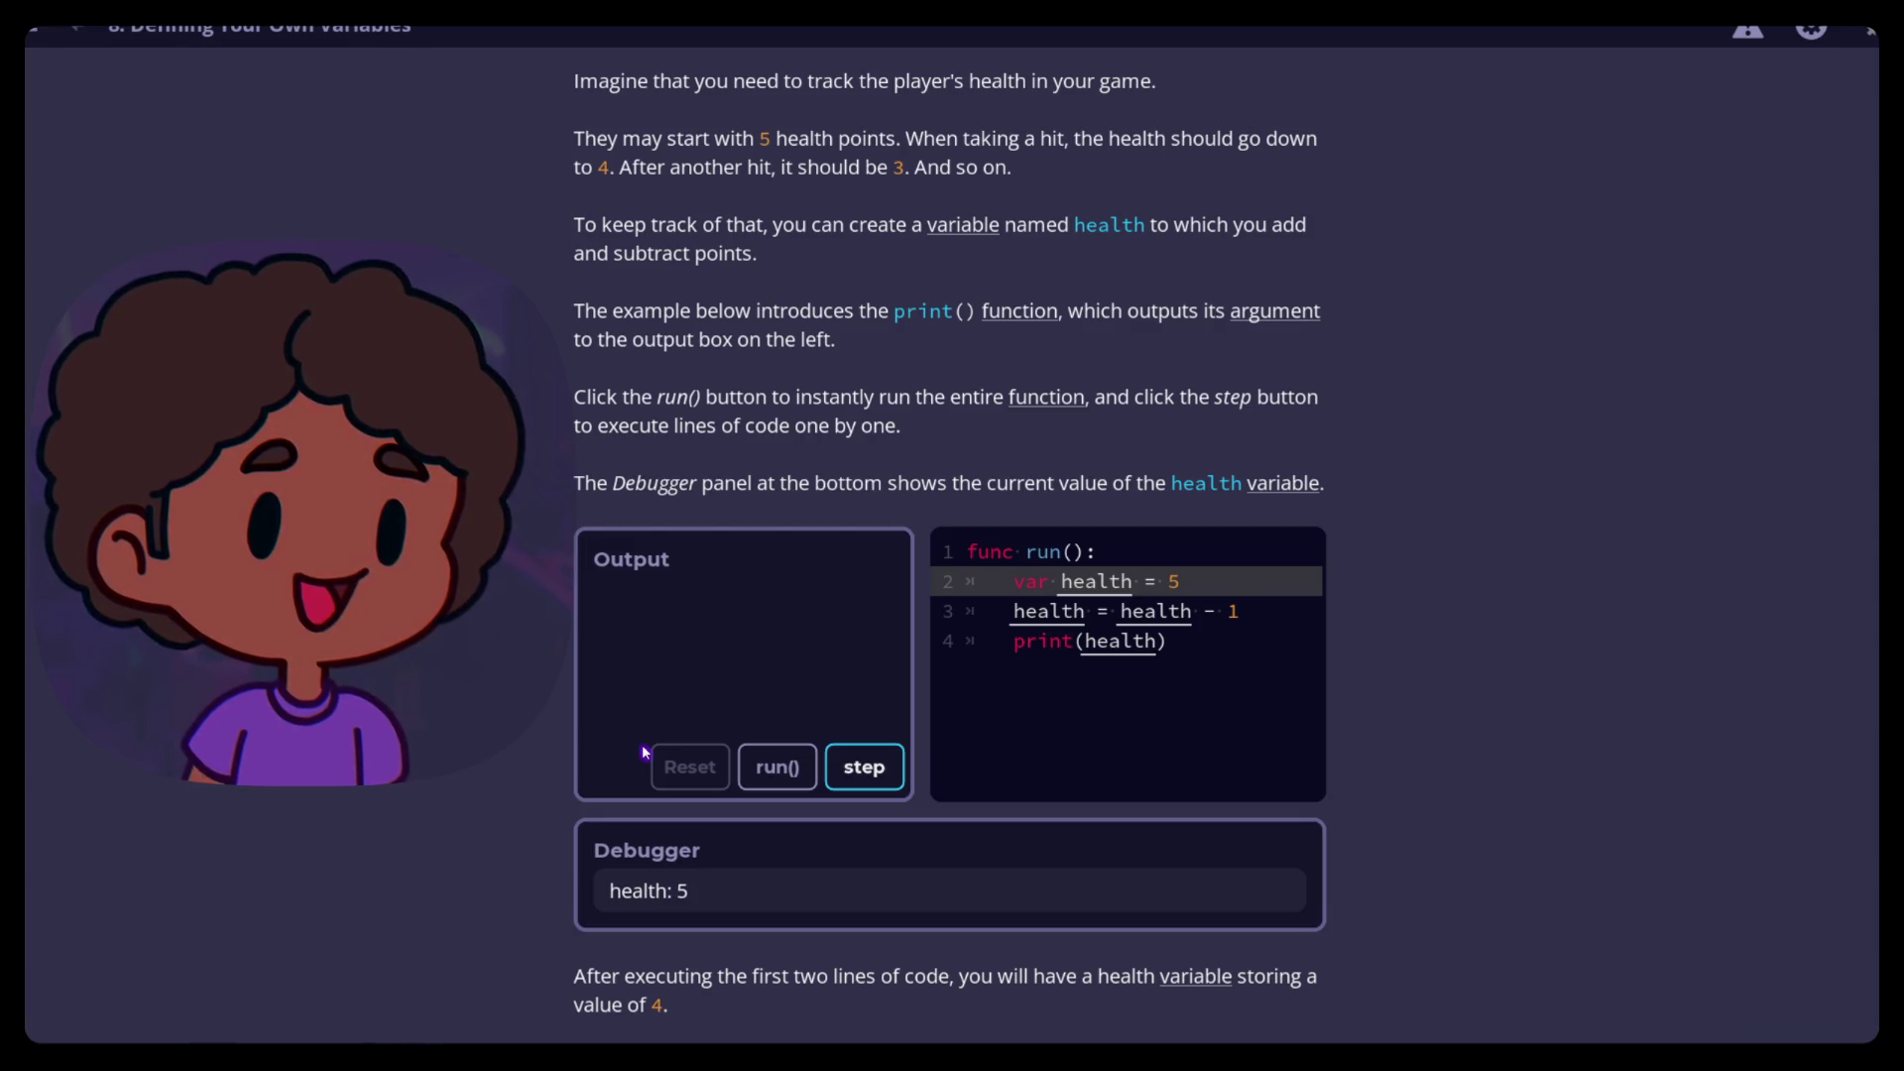
pyautogui.click(871, 780)
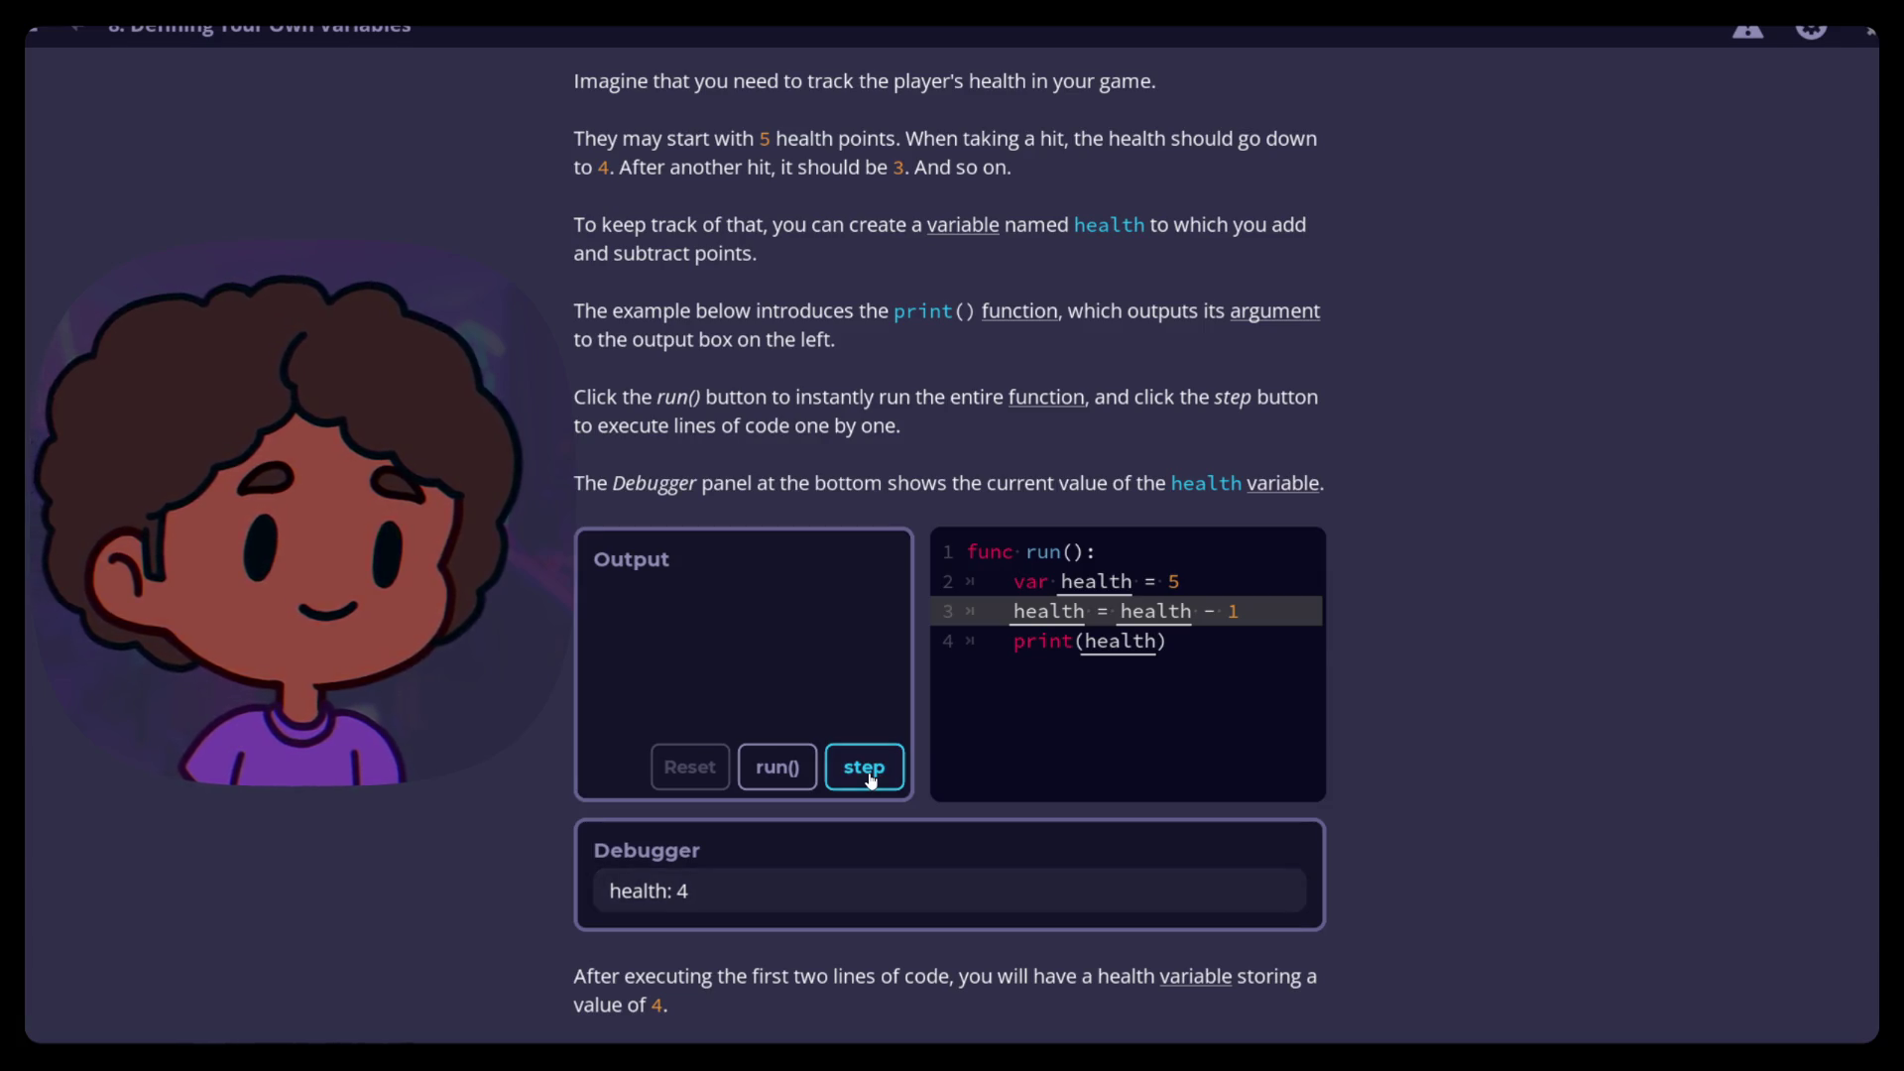
pyautogui.click(872, 780)
# Restart stepping through the health example, then run the whole function so it prints 4
pyautogui.click(872, 781)
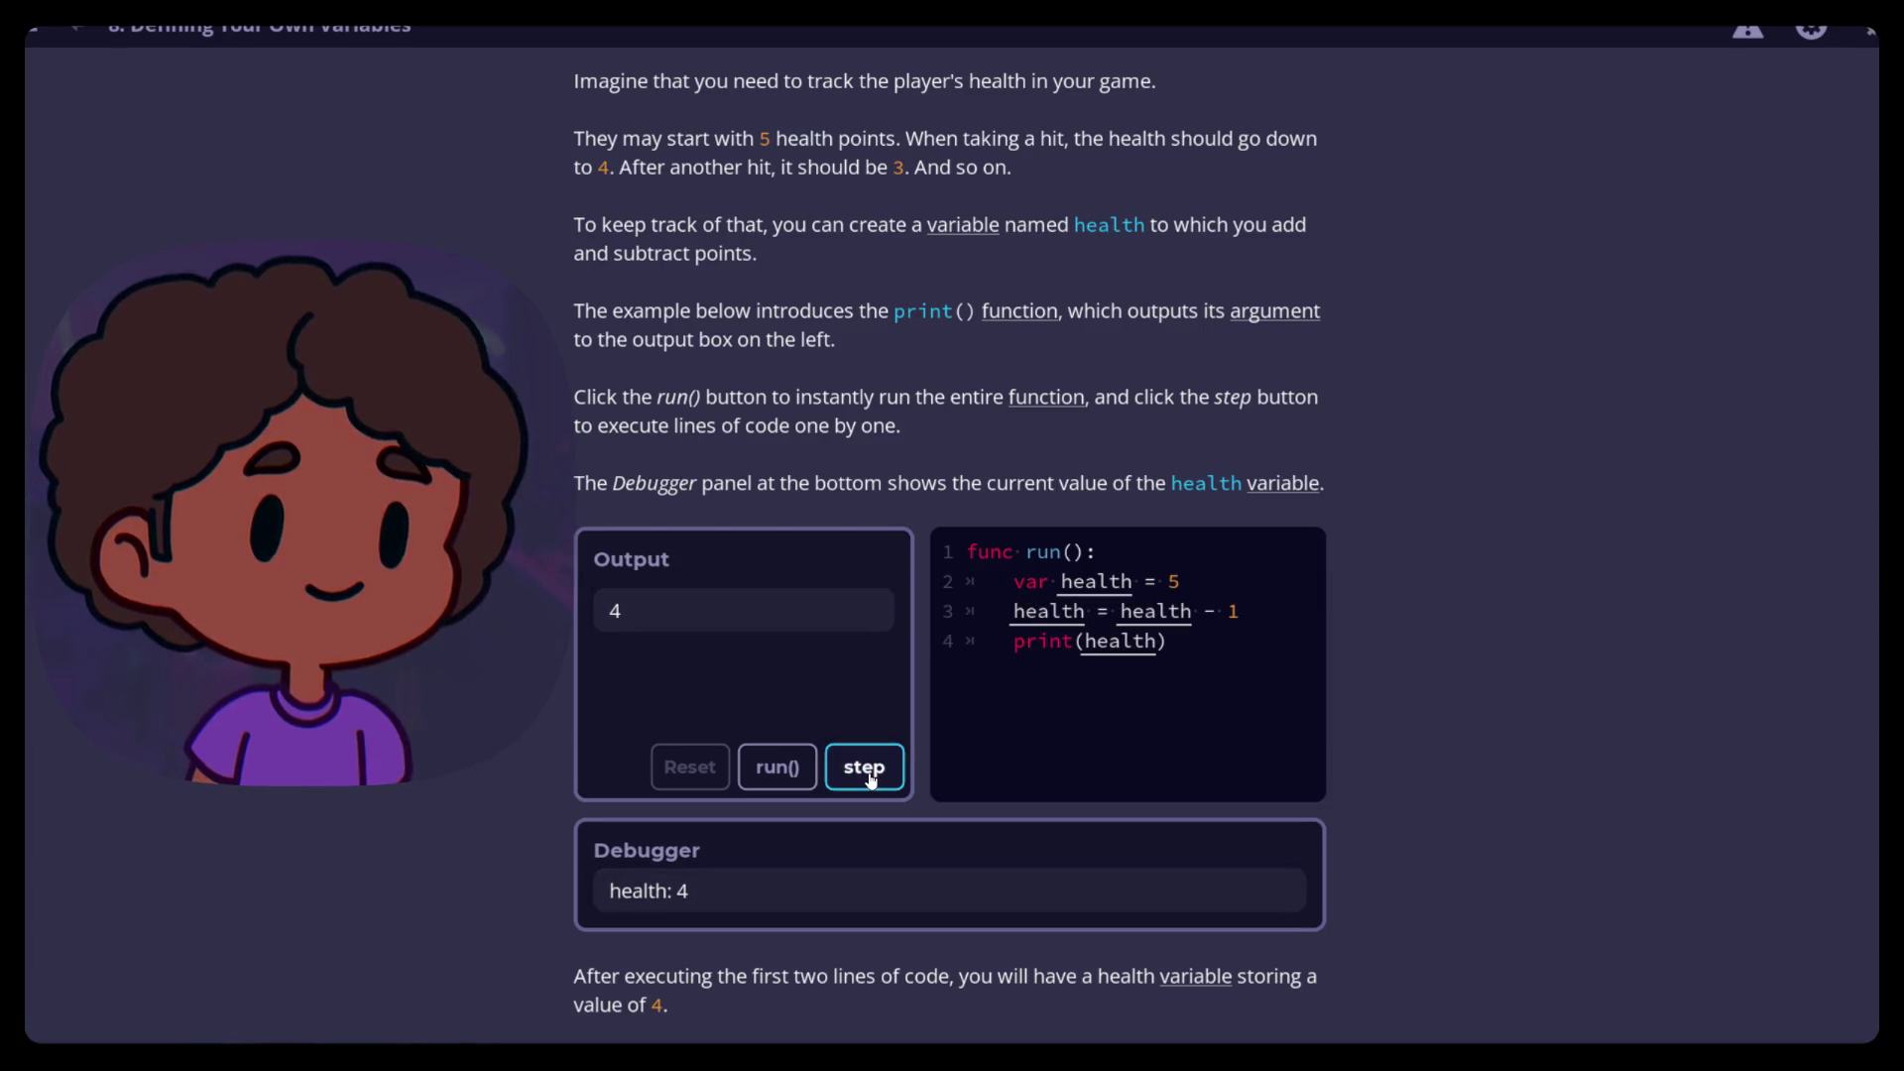
pyautogui.click(872, 780)
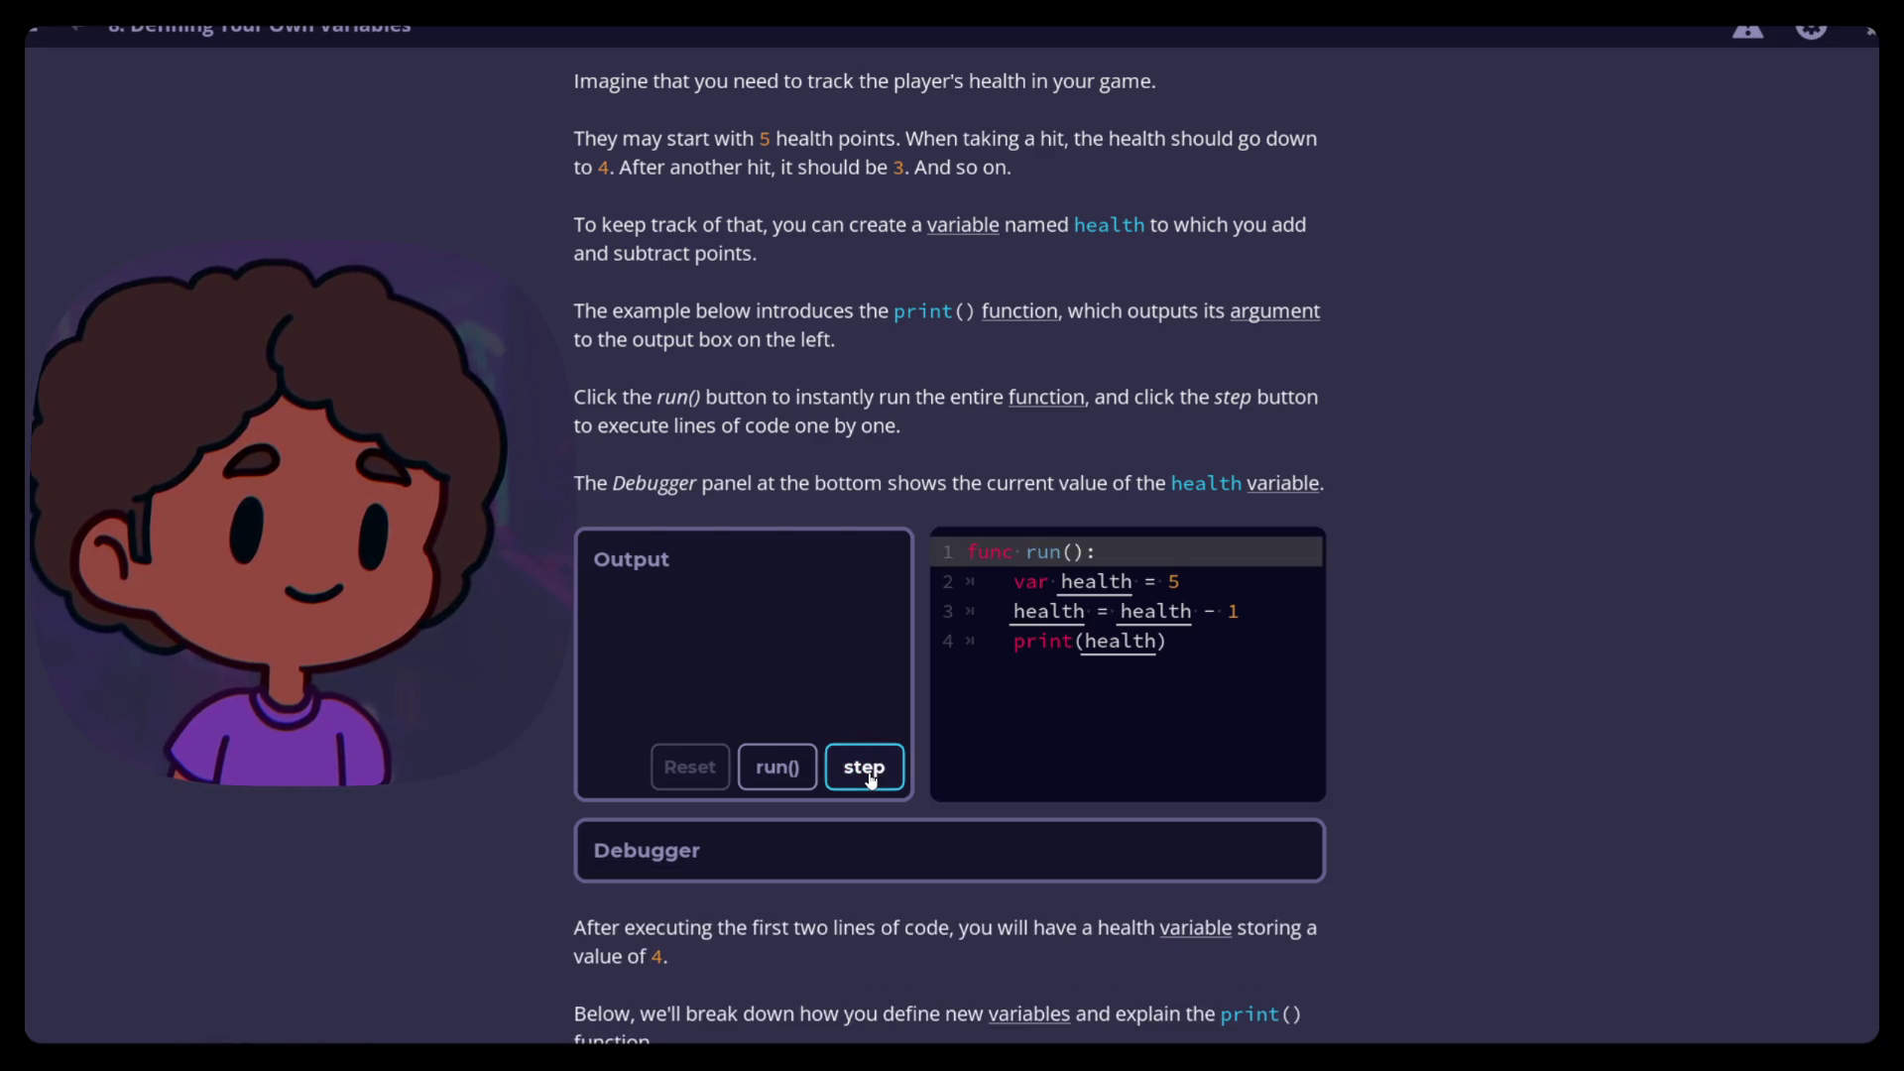
pyautogui.click(872, 781)
pyautogui.click(872, 780)
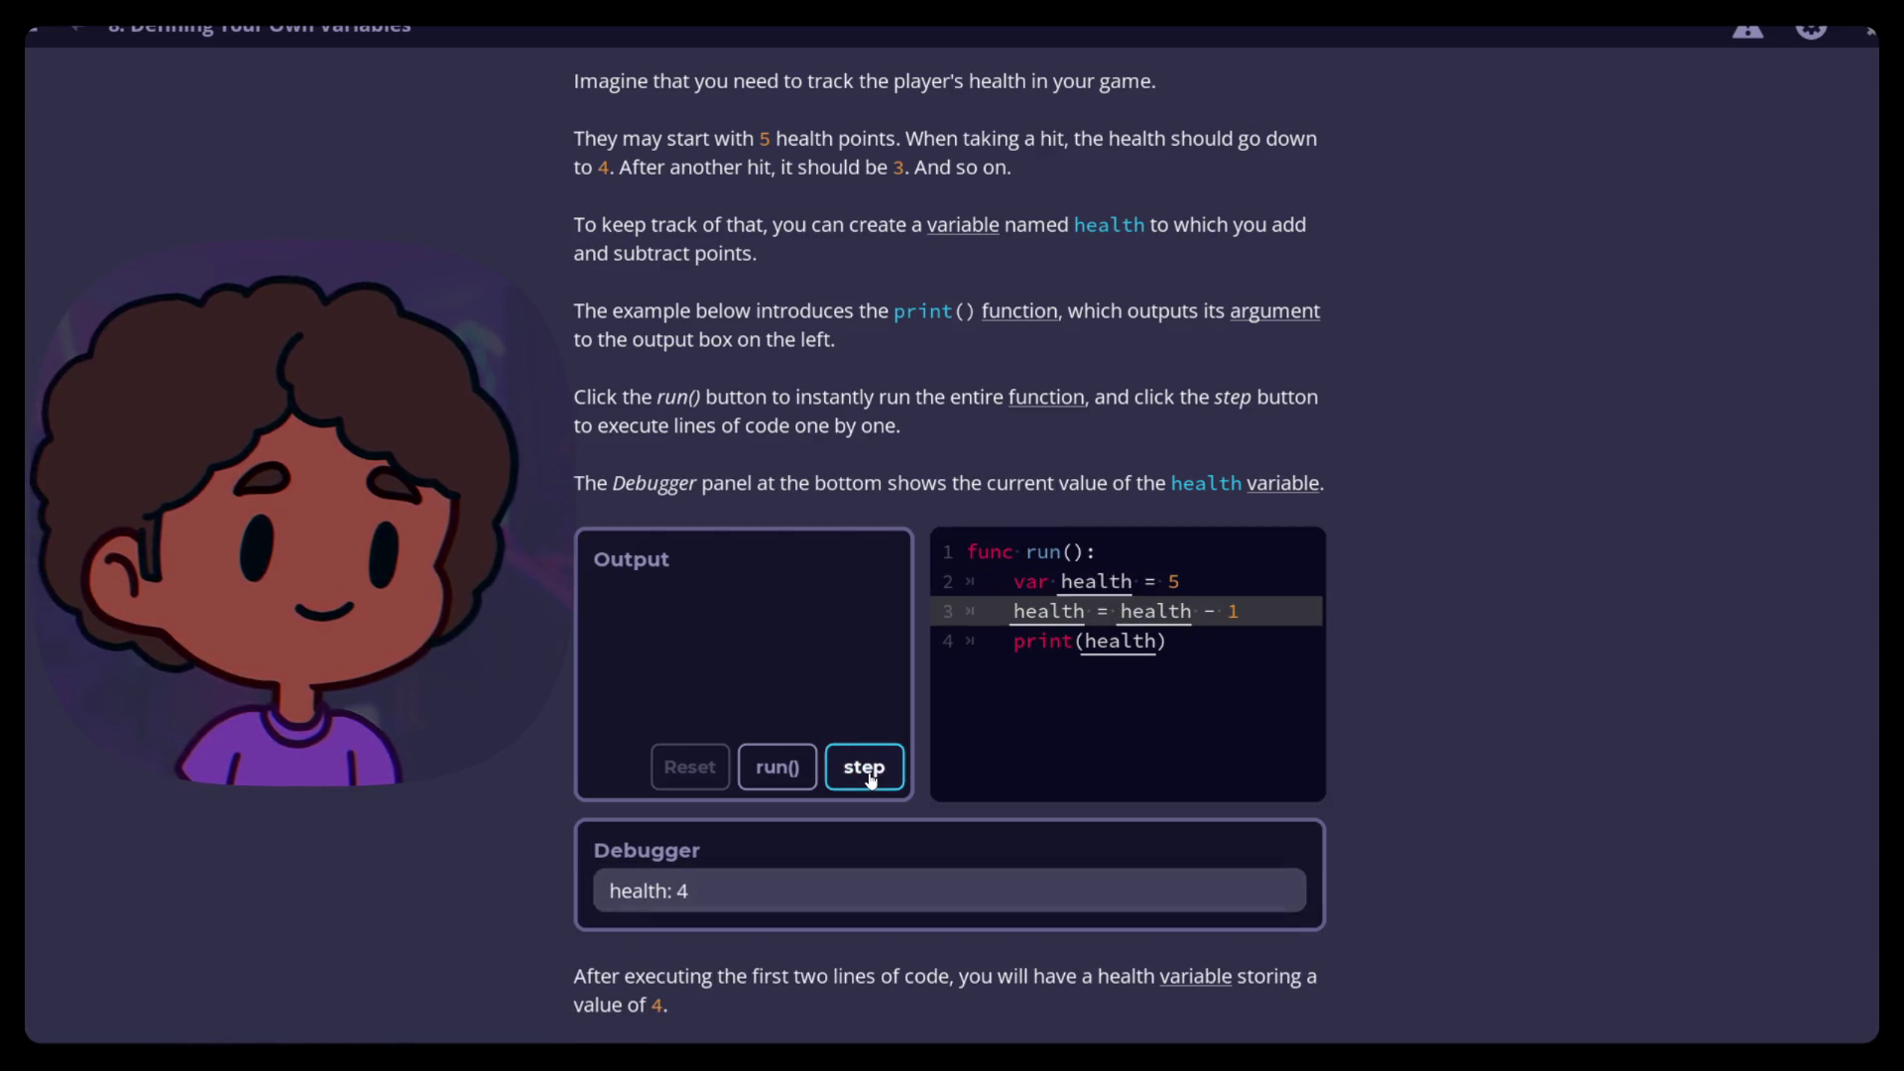
pyautogui.click(871, 781)
pyautogui.click(765, 776)
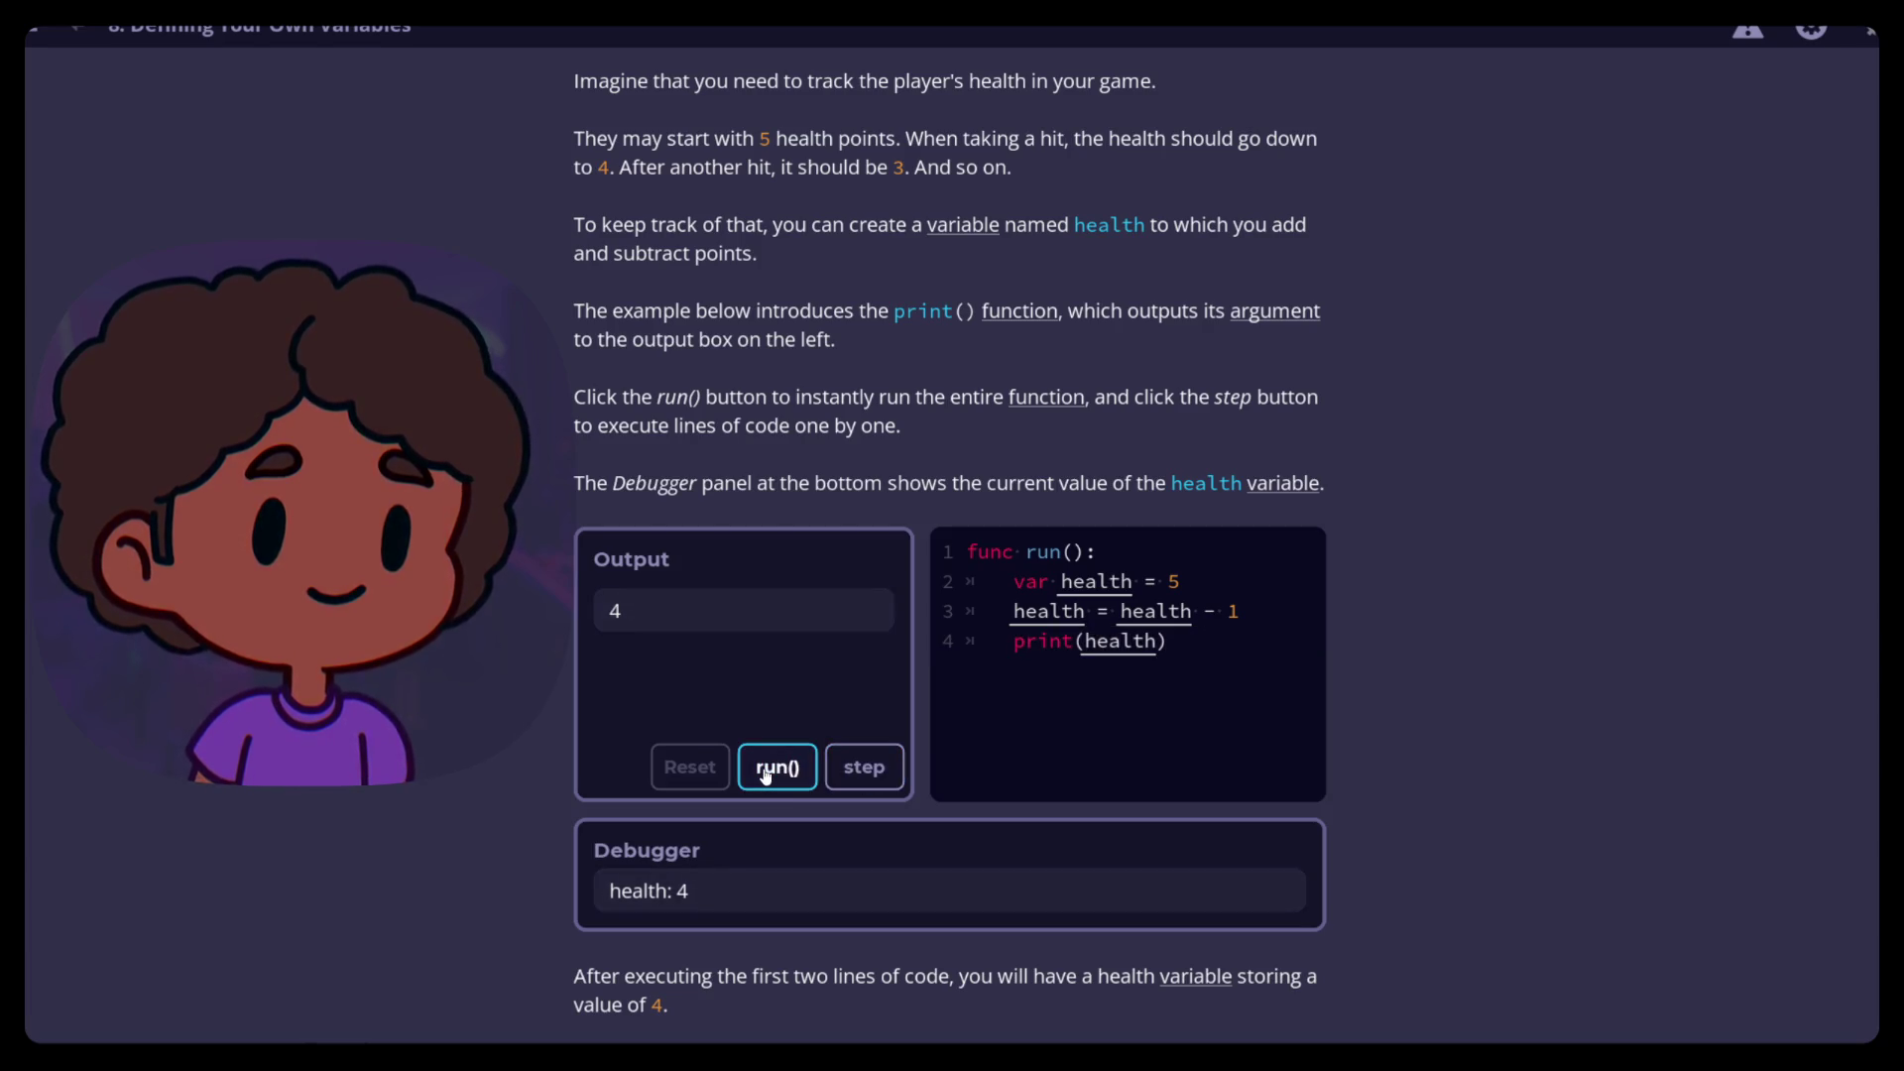
pyautogui.scroll(-2, 570, 640)
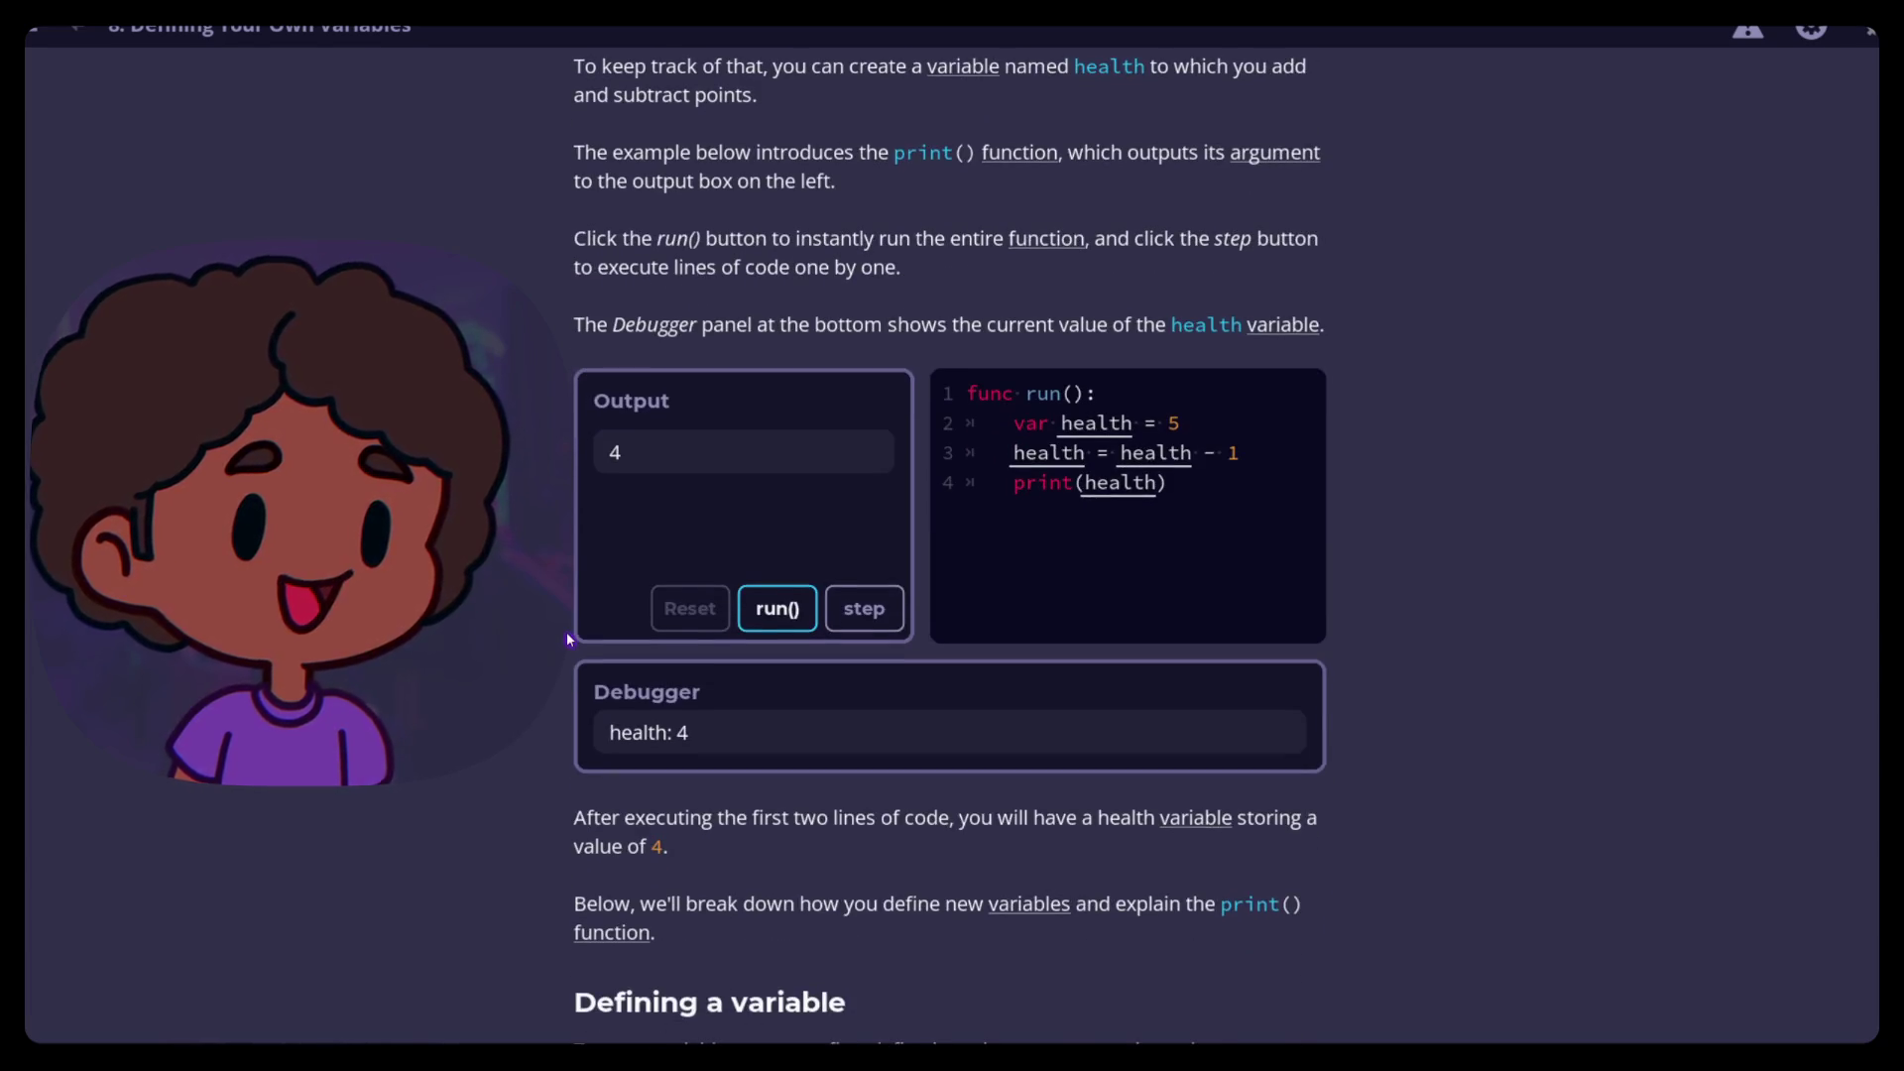
# Read down through the Defining a variable section to the var health = 100 example
pyautogui.scroll(-1, 570, 643)
pyautogui.scroll(-10, 571, 646)
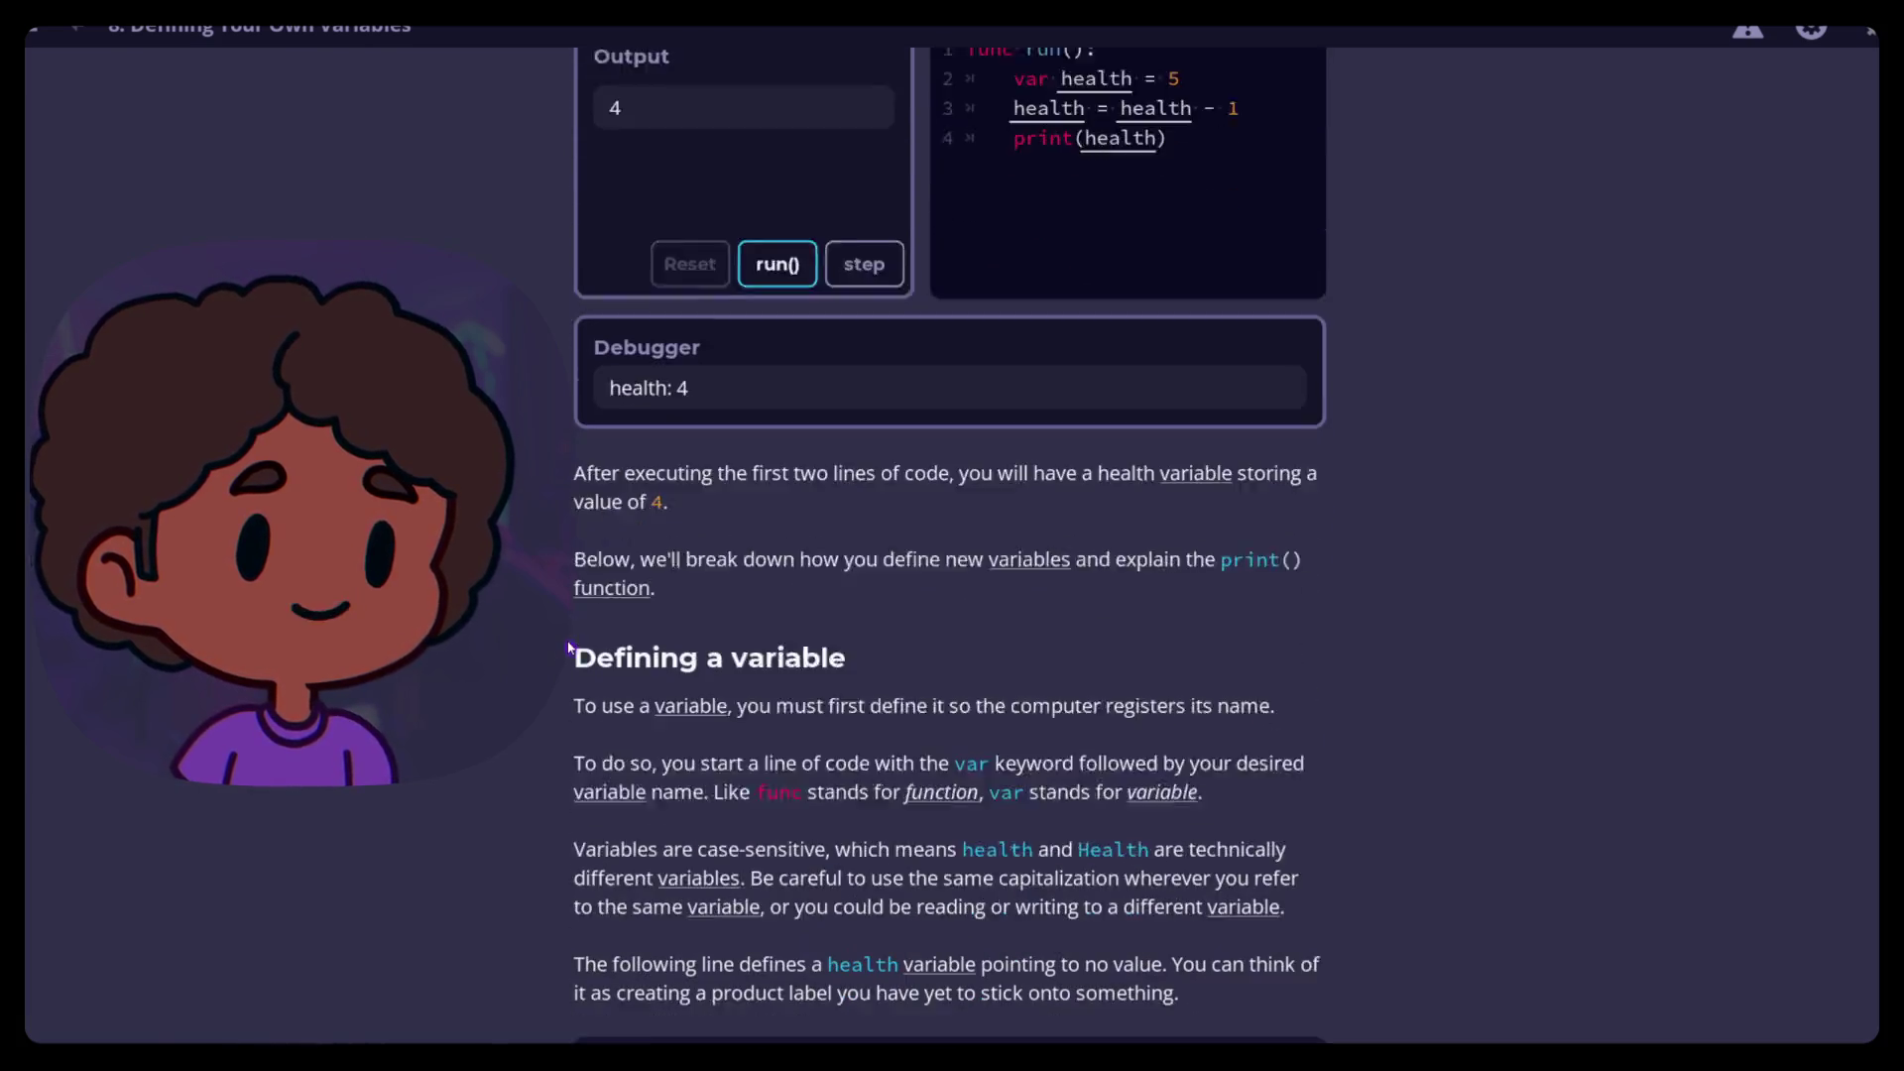
pyautogui.scroll(6, 571, 645)
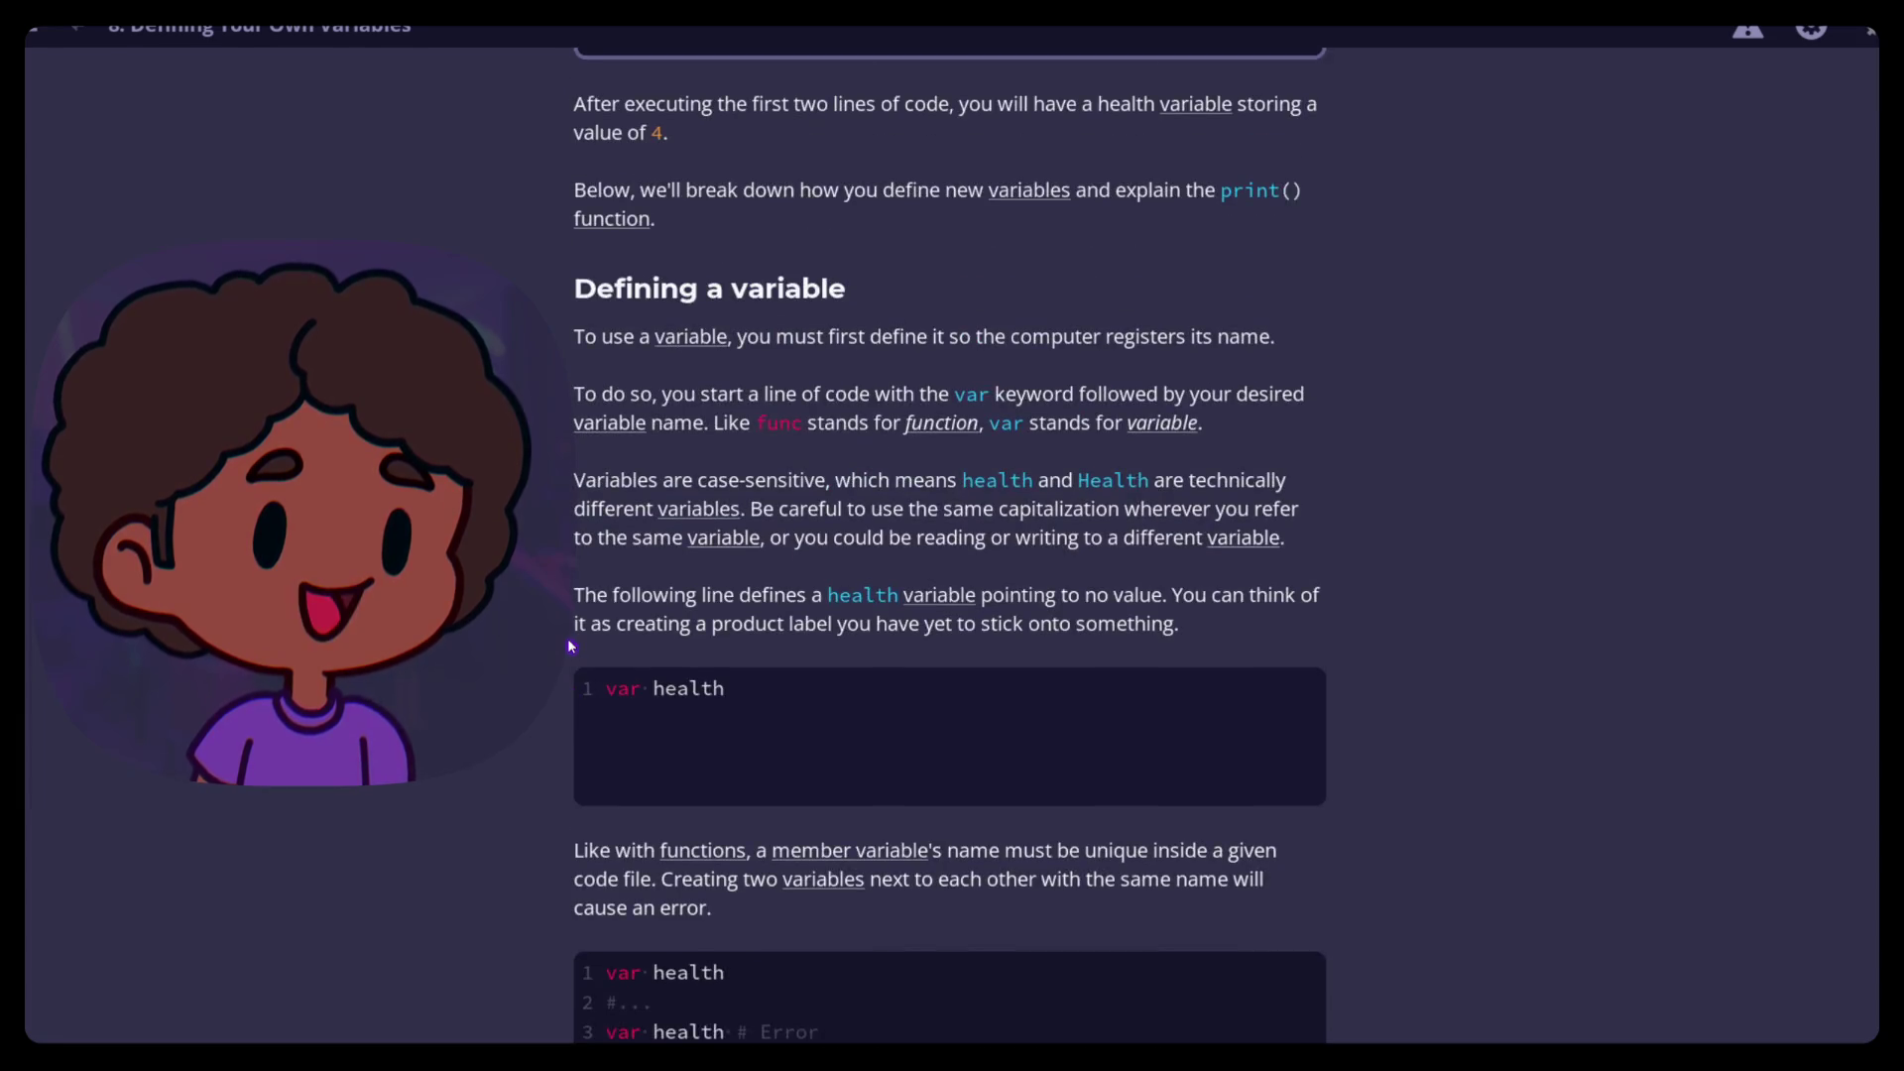
pyautogui.scroll(-3, 571, 646)
pyautogui.scroll(-1, 570, 646)
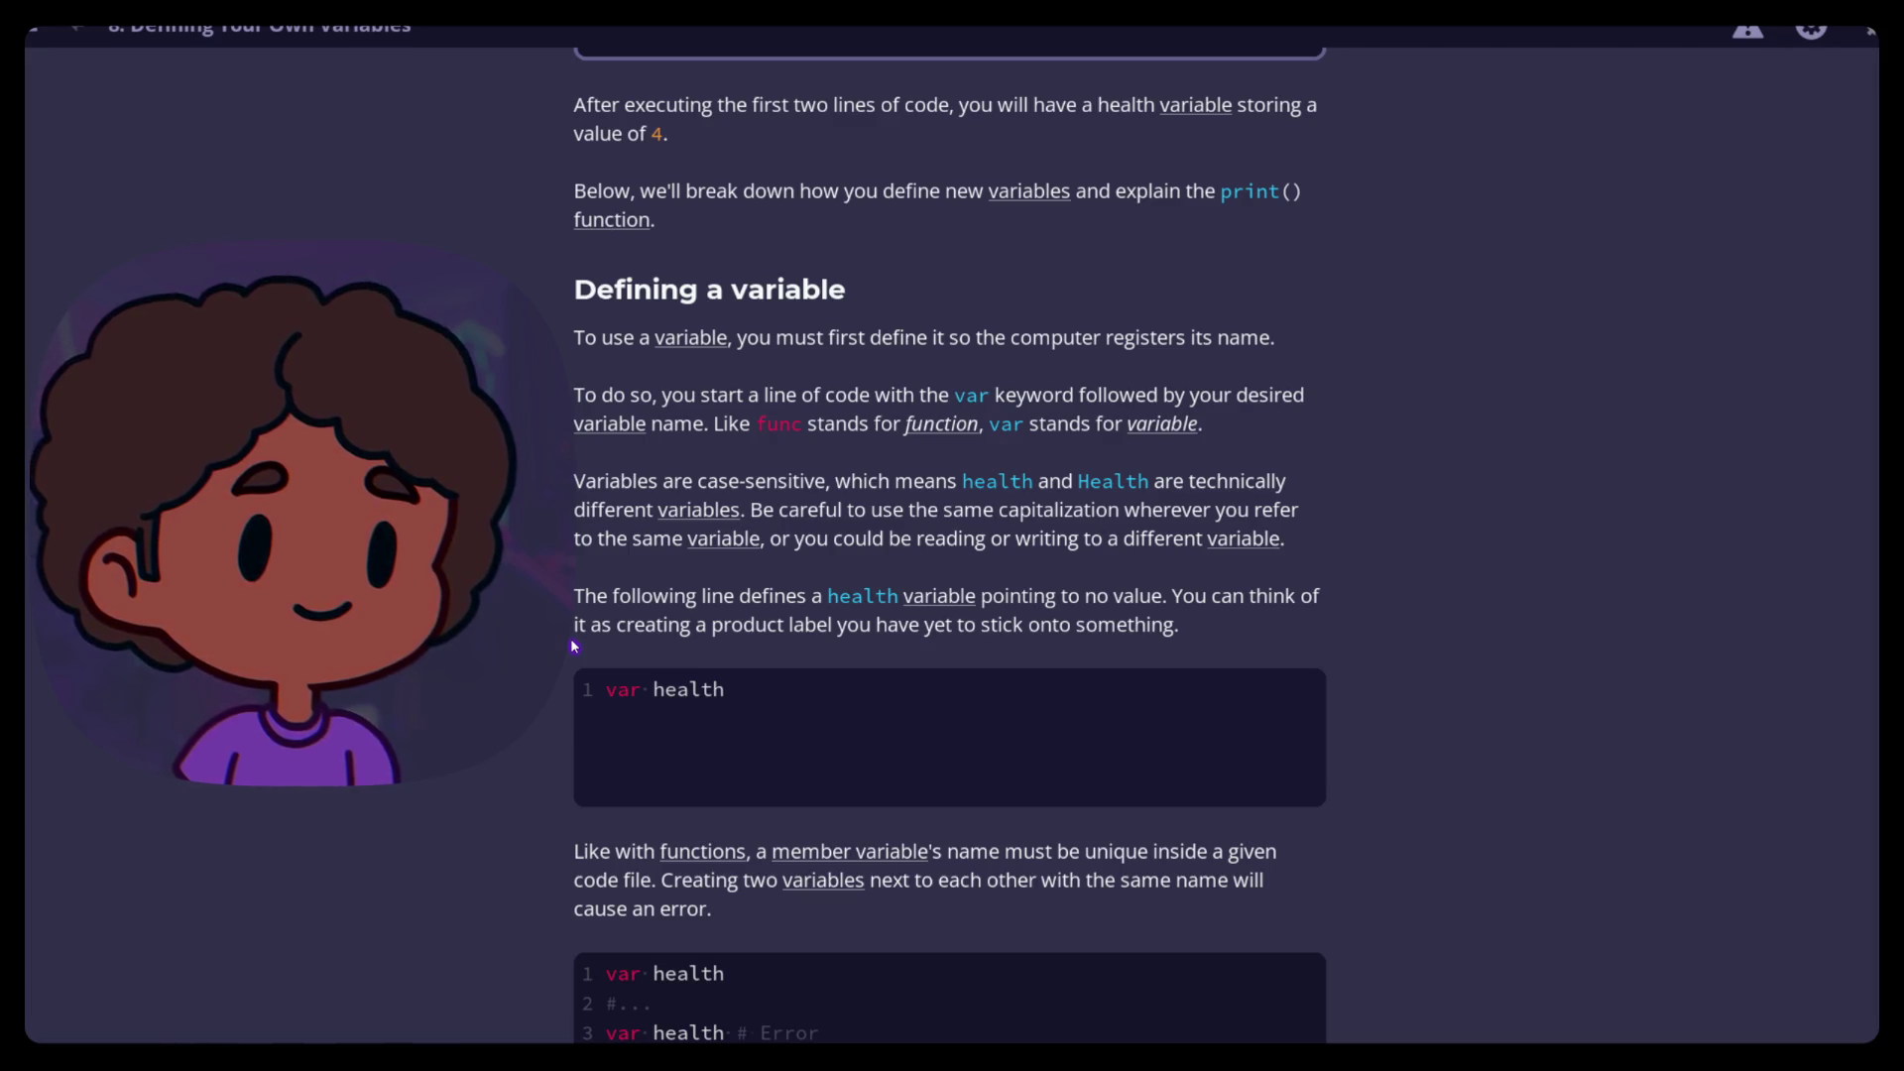
pyautogui.scroll(5, 571, 644)
pyautogui.scroll(4, 1037, 585)
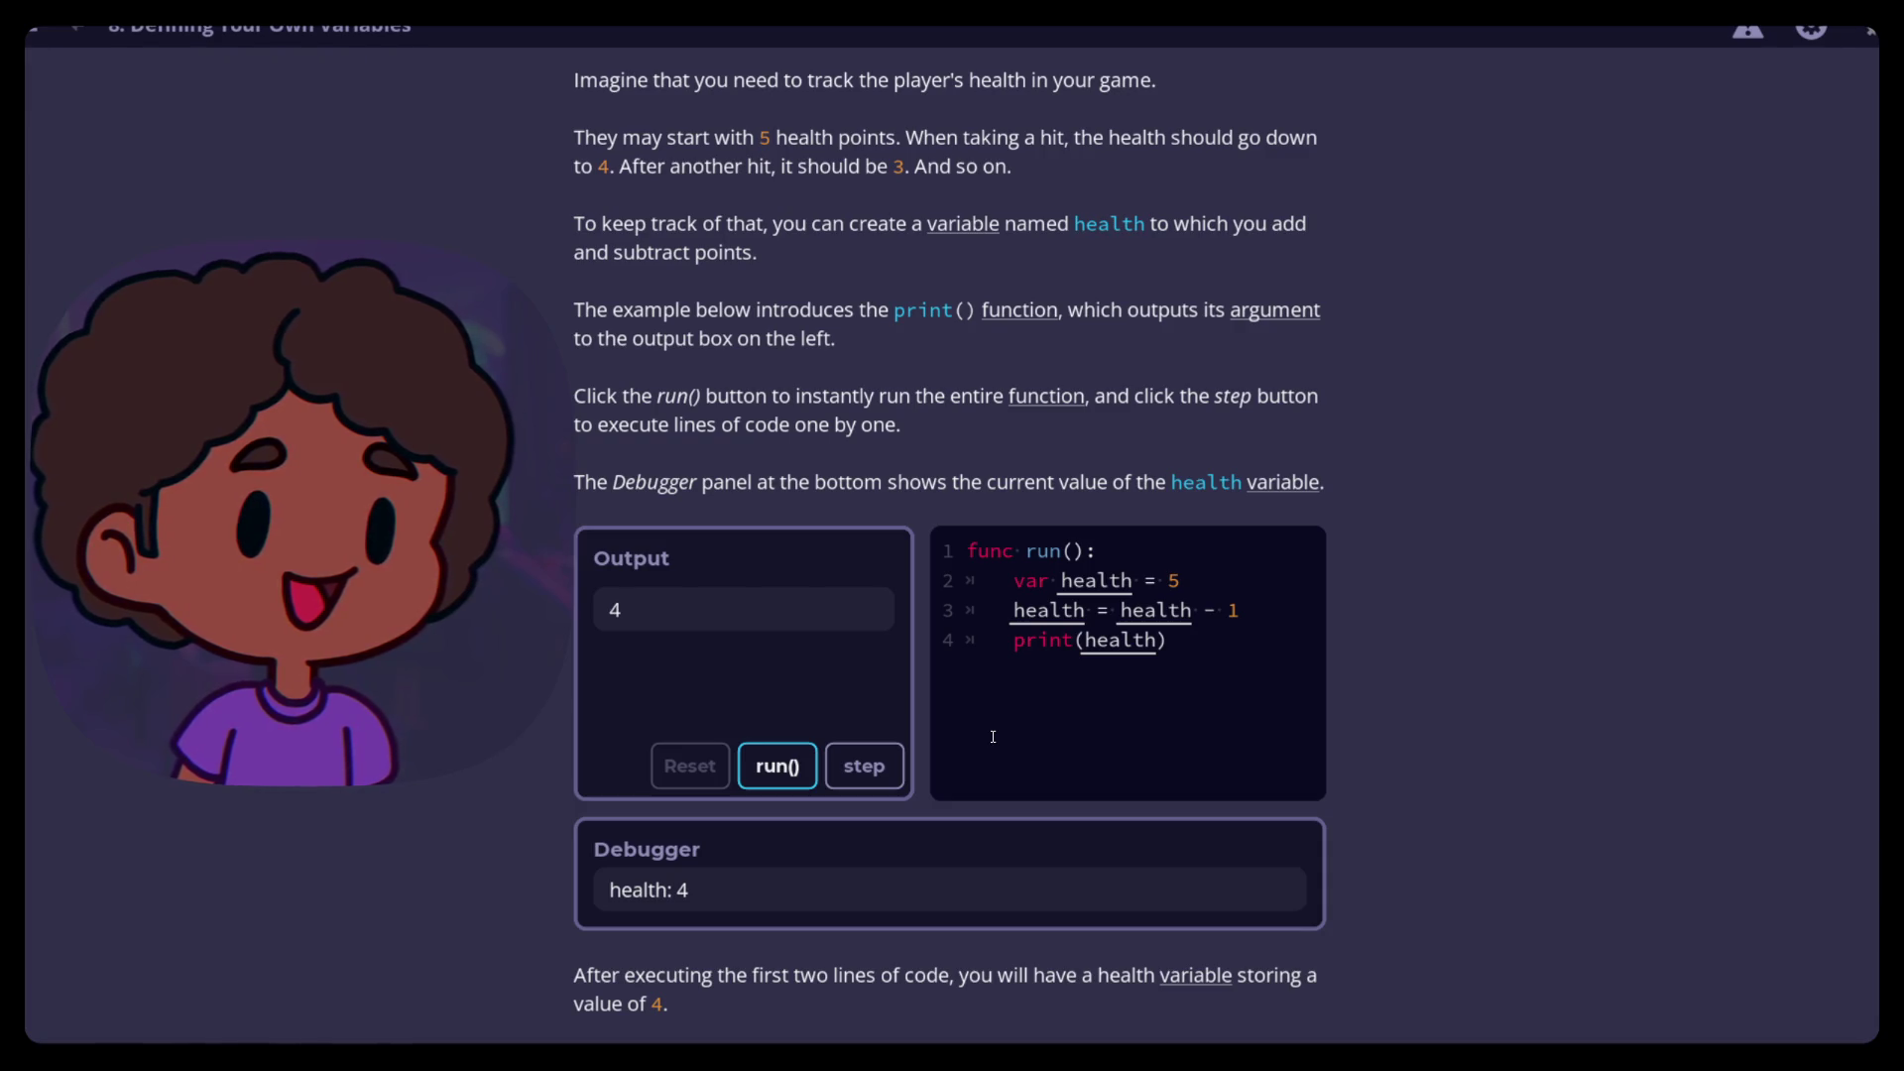
pyautogui.scroll(-4, 906, 724)
pyautogui.scroll(-3, 404, 698)
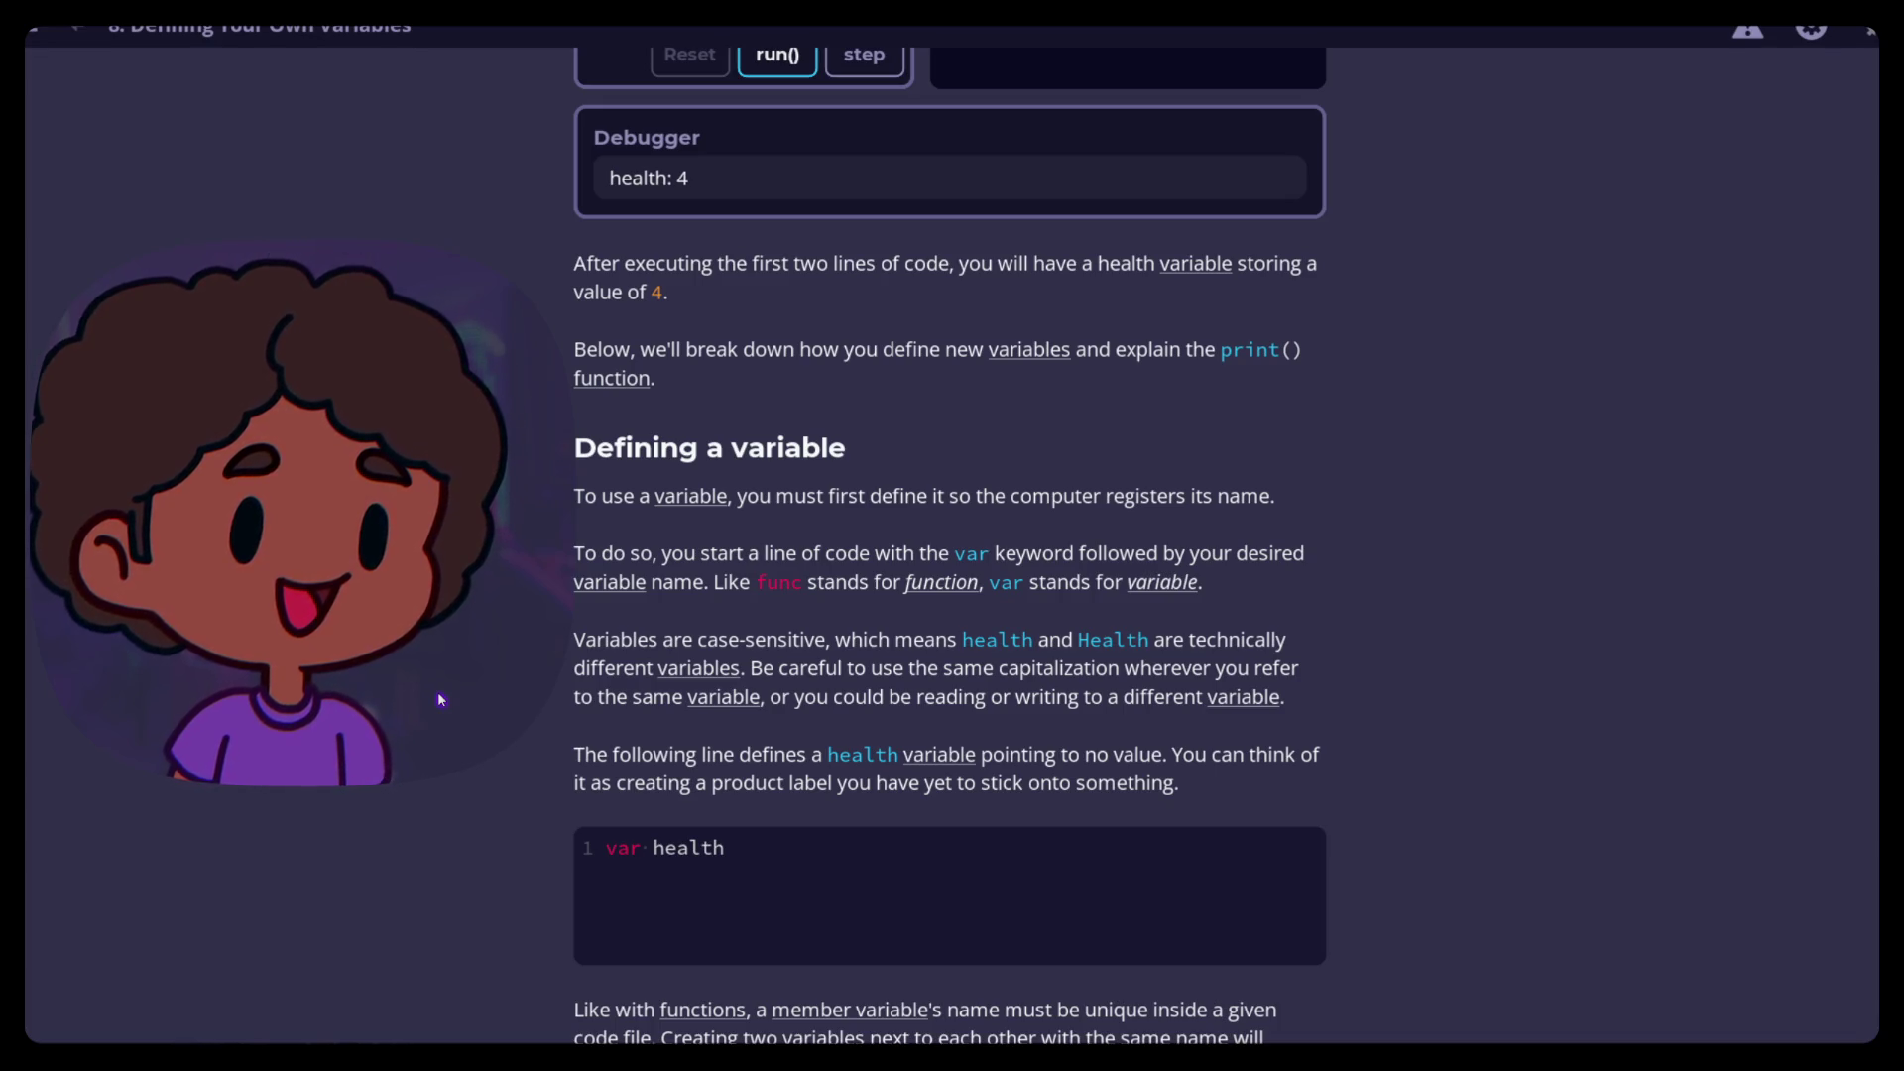
pyautogui.scroll(-3, 467, 702)
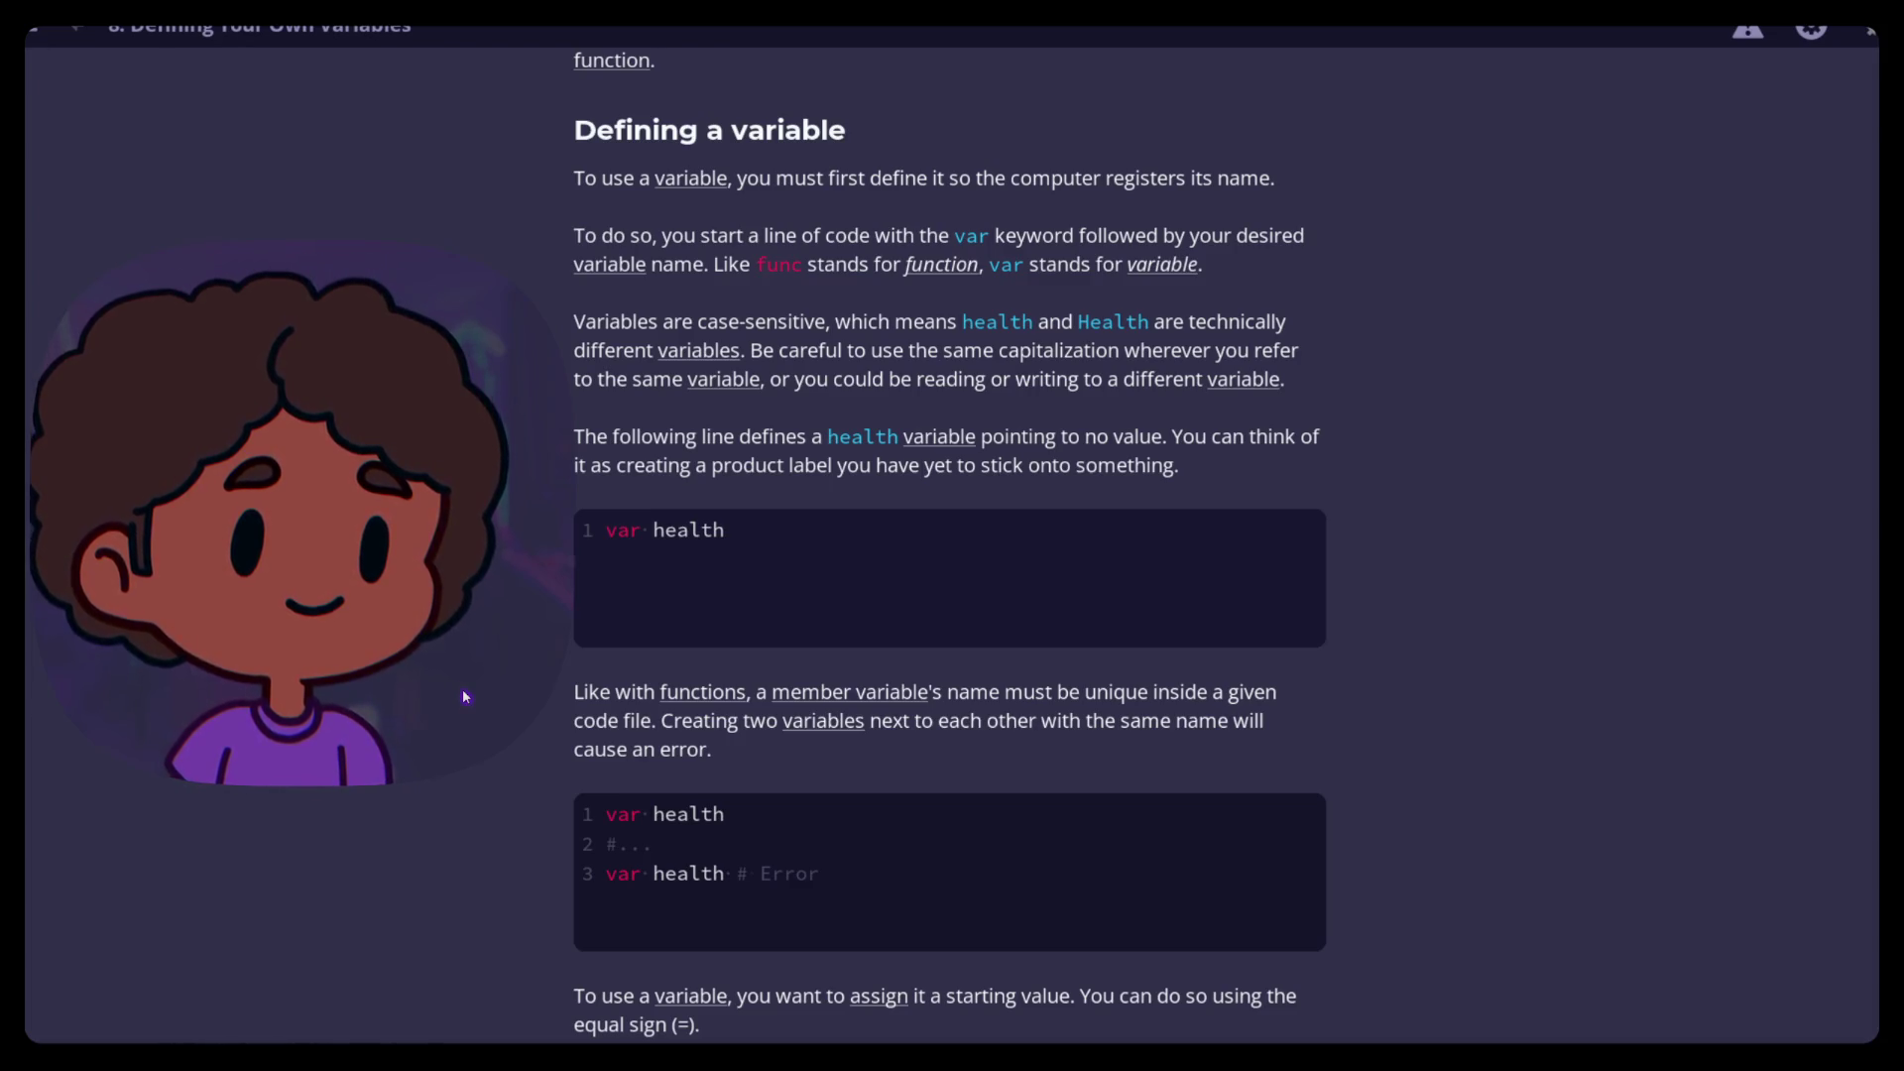
pyautogui.scroll(-3, 467, 697)
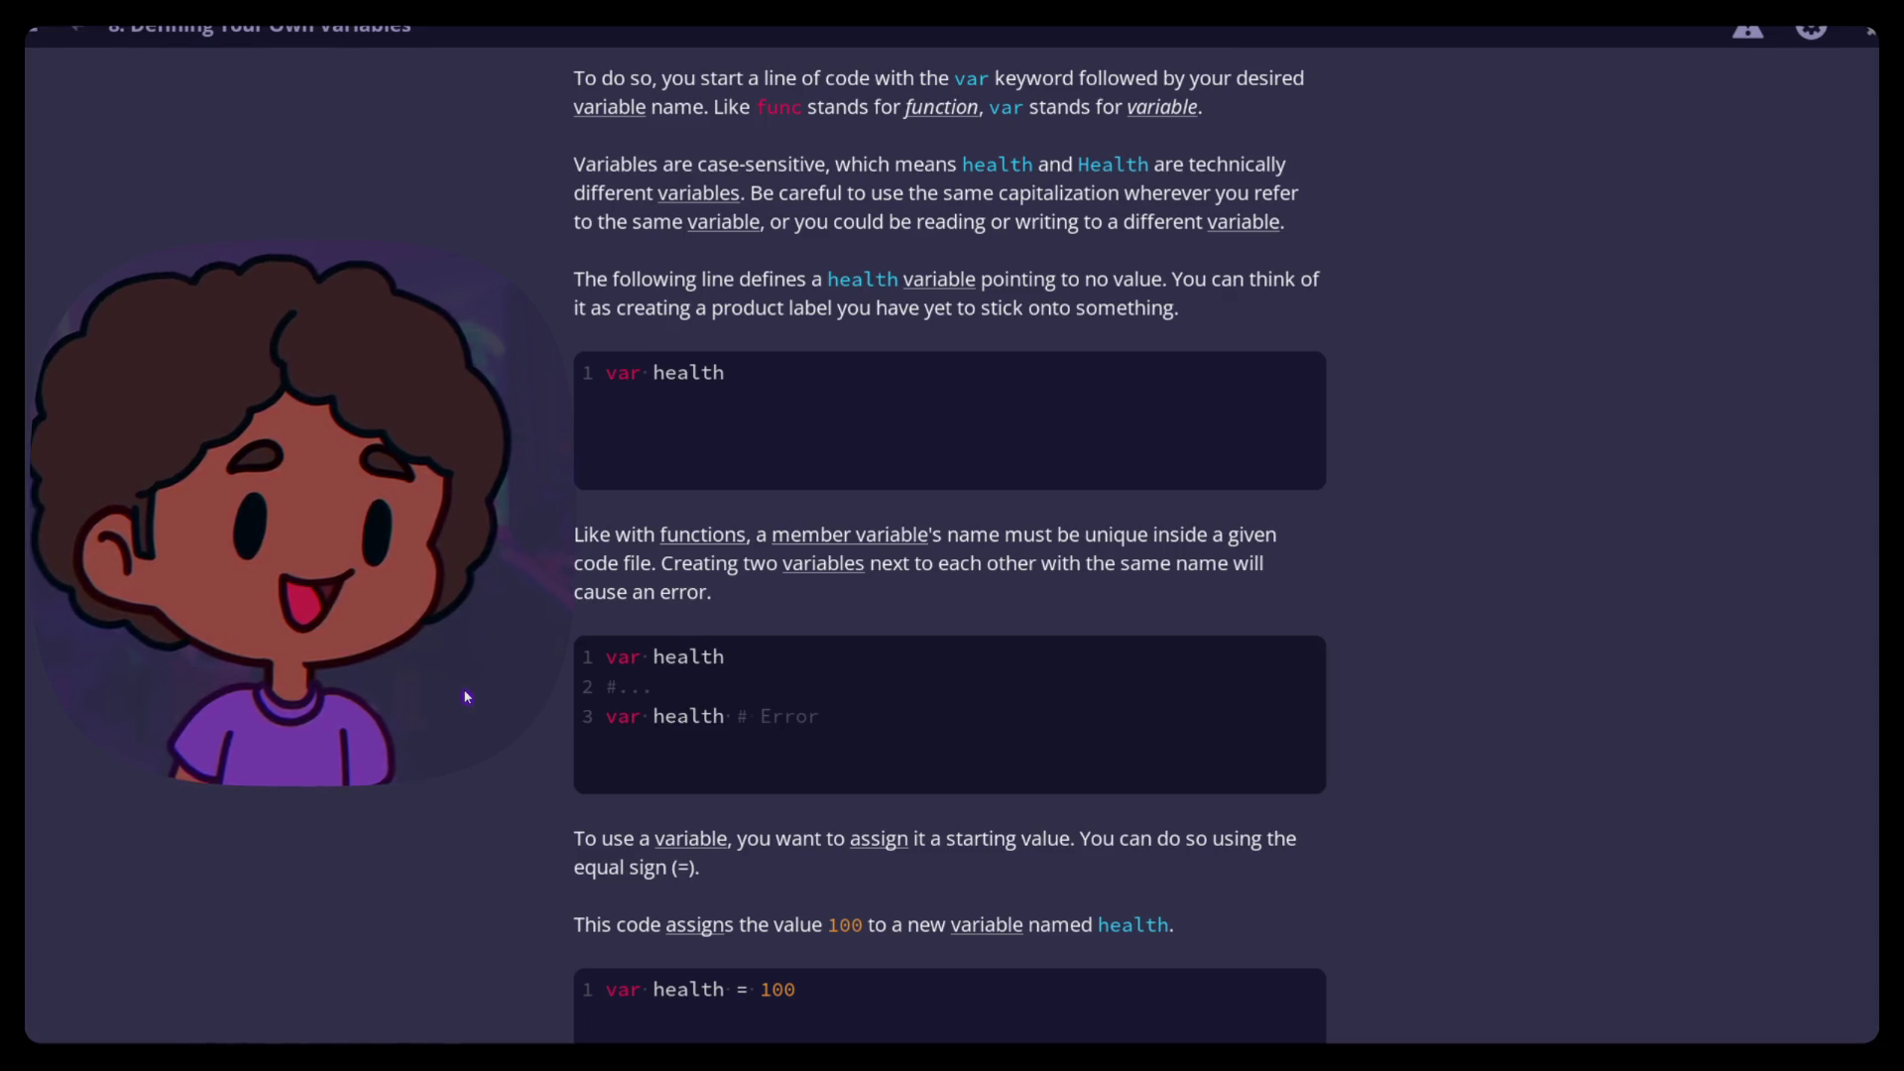
# Bring the run() example with var health = 100 and print(health) into view
pyautogui.scroll(-6, 506, 678)
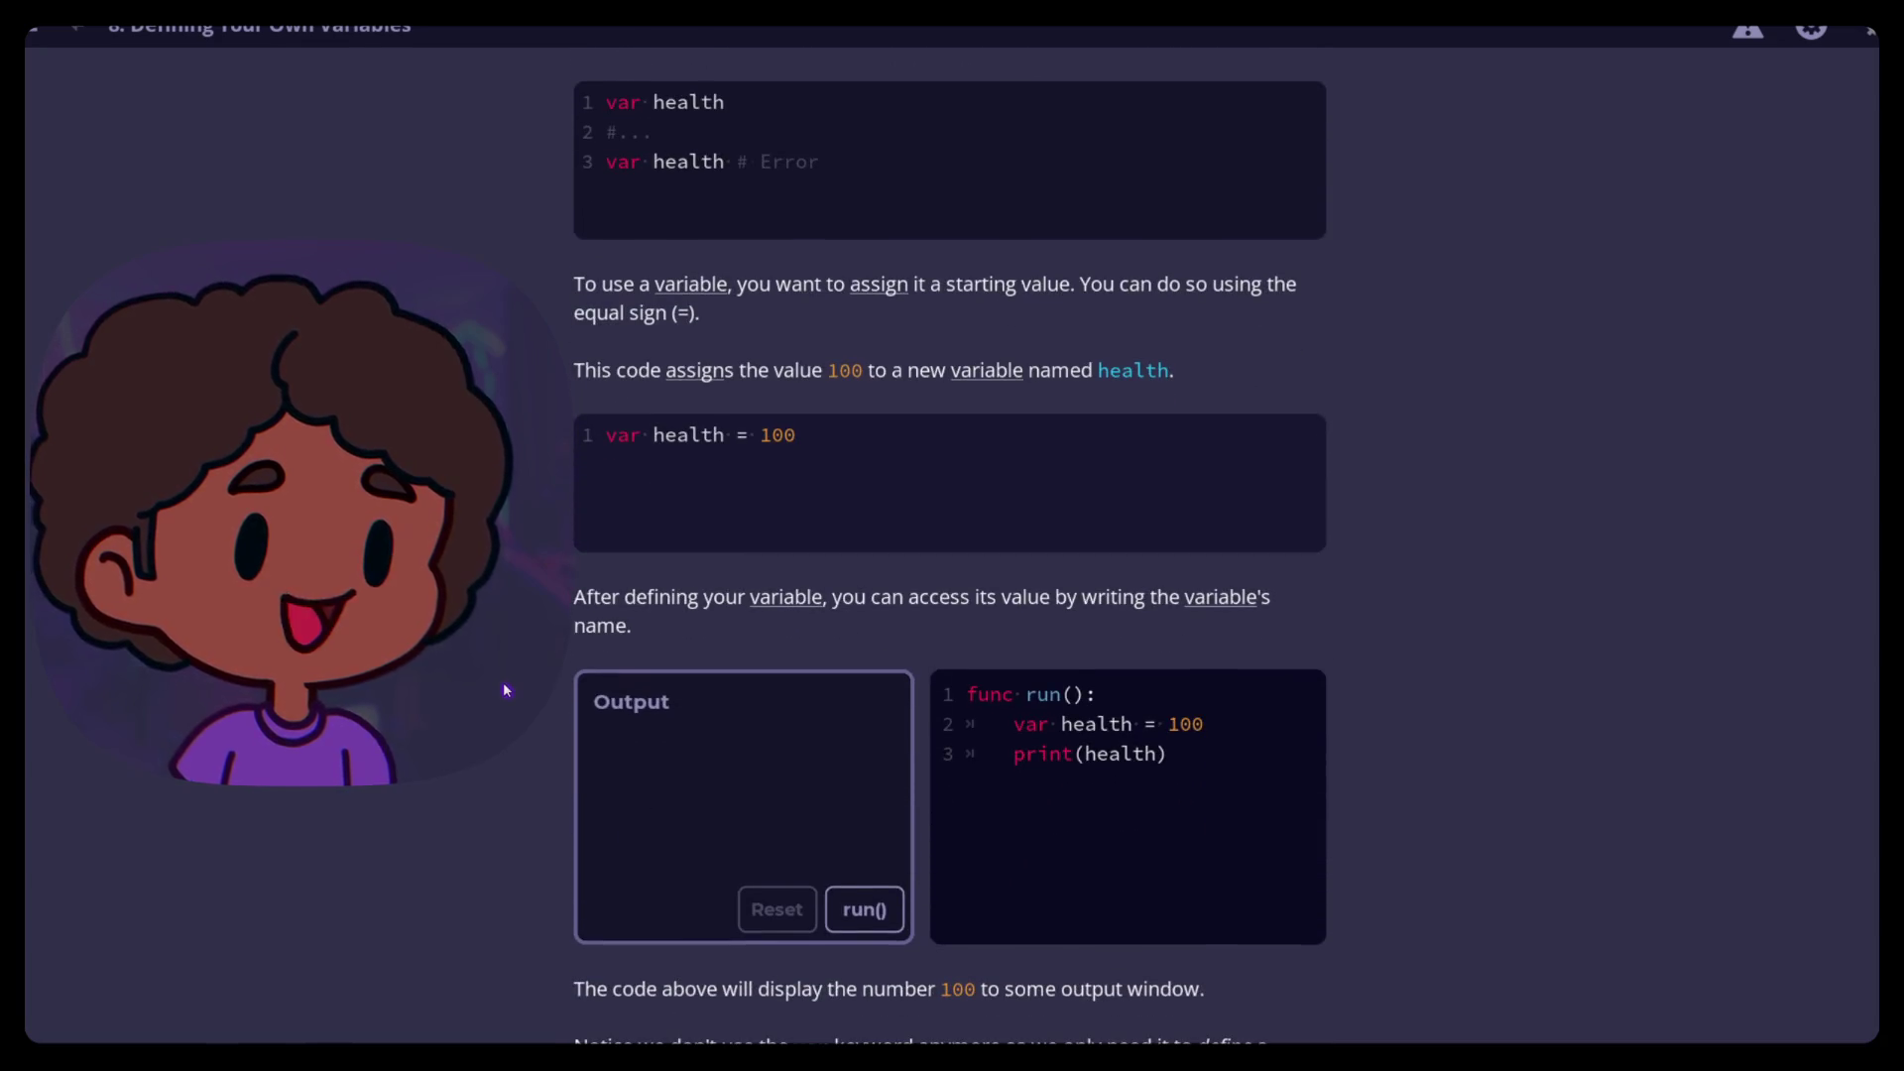
pyautogui.scroll(-1, 506, 689)
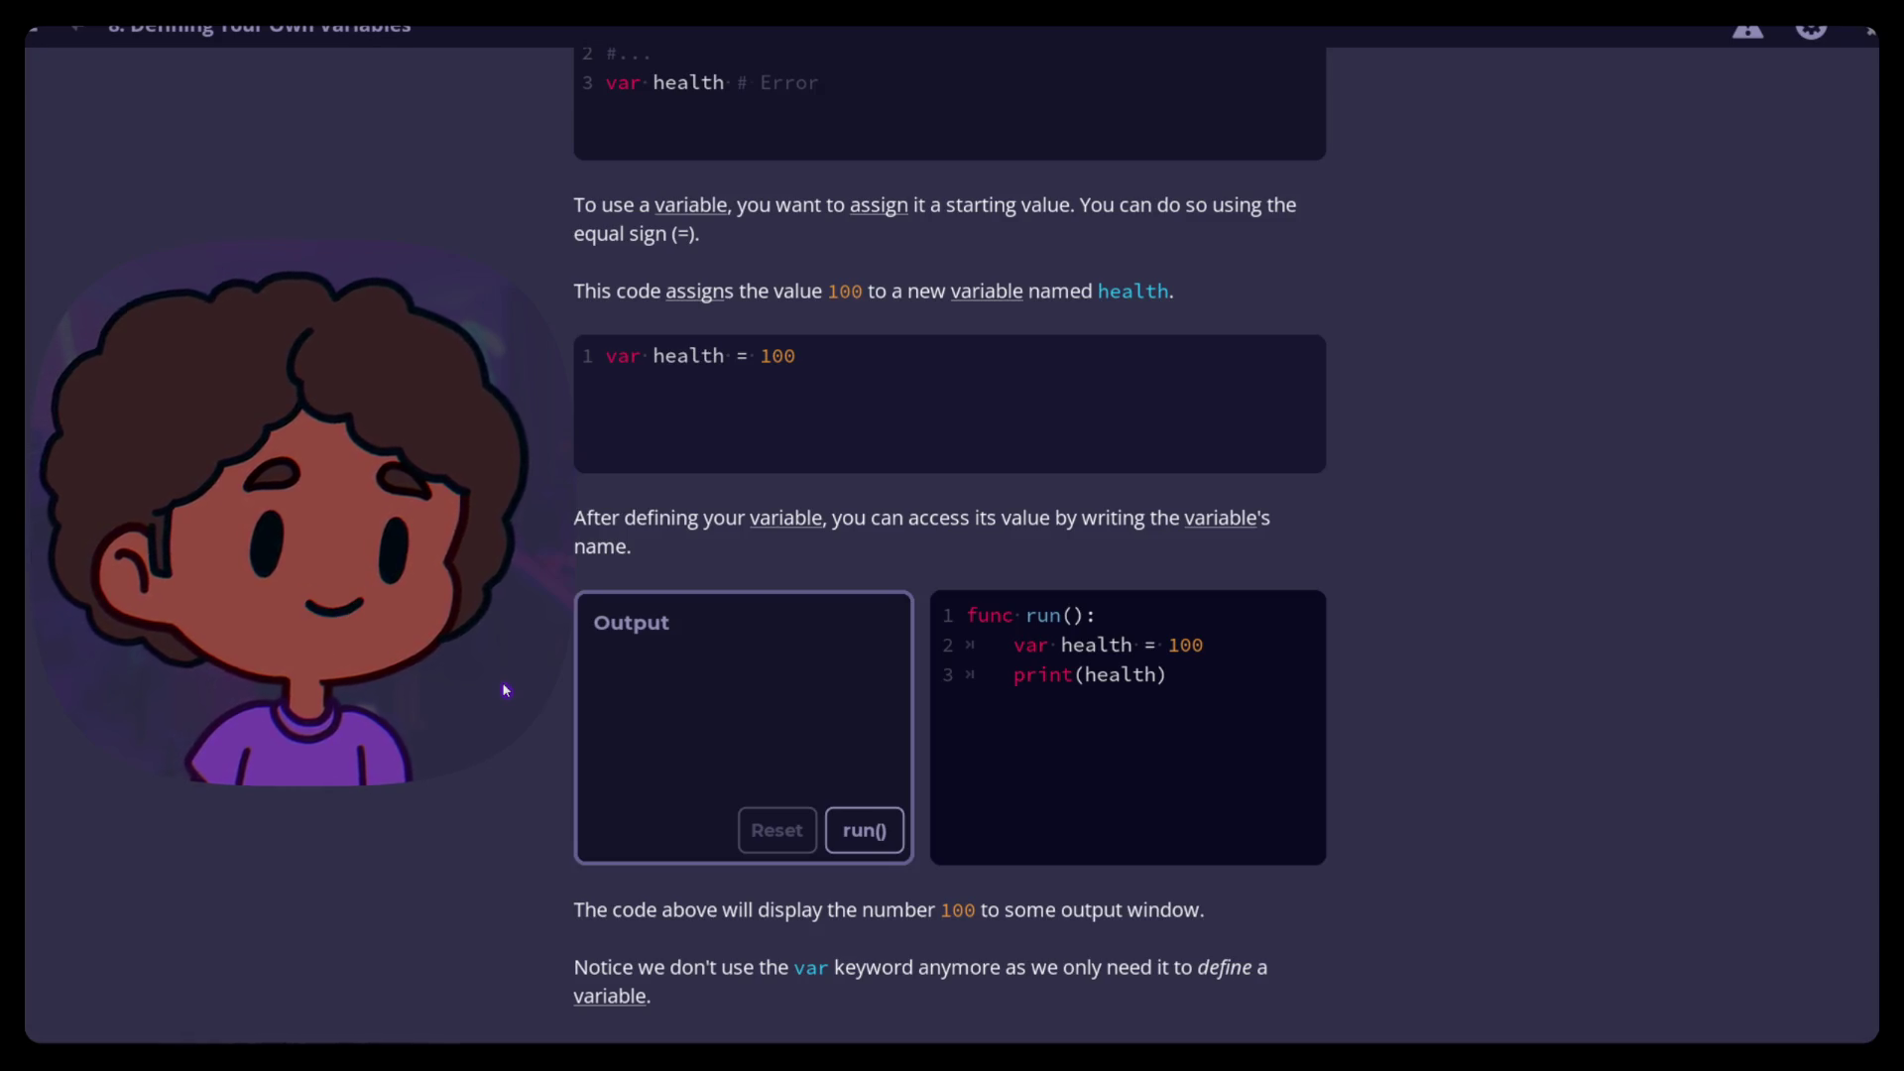
pyautogui.moveTo(952, 50)
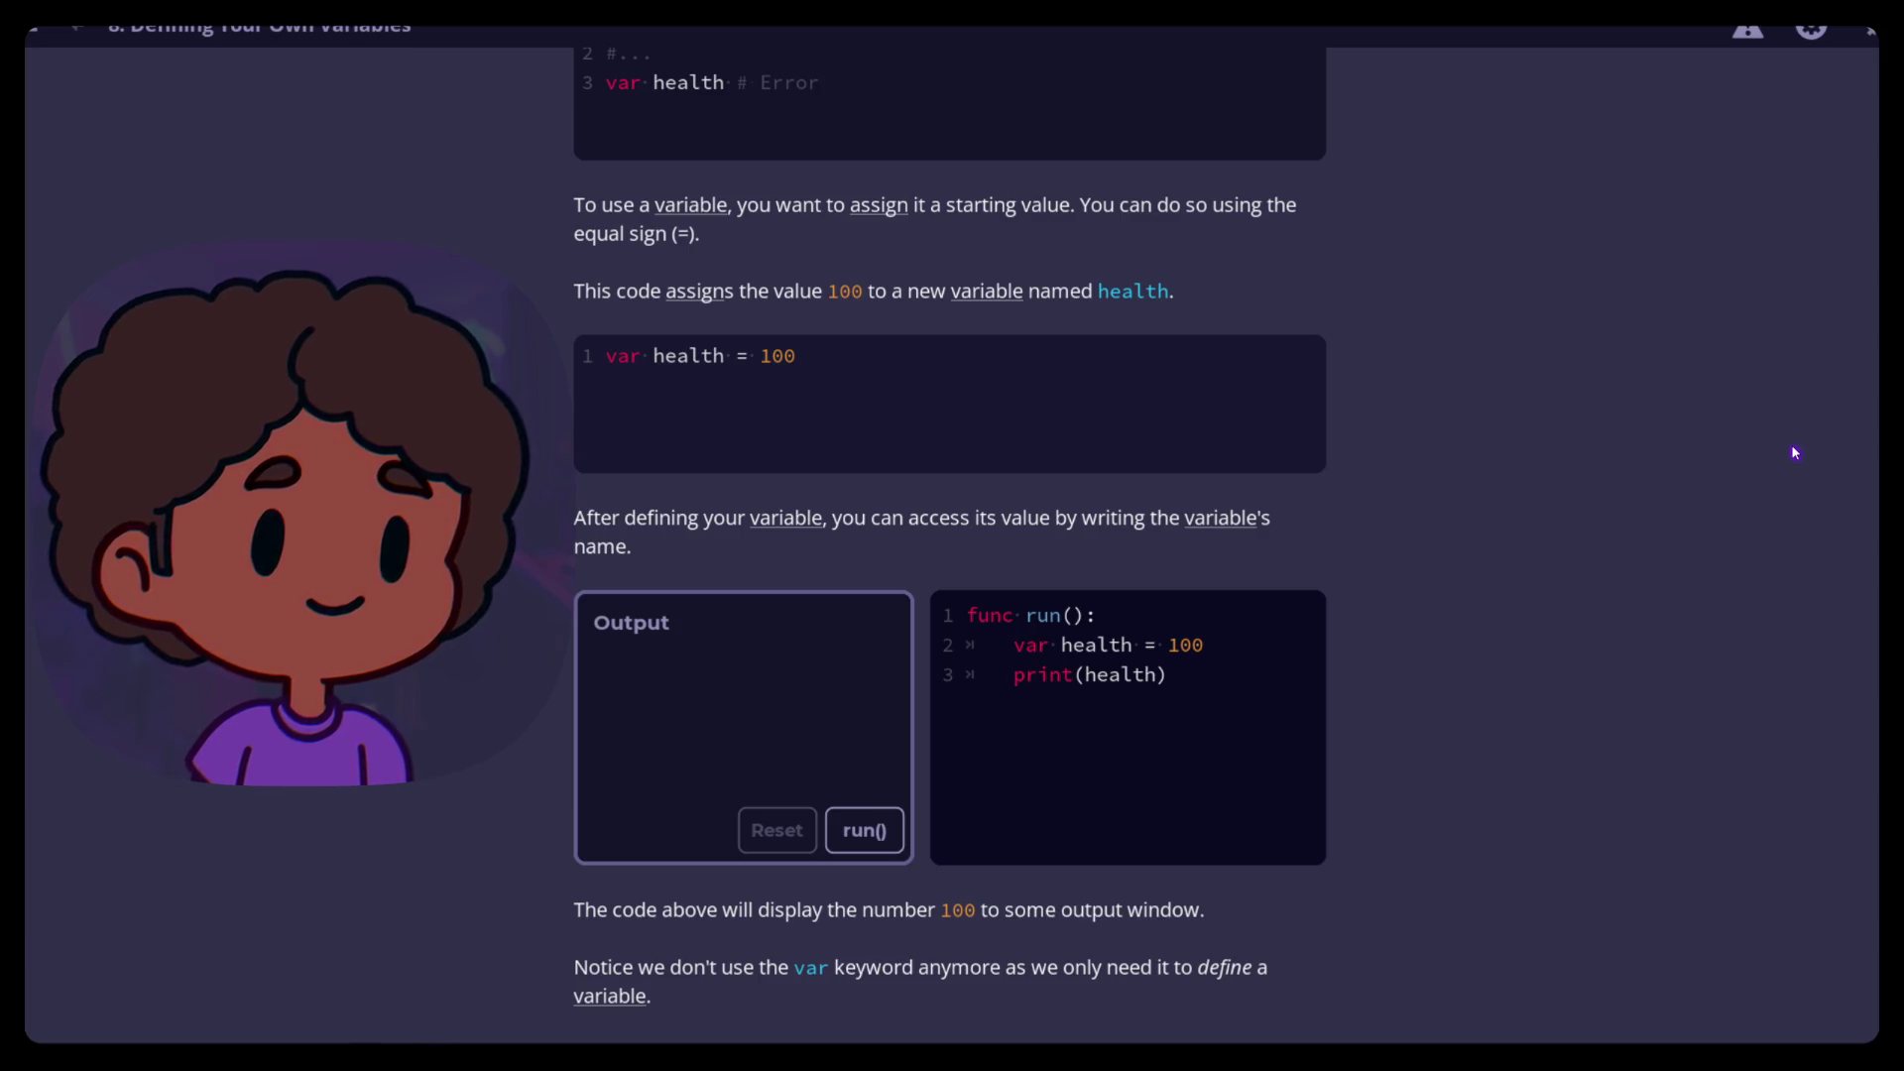
# Run the var health = 100 example to print 100, then revisit it above the reassignment example
pyautogui.click(864, 833)
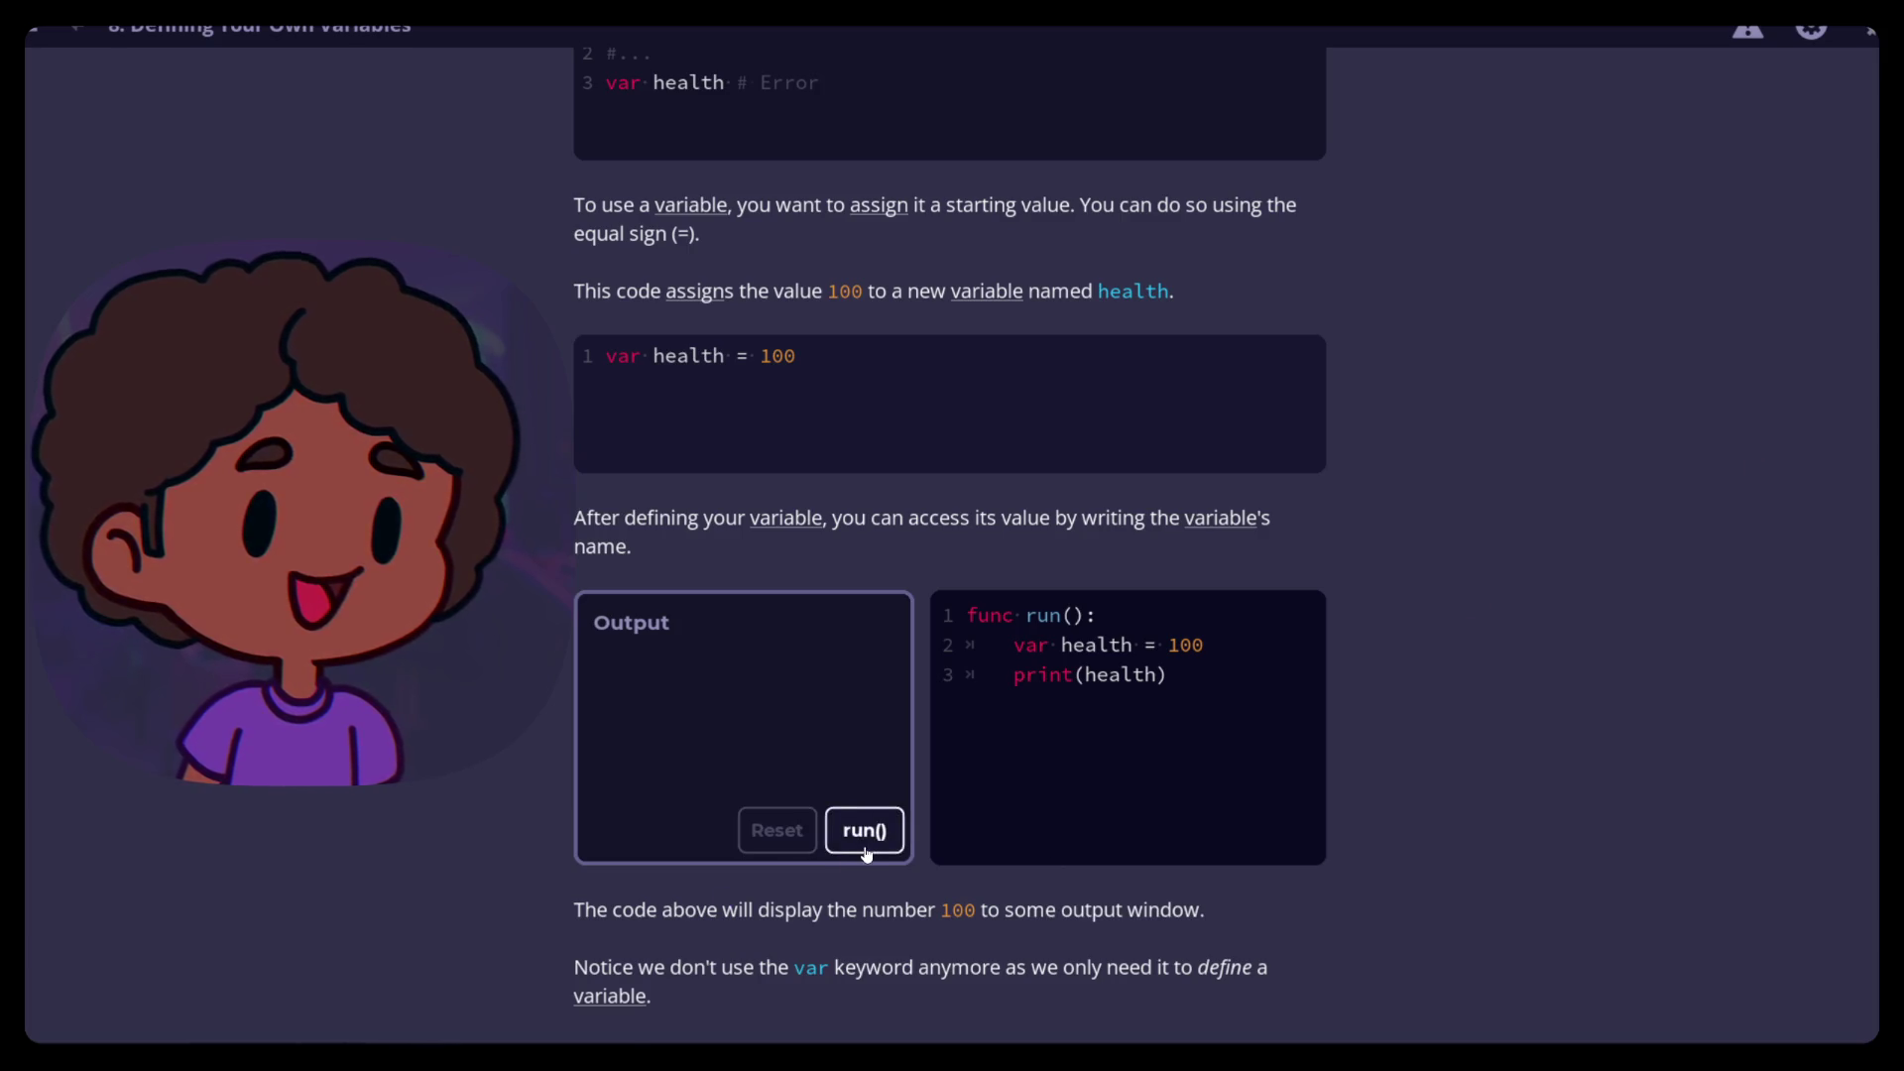
pyautogui.scroll(-3, 556, 848)
pyautogui.scroll(-5, 499, 835)
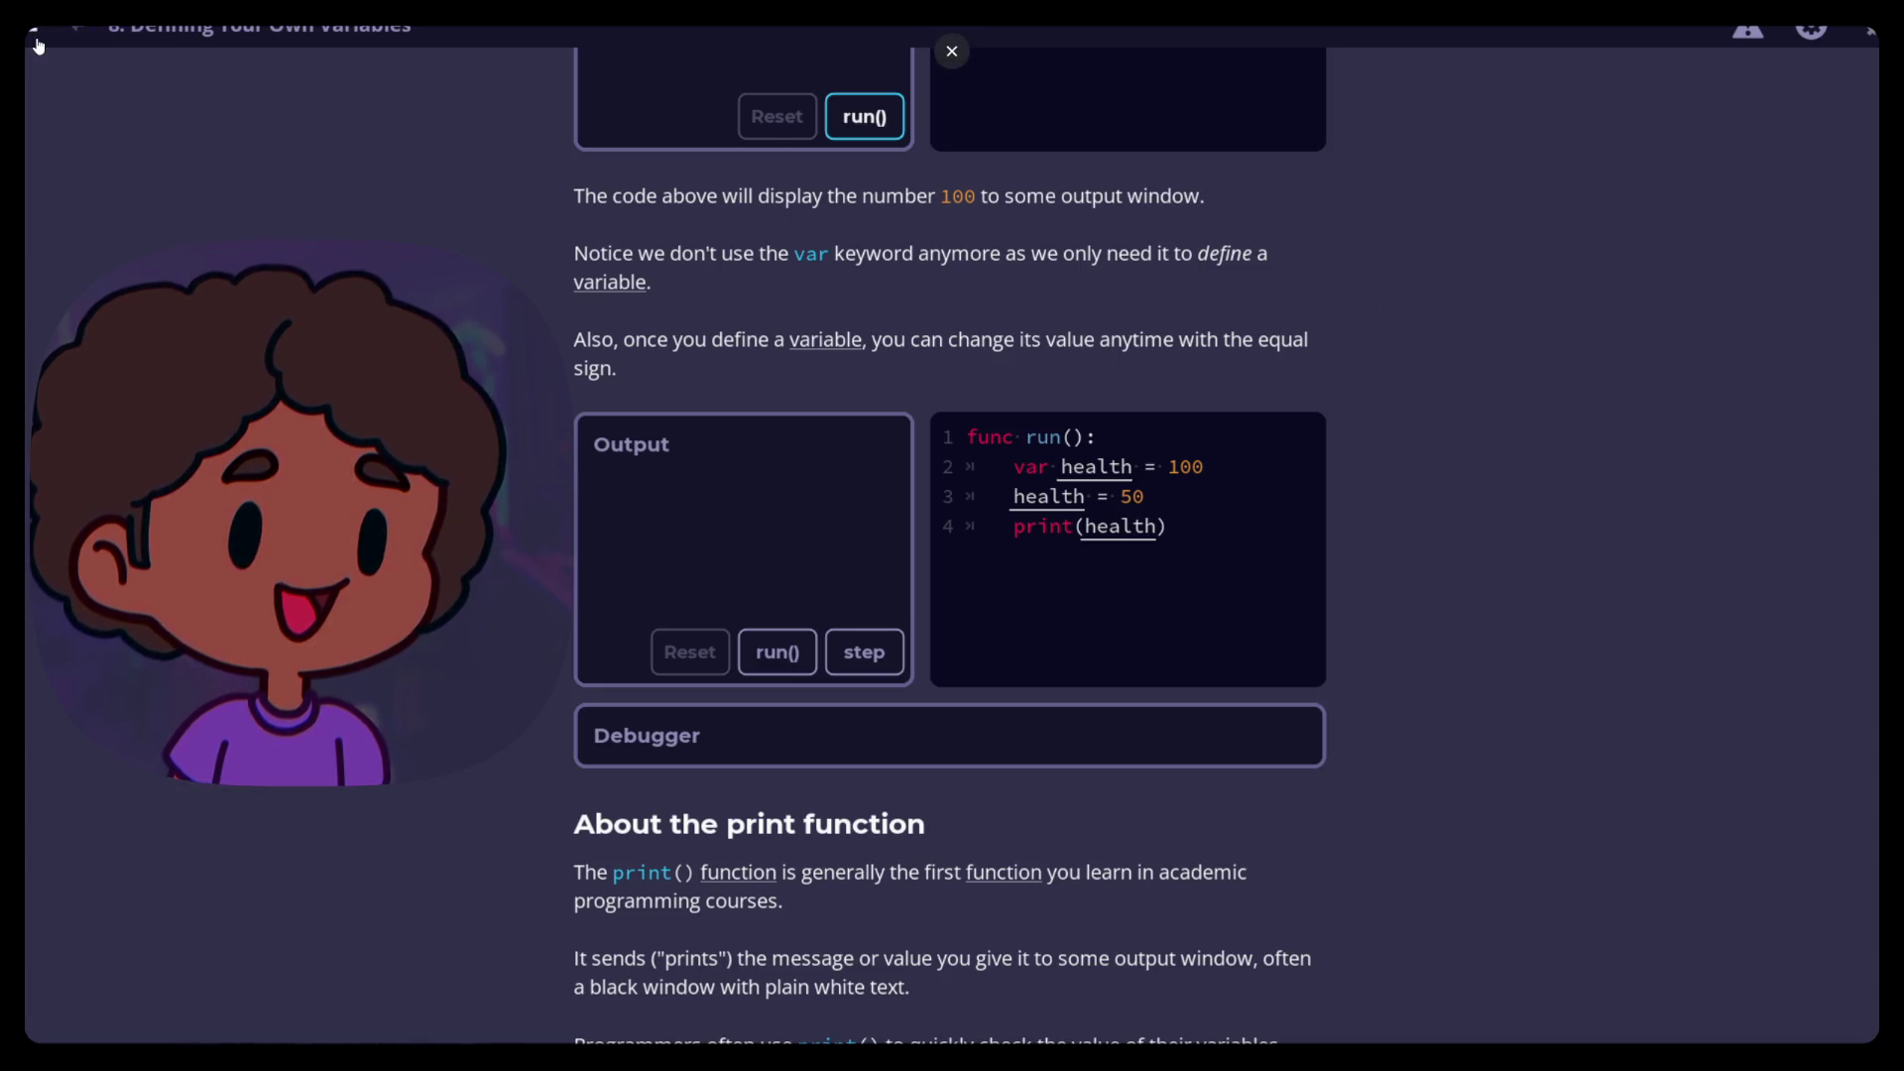
pyautogui.scroll(-3, 472, 742)
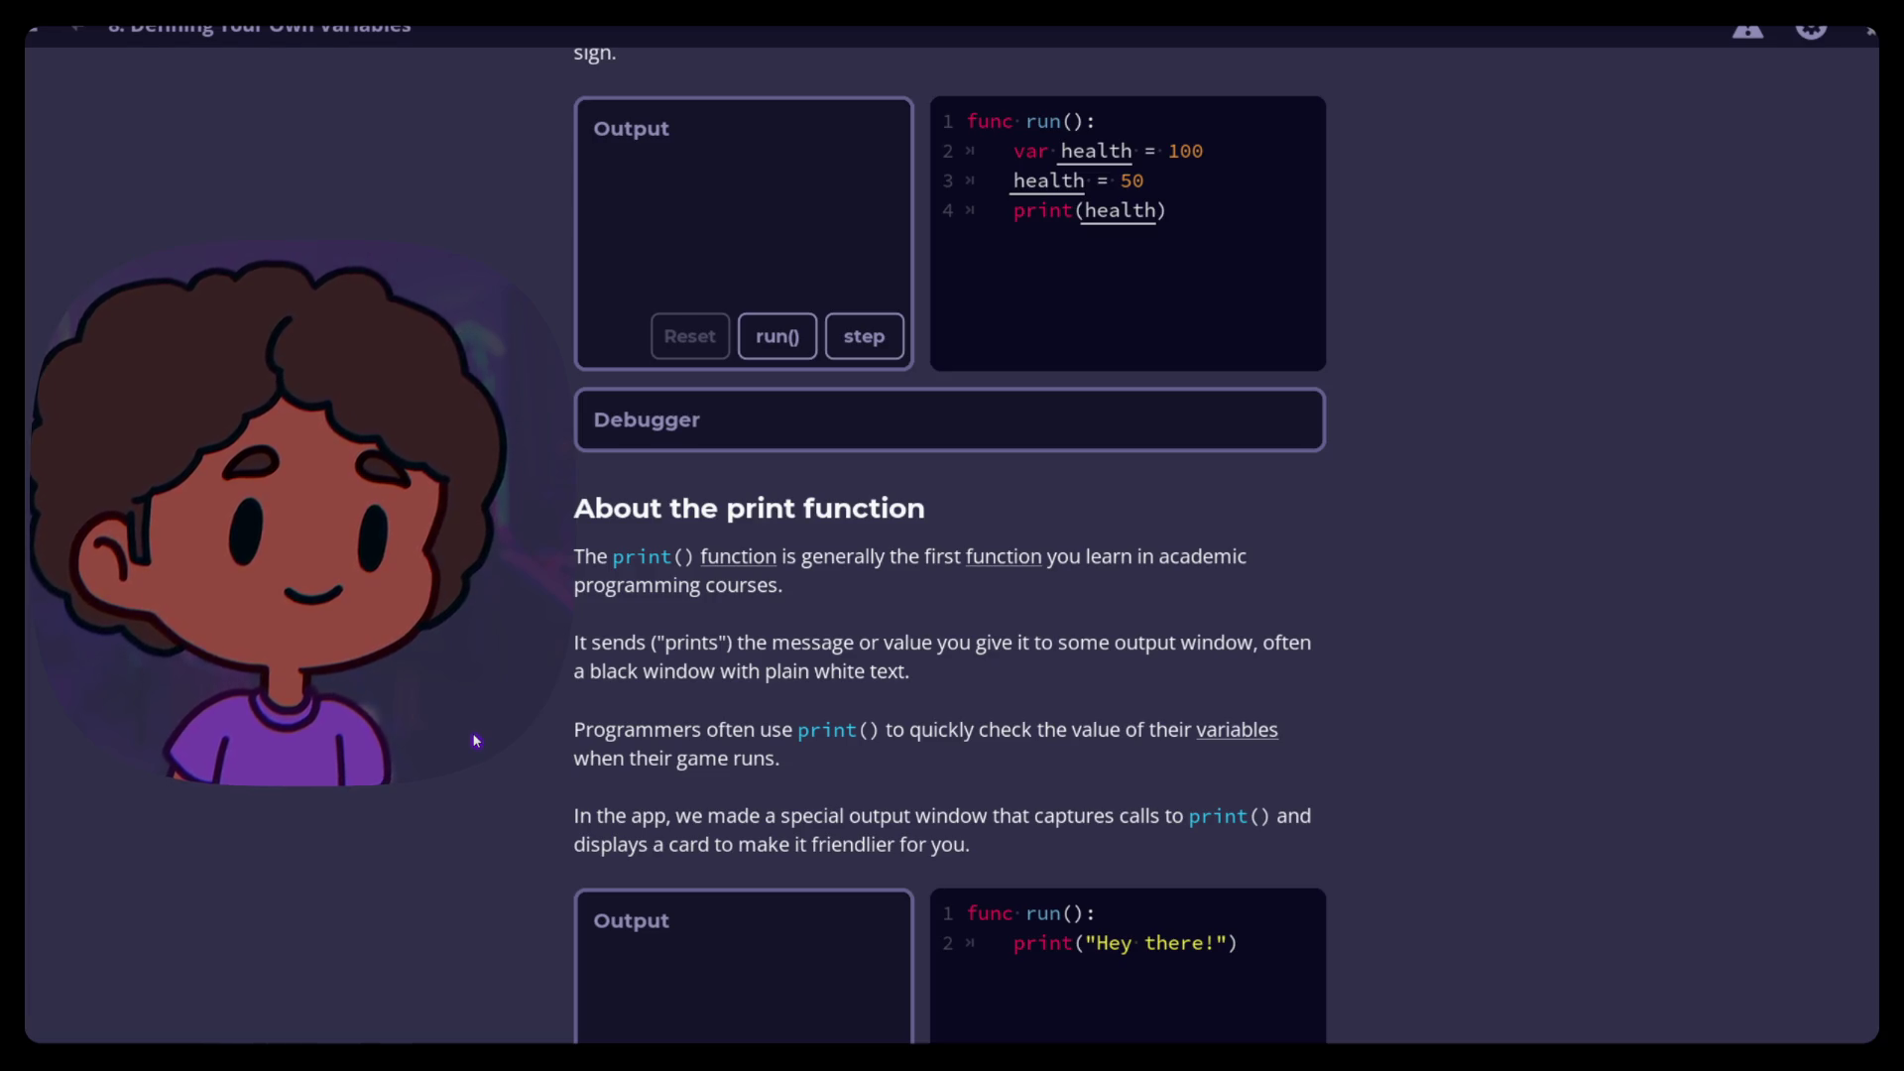
pyautogui.scroll(2, 490, 567)
pyautogui.scroll(1, 494, 575)
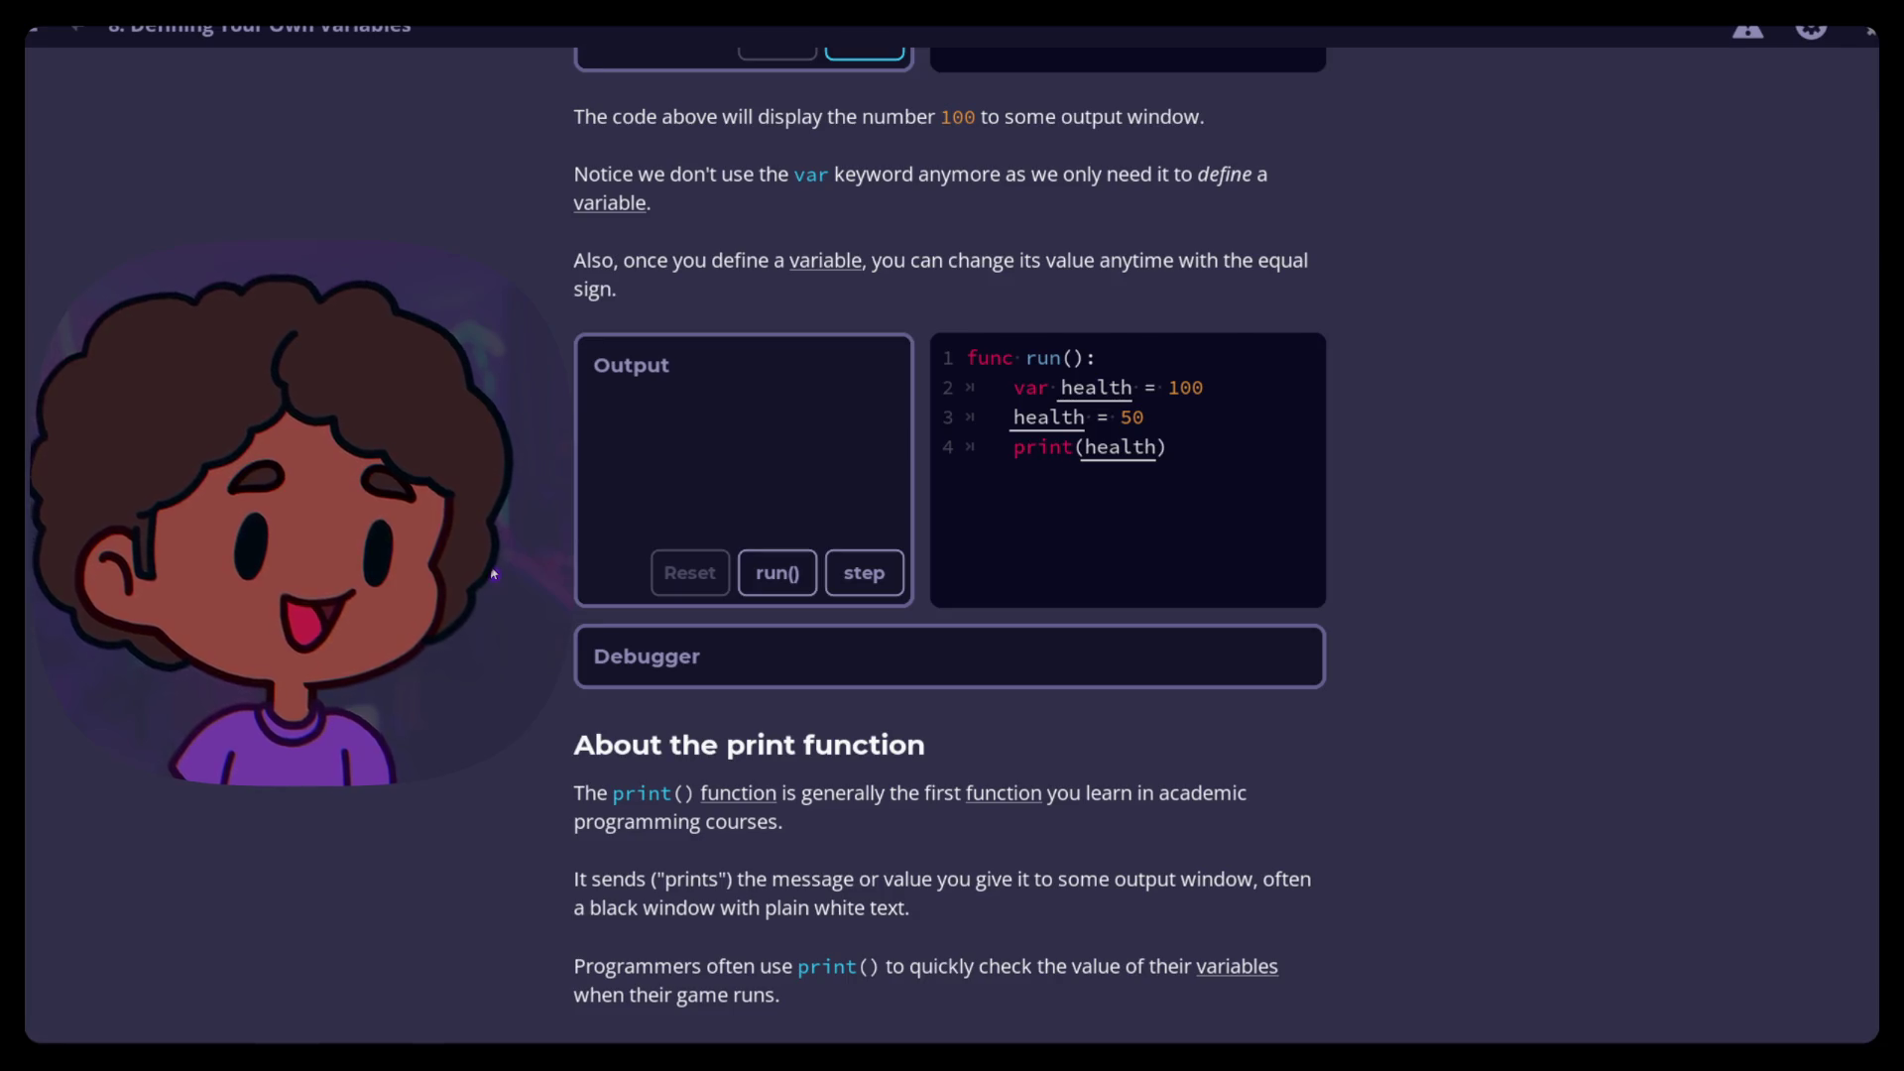
pyautogui.scroll(1, 490, 570)
pyautogui.scroll(1, 491, 571)
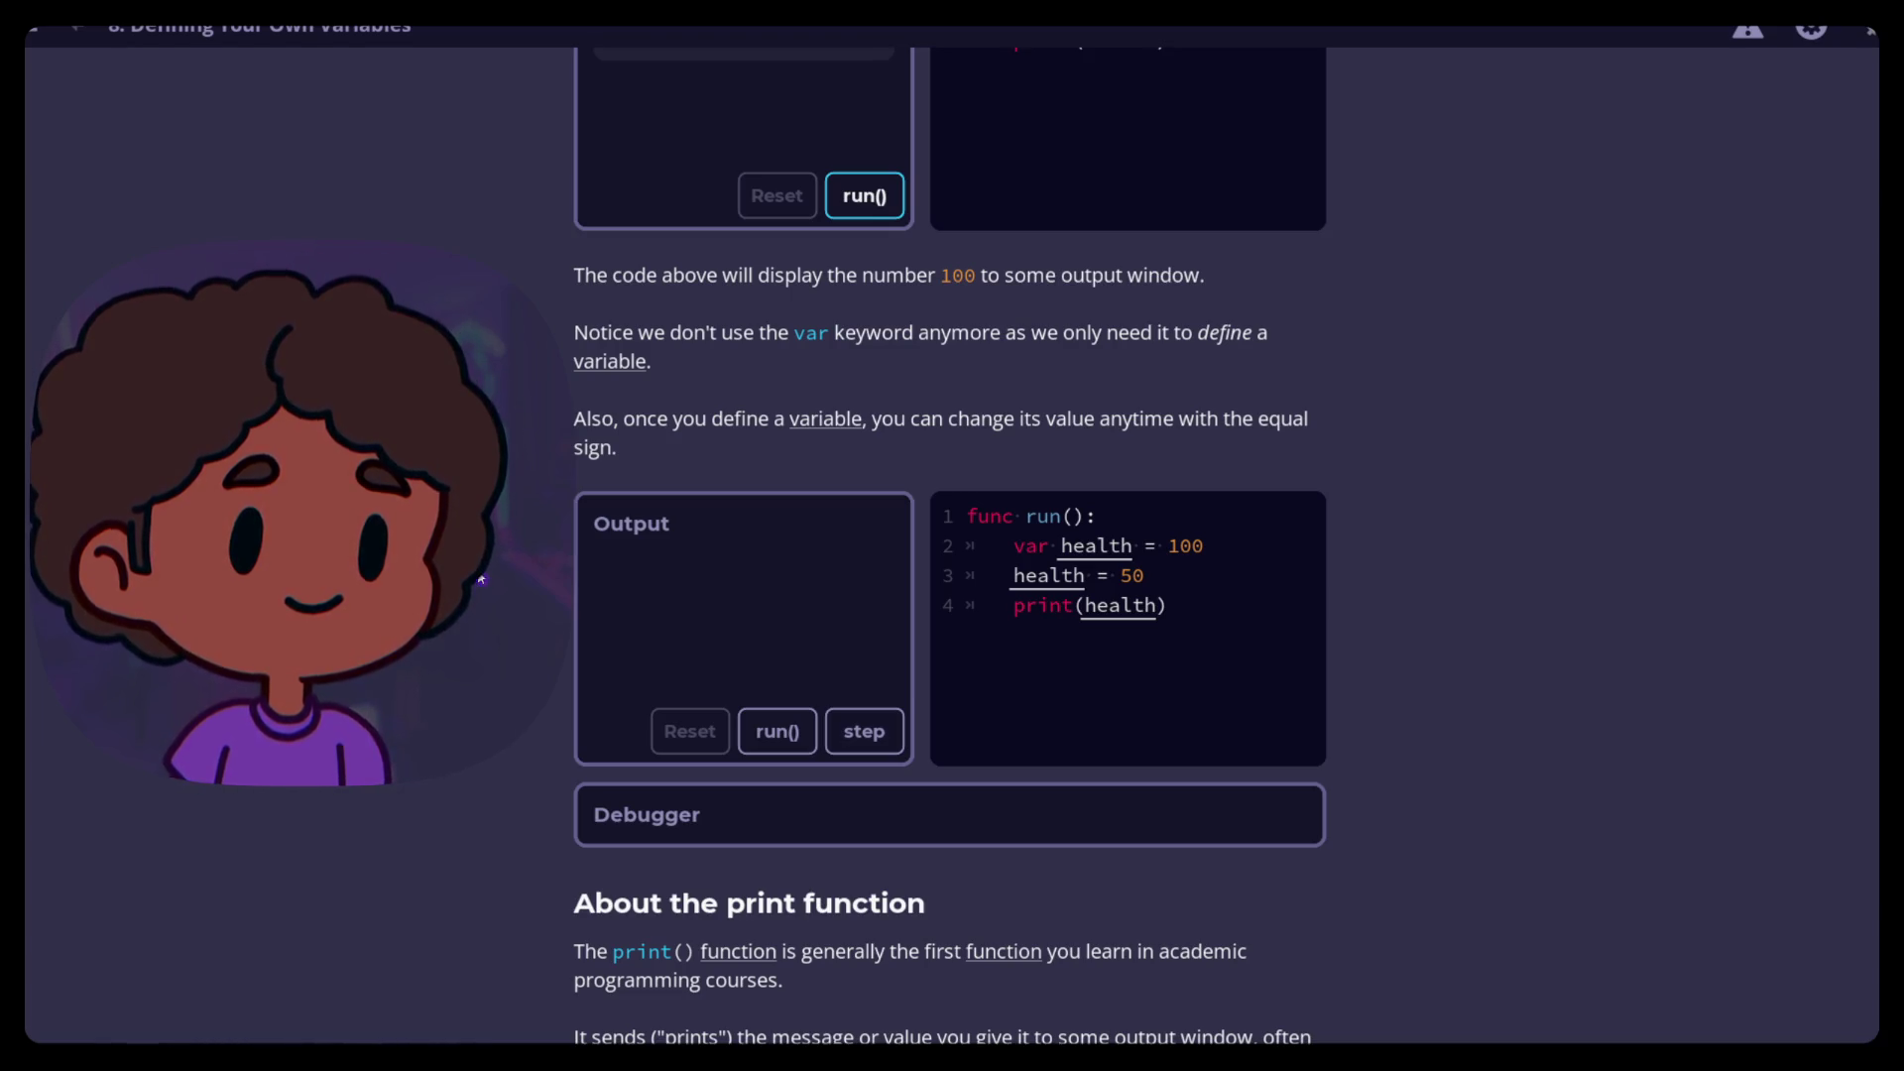
pyautogui.scroll(3, 949, 545)
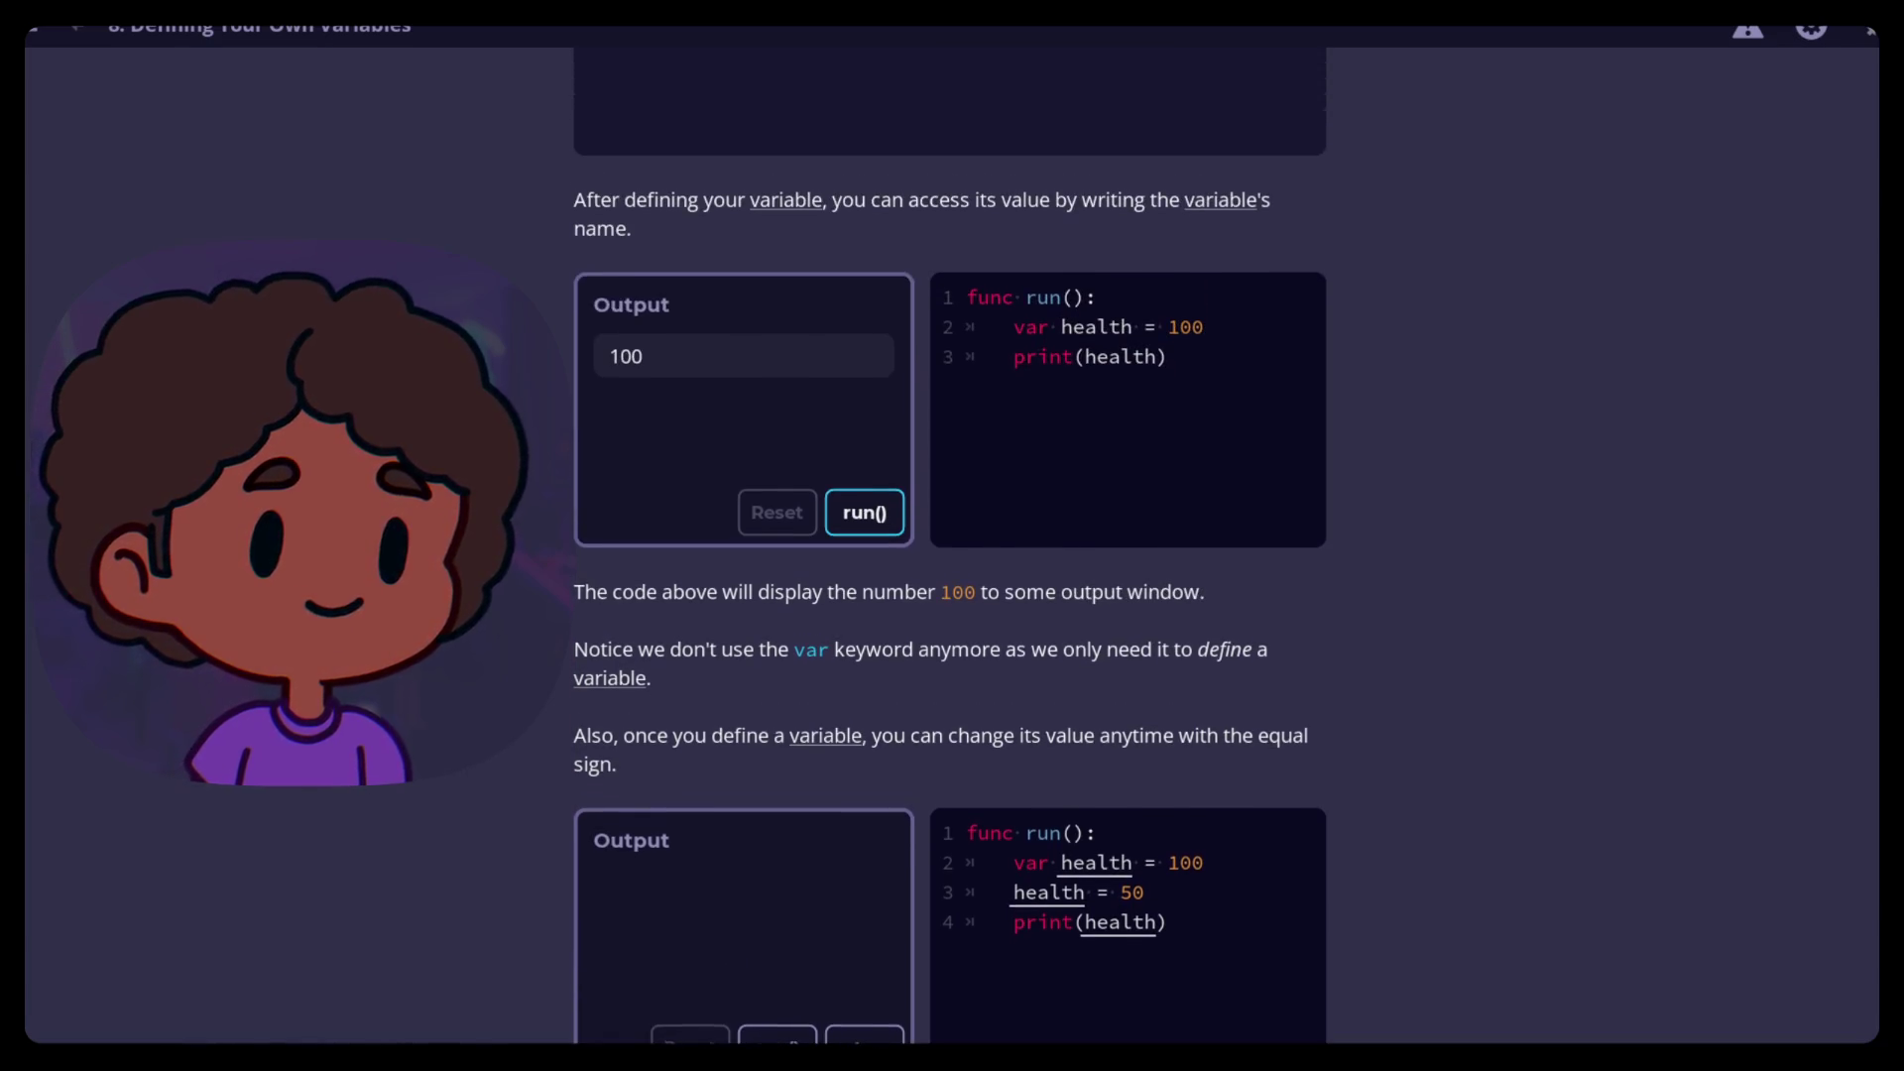
pyautogui.scroll(-2, 949, 545)
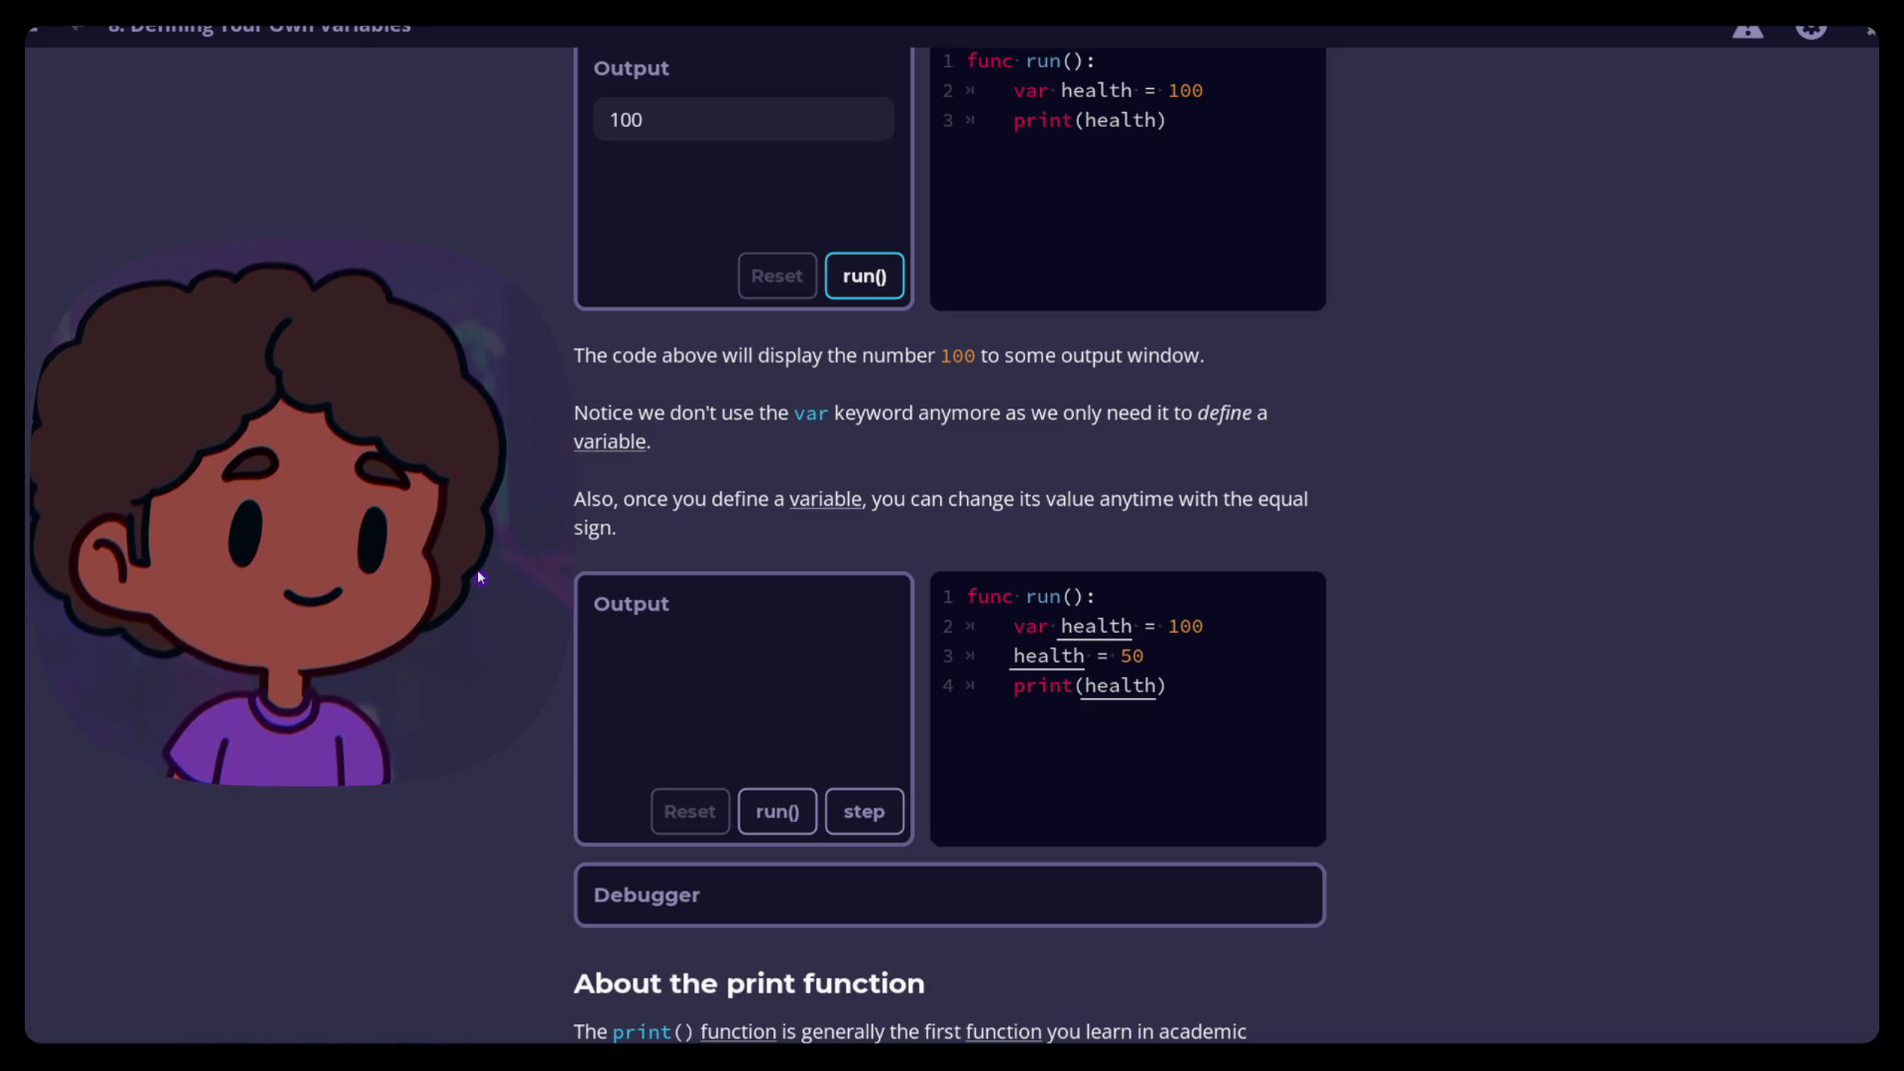
# Run the example reassigning health to 50, then start stepping through it from line 1
pyautogui.click(765, 811)
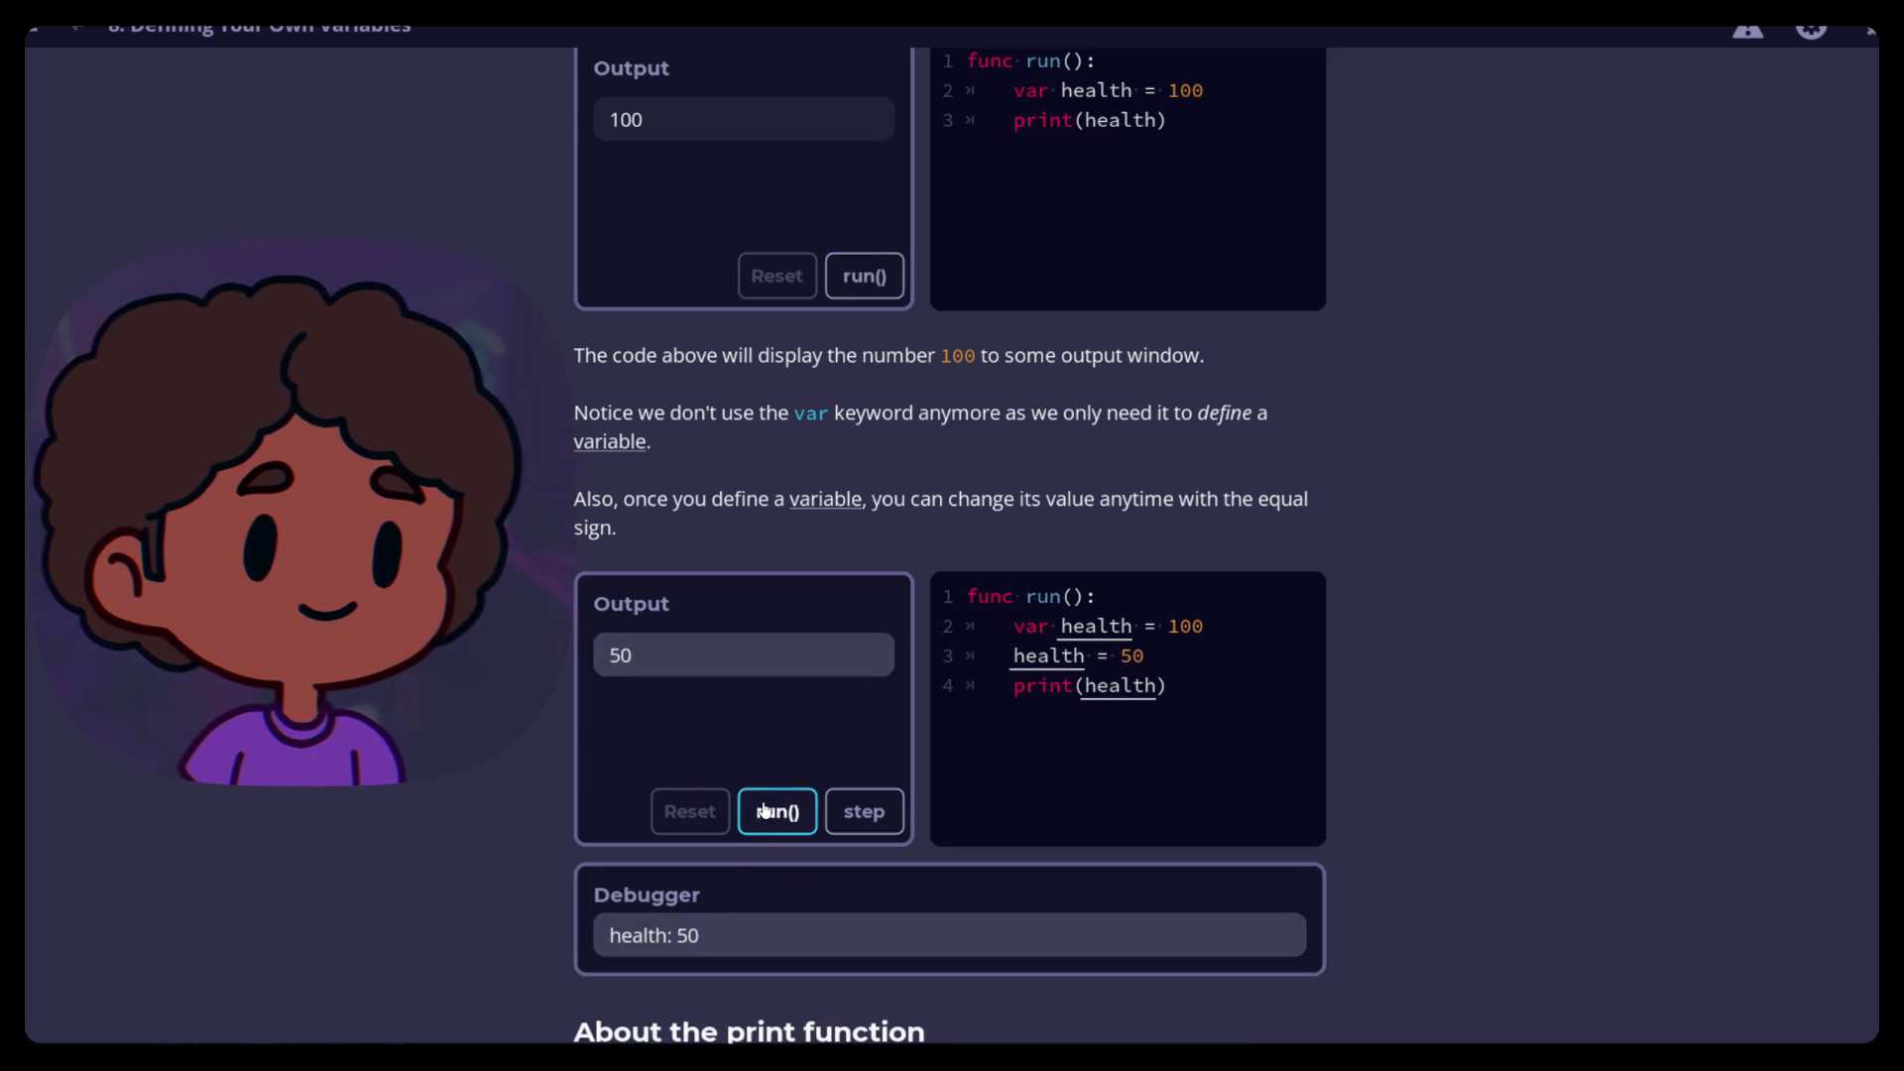
pyautogui.click(863, 815)
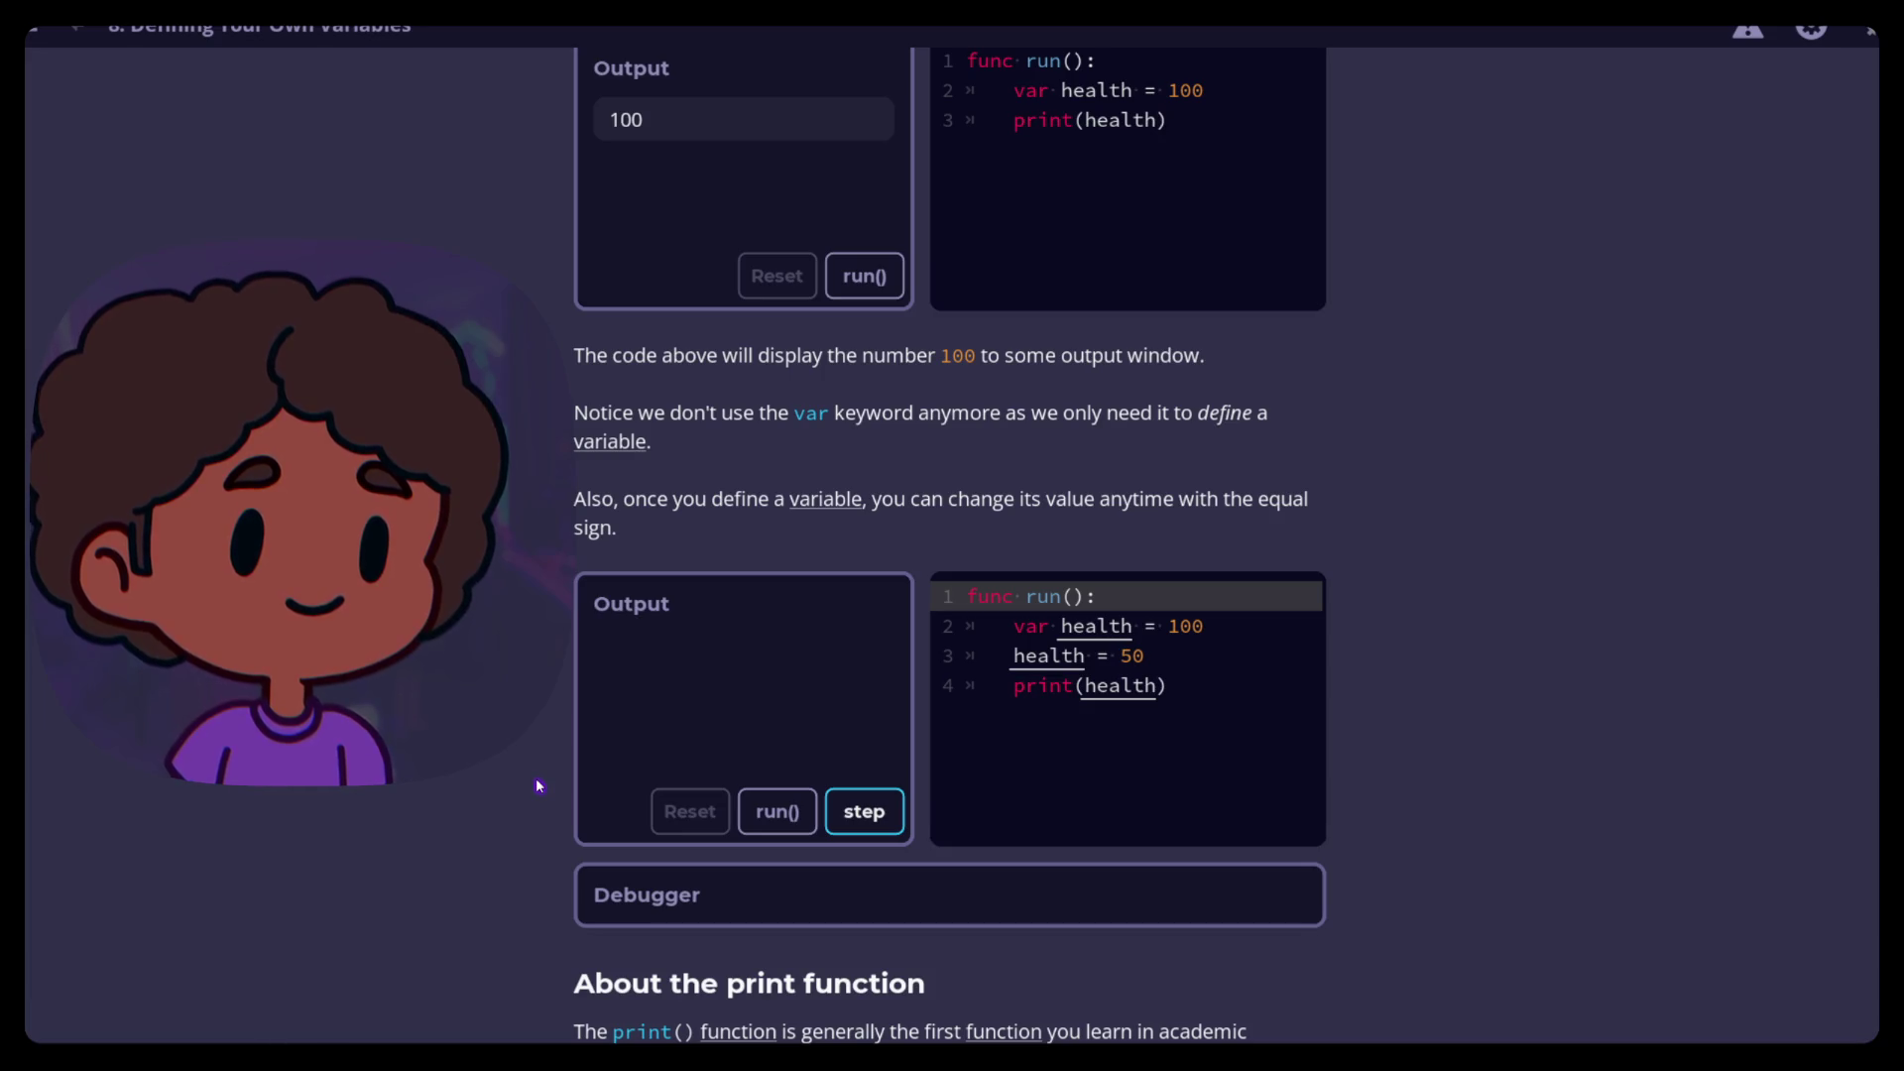
pyautogui.scroll(-6, 509, 706)
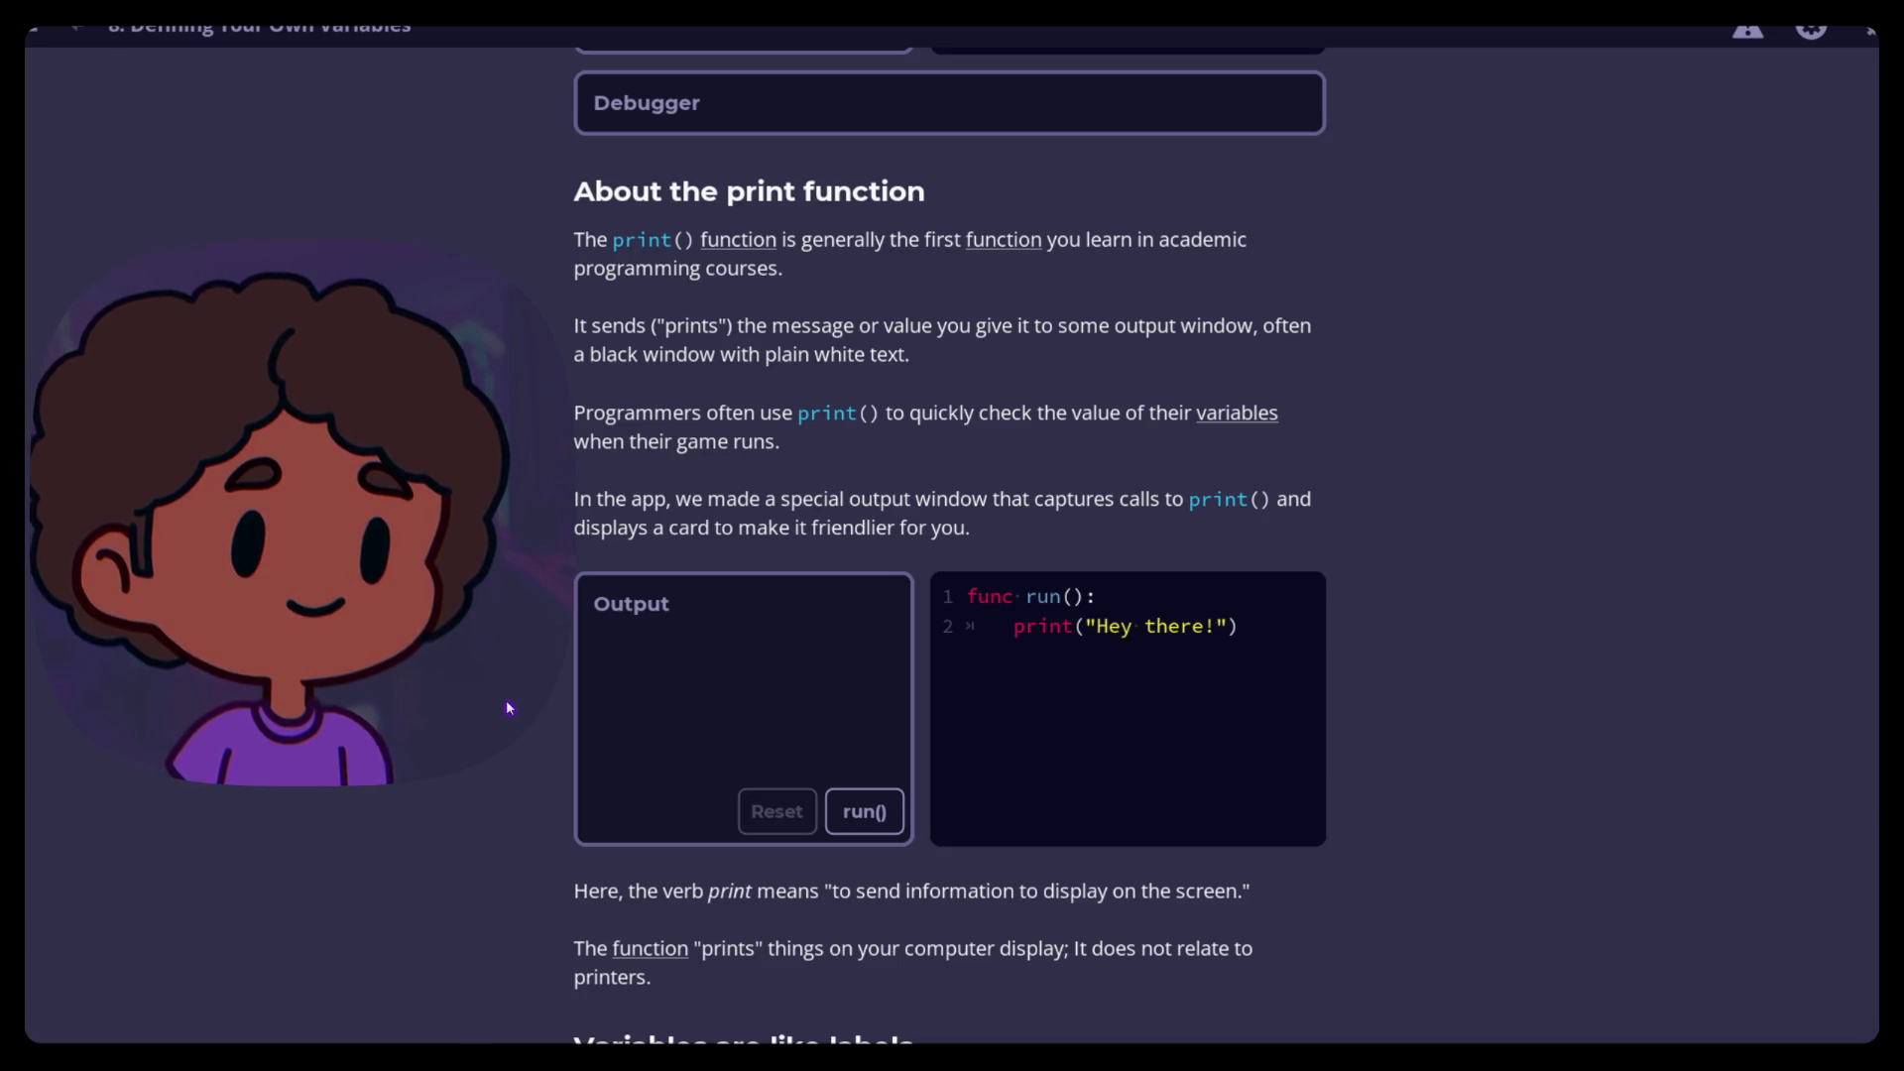
# Print 'Hey there!' with the print example, scroll to 'Variables are like labels', and exit fullscreen
pyautogui.click(842, 818)
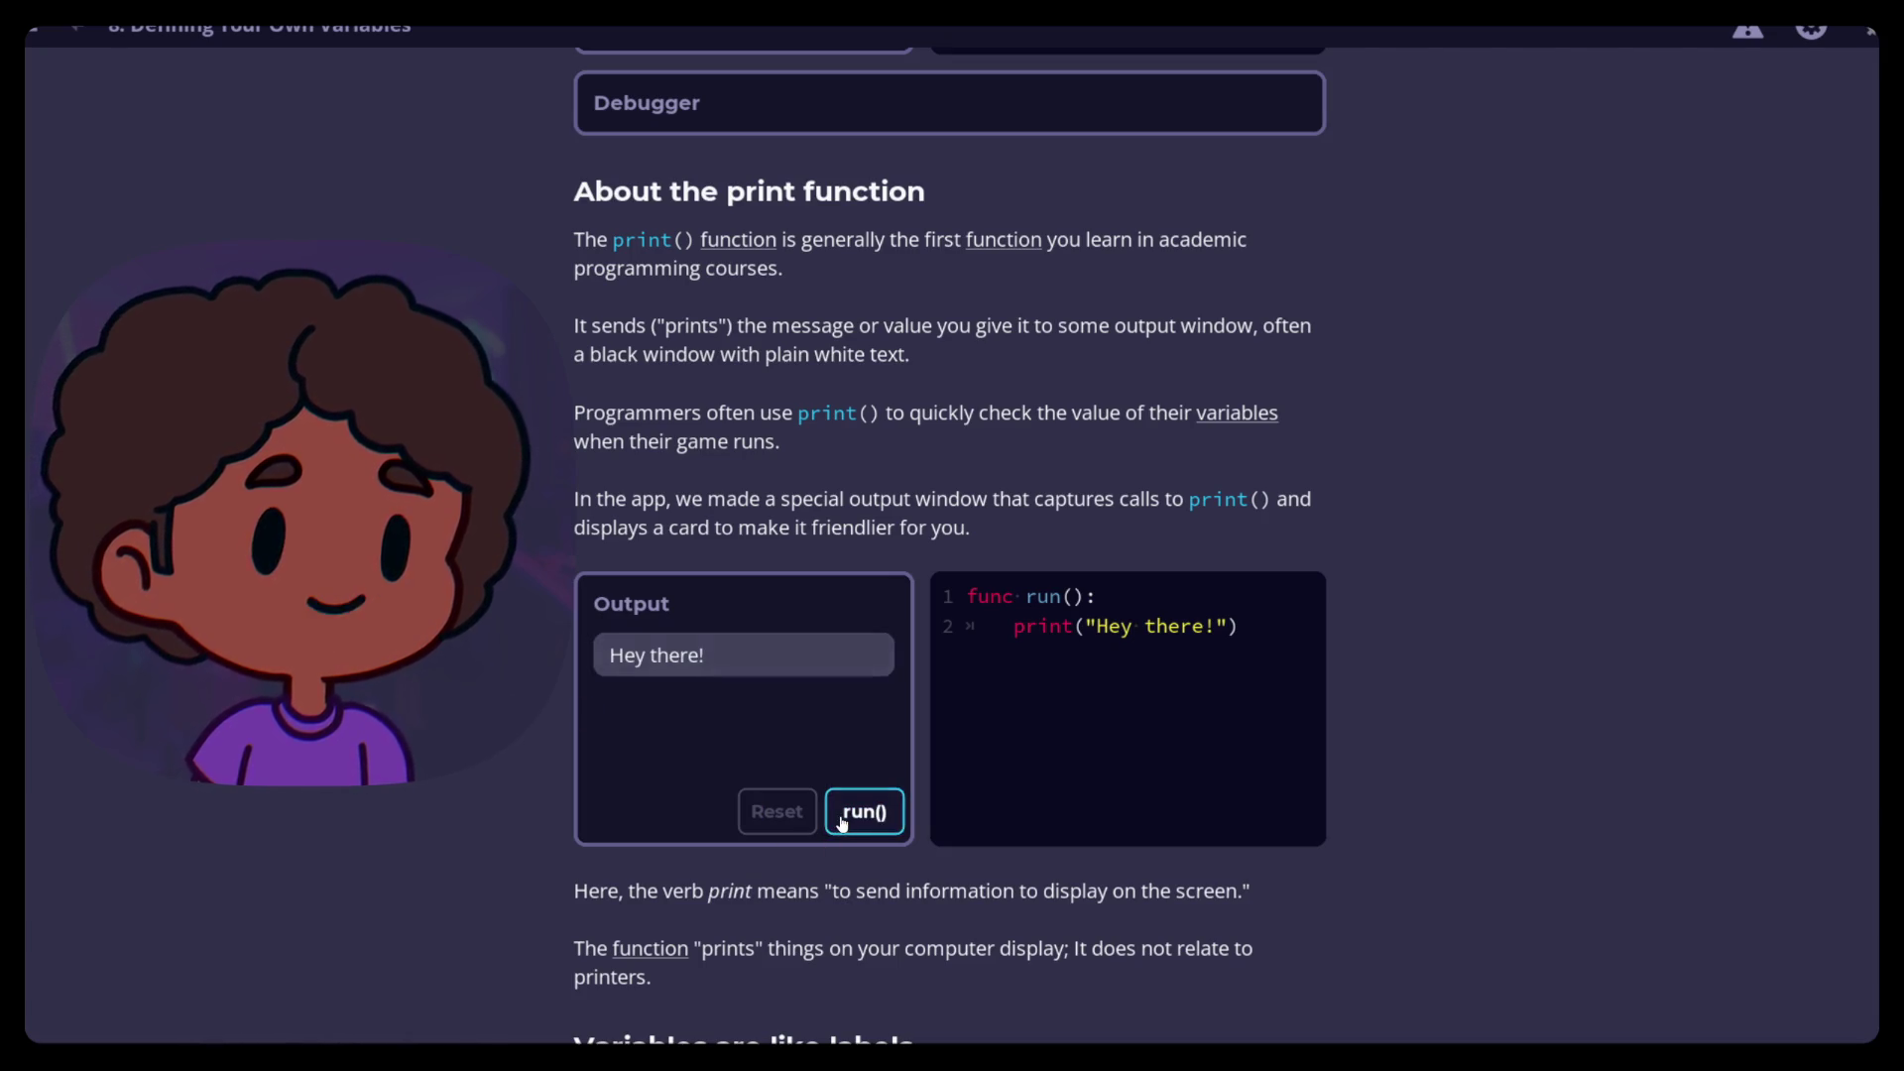
pyautogui.scroll(-3, 421, 739)
pyautogui.scroll(-4, 417, 734)
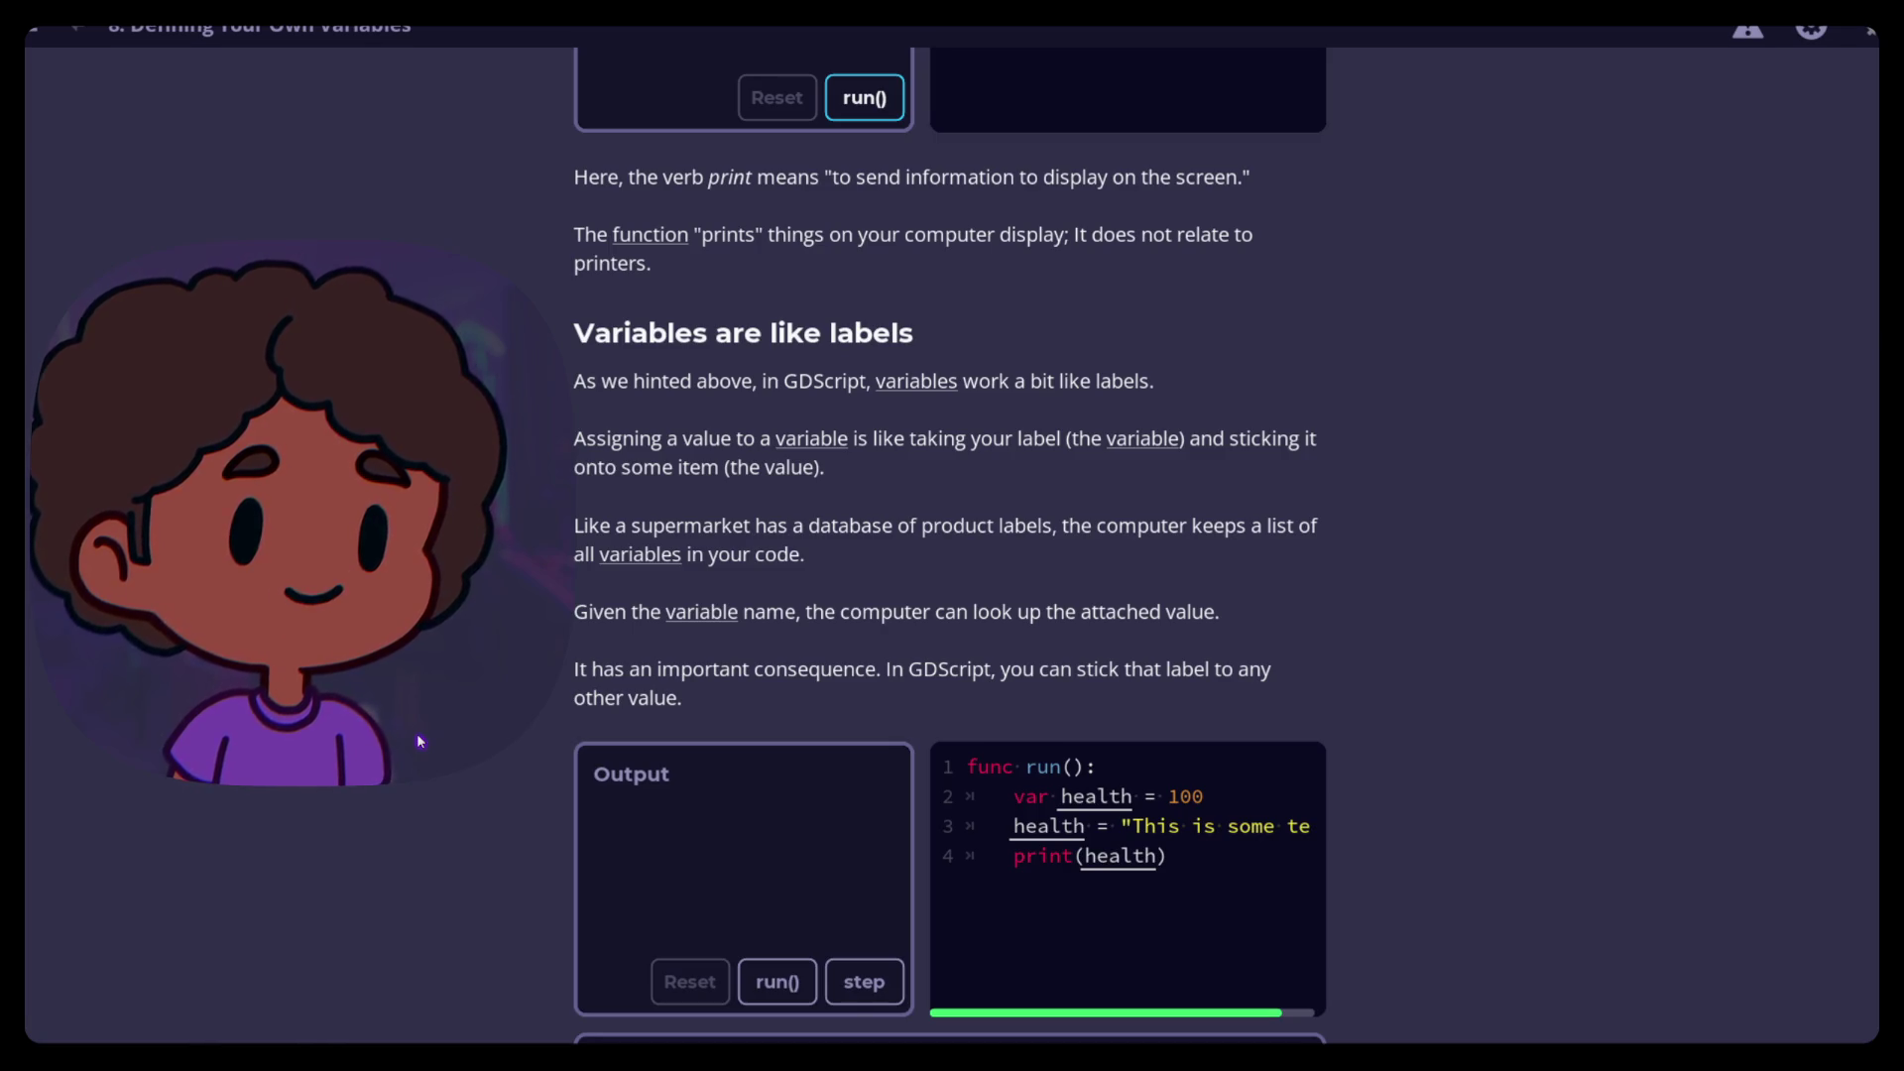
pyautogui.click(865, 97)
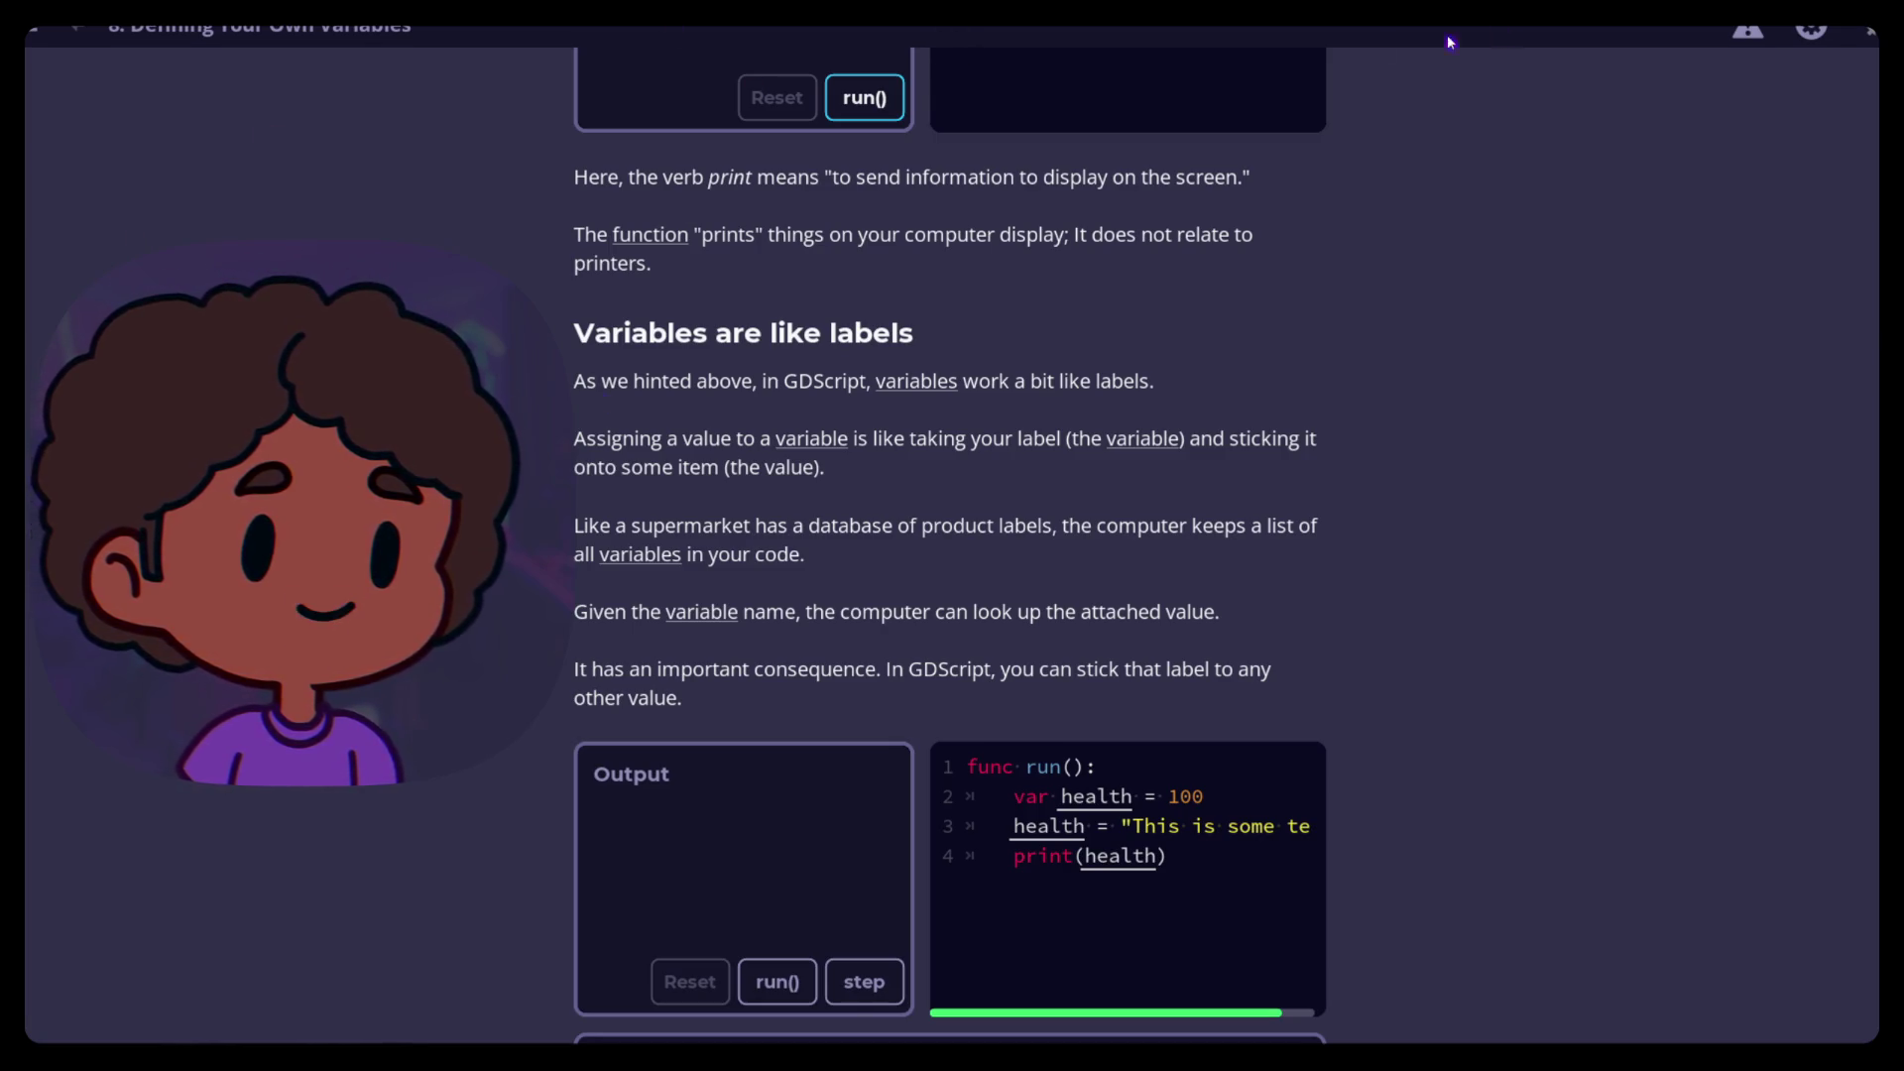
pyautogui.press('Escape')
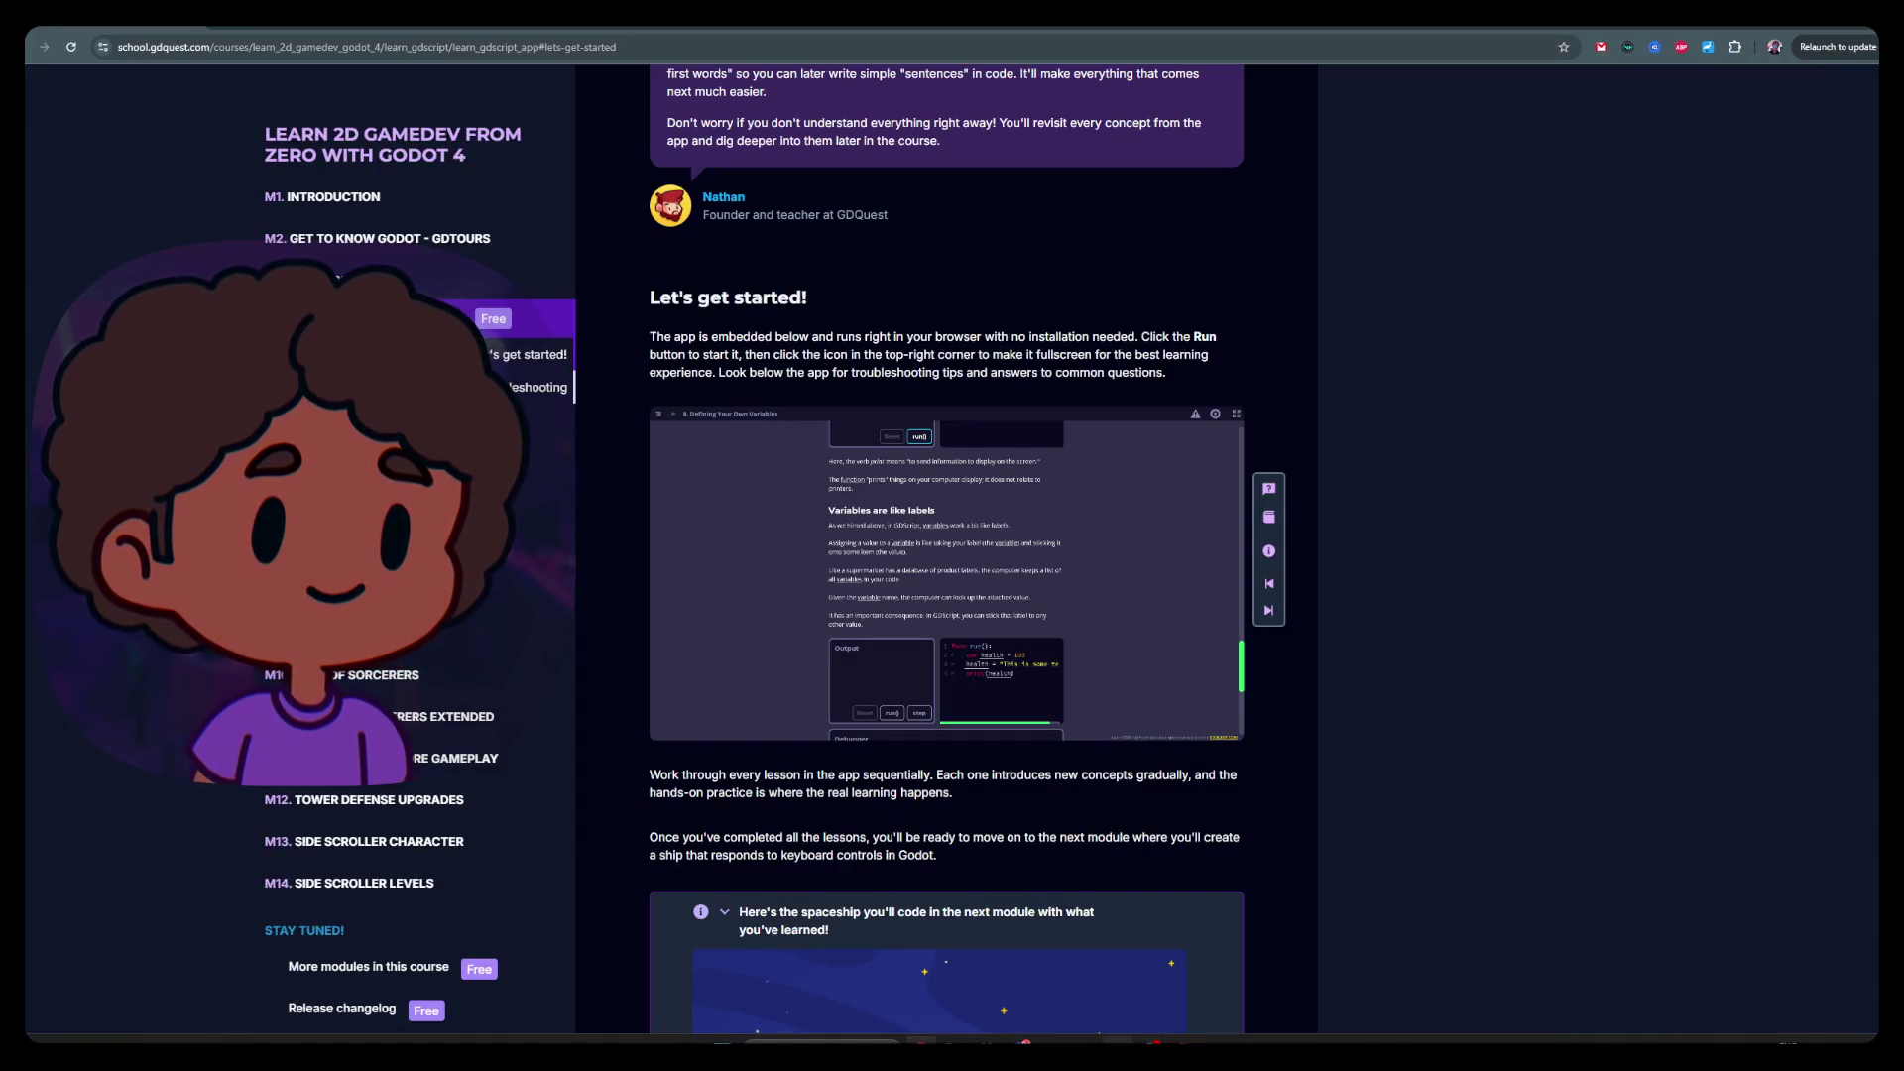
# Open the Dodge the Creeps project in the Godot editor from the Project Manager
pyautogui.doubleClick(734, 313)
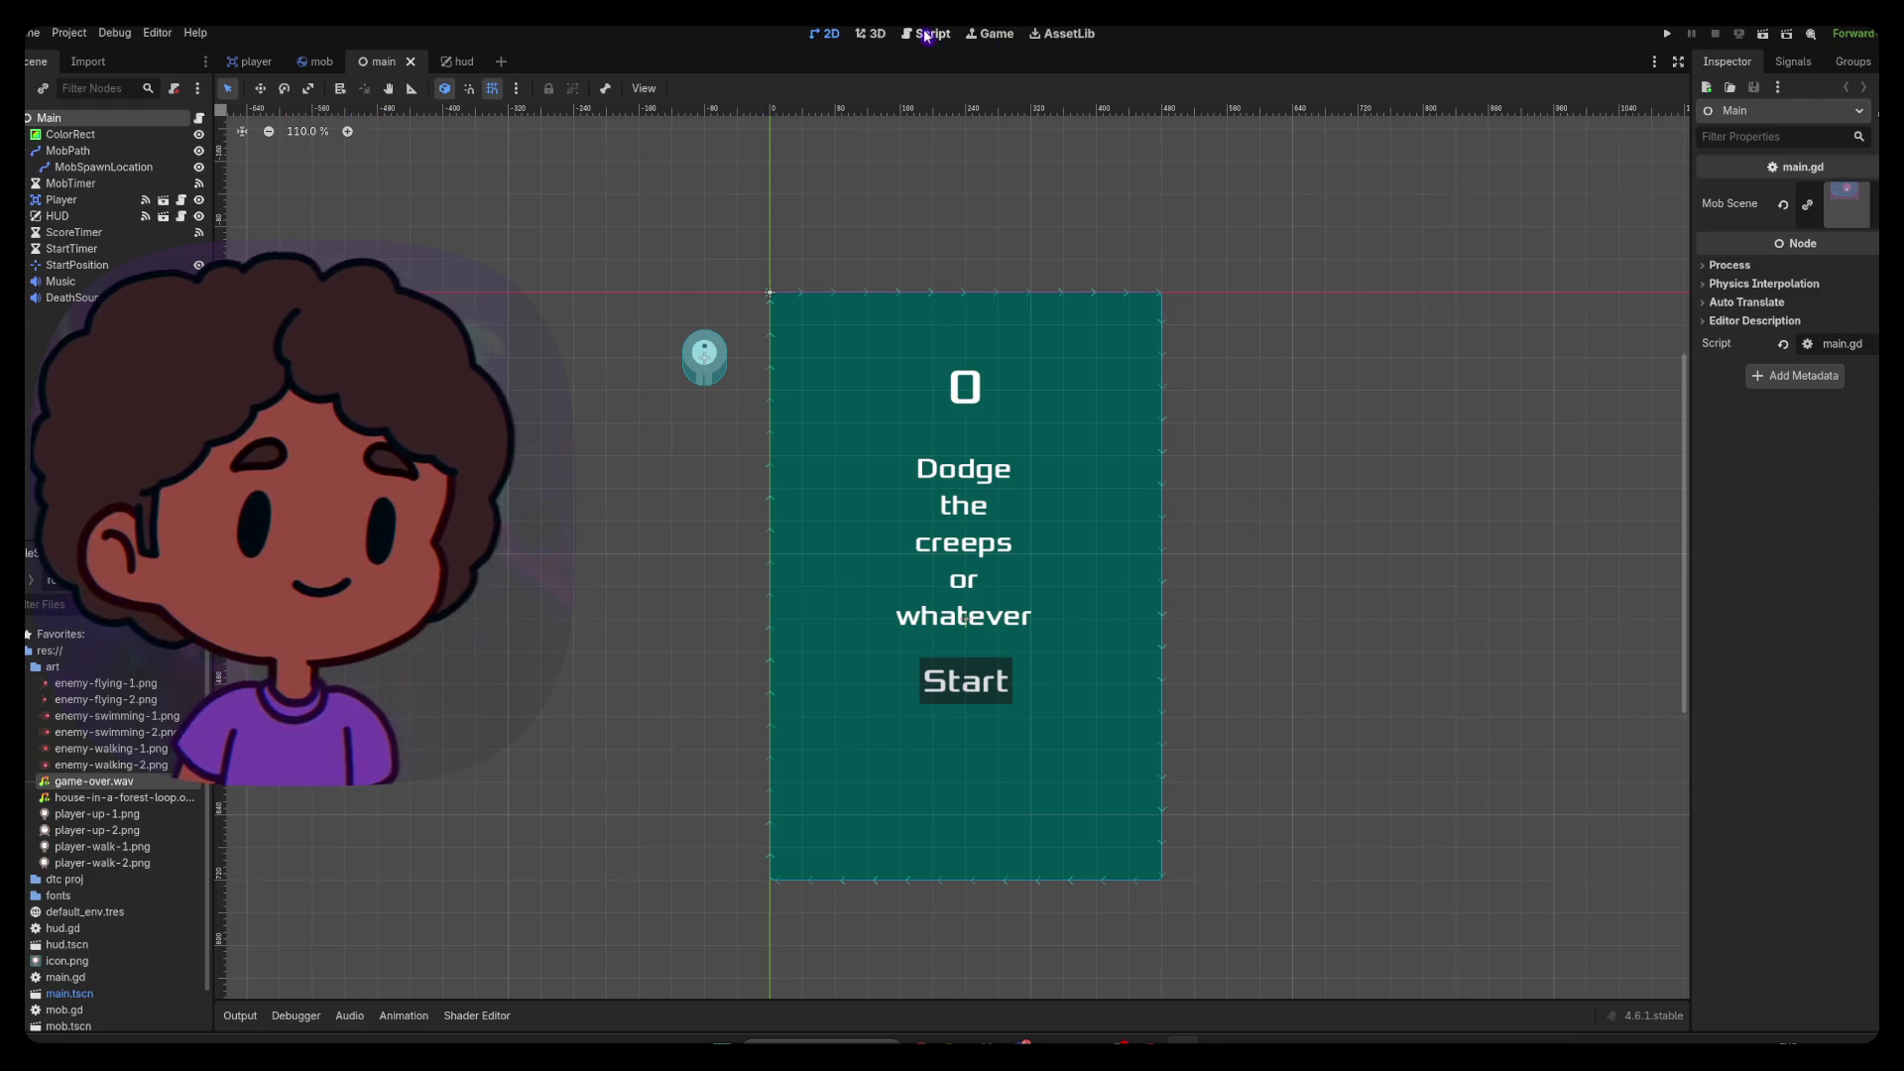
# Browse main.gd, hud.gd, mob.gd and player.gd in the Script editor, then start a game round
pyautogui.click(200, 118)
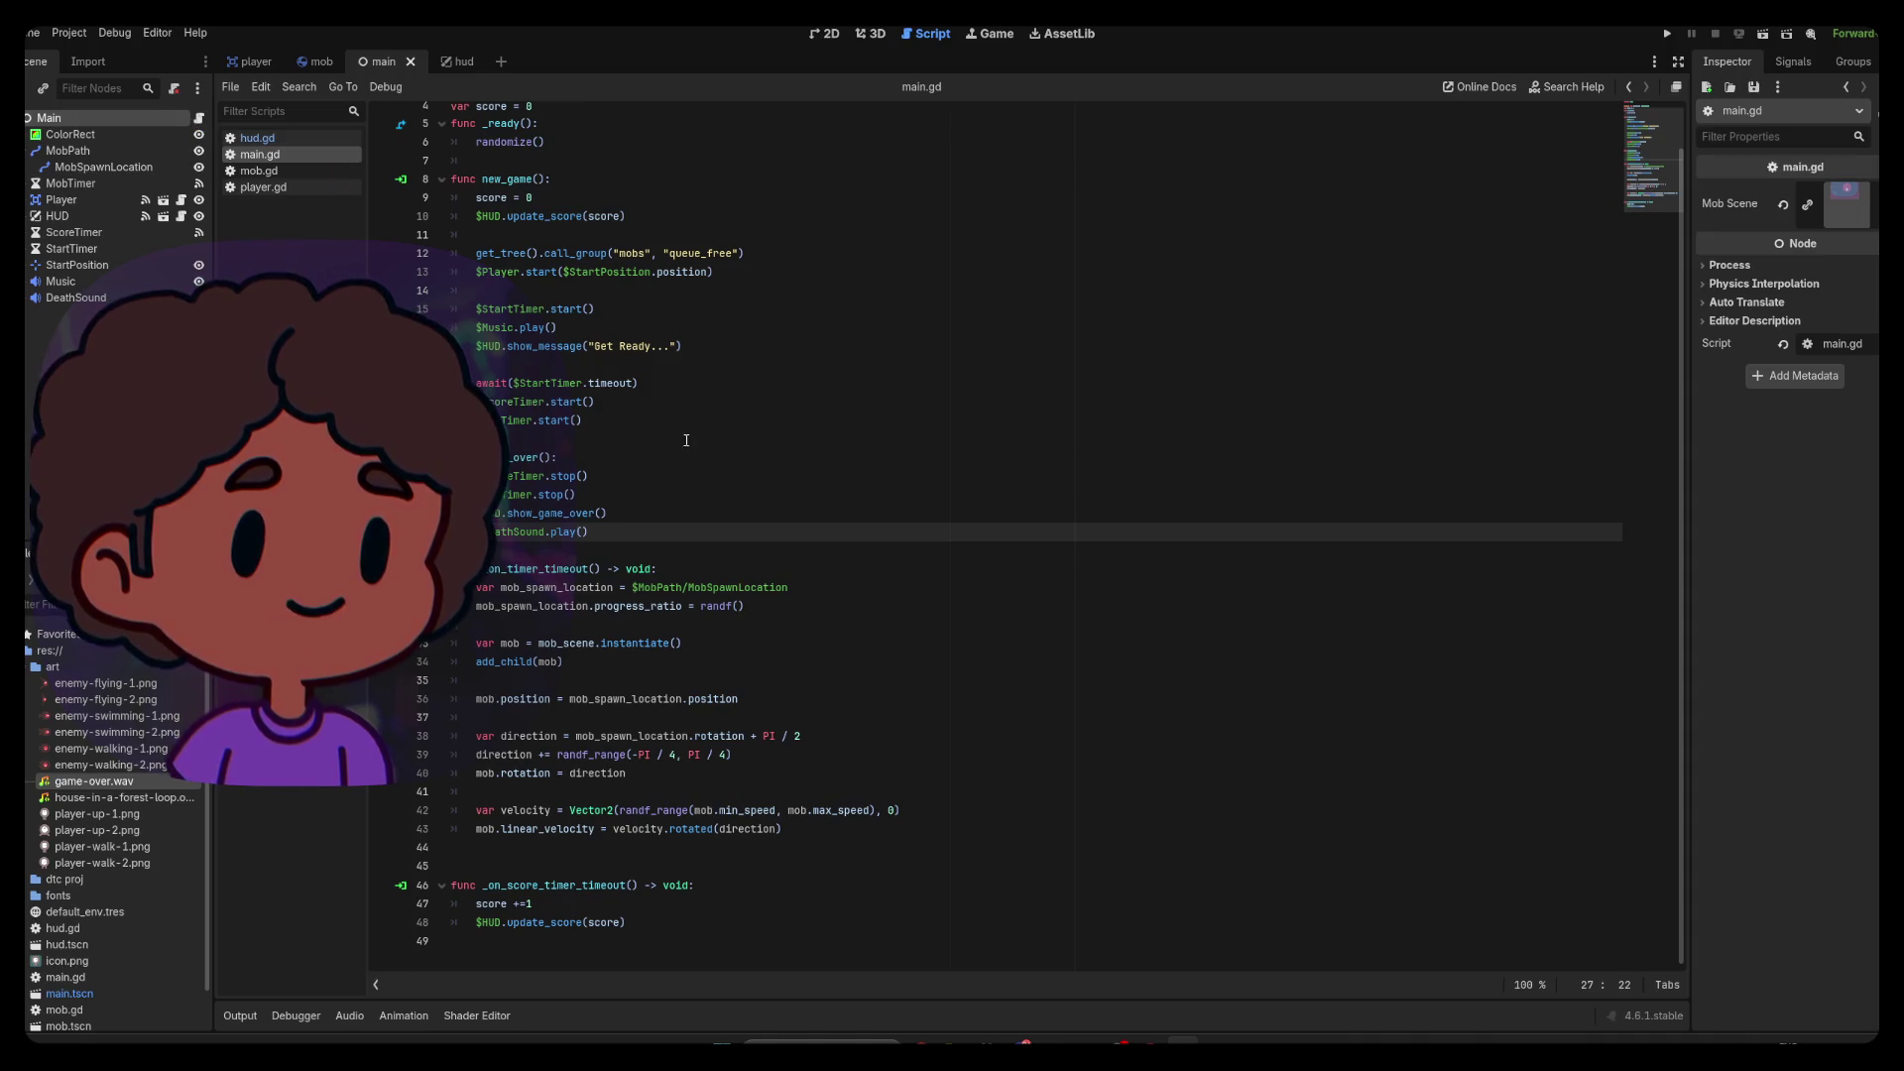
pyautogui.scroll(3, 680, 488)
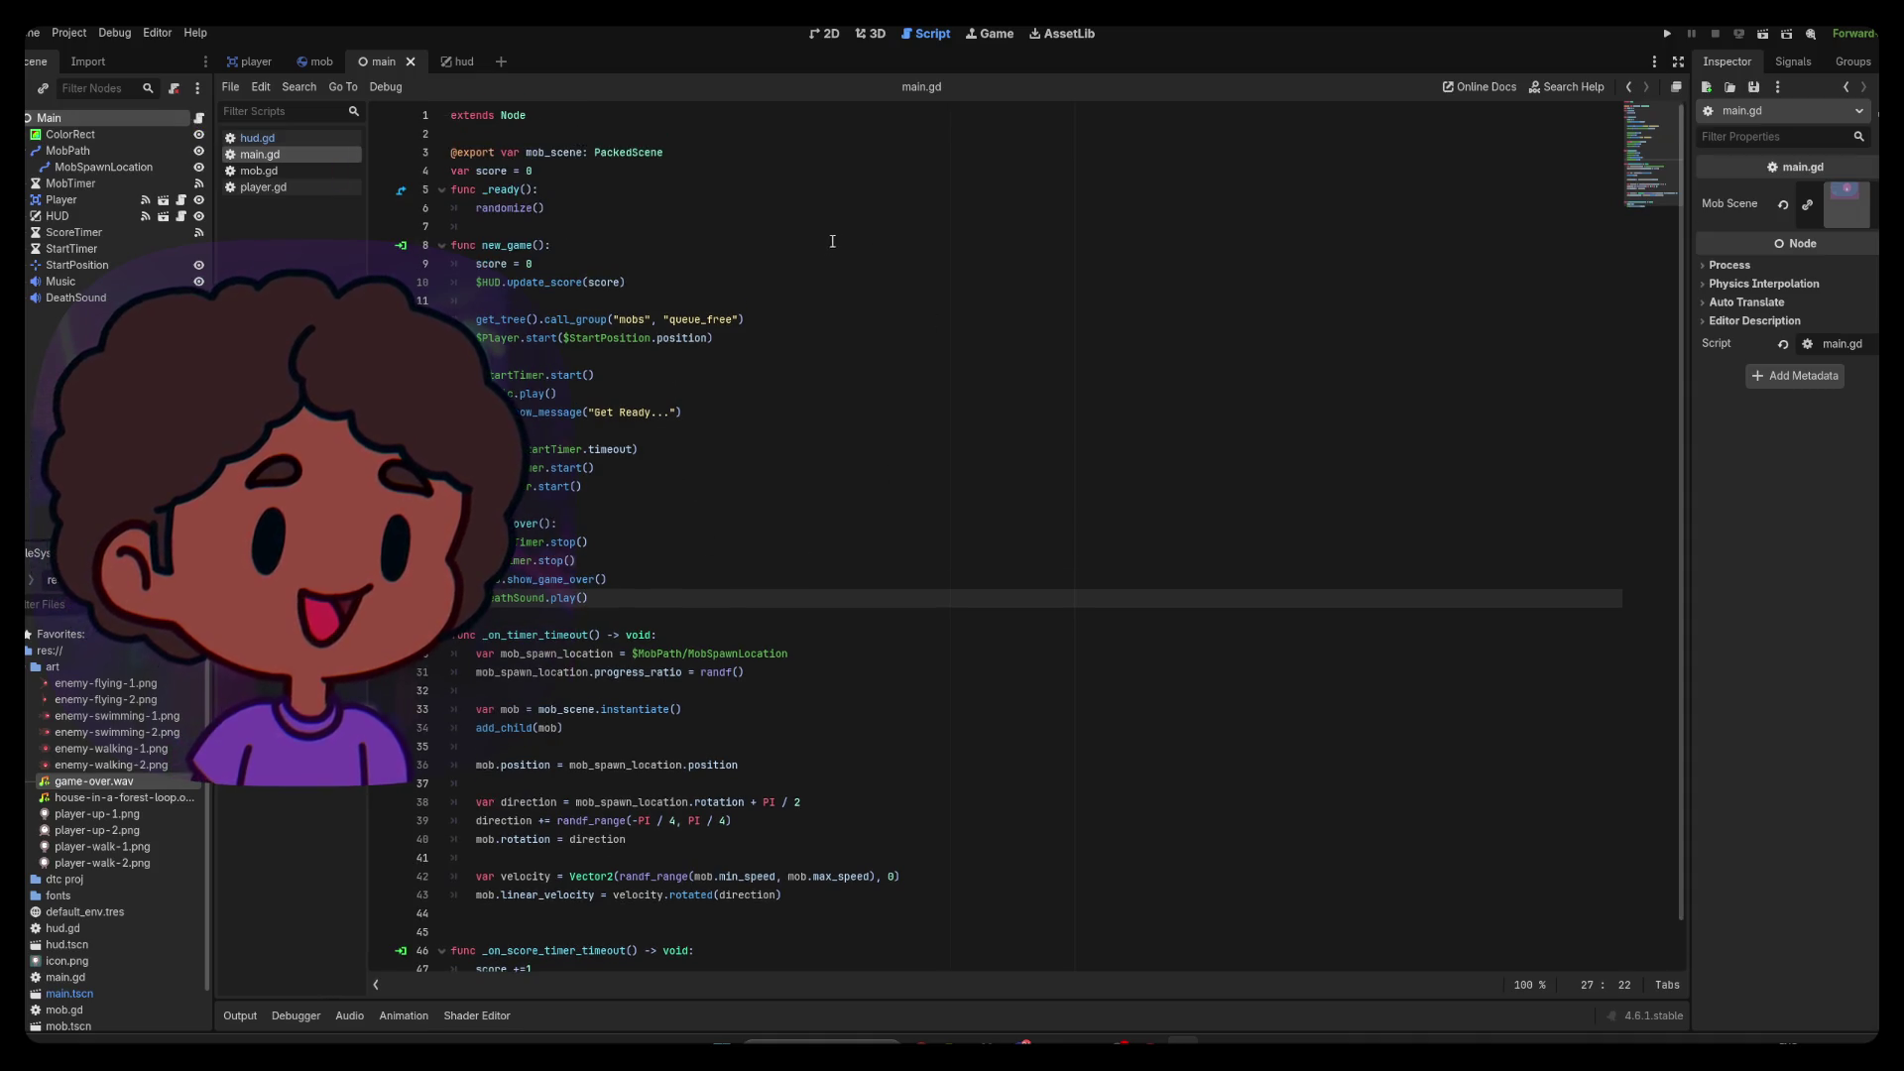
pyautogui.scroll(-1, 698, 275)
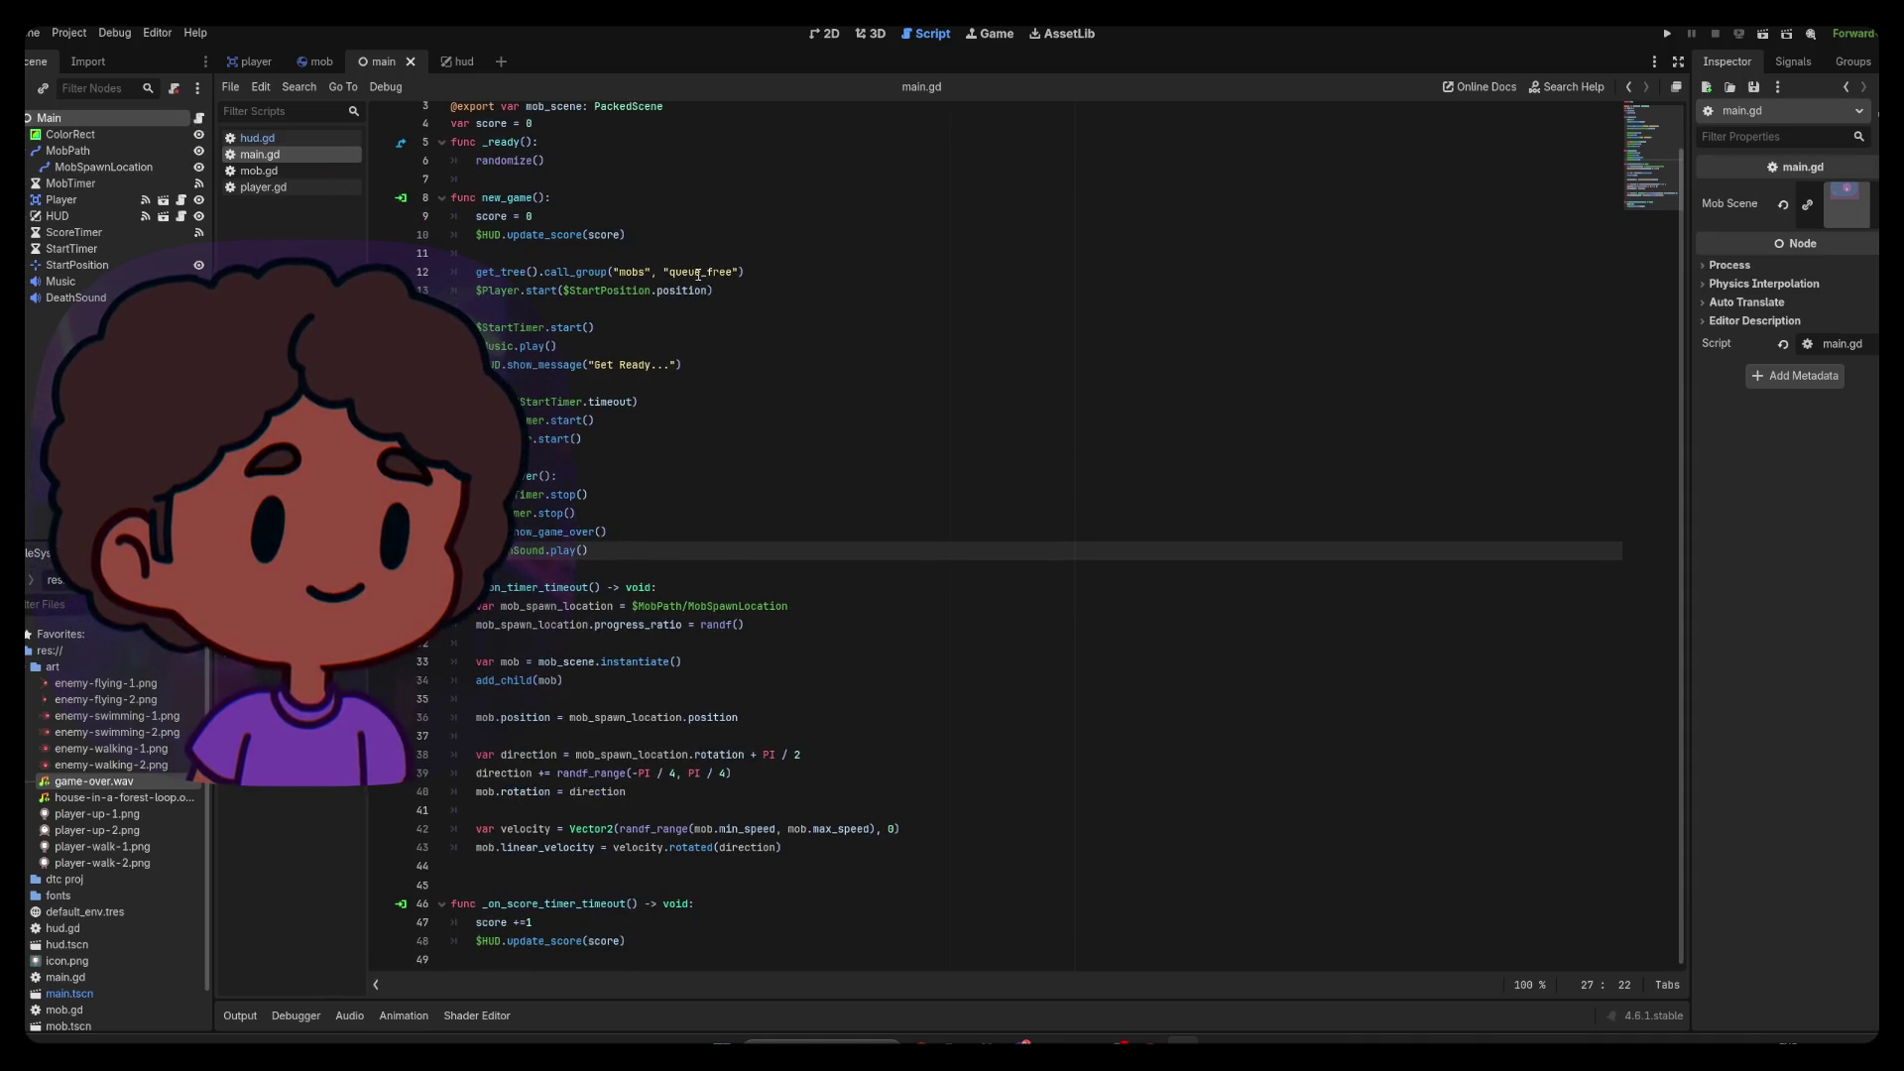
pyautogui.click(257, 138)
pyautogui.click(254, 157)
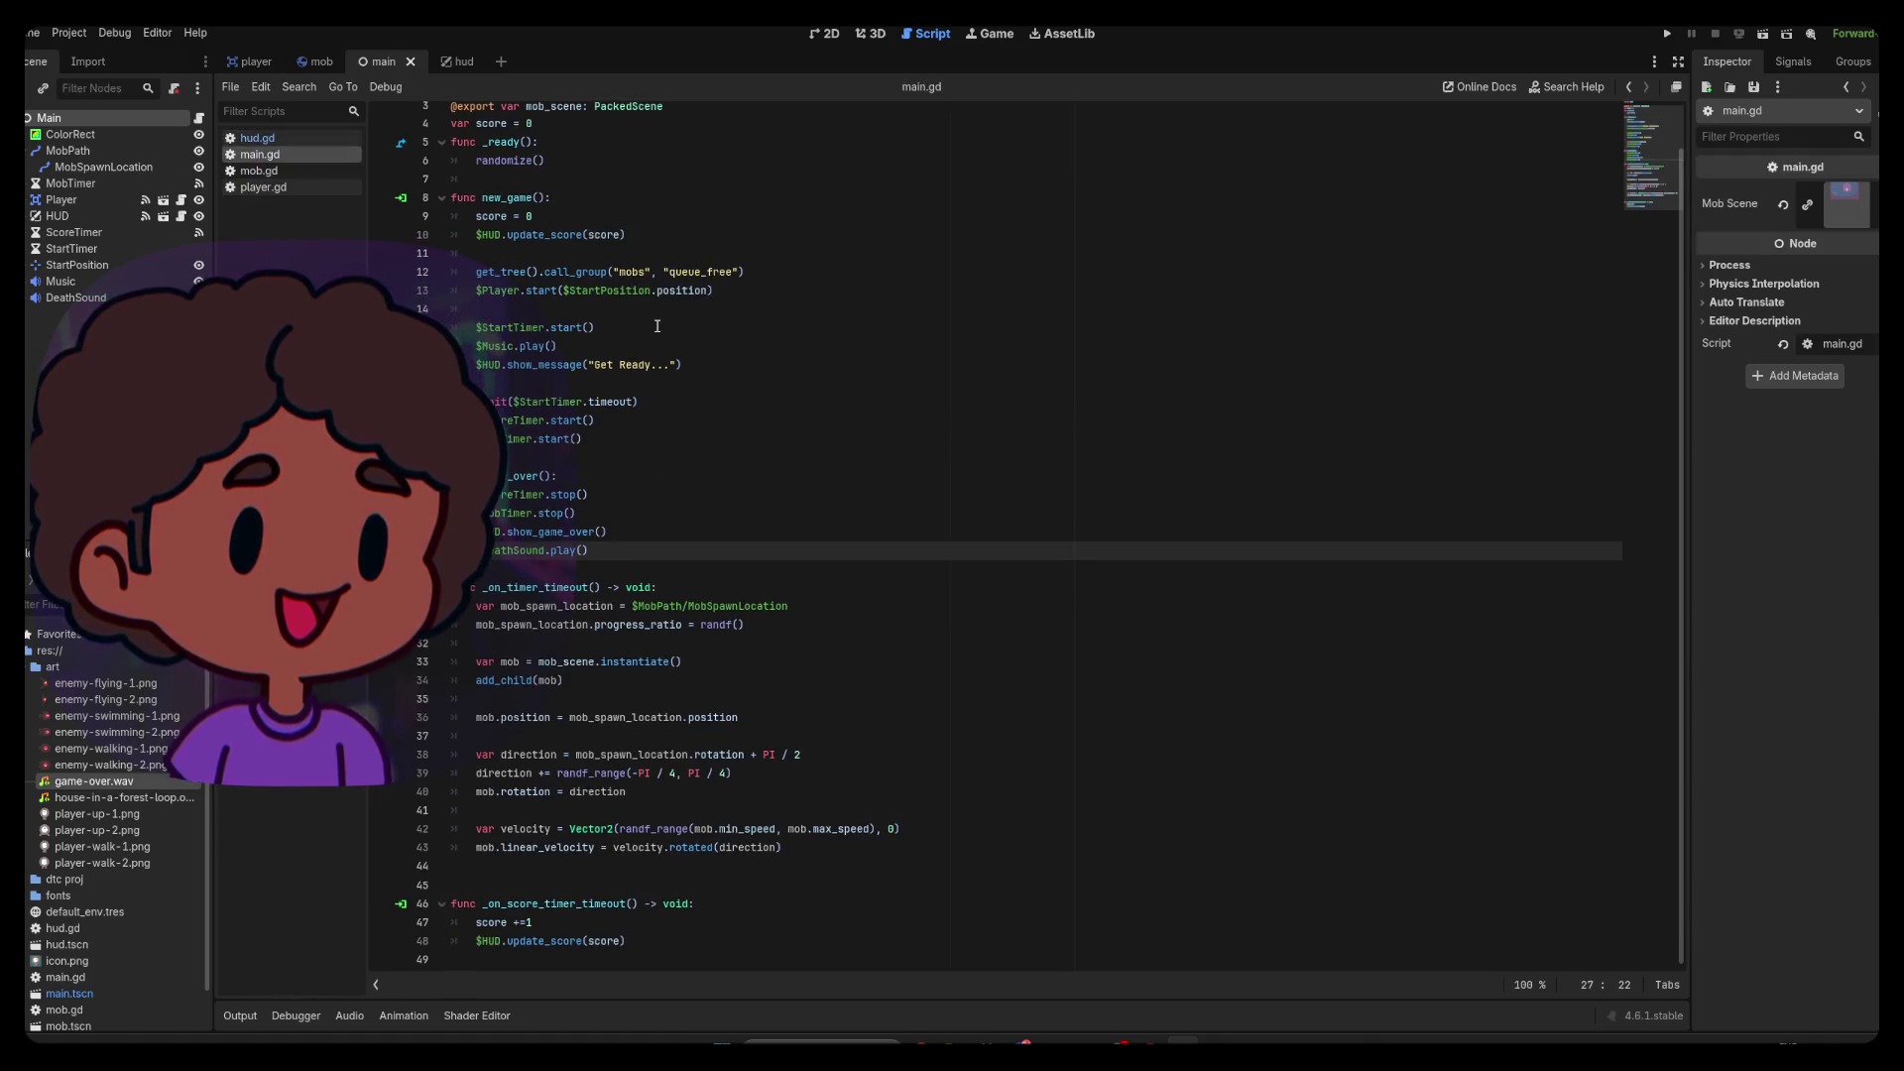
pyautogui.click(272, 174)
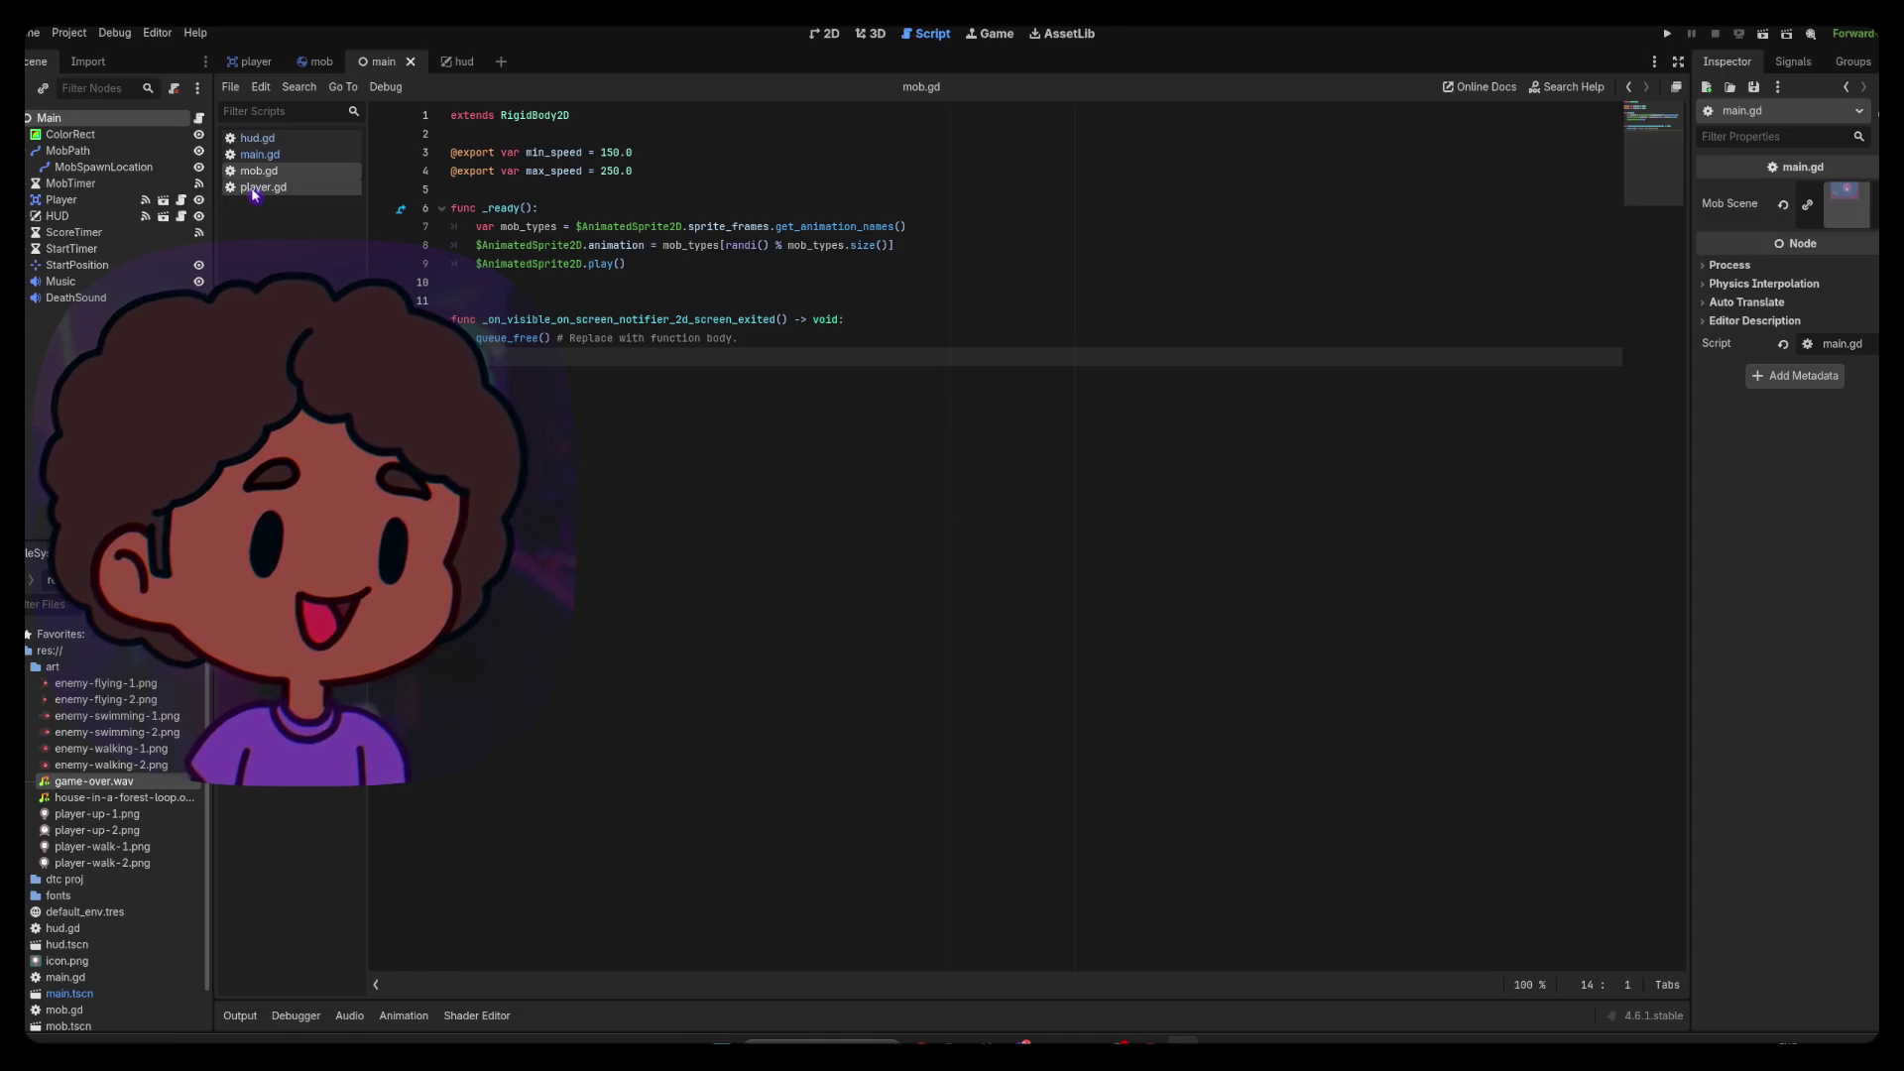
pyautogui.click(254, 189)
pyautogui.scroll(-2, 697, 343)
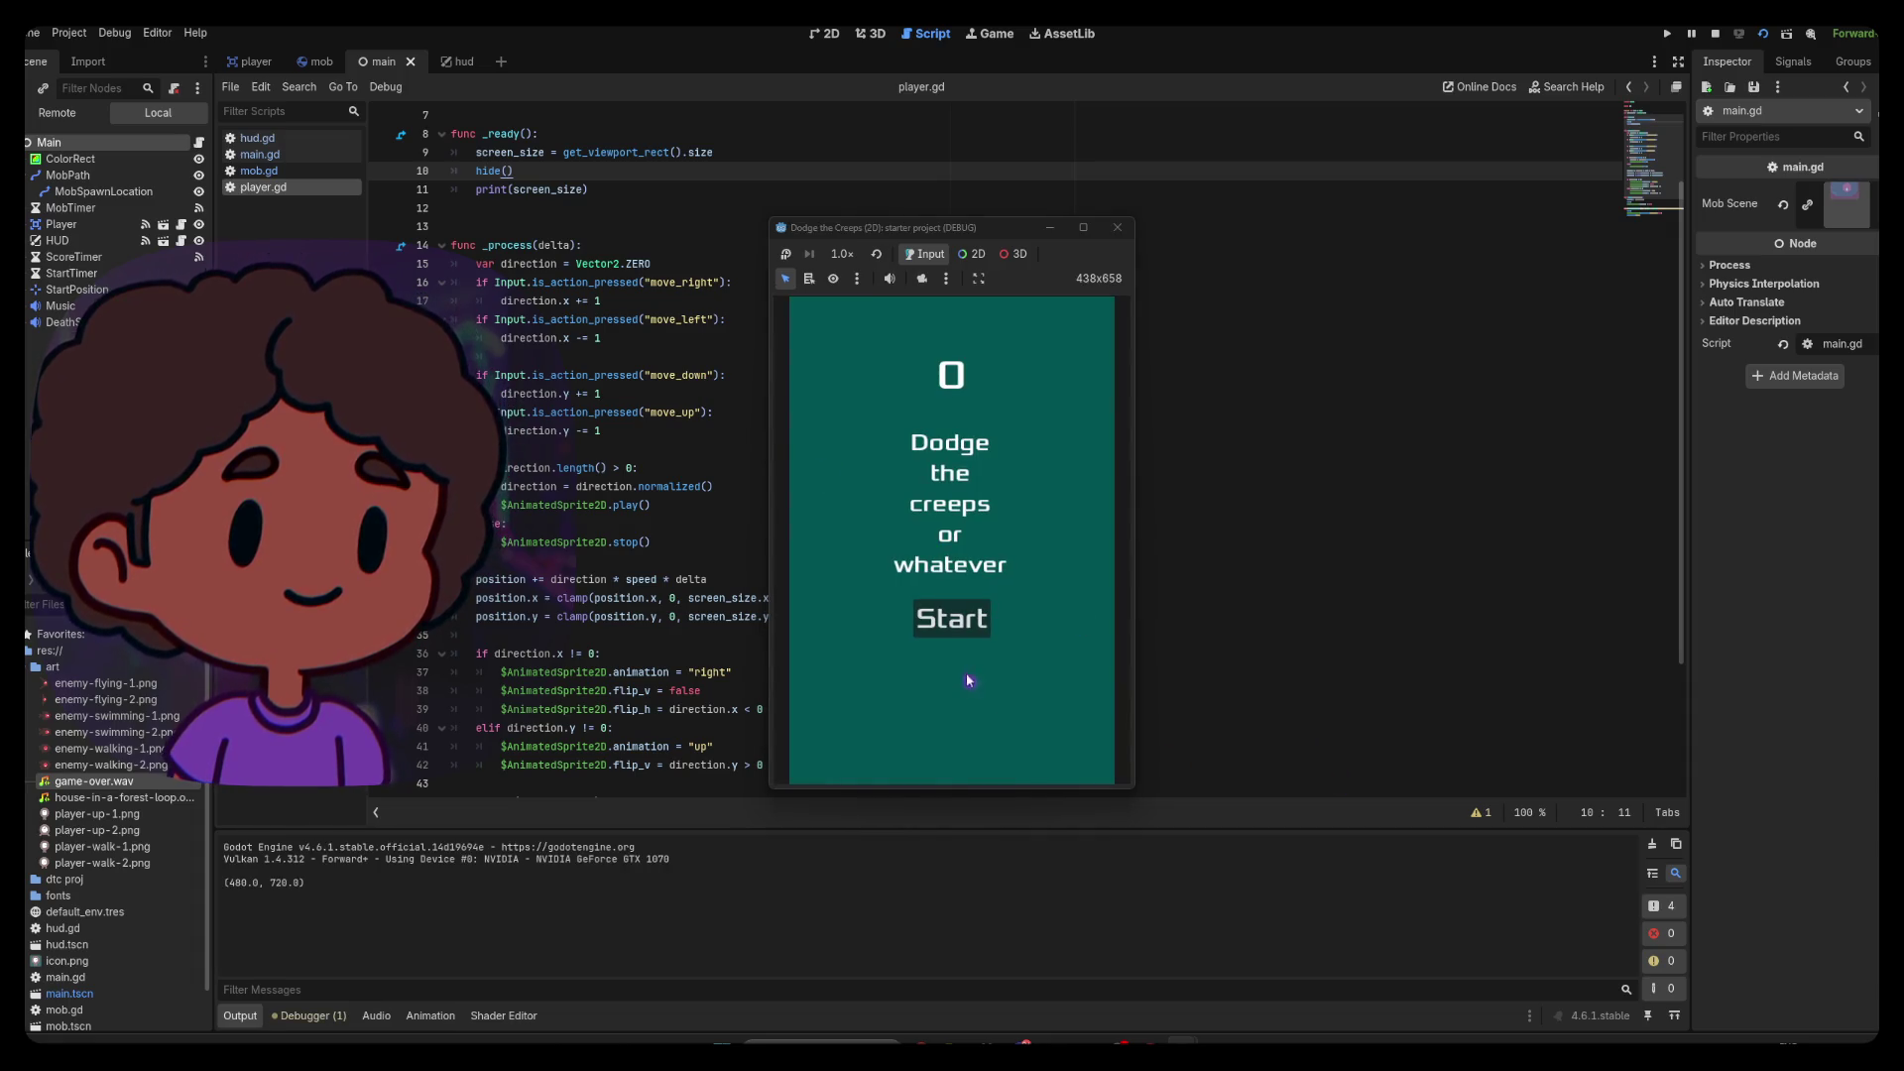
pyautogui.click(968, 618)
# Steer the player around the creeps in the first Dodge the Creeps round until hit
pyautogui.press('Up')
pyautogui.press('Down')
pyautogui.press('Up')
pyautogui.press('Right')
pyautogui.press('Left')
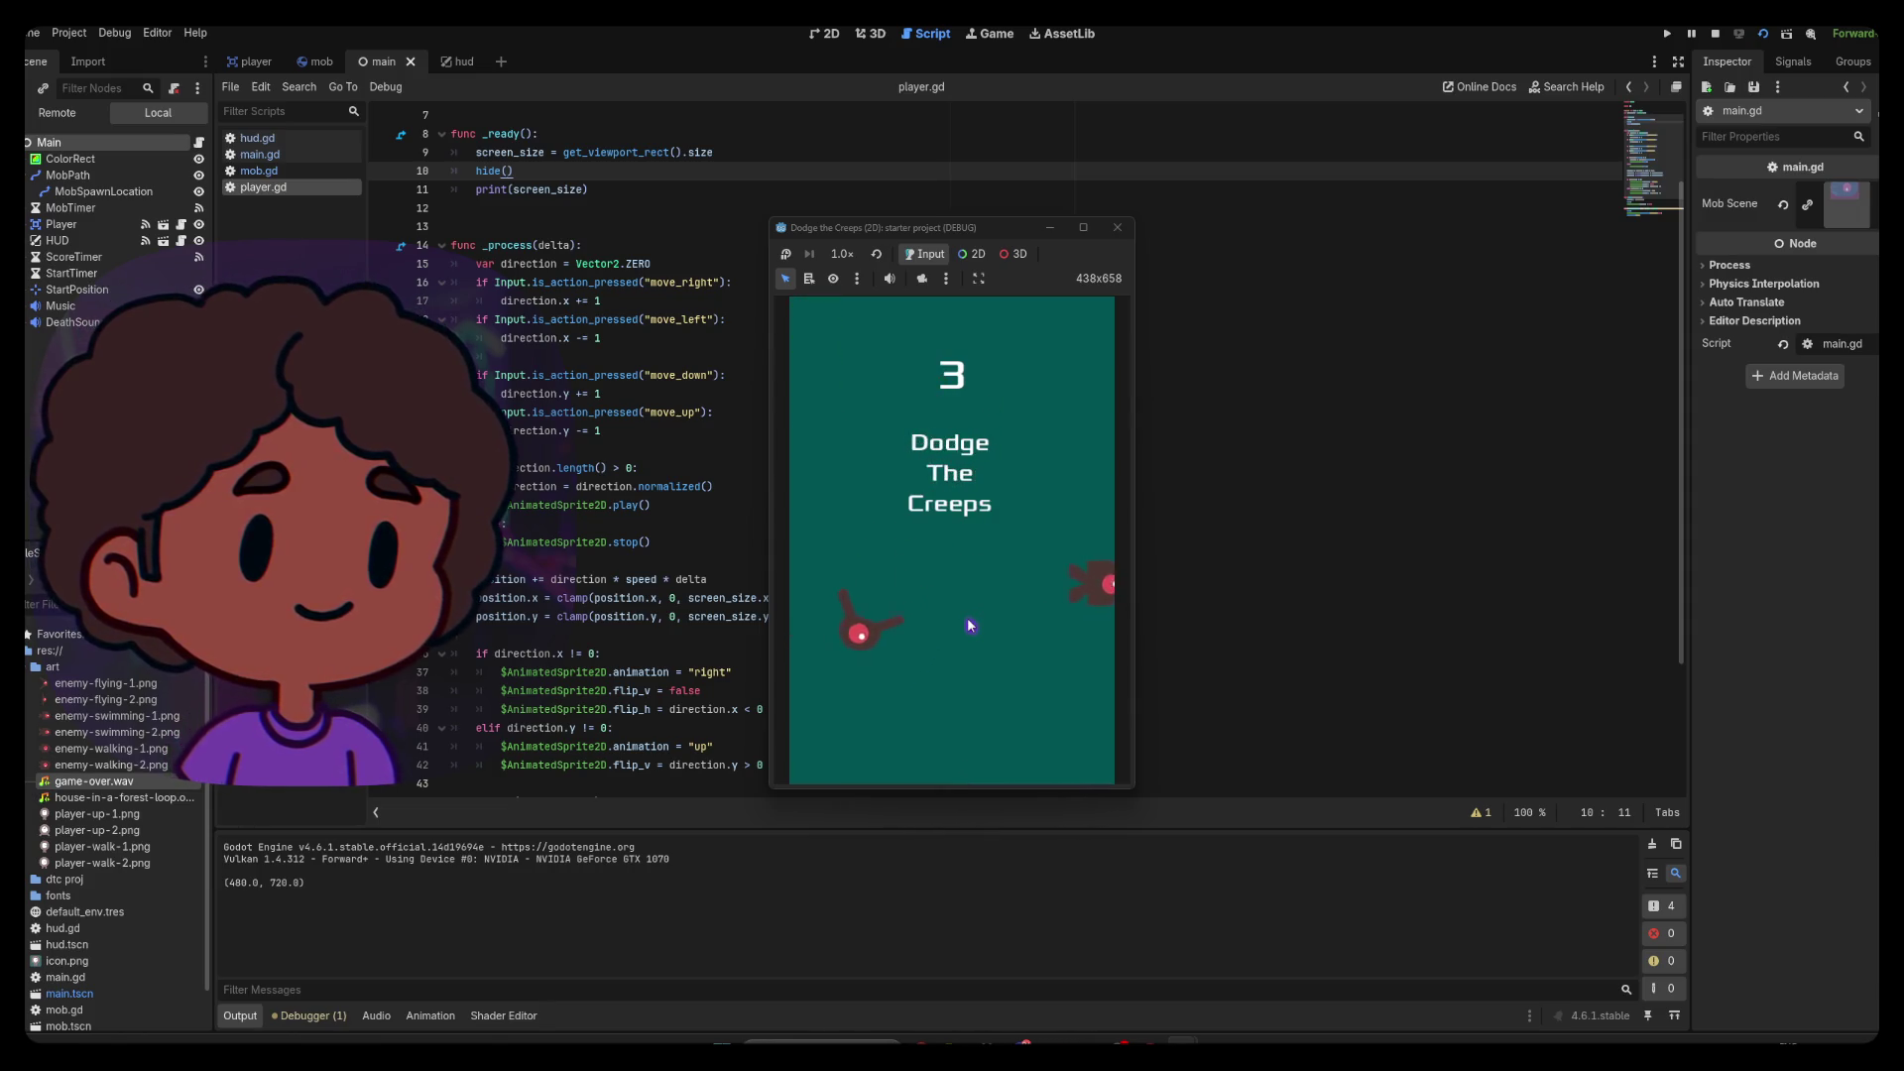
# Play a second round, dodging creeps until game over at score 19, then close the game window
pyautogui.click(950, 640)
pyautogui.press('Up')
pyautogui.press('Down')
pyautogui.press('Up')
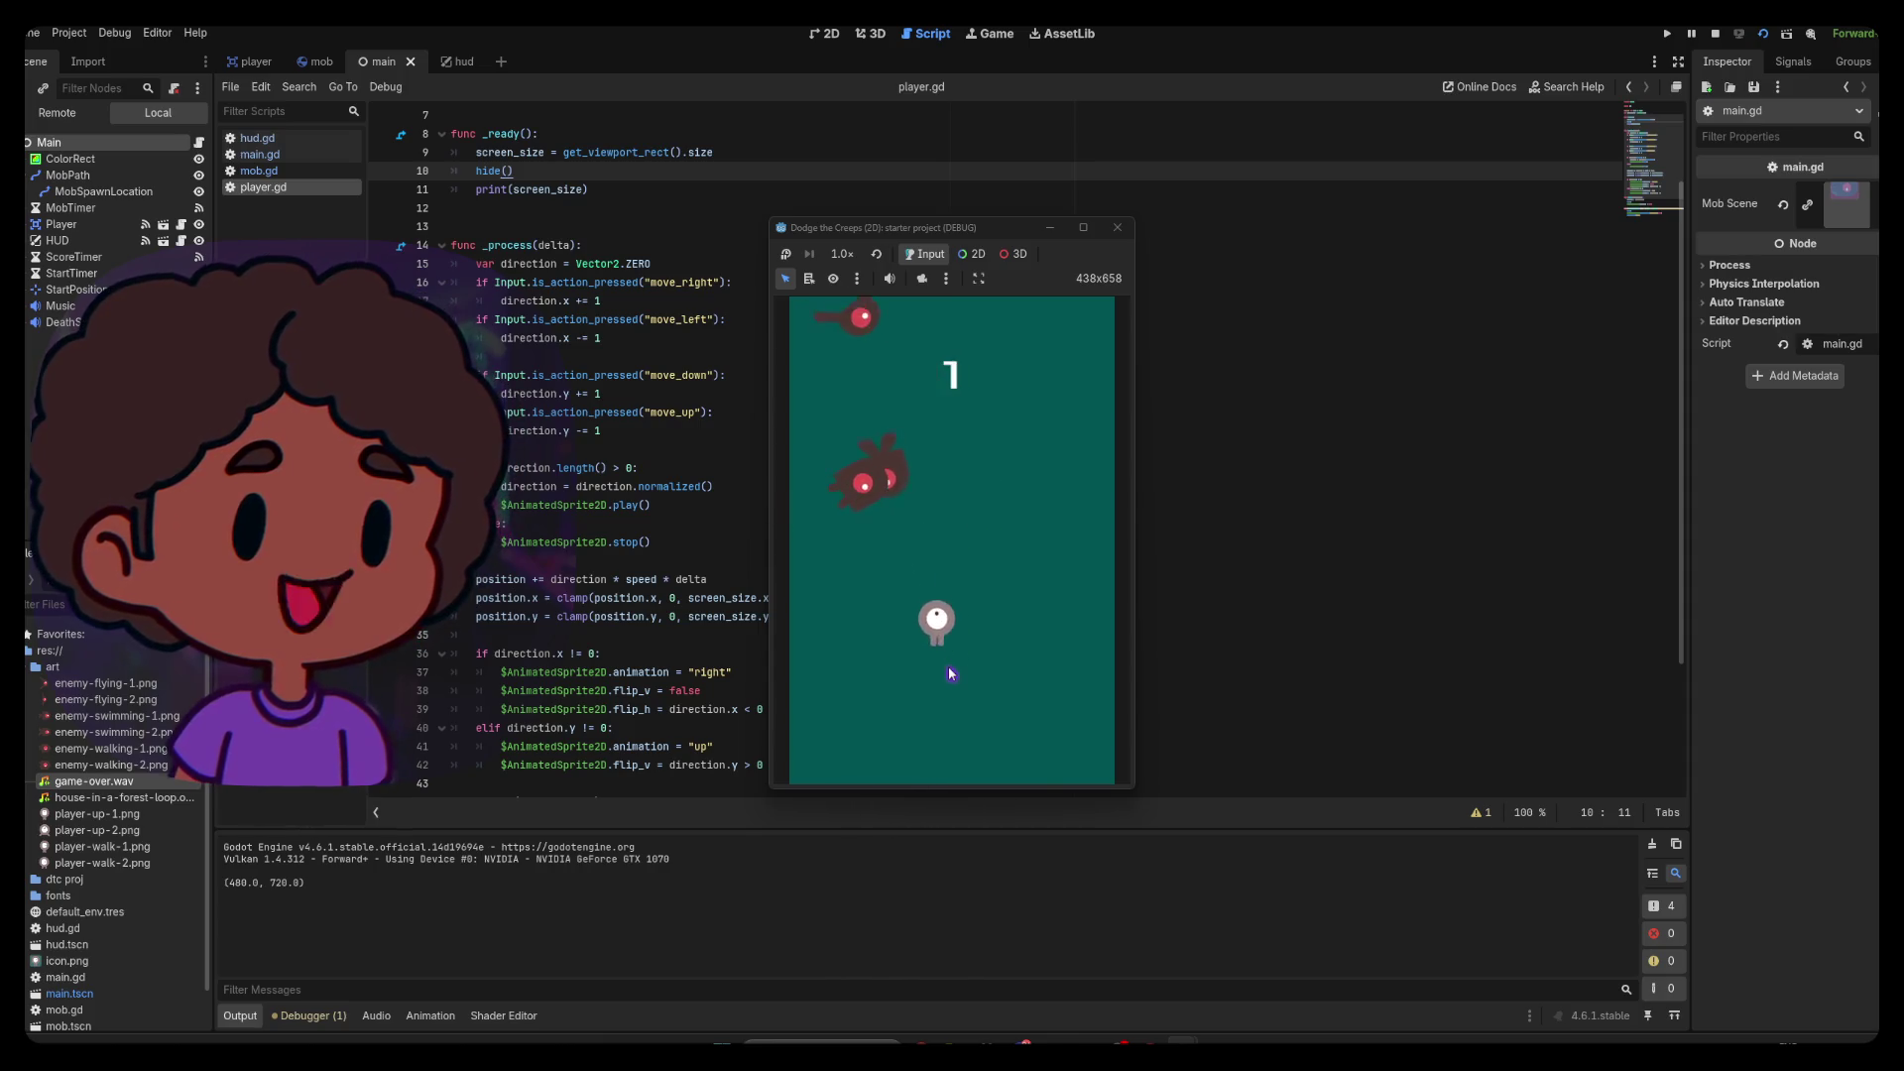
pyautogui.press('Right')
pyautogui.press('Up')
pyautogui.press('Left')
pyautogui.press('Up')
pyautogui.press('Right')
pyautogui.press('Down')
pyautogui.press('Up')
pyautogui.press('Left')
pyautogui.press('Up')
pyautogui.press('Right')
pyautogui.press('Left')
pyautogui.press('Down')
pyautogui.press('Up')
pyautogui.press('Right')
pyautogui.press('Down')
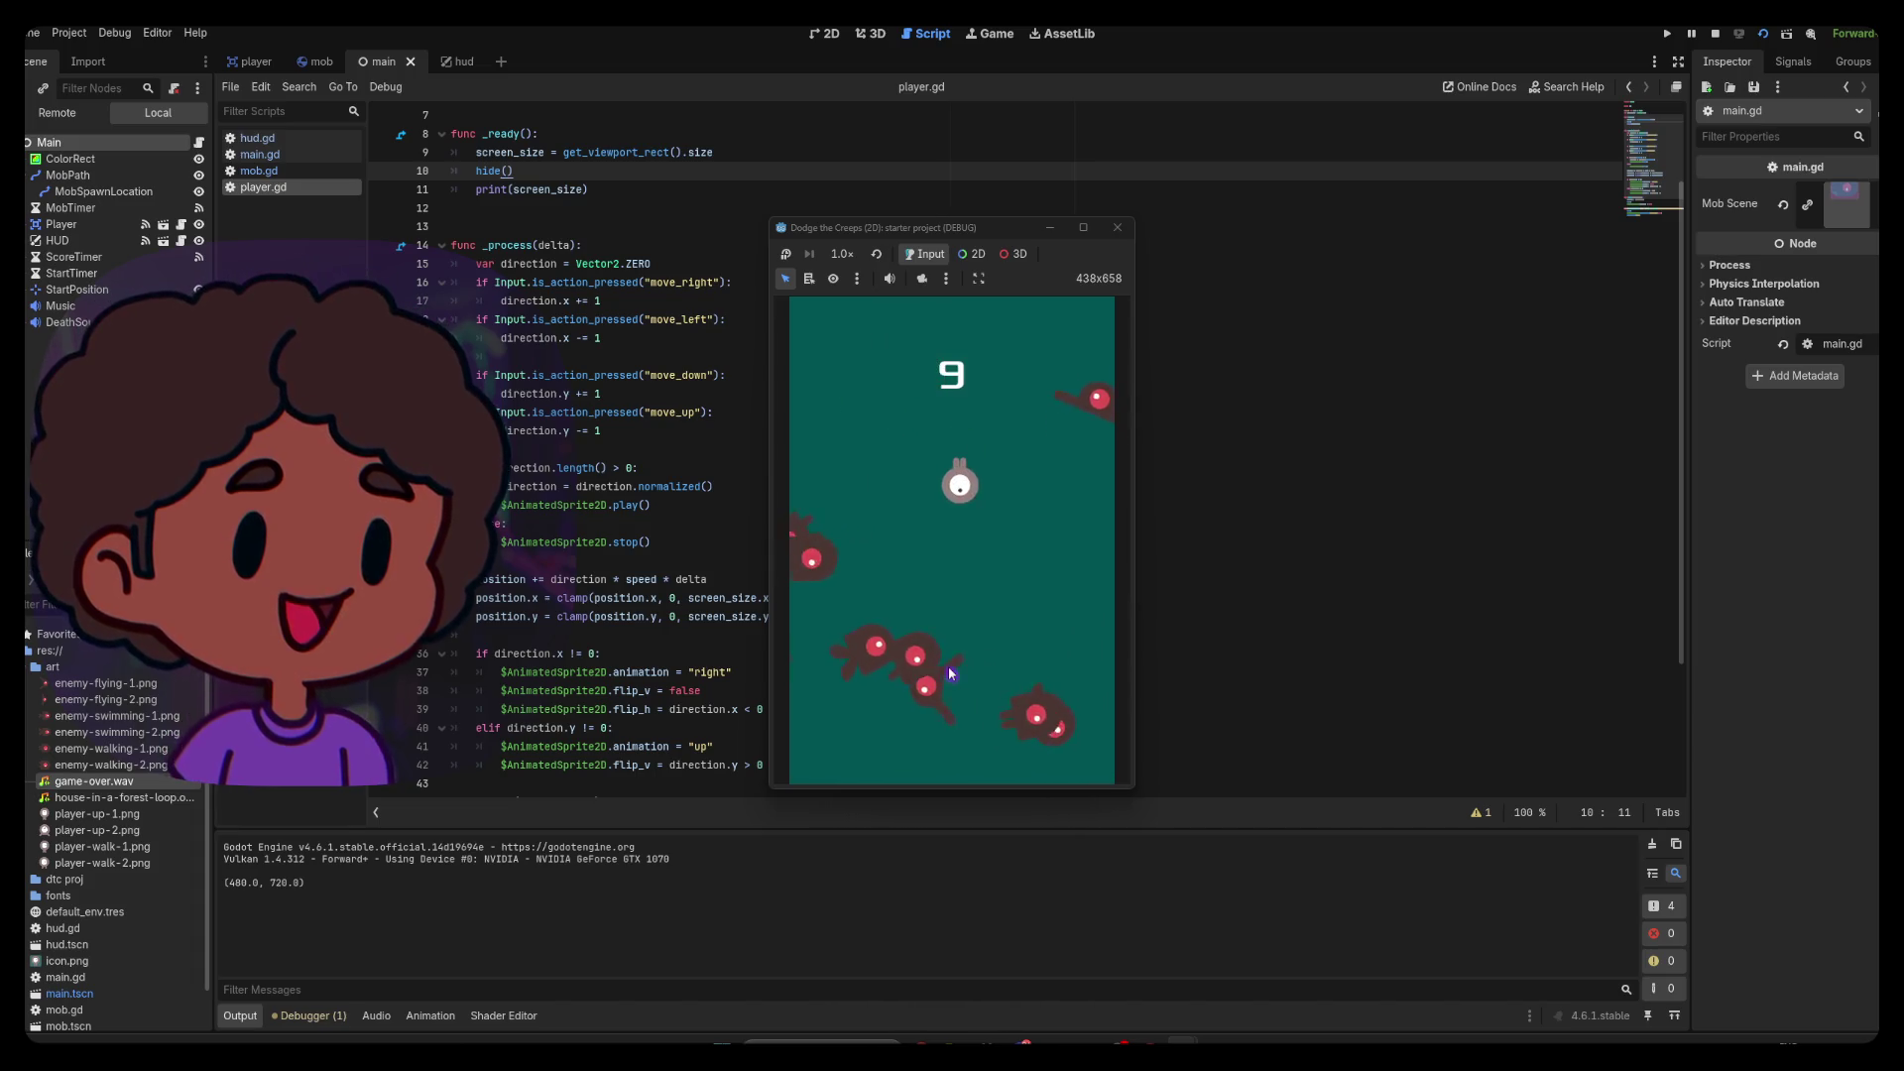
pyautogui.press('Right')
pyautogui.press('Up')
pyautogui.press('Left')
pyautogui.press('Down')
pyautogui.press('Right')
pyautogui.press('Up')
pyautogui.press('Left')
pyautogui.press('Down')
pyautogui.press('Right')
pyautogui.press('Up')
pyautogui.press('Left')
pyautogui.press('Up')
pyautogui.press('Left')
pyautogui.press('Down')
pyautogui.press('Right')
pyautogui.press('Down')
pyautogui.press('Up')
pyautogui.press('Down')
pyautogui.press('Left')
pyautogui.press('Up')
pyautogui.press('Right')
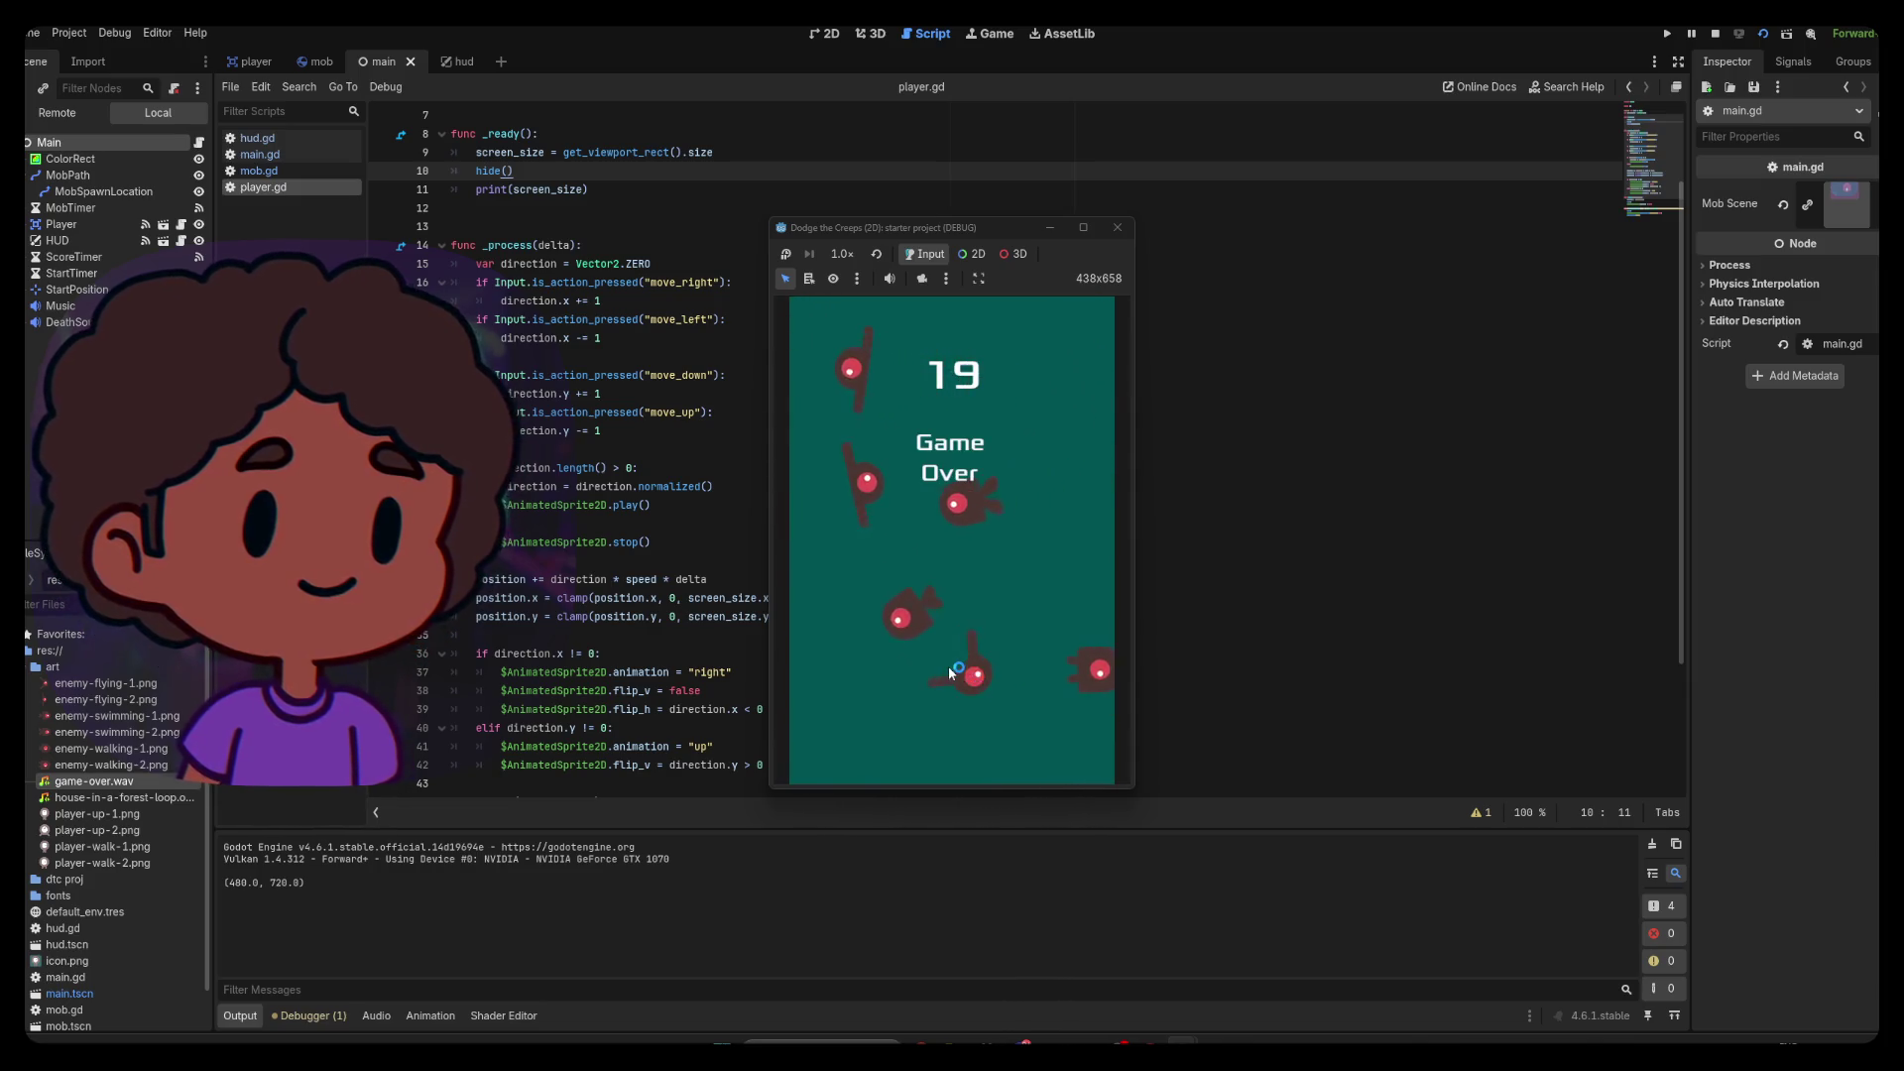
pyautogui.click(1117, 228)
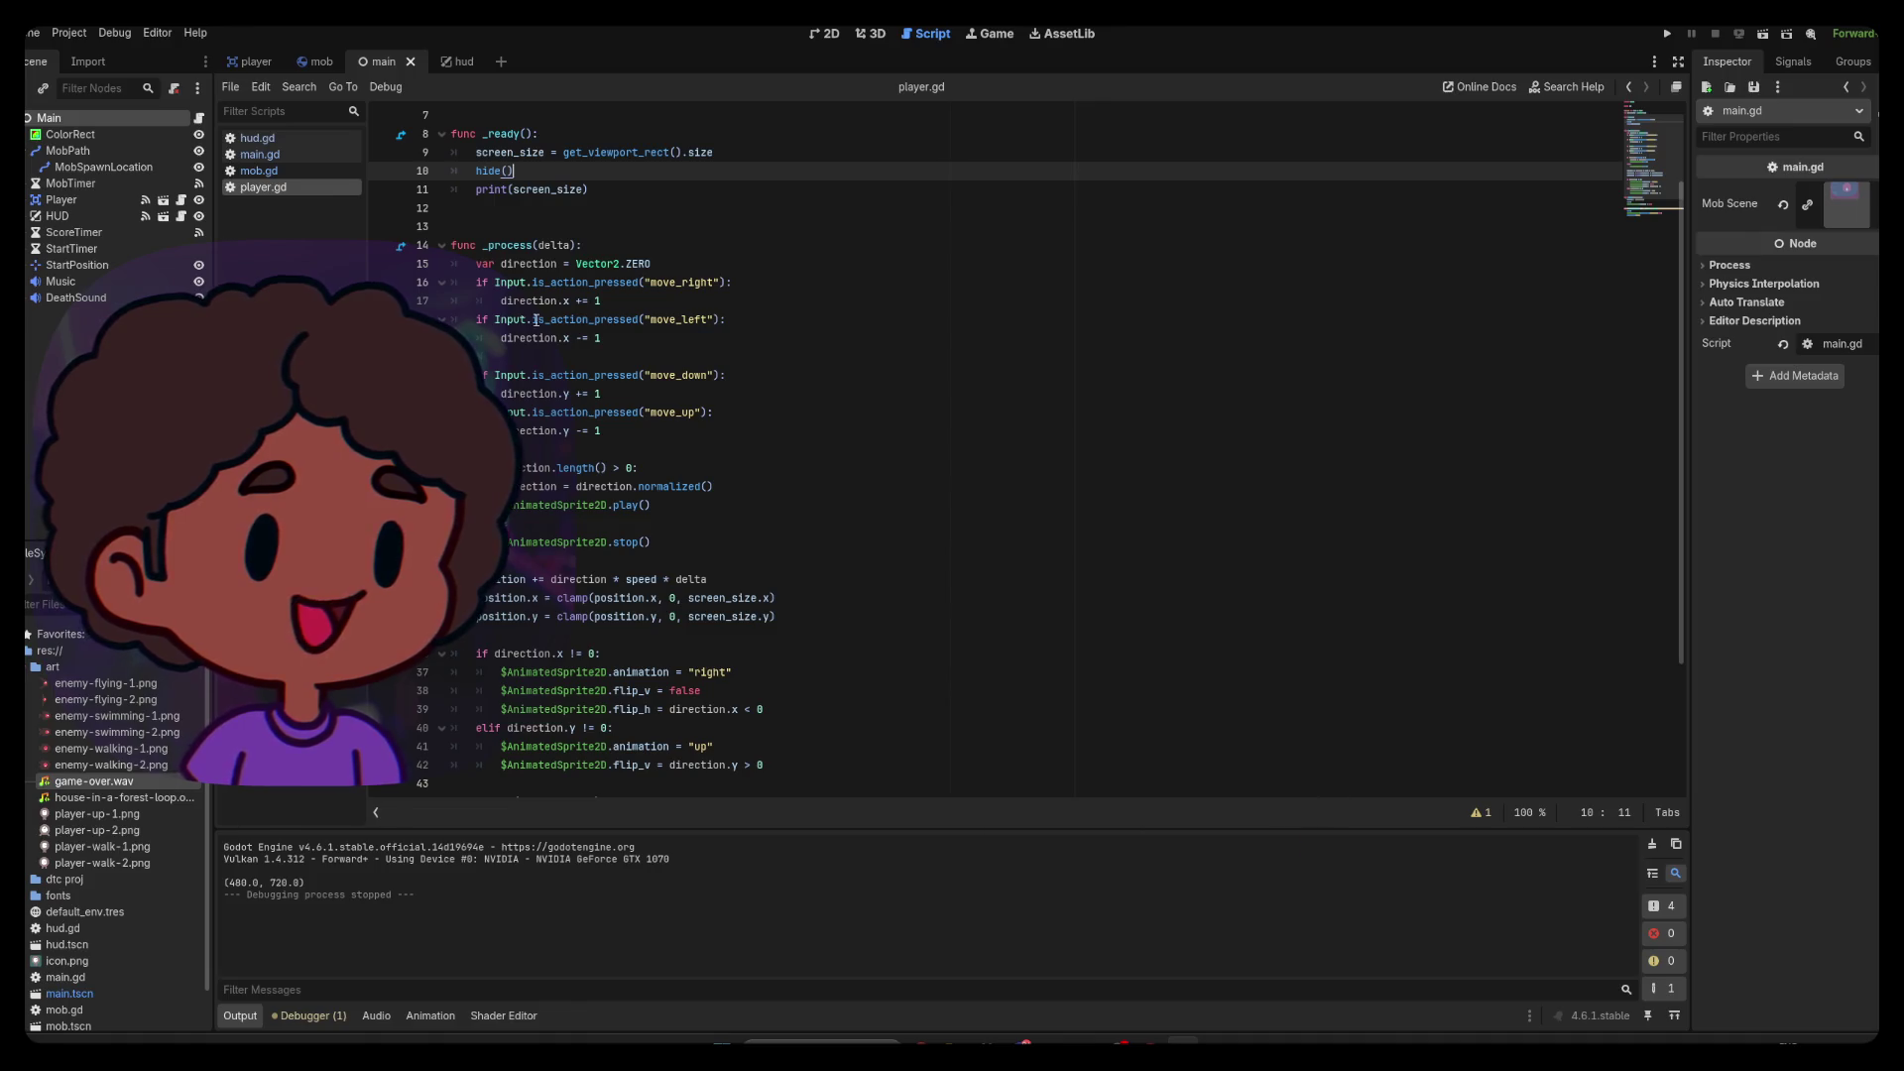
# Leave Godot's player.gd script and bring the Chrome Learn GDScript course page back up
pyautogui.scroll(-3, 526, 320)
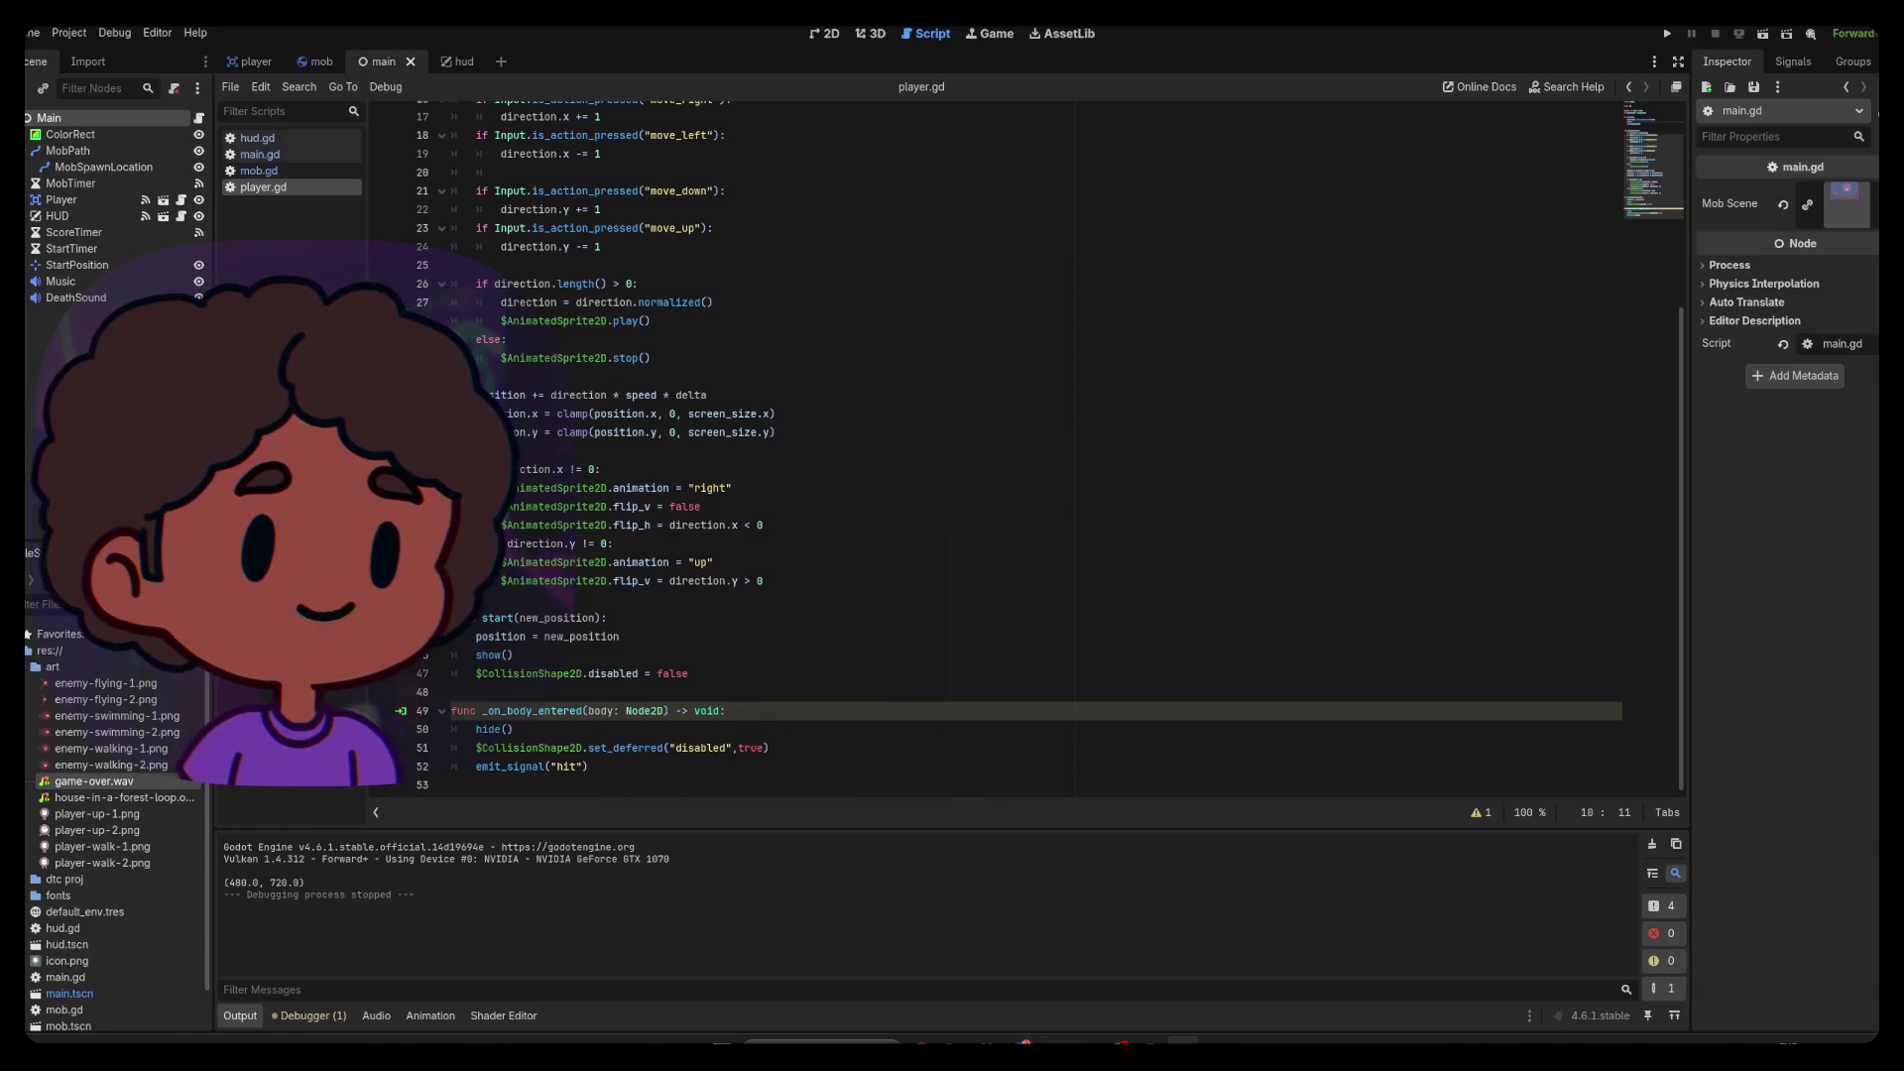
pyautogui.moveTo(1119, 1046)
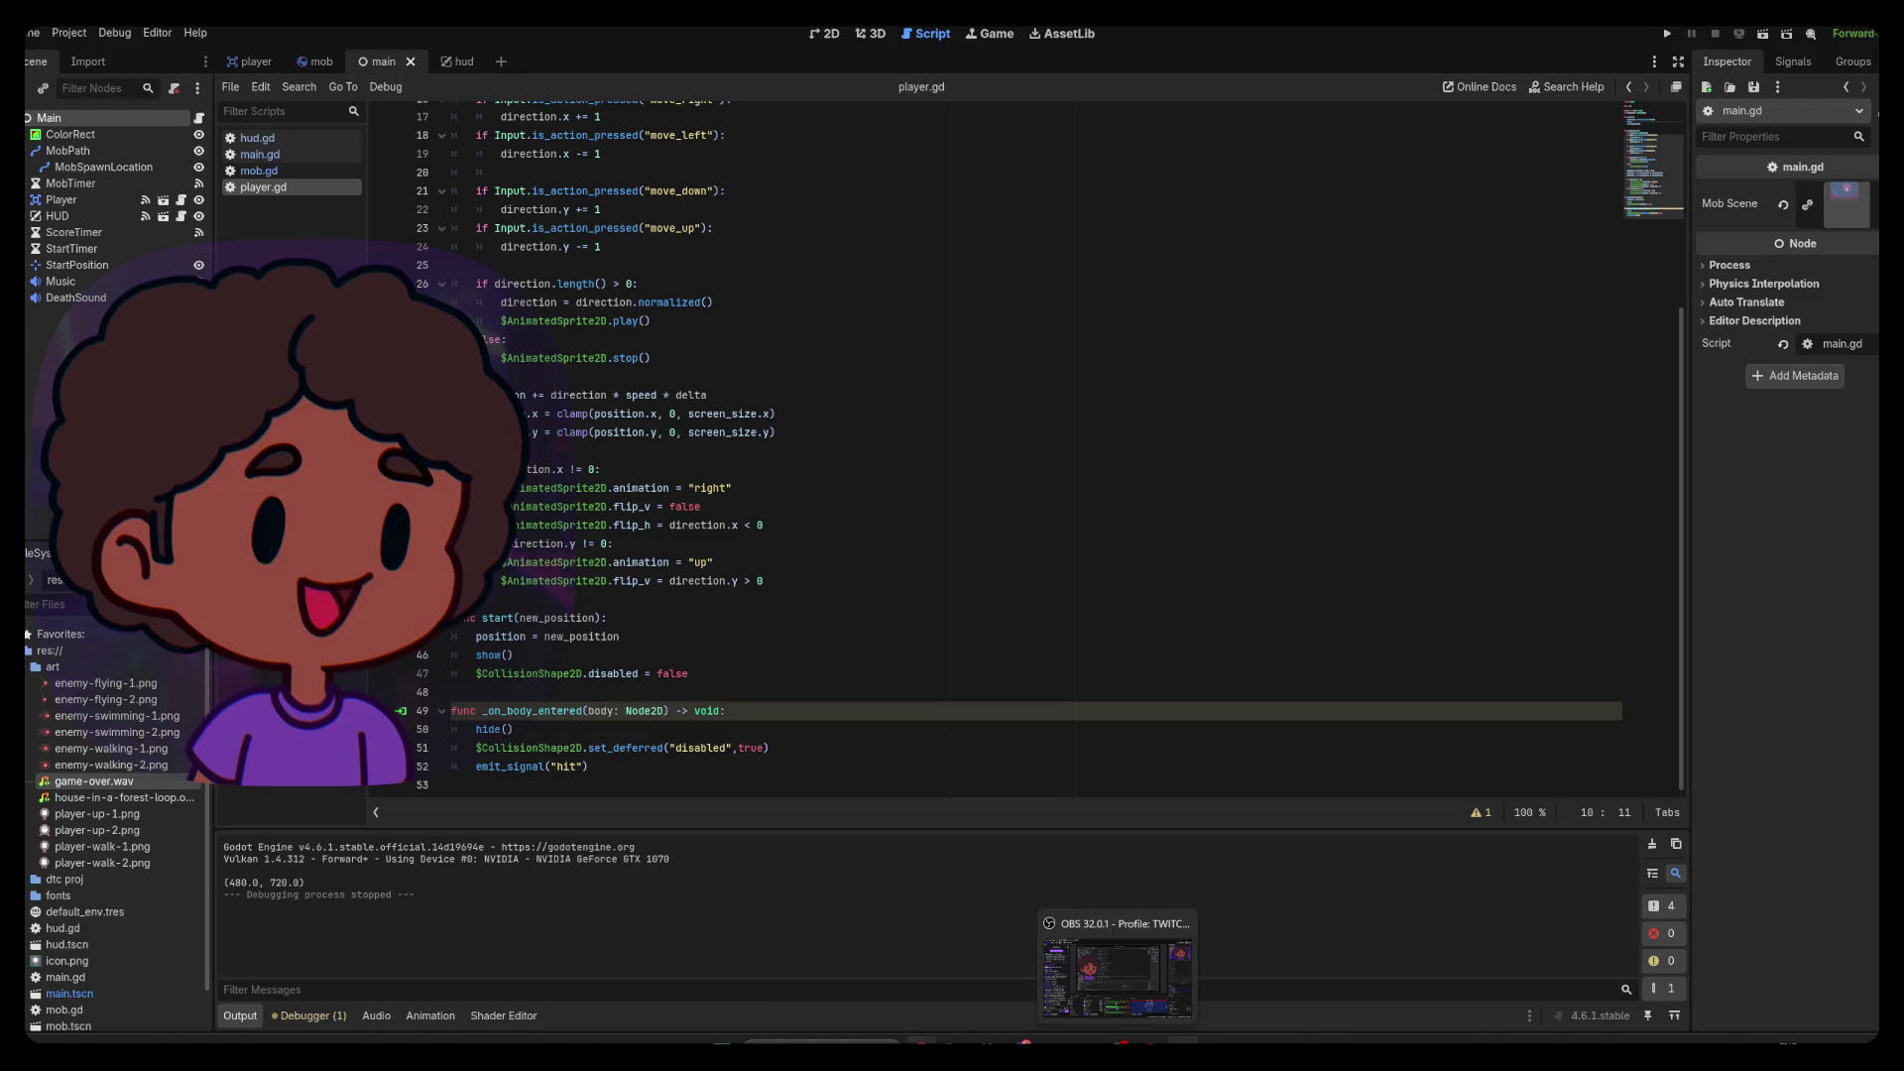
pyautogui.moveTo(922, 1046)
pyautogui.click(964, 985)
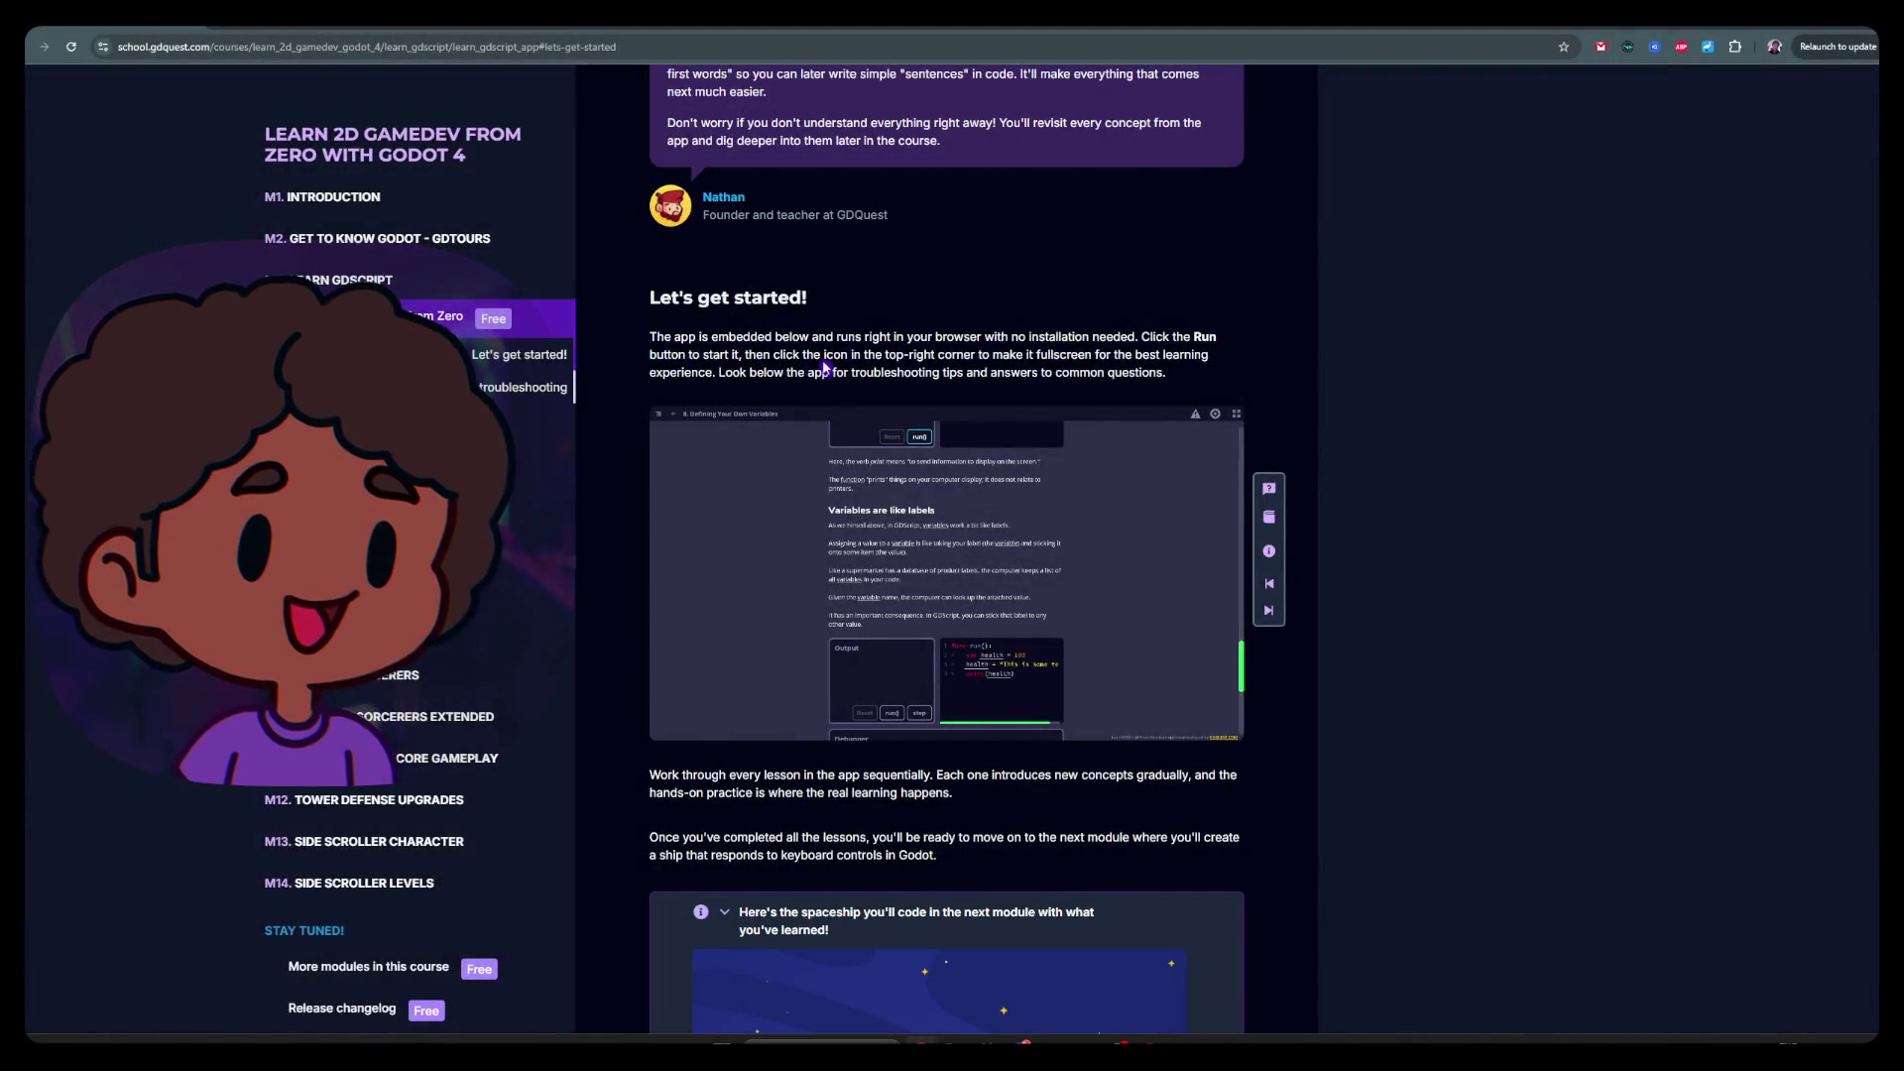
# Make the lesson app fullscreen and read Variables are like labels down to the Practices list
pyautogui.click(1235, 416)
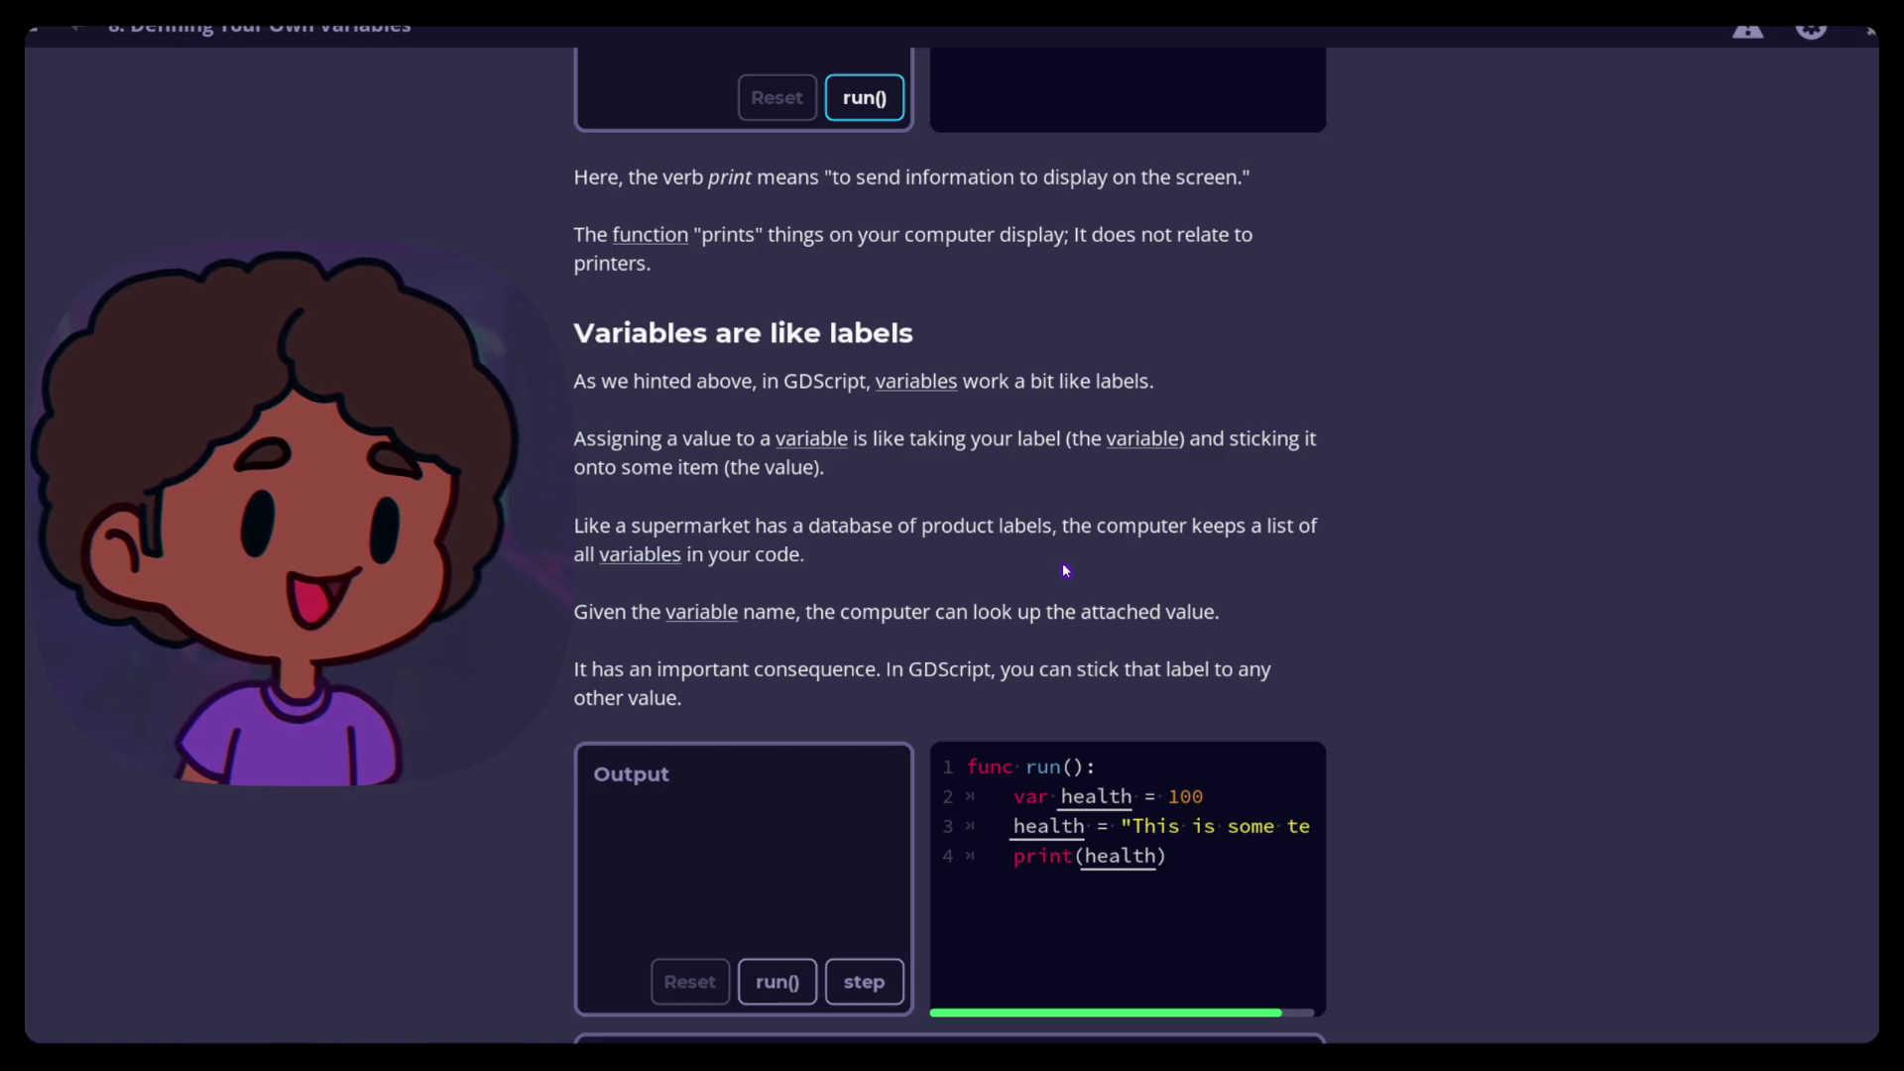
pyautogui.scroll(-1, 1065, 569)
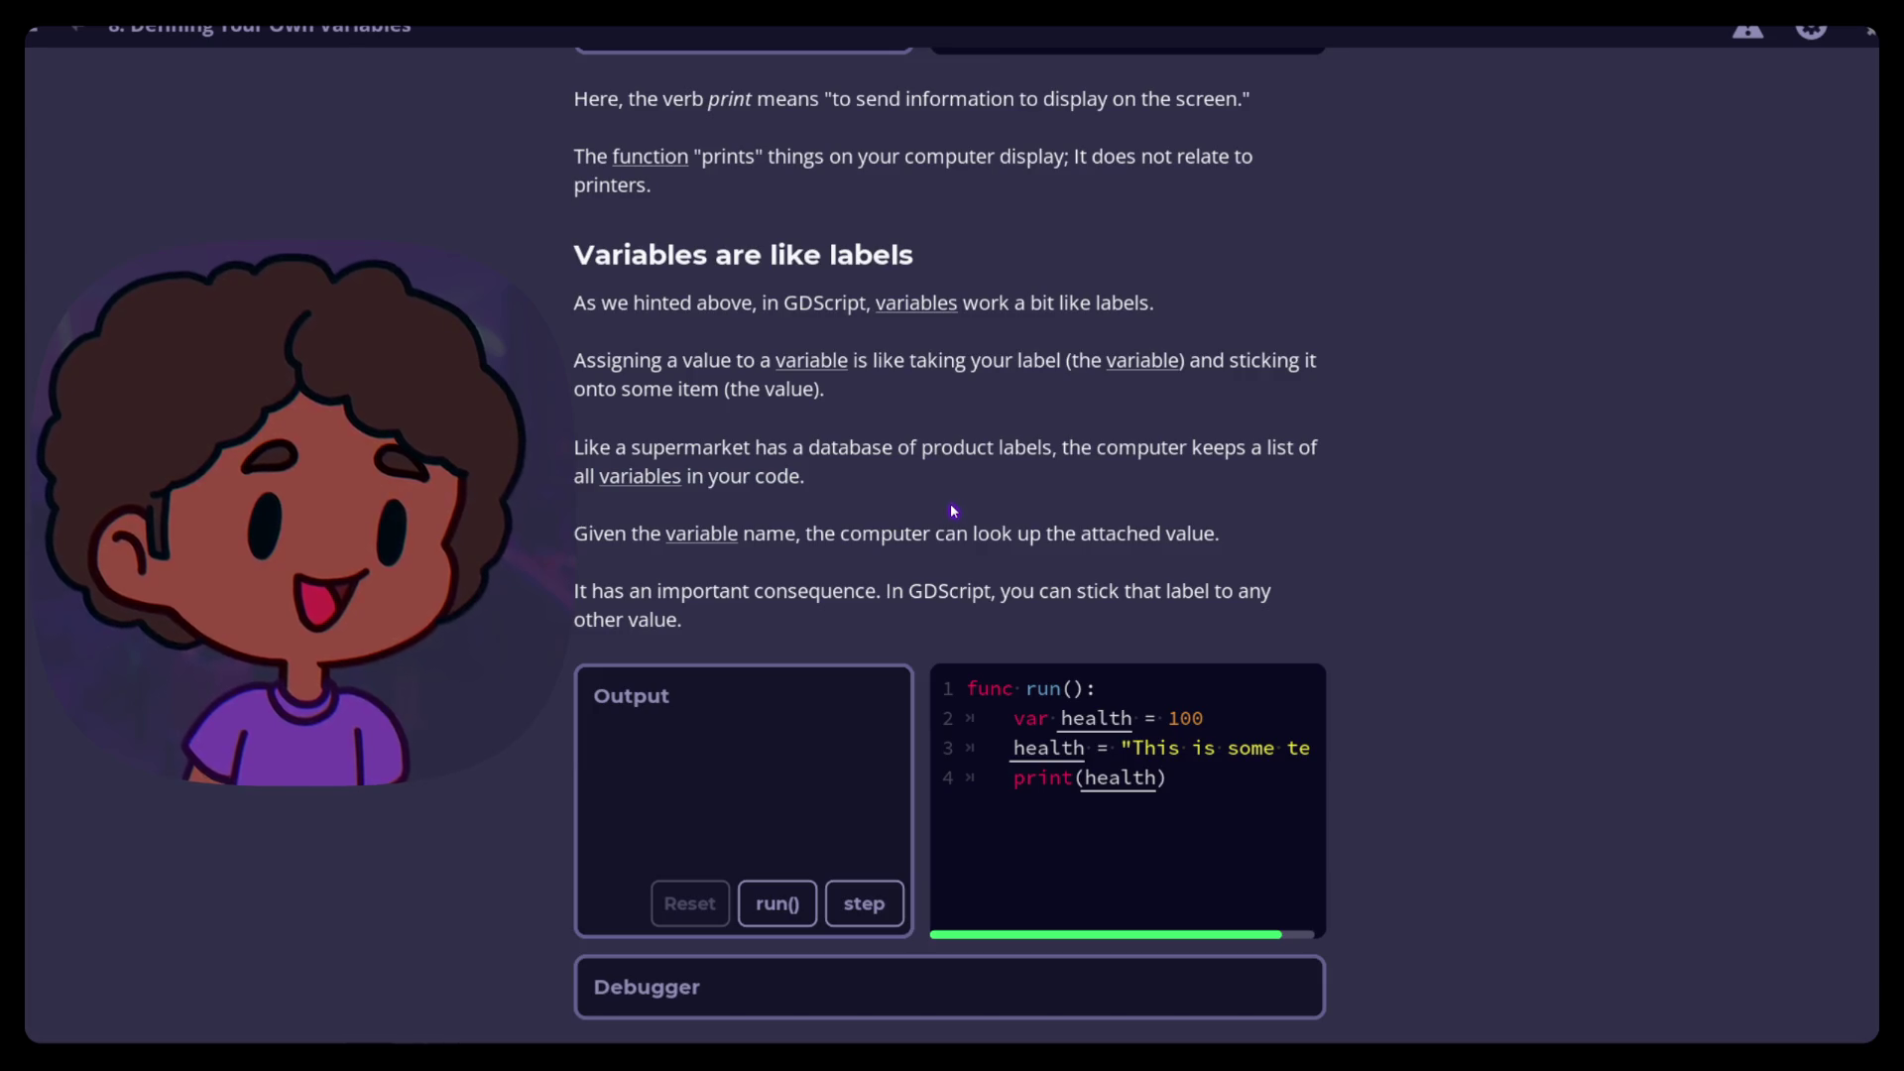
pyautogui.scroll(-1, 952, 511)
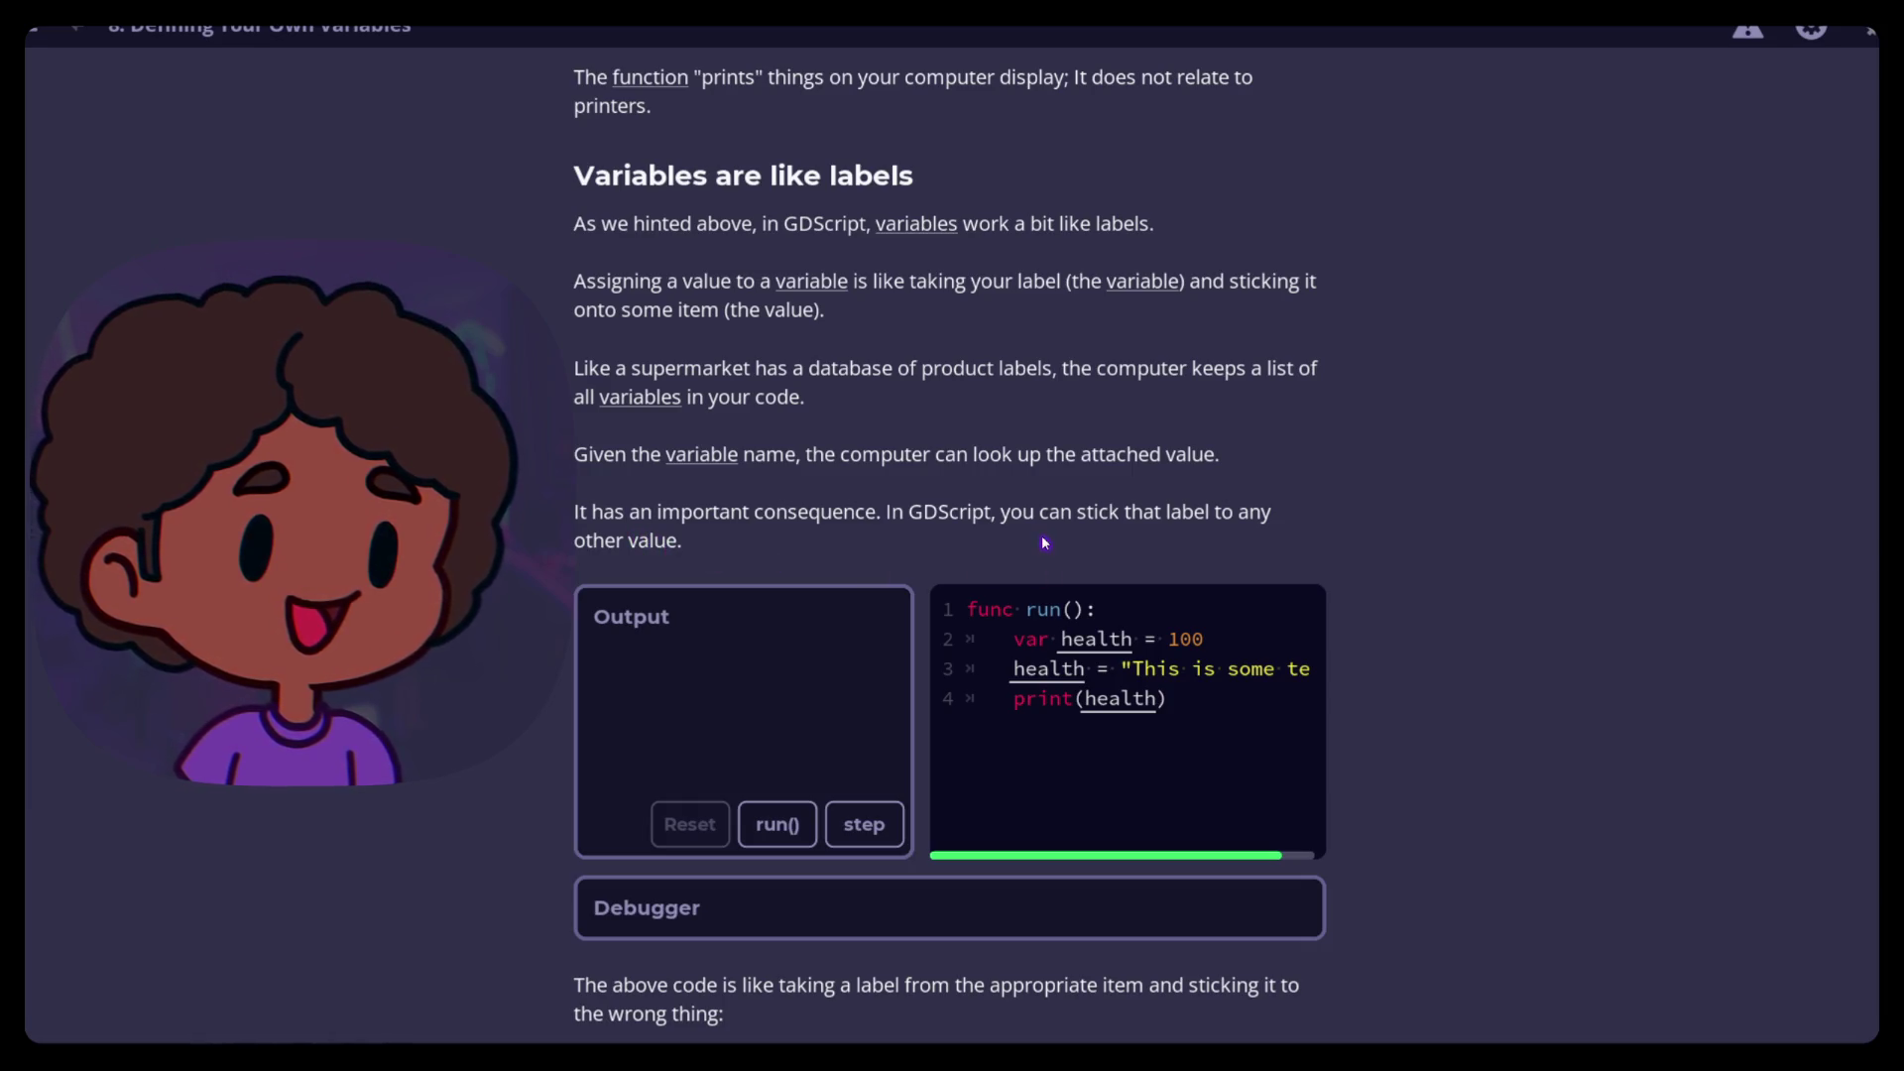
pyautogui.scroll(-2, 647, 595)
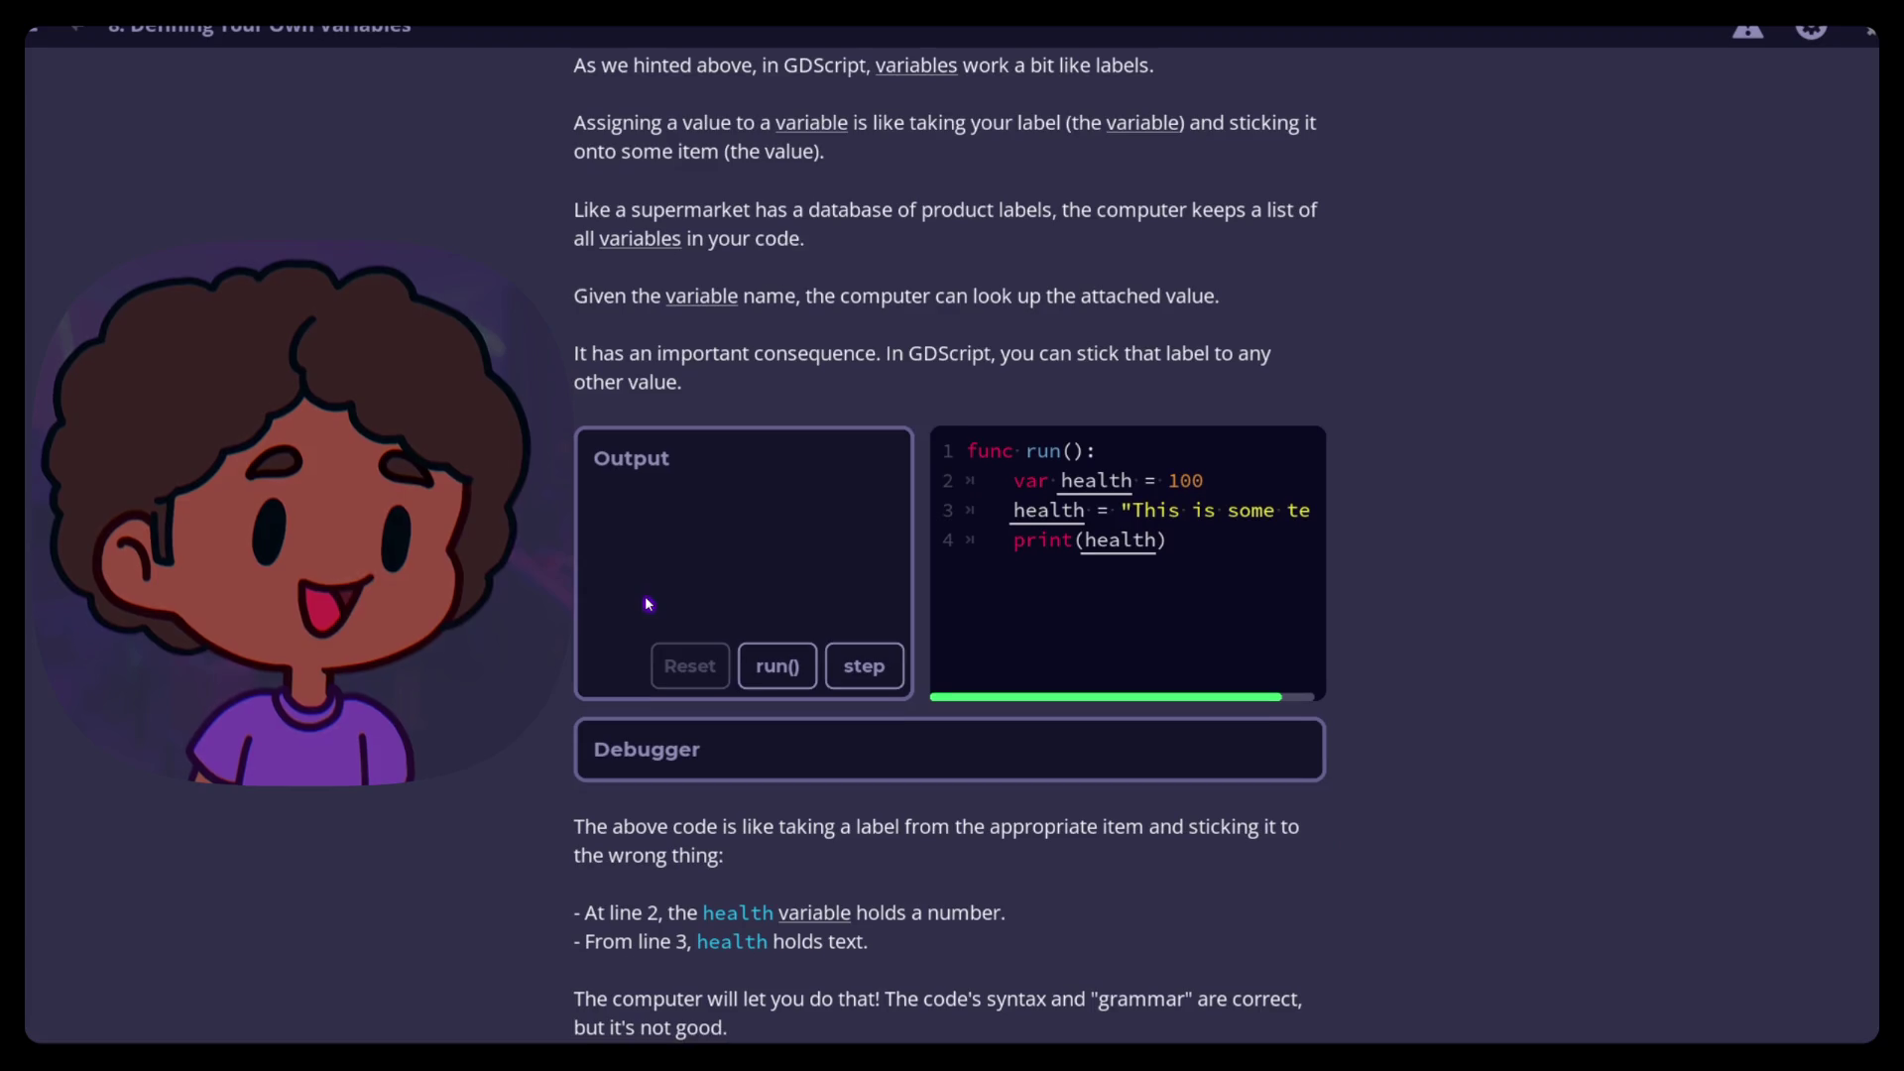
pyautogui.scroll(-3, 649, 603)
# Scroll back to the health labels example and run it
pyautogui.scroll(4, 650, 603)
pyautogui.scroll(-6, 652, 605)
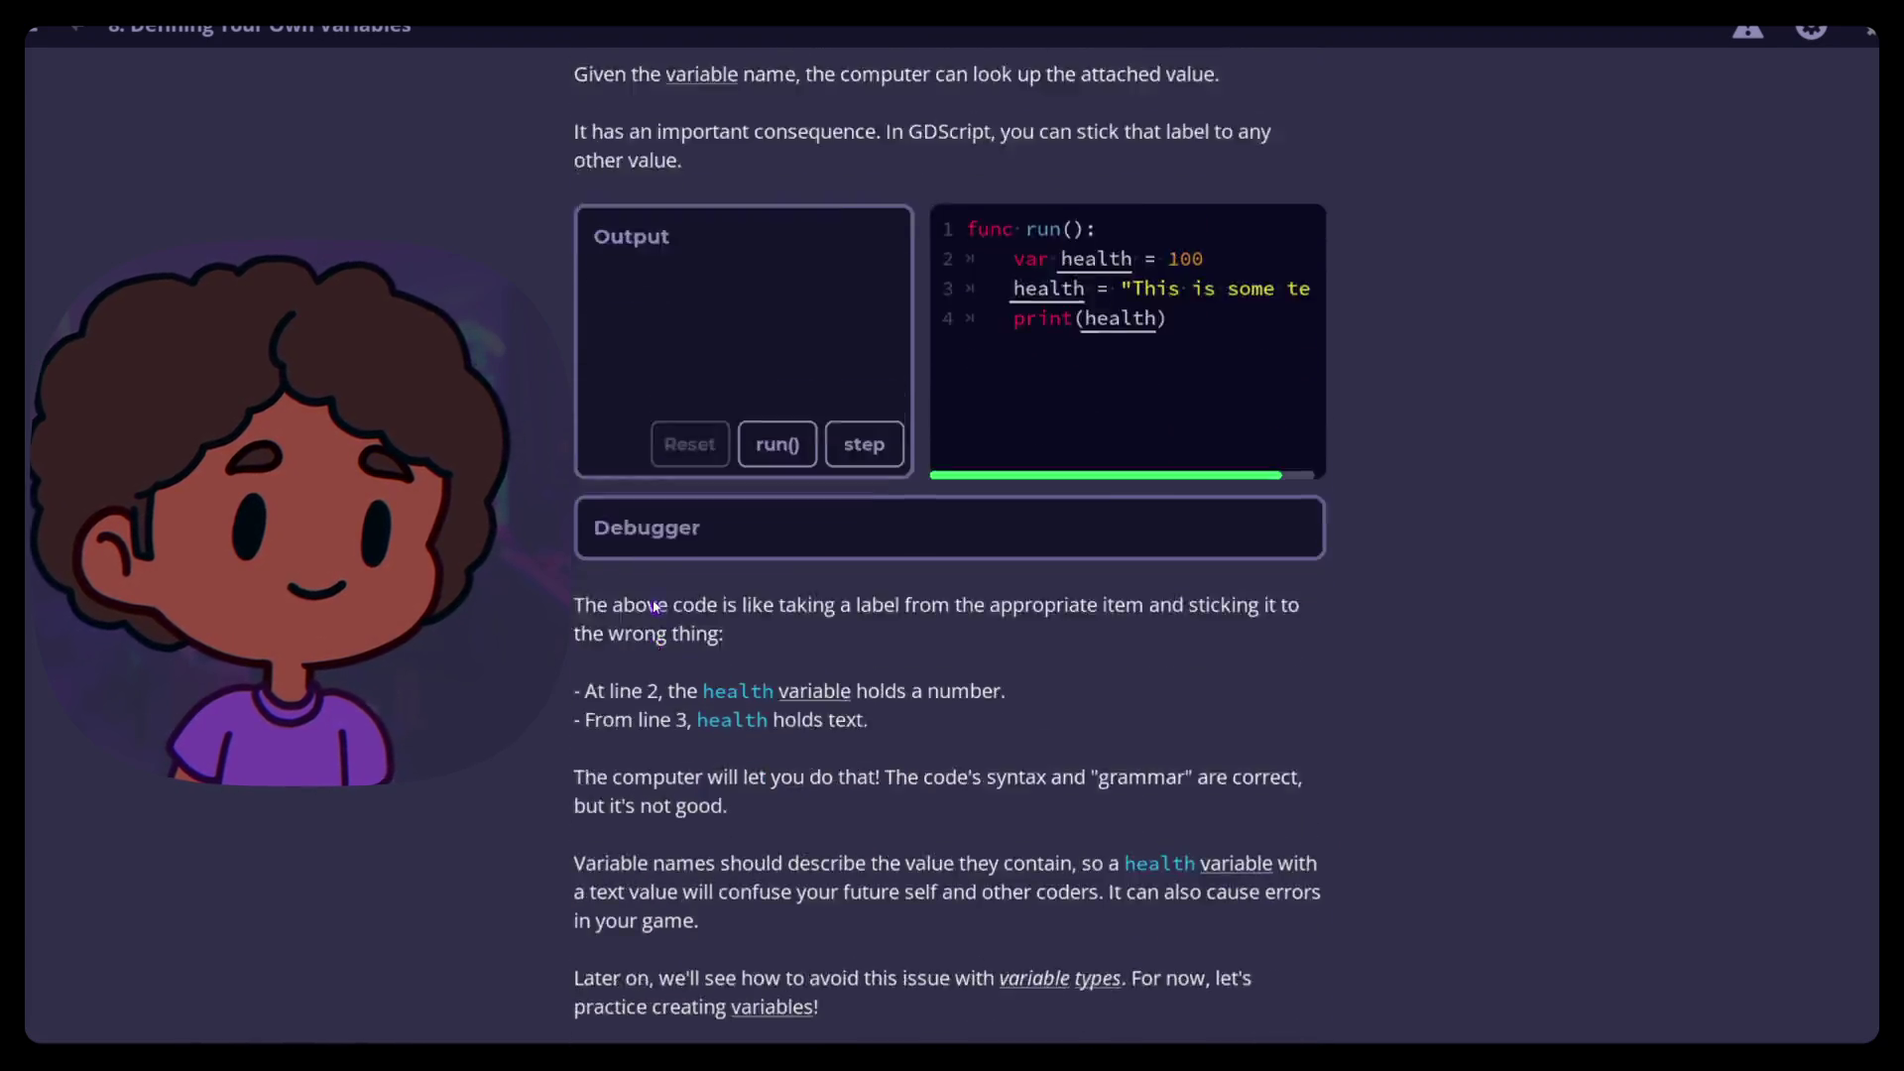
pyautogui.scroll(4, 654, 607)
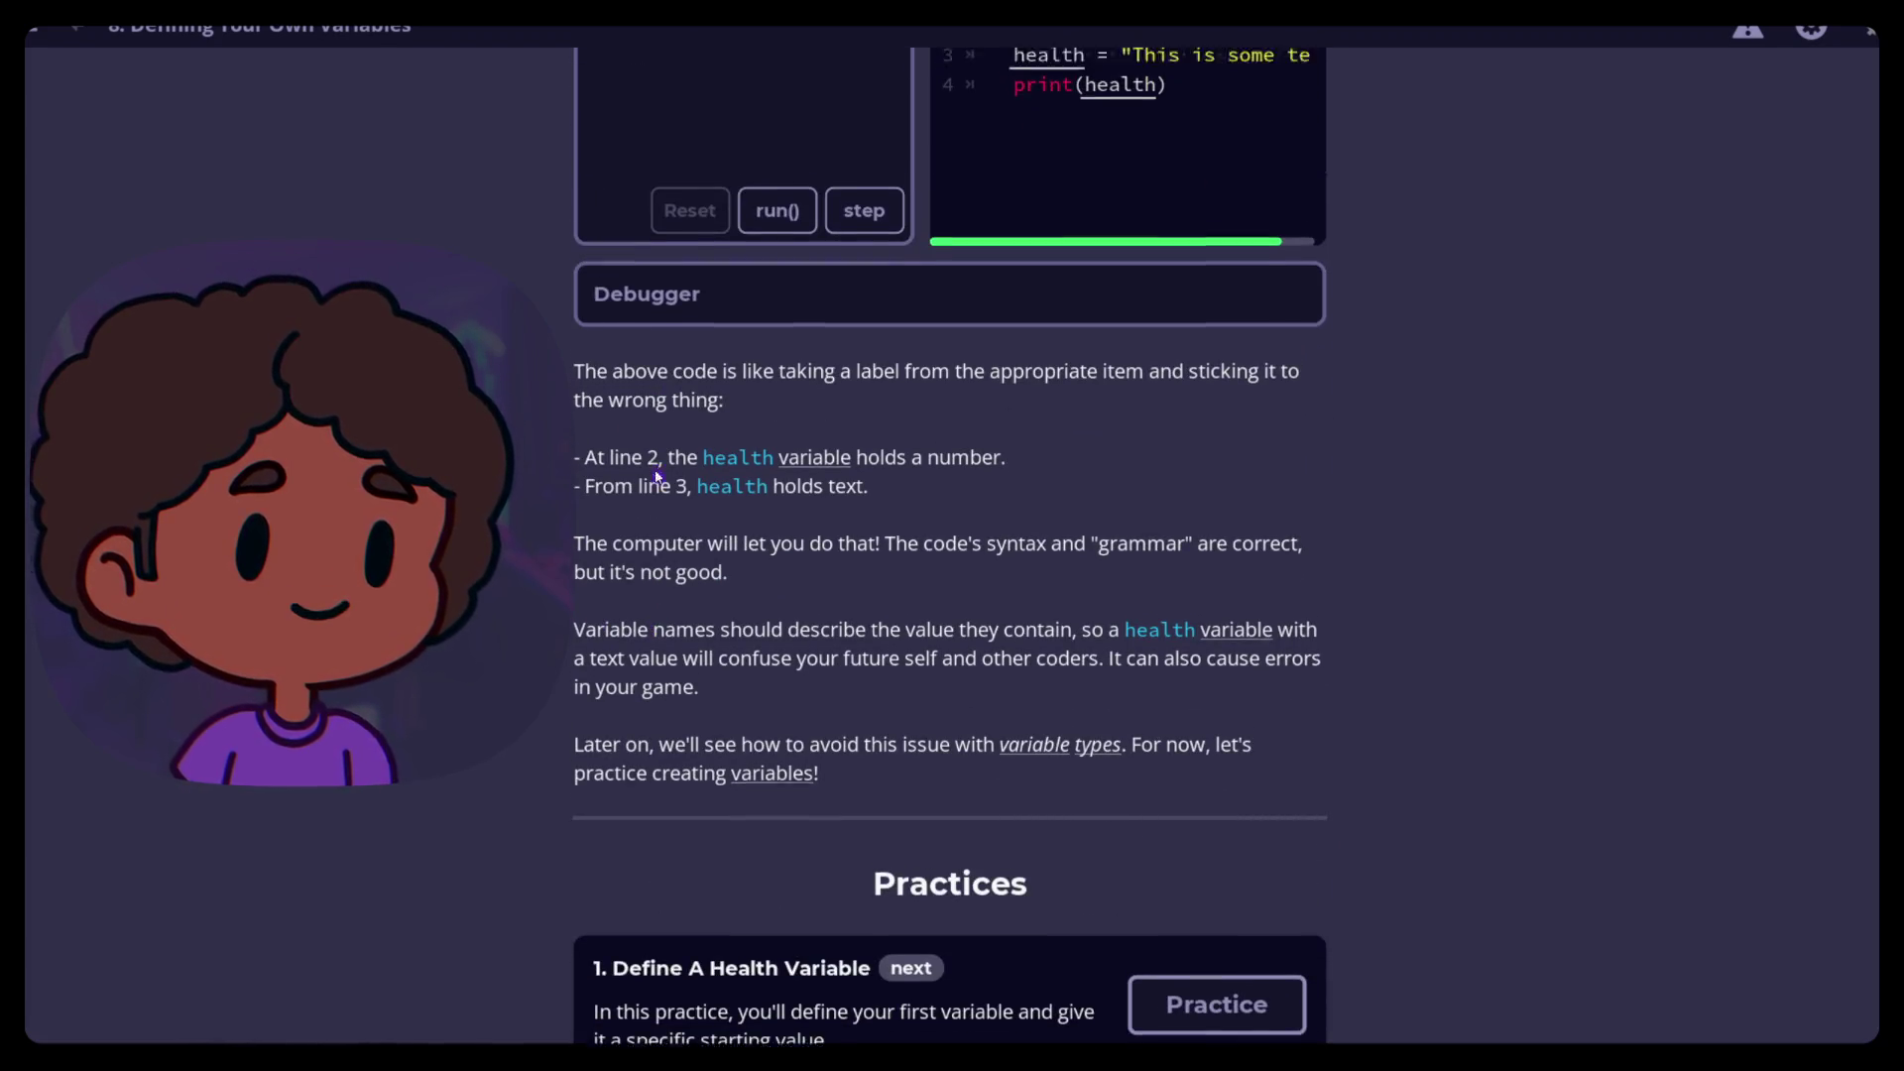
pyautogui.click(799, 591)
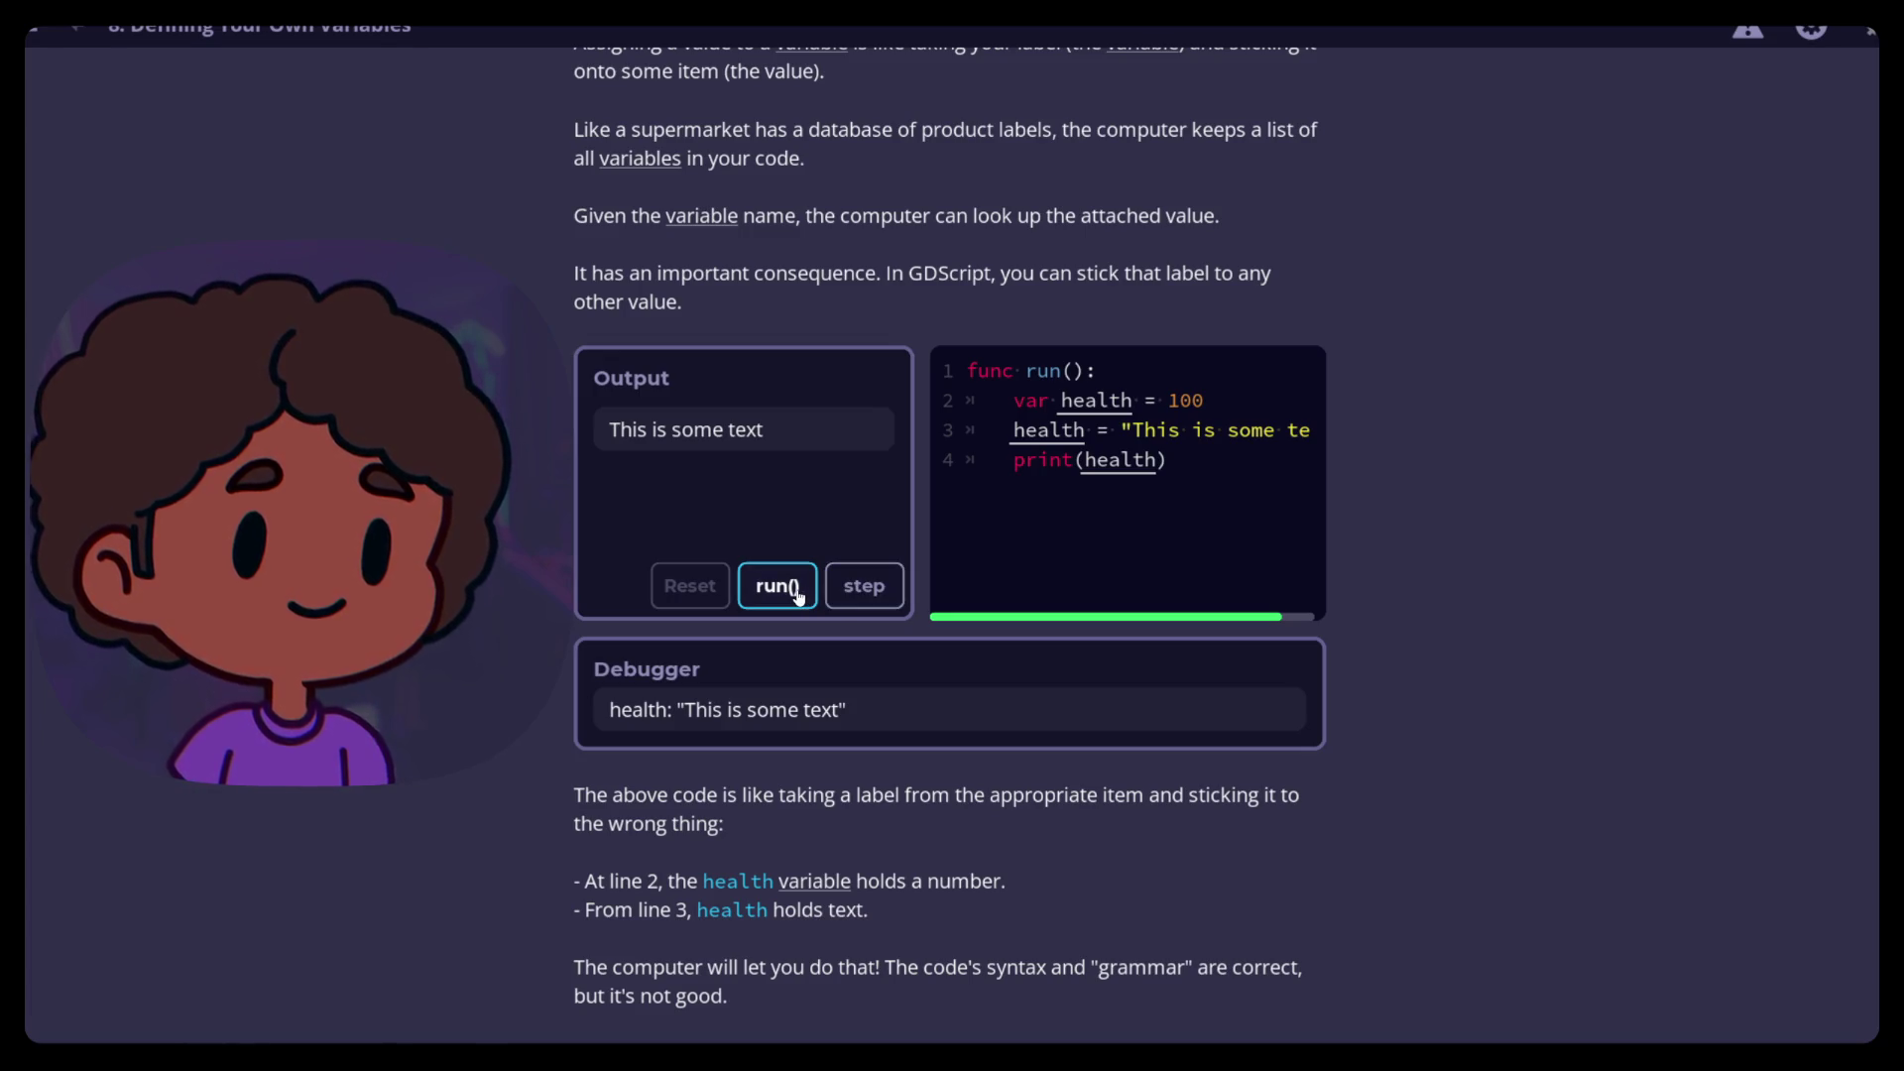
# Step lines 1-4 so health goes from 100 to text and prints 'This is some text'
pyautogui.click(866, 590)
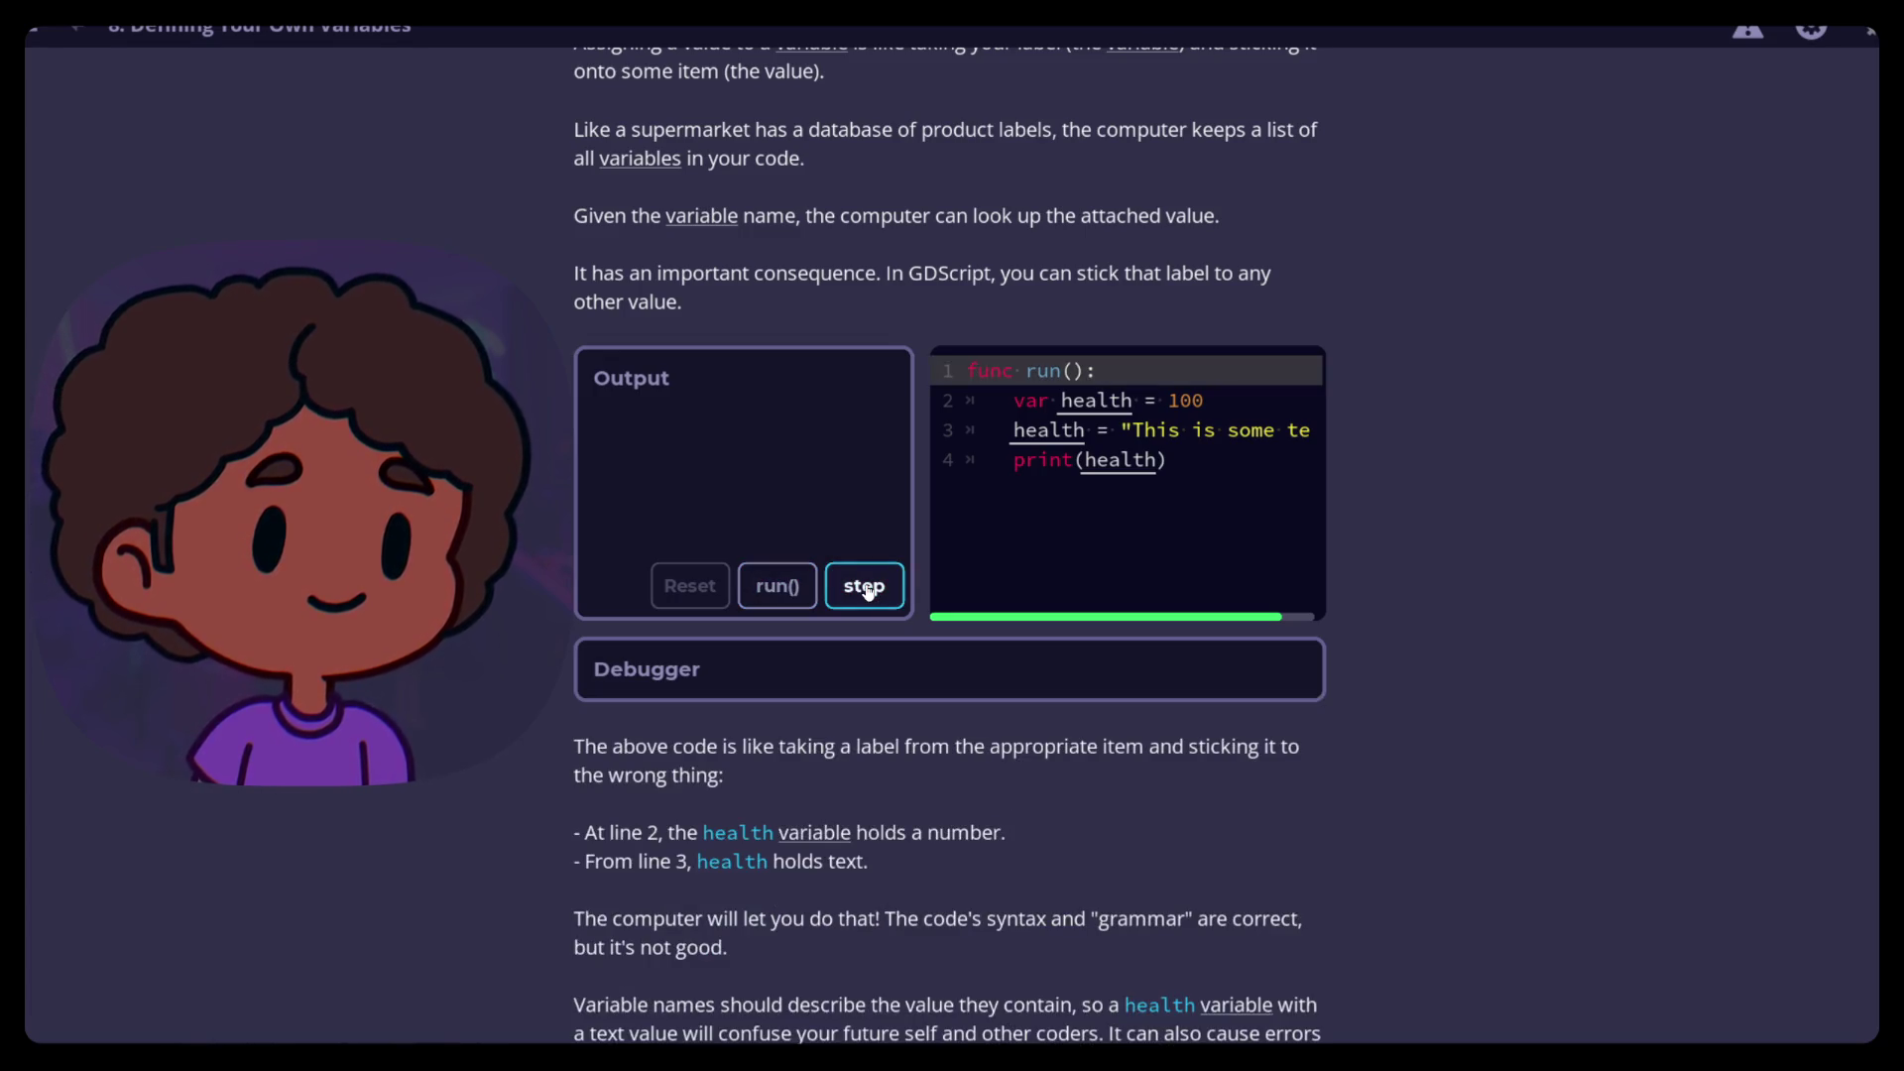
pyautogui.click(866, 590)
pyautogui.click(866, 590)
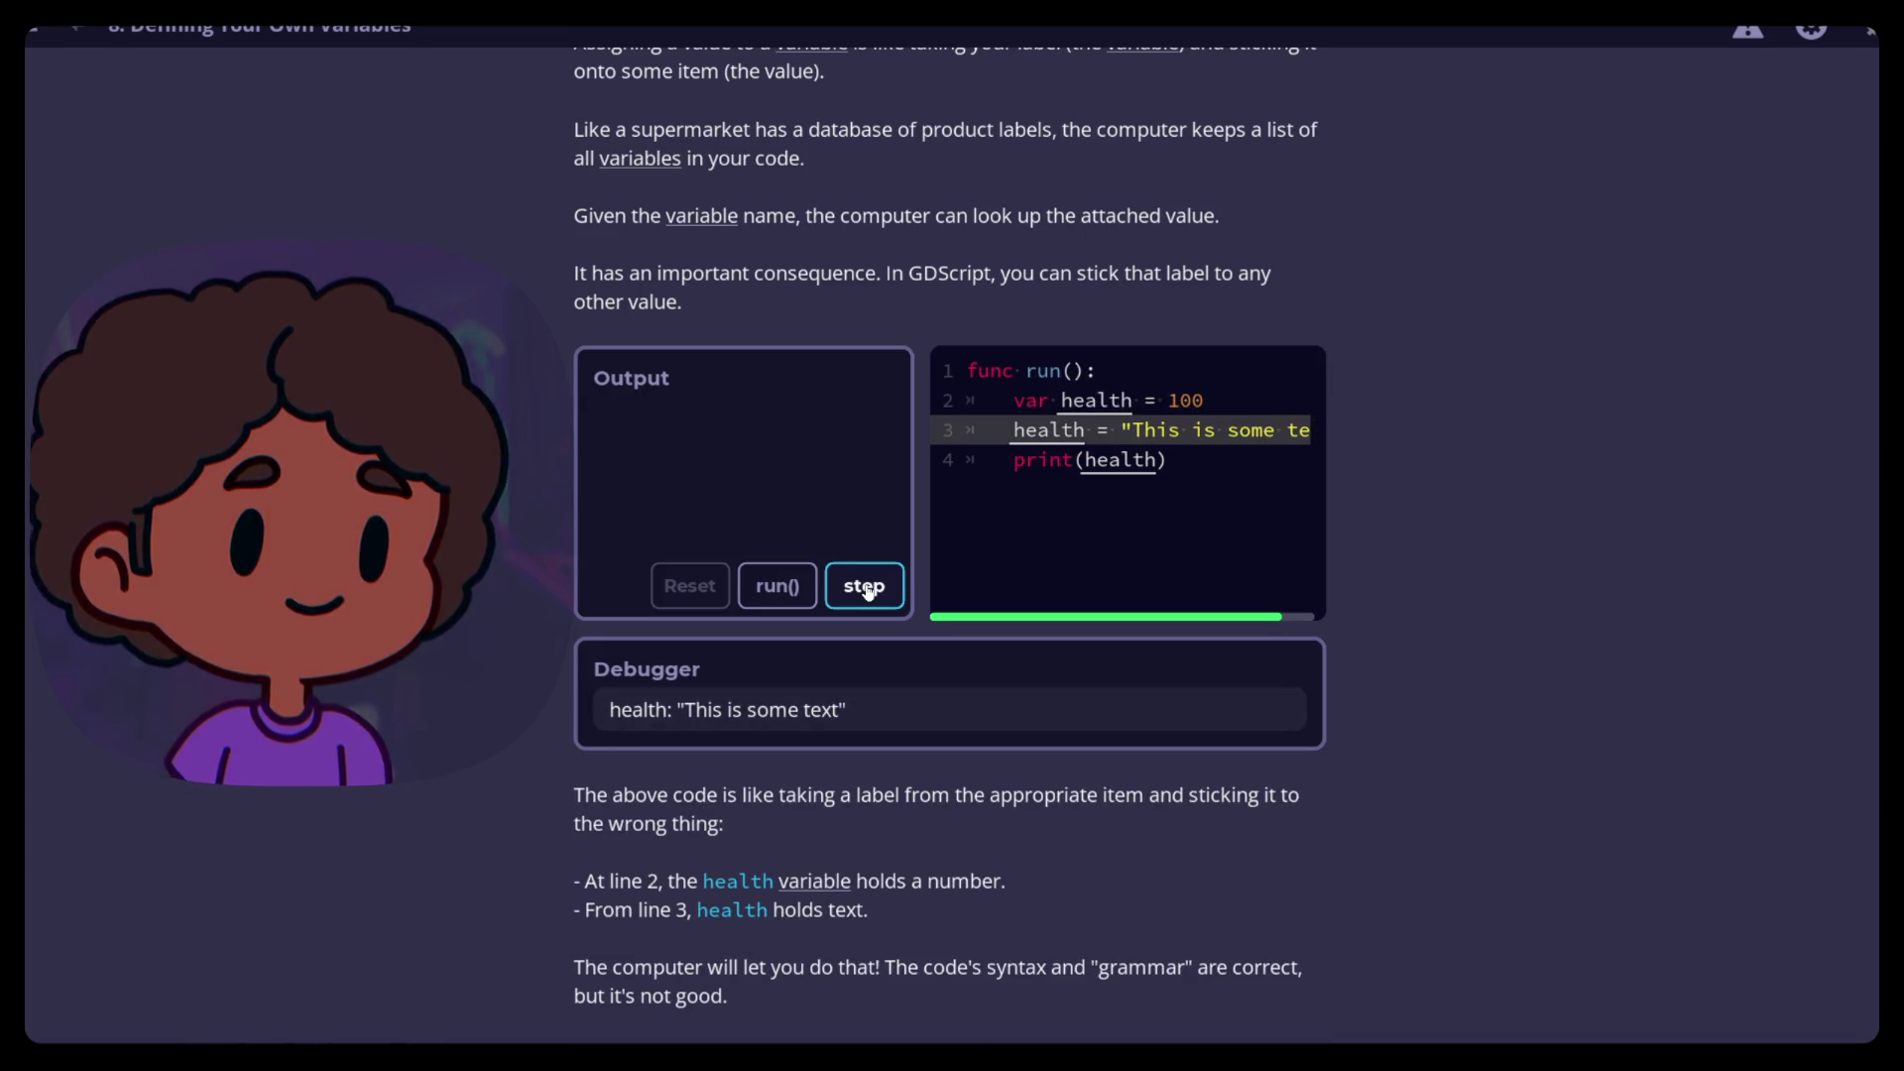
pyautogui.click(866, 587)
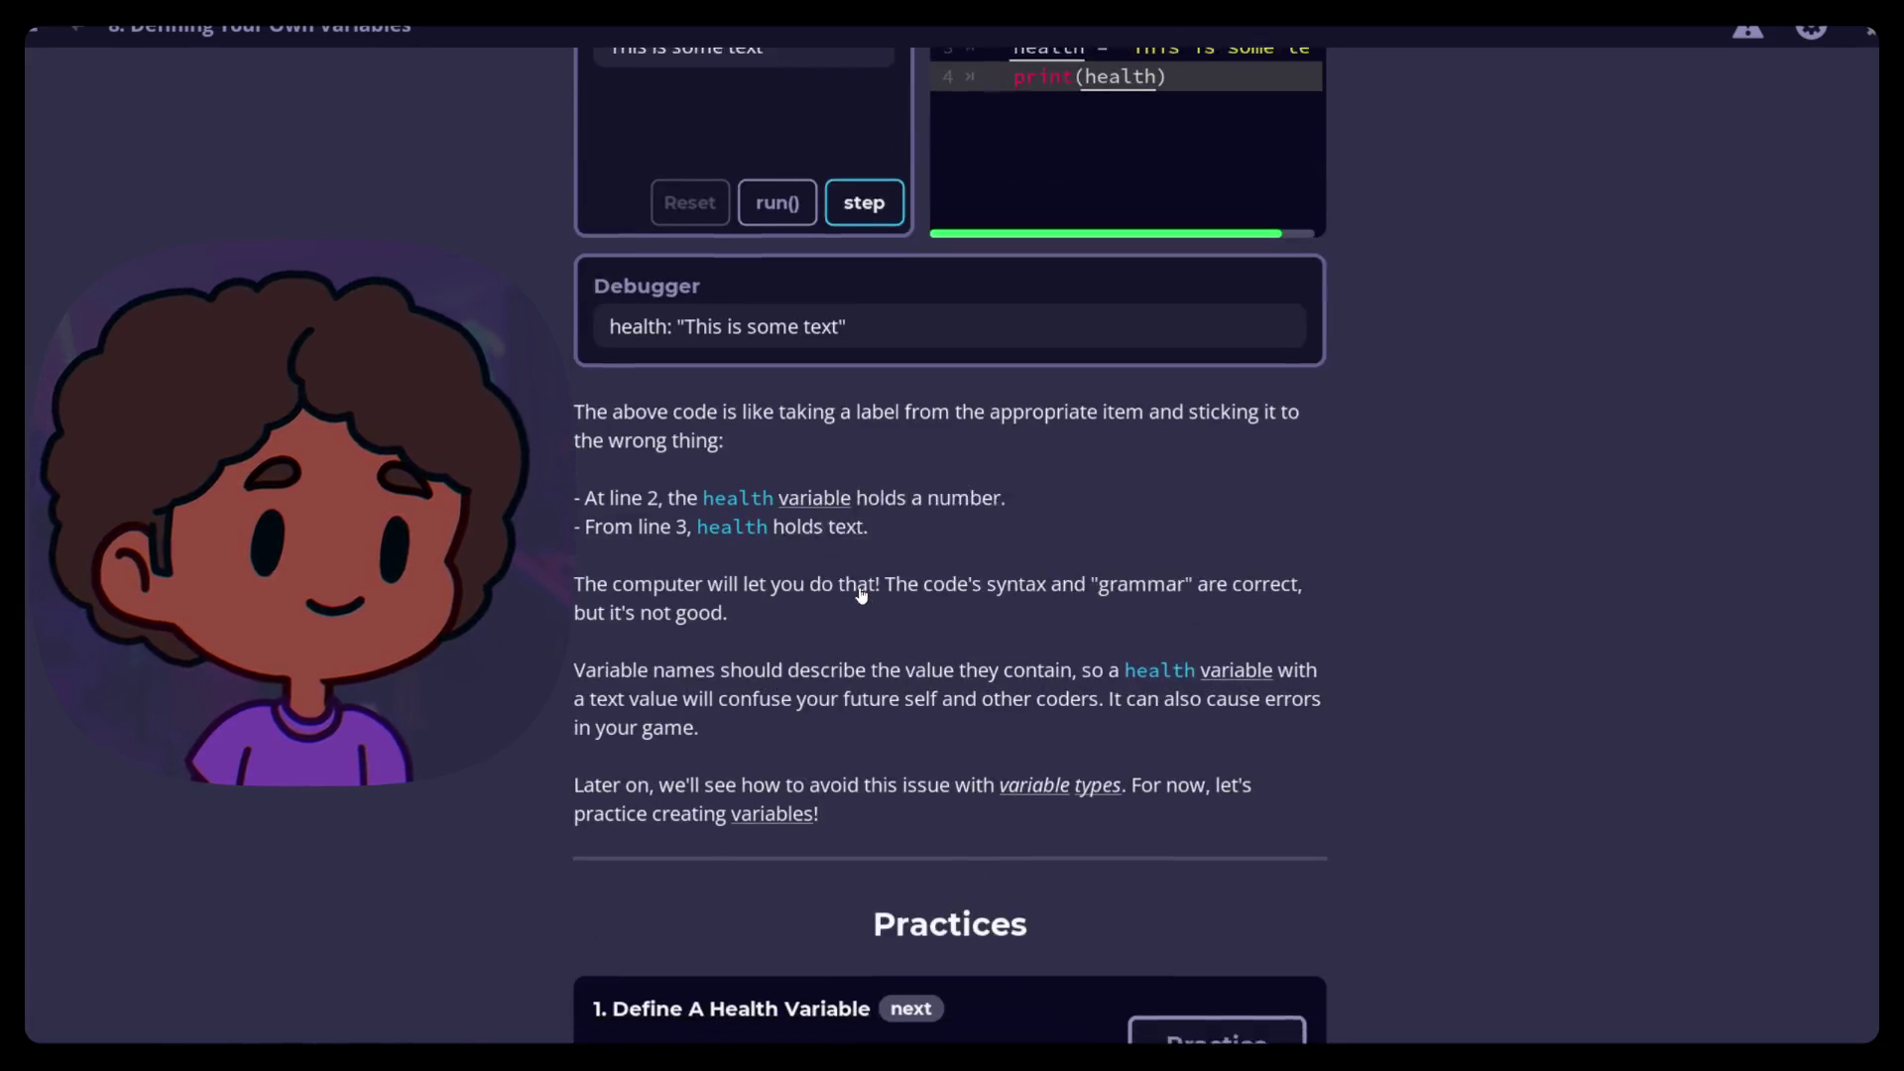
pyautogui.scroll(-4, 859, 593)
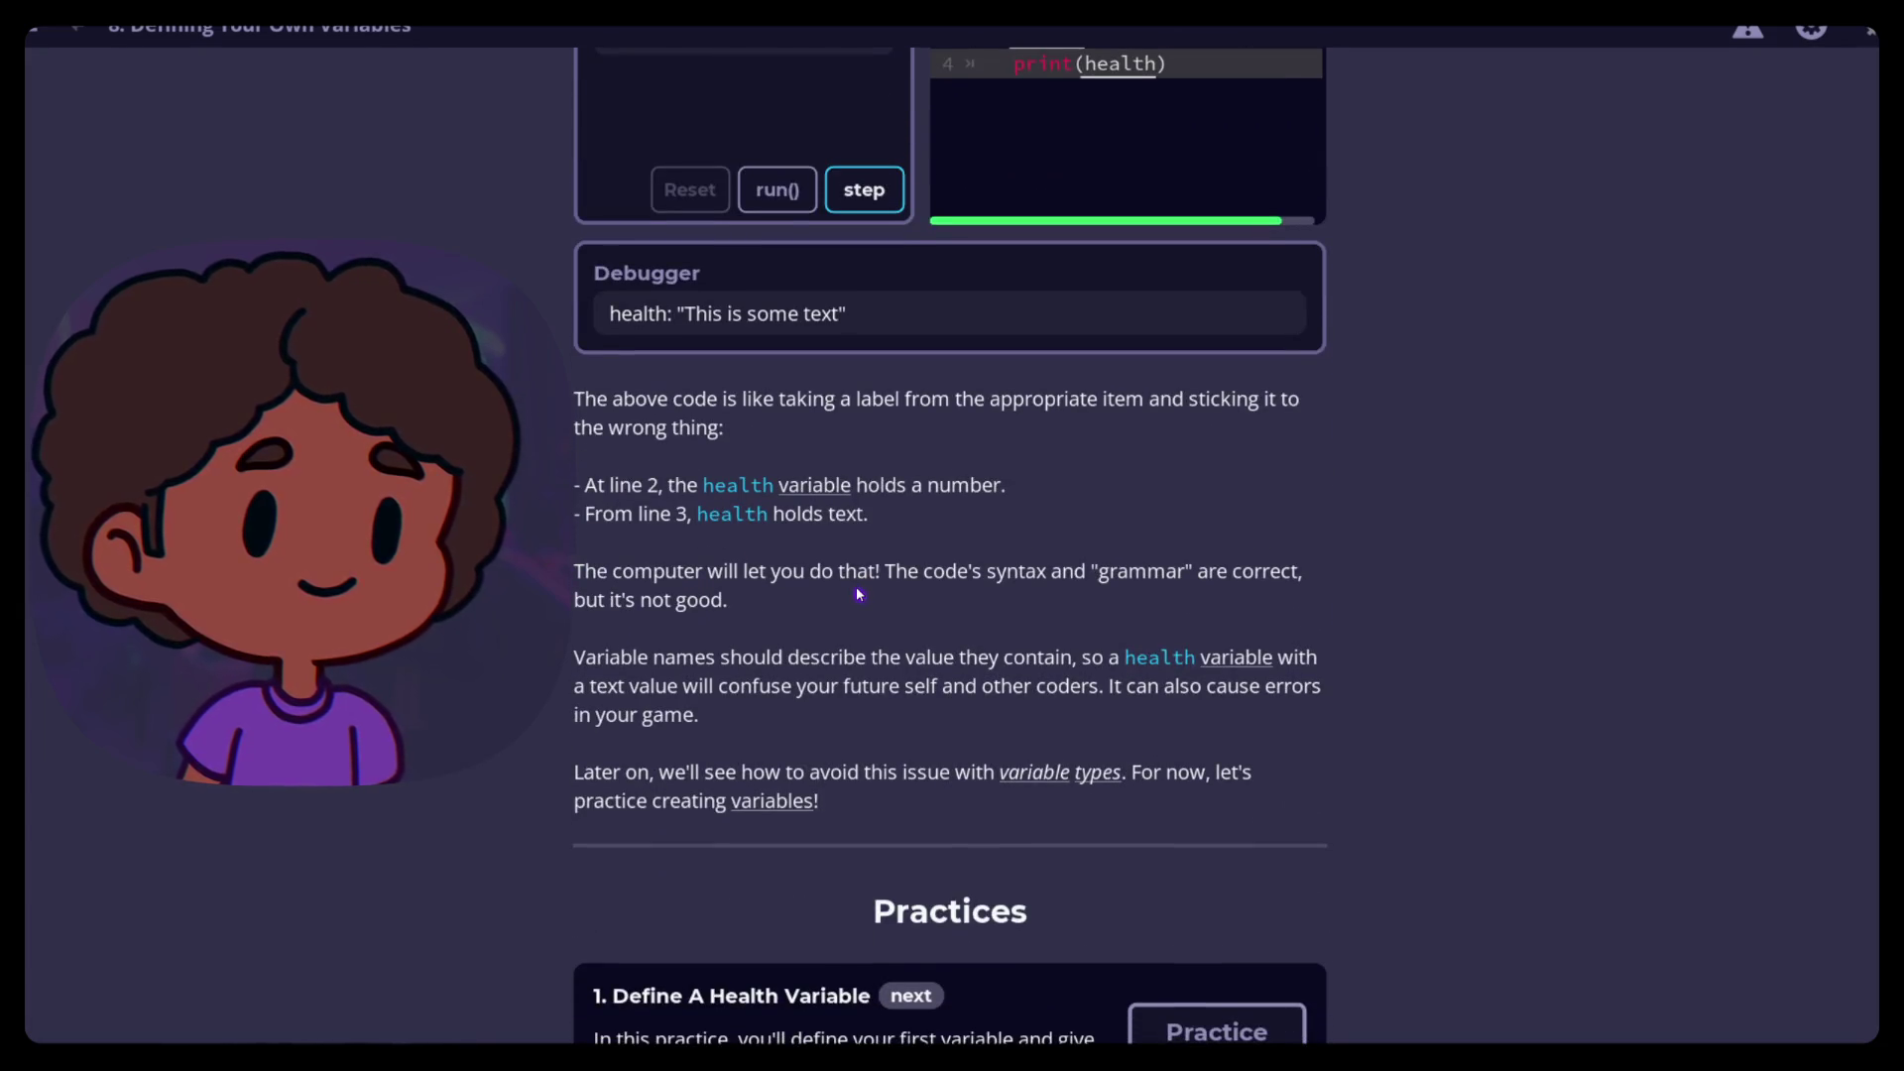
pyautogui.scroll(3, 857, 595)
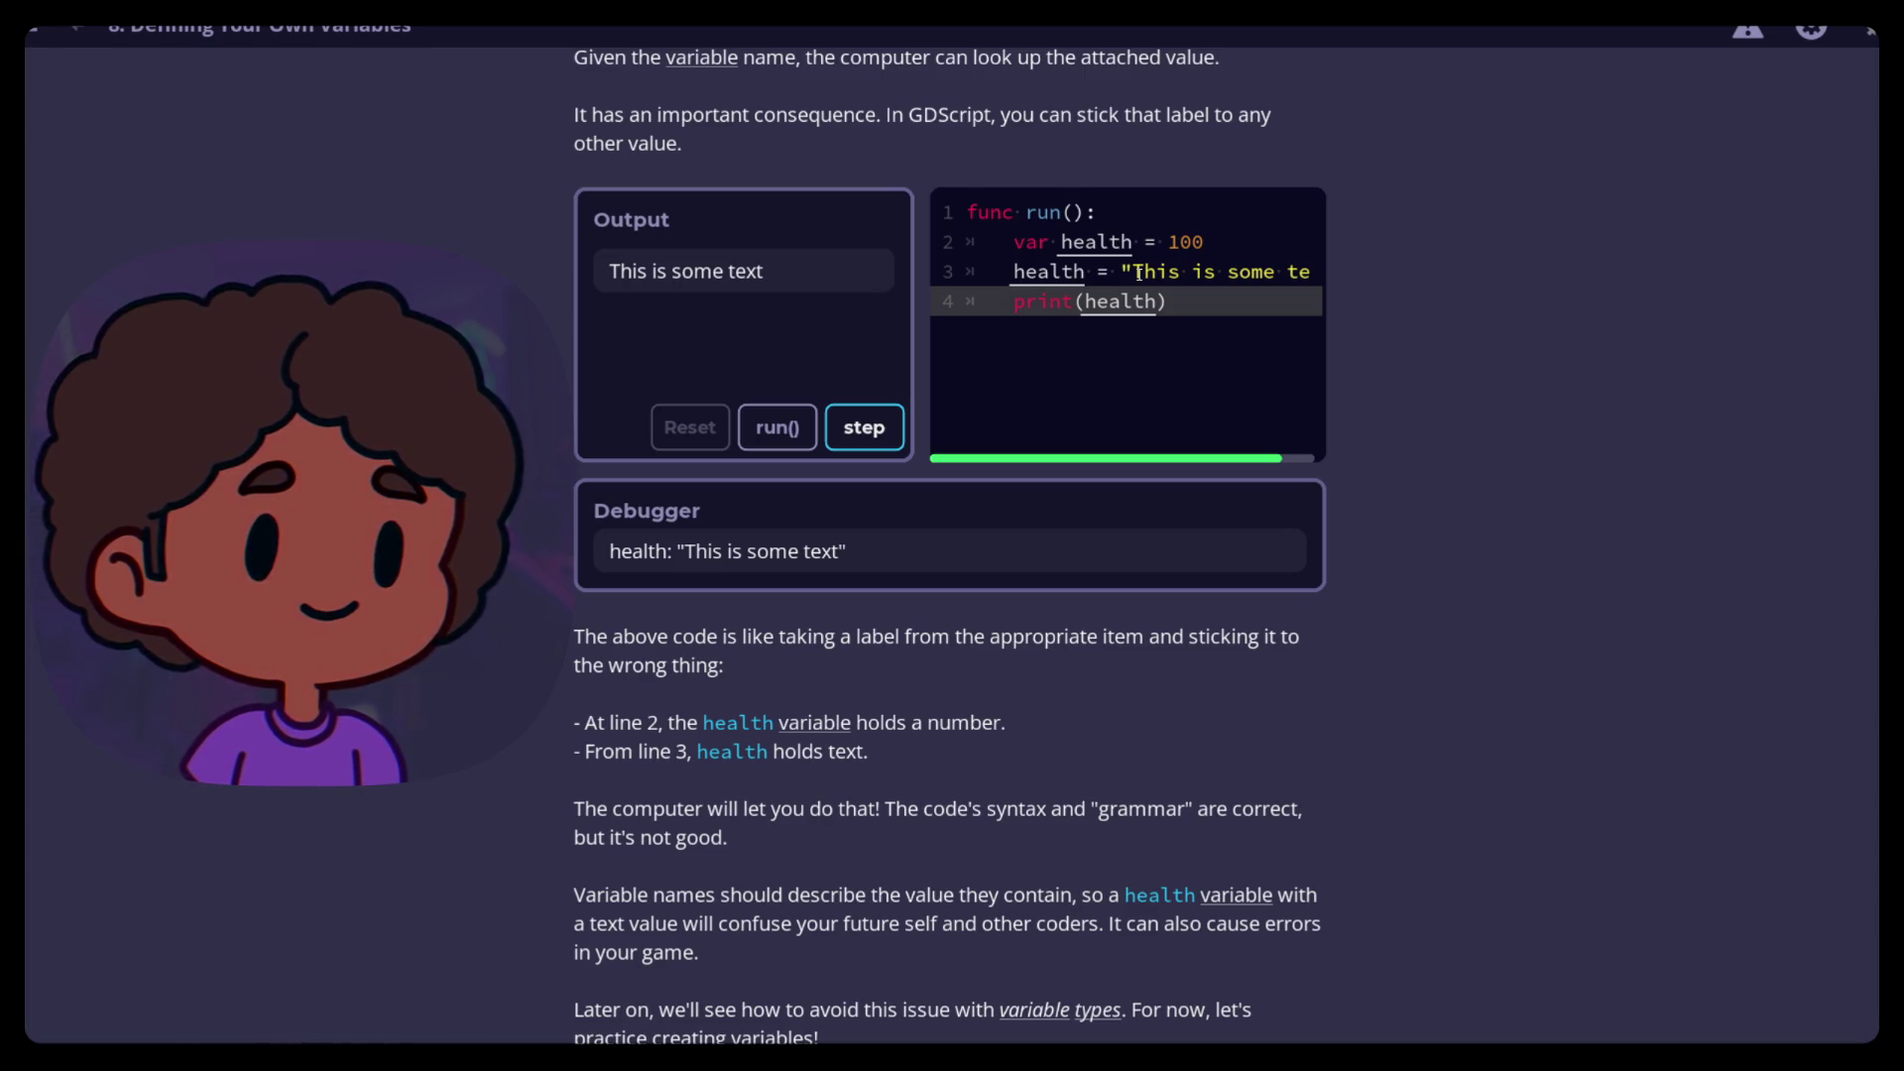
pyautogui.moveTo(1090, 312)
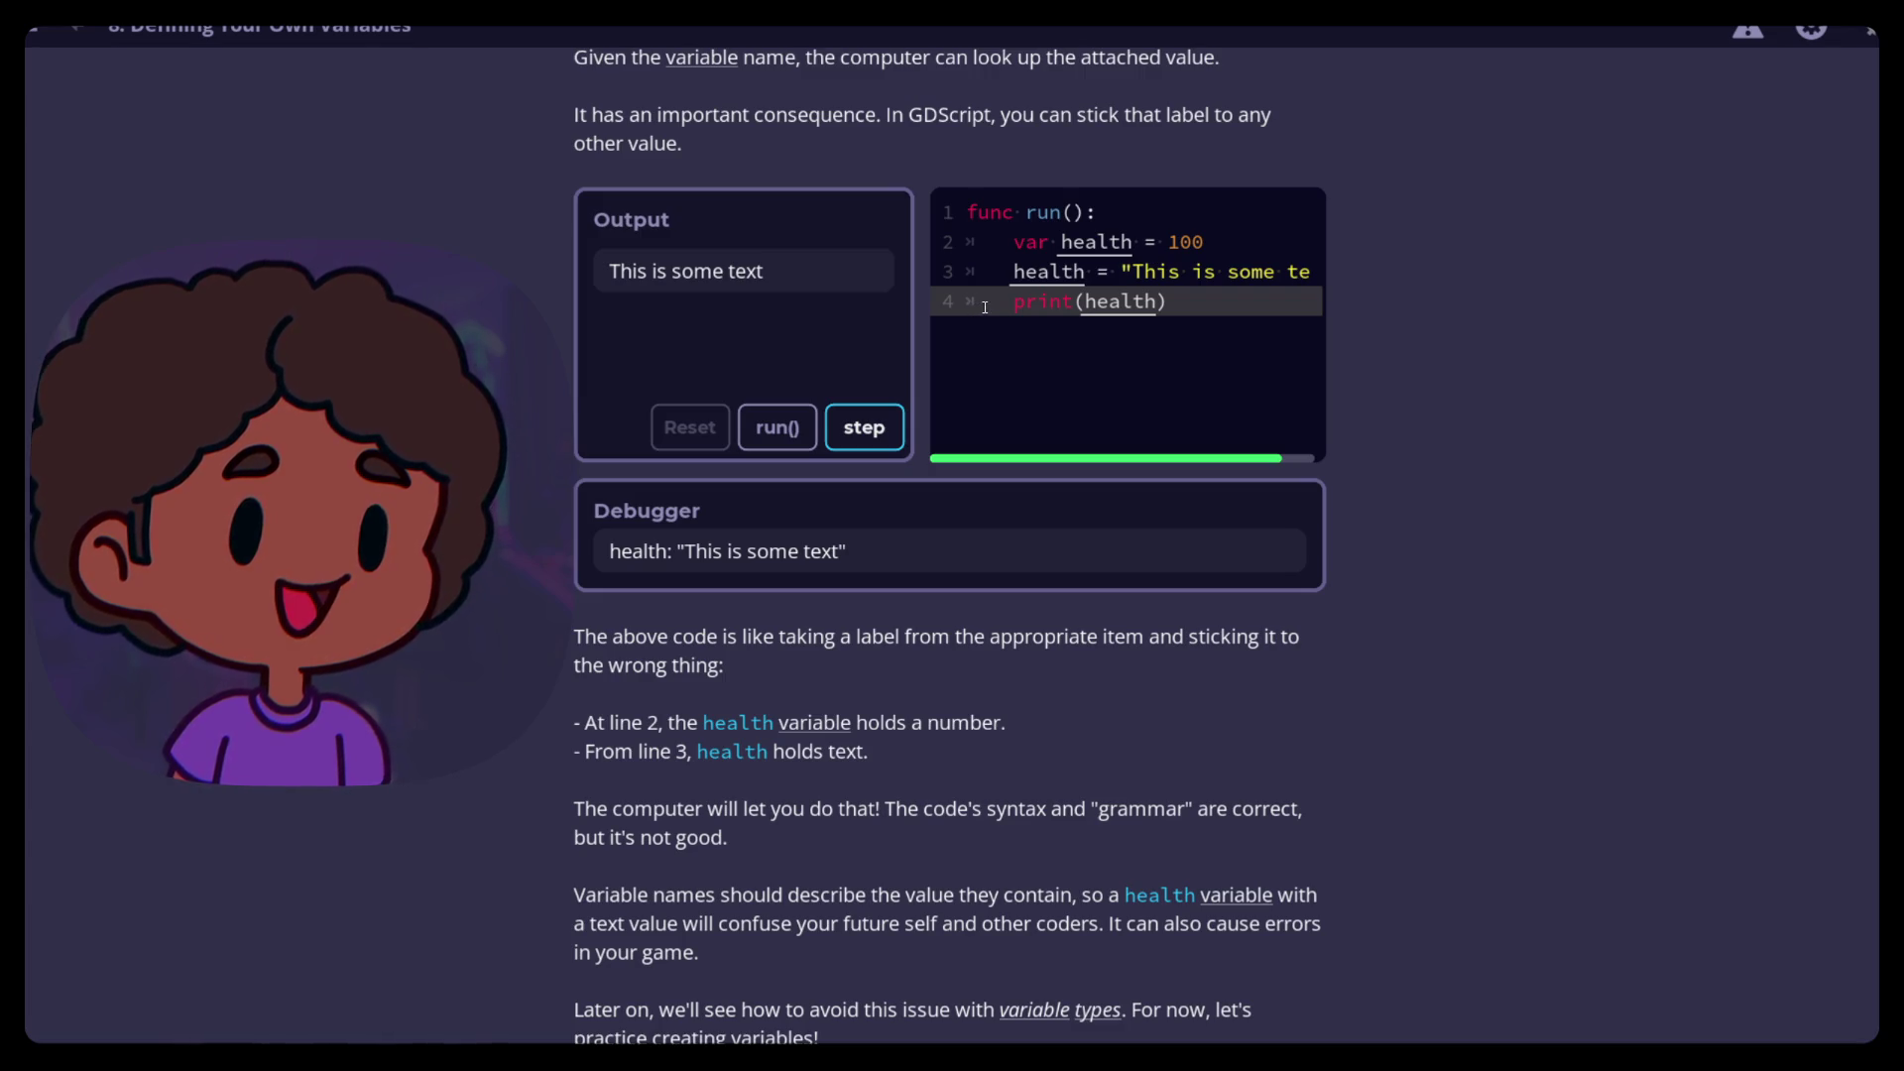
pyautogui.scroll(10, 853, 508)
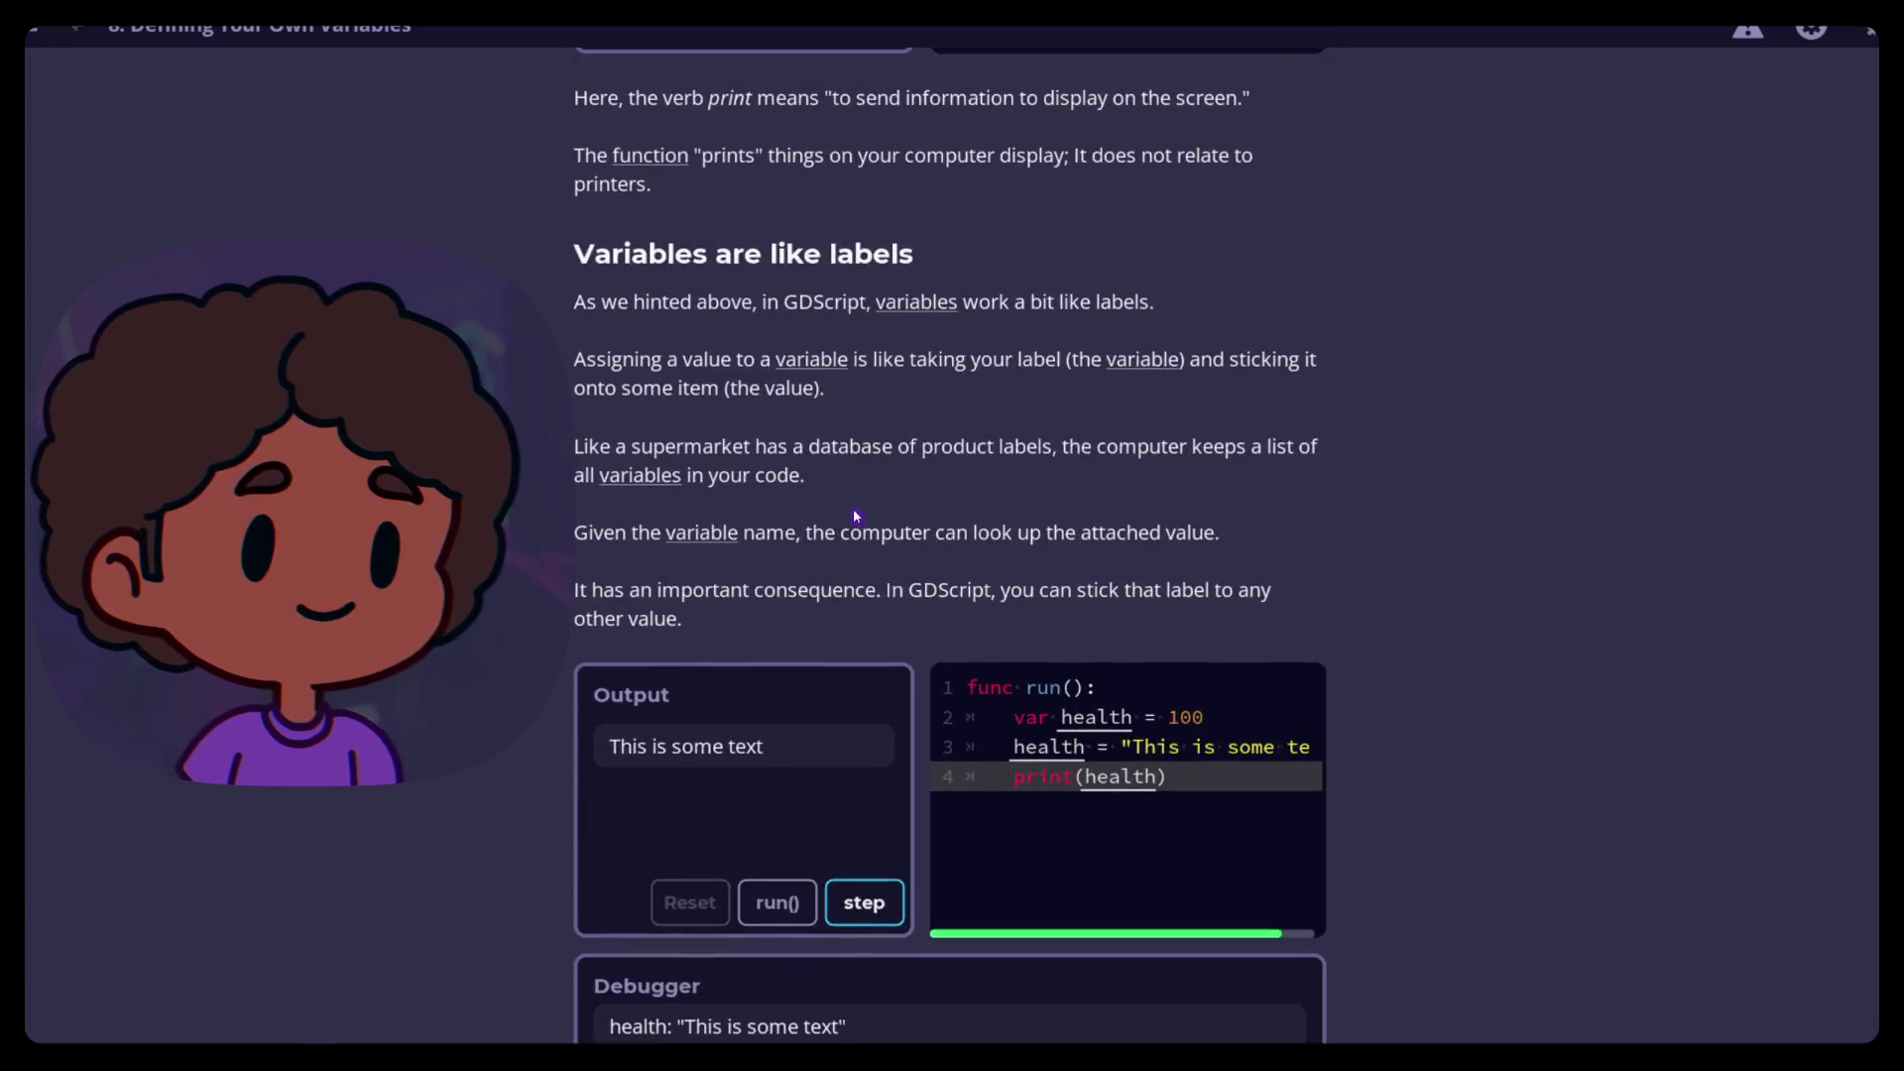
pyautogui.scroll(-4, 856, 513)
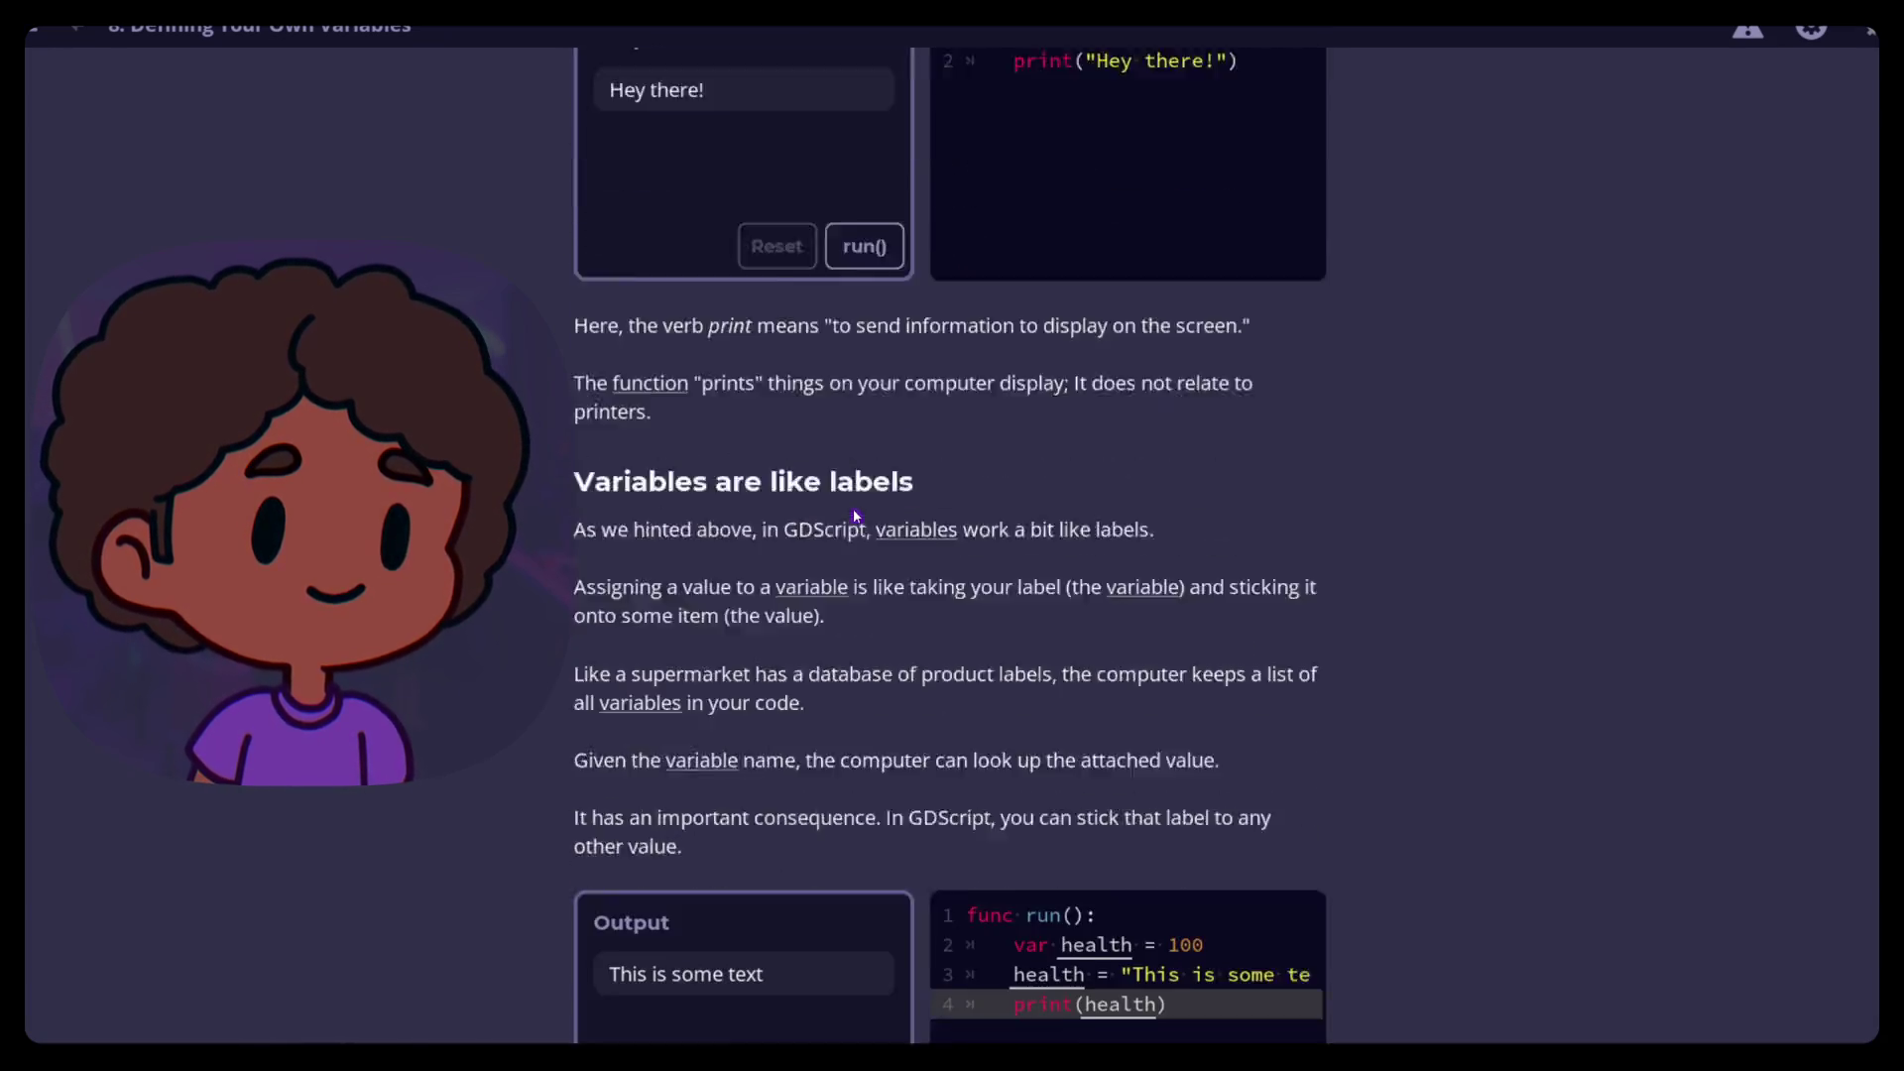
pyautogui.scroll(-3, 856, 513)
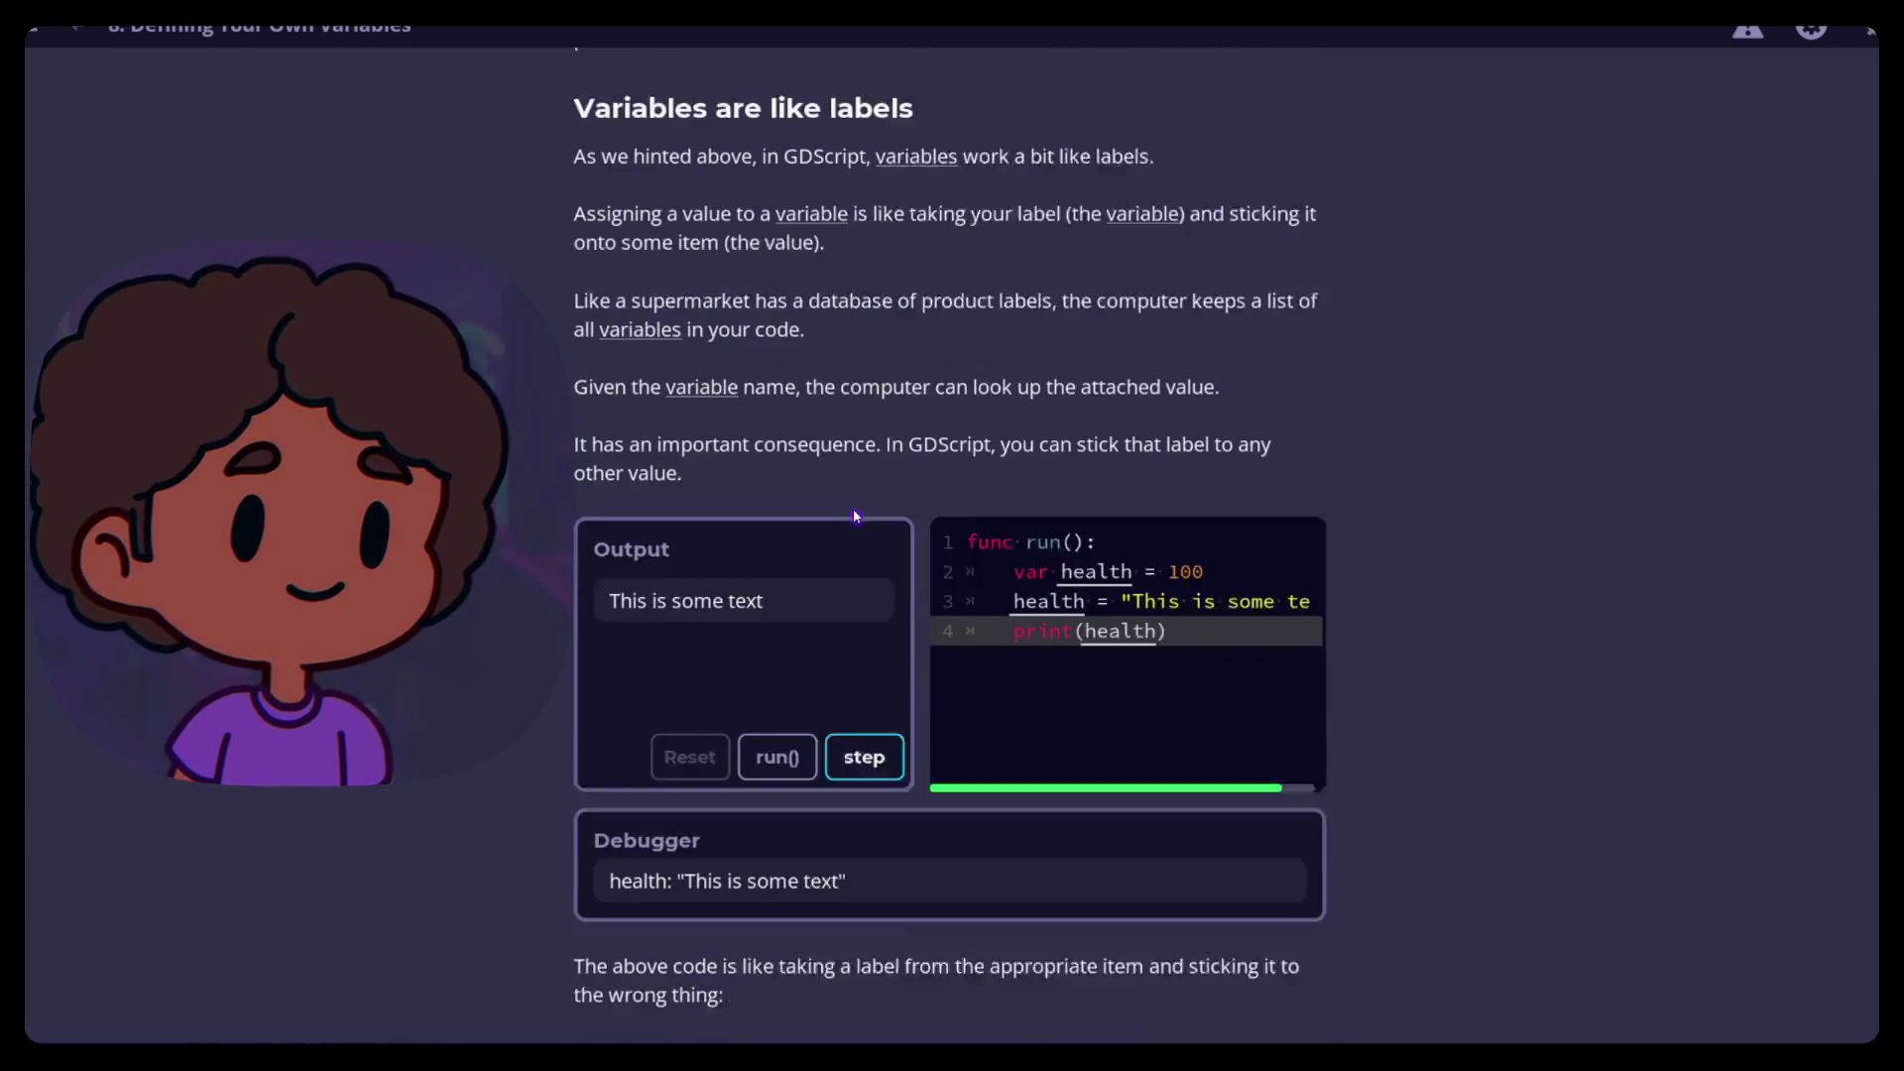
pyautogui.scroll(-4, 854, 516)
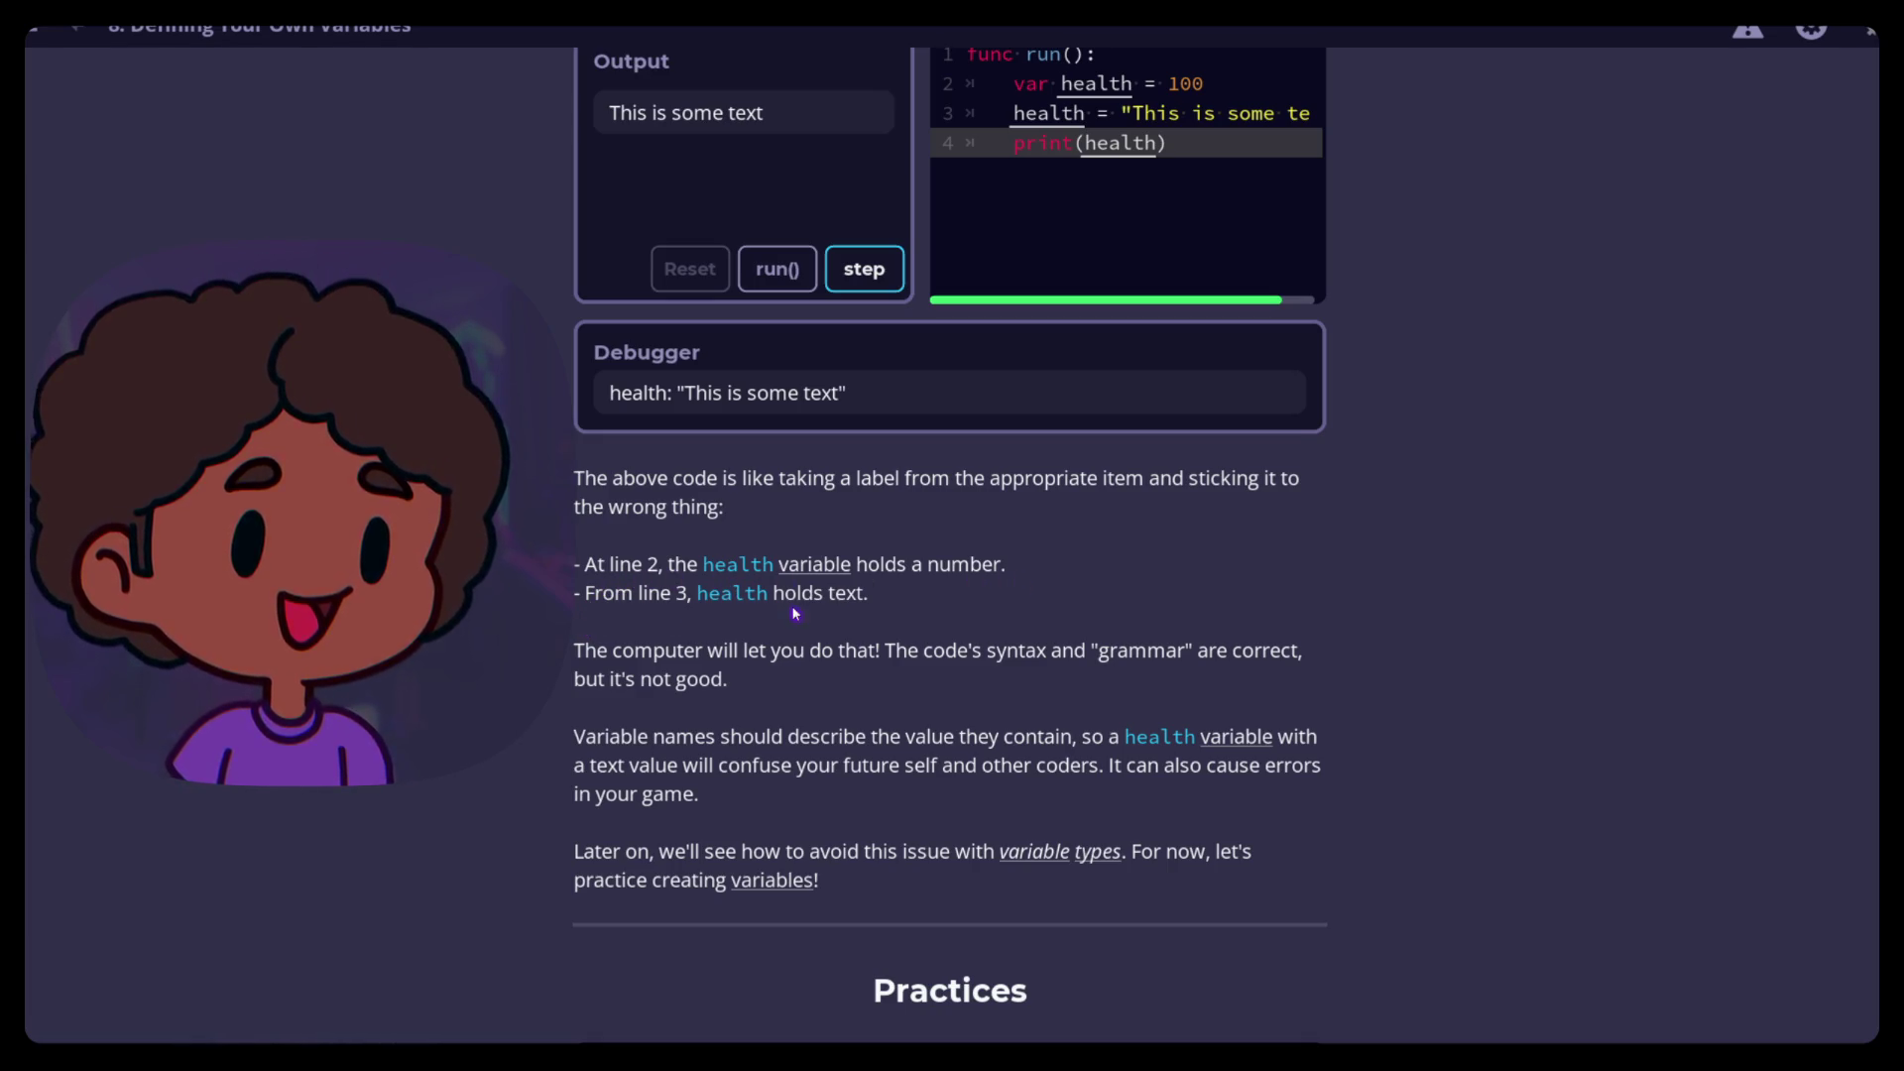
pyautogui.scroll(2, 555, 671)
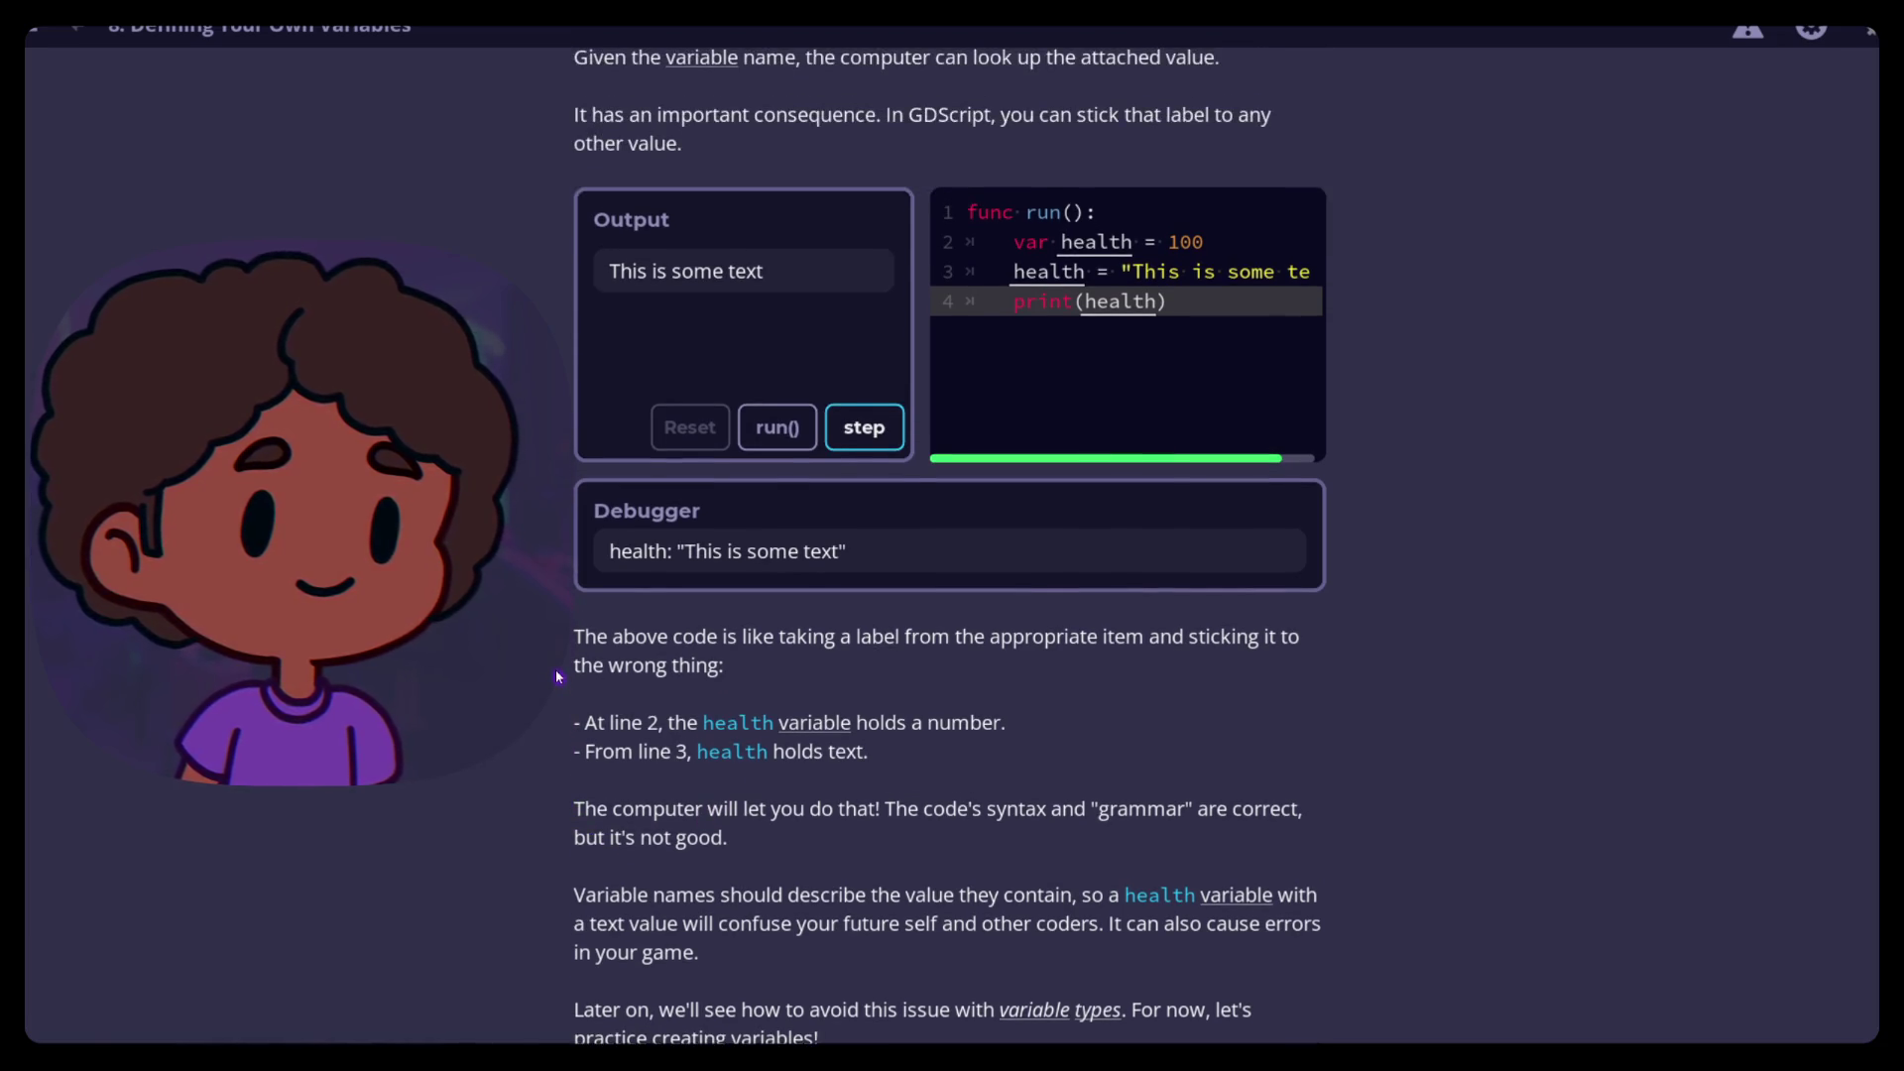
pyautogui.scroll(-4, 556, 675)
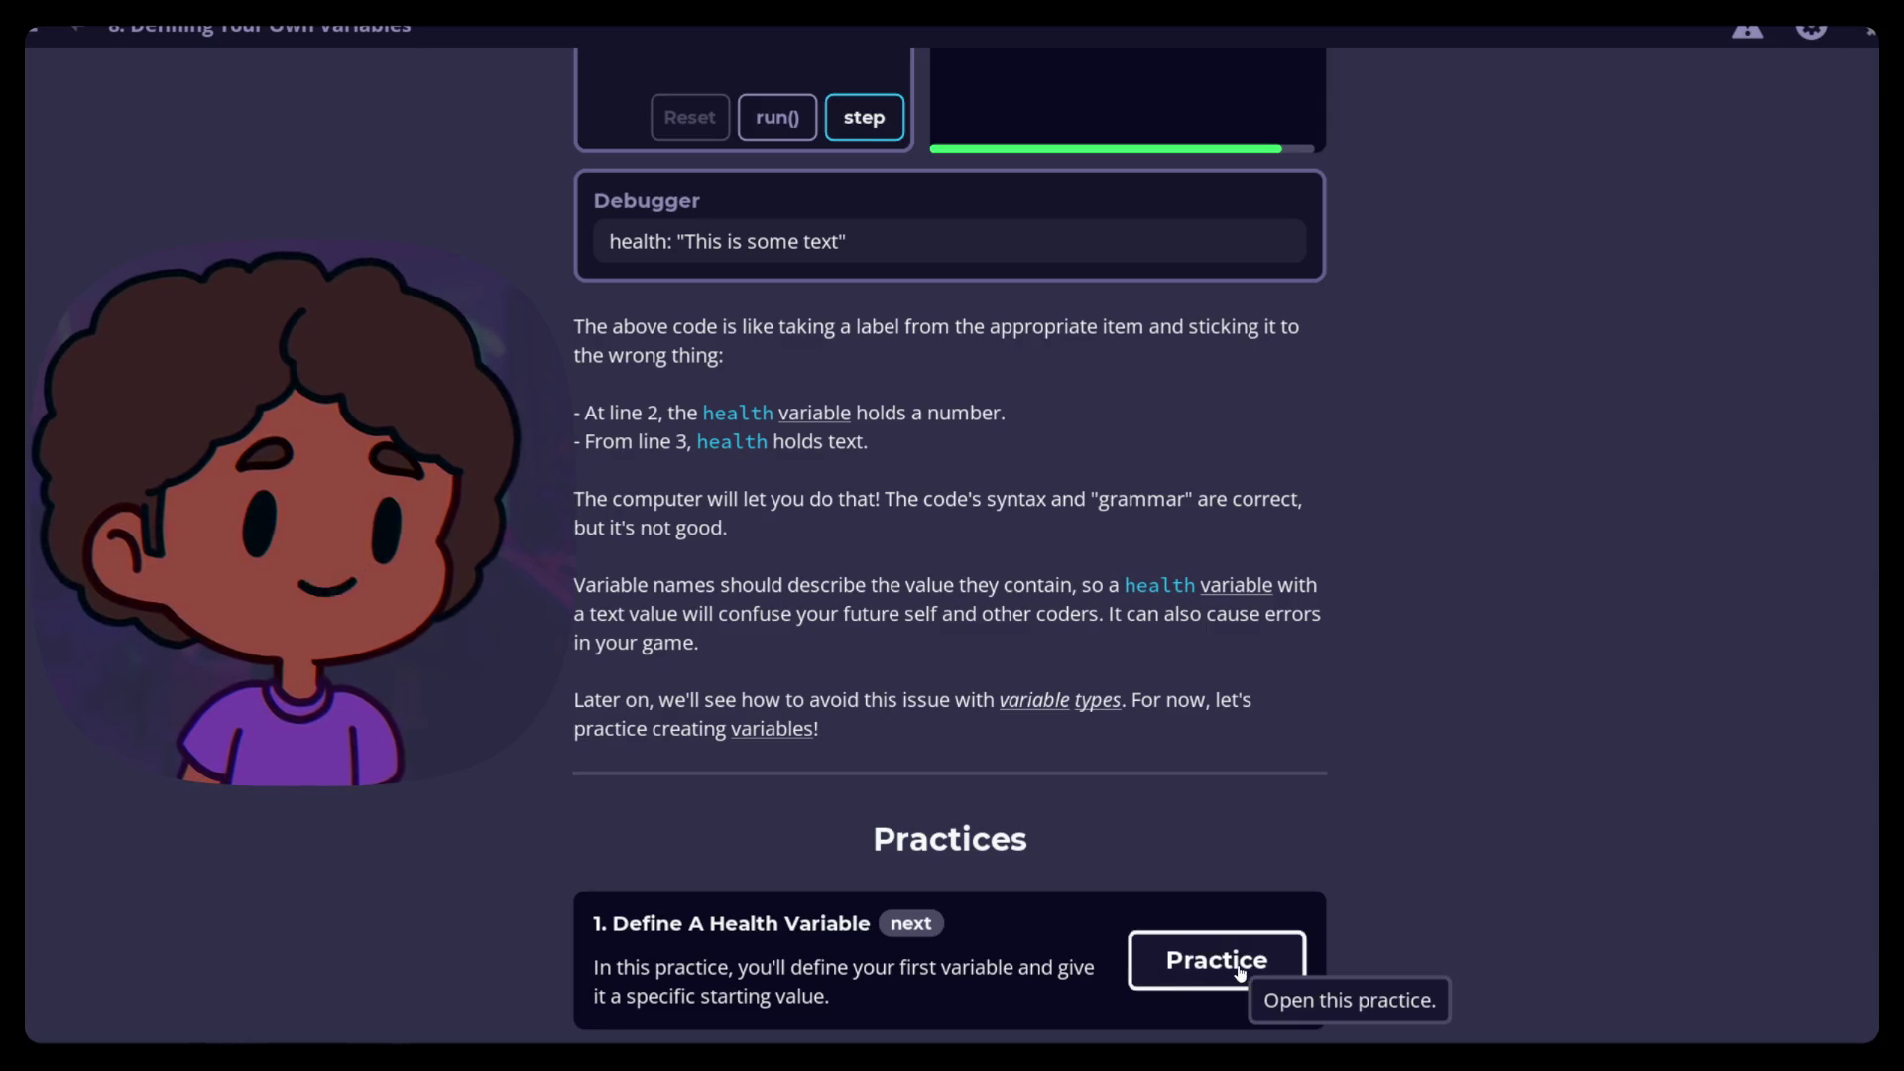
pyautogui.scroll(5, 979, 821)
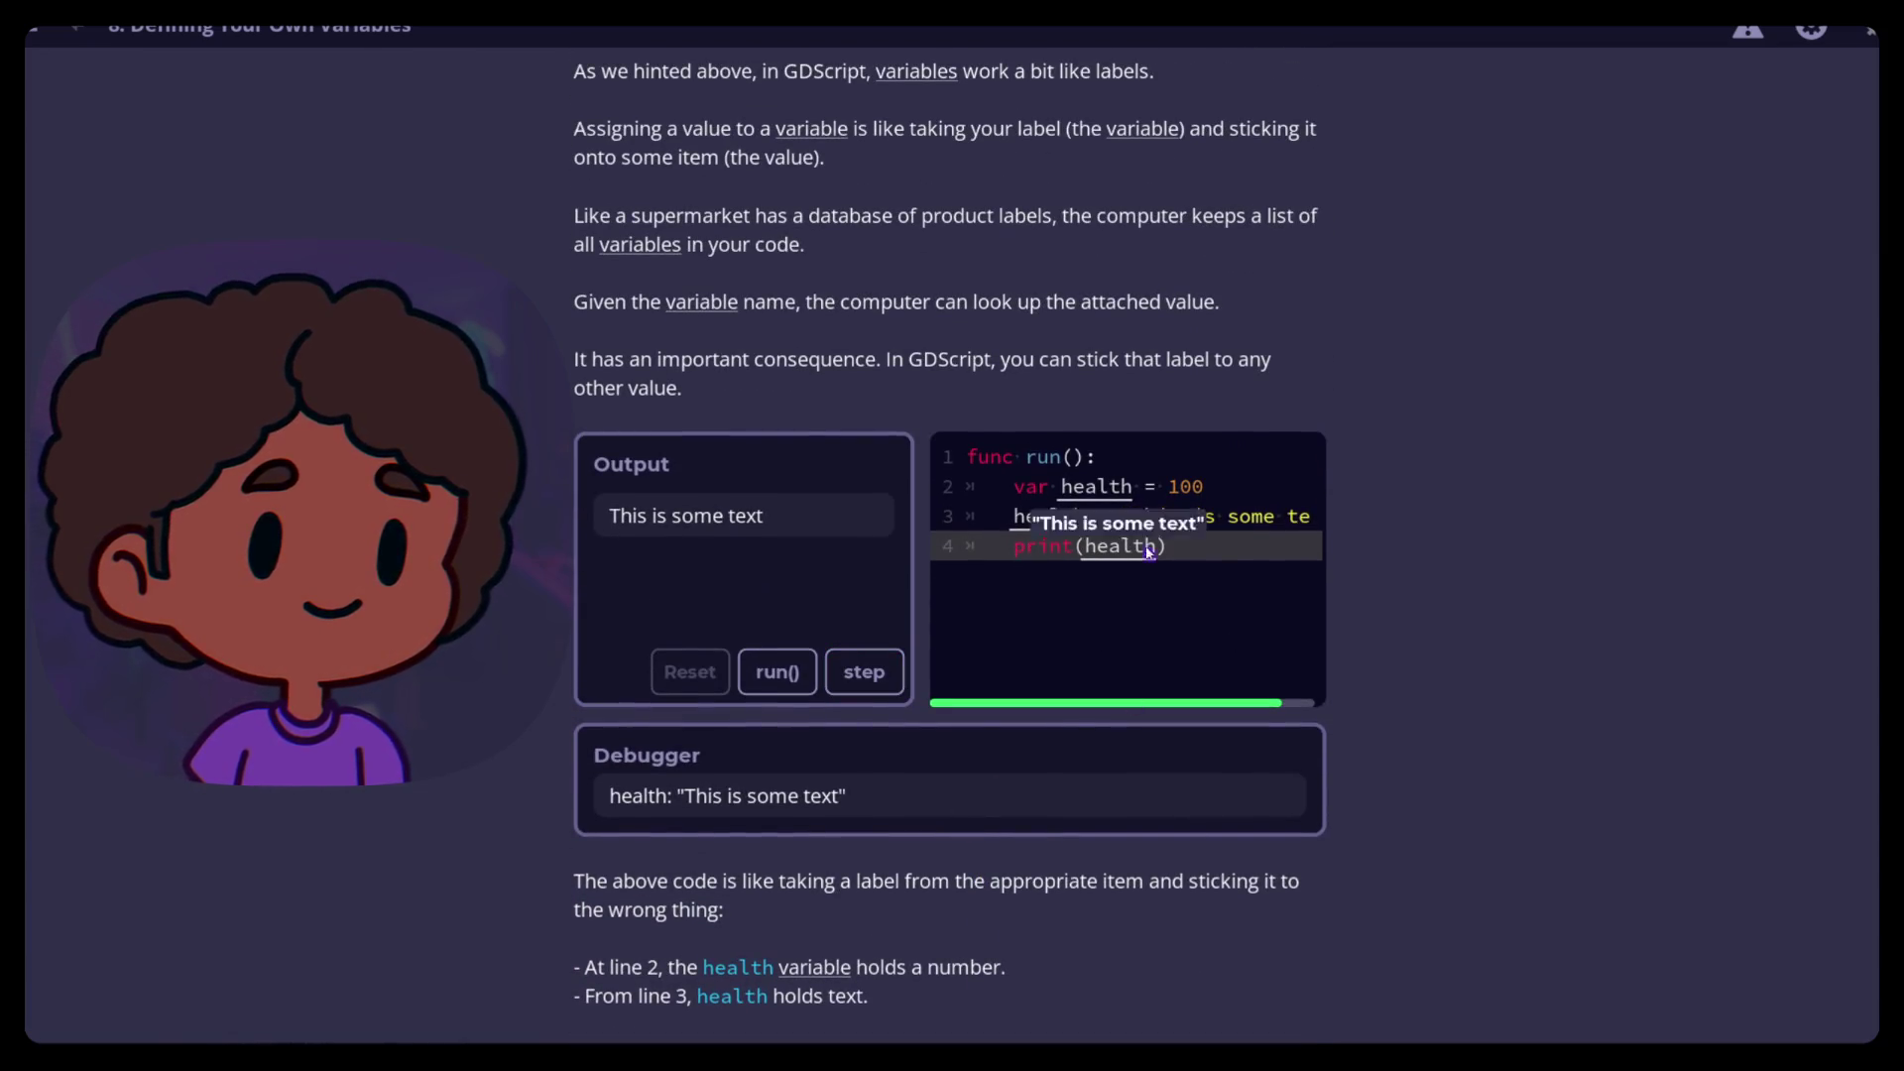
pyautogui.scroll(1, 1017, 716)
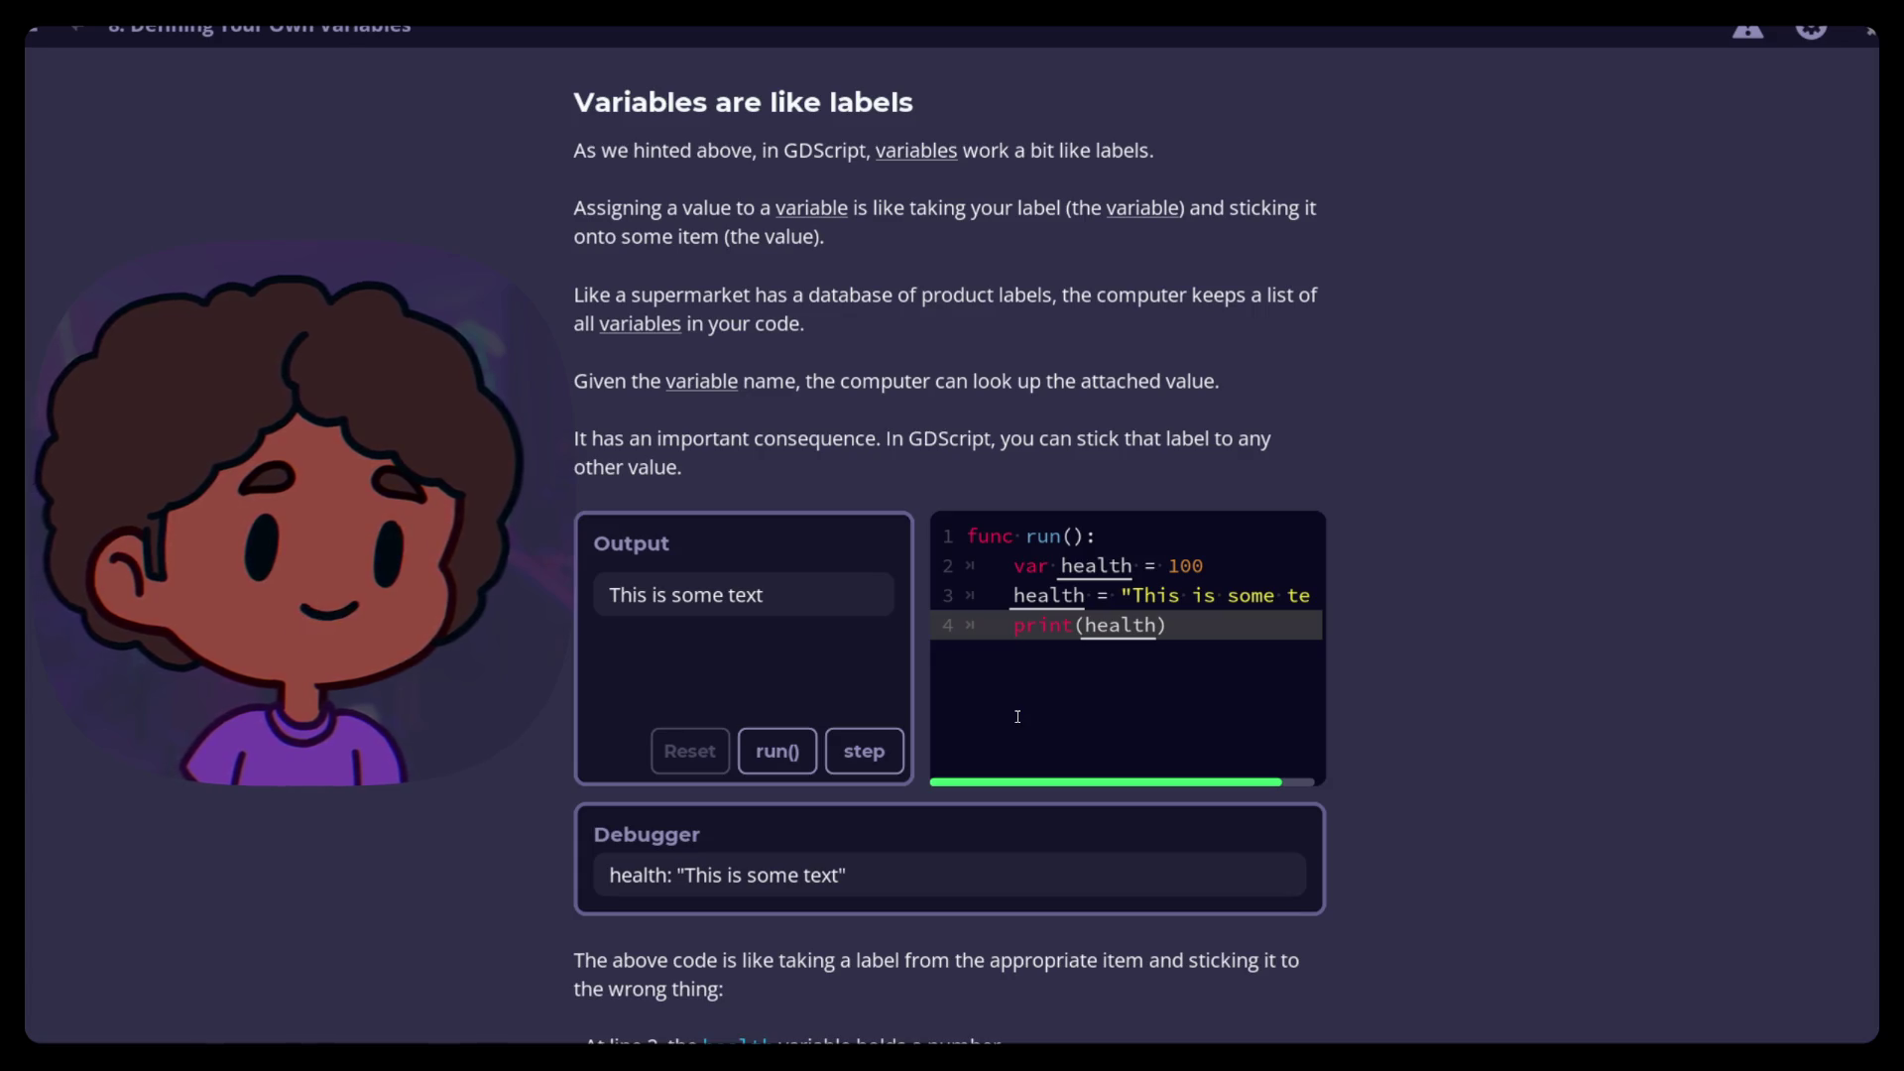
pyautogui.scroll(1, 1017, 716)
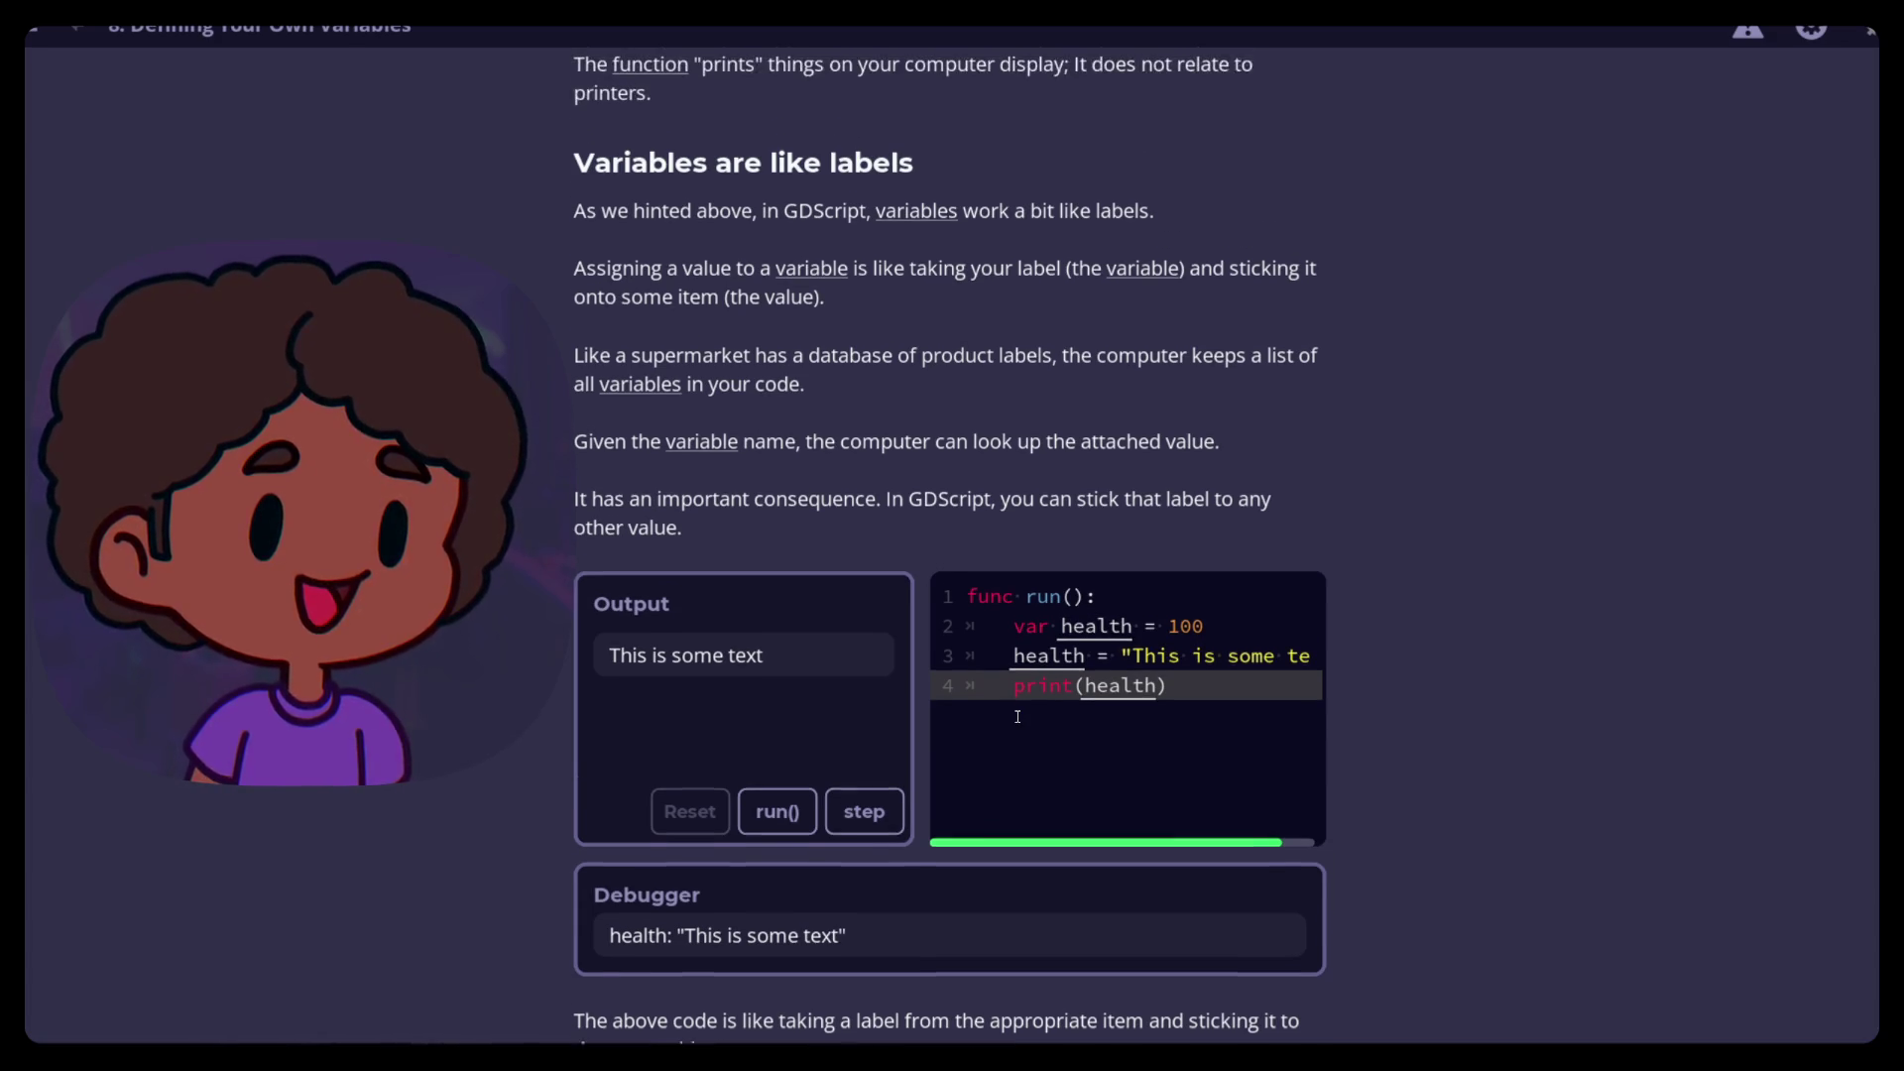
pyautogui.scroll(-1, 1036, 763)
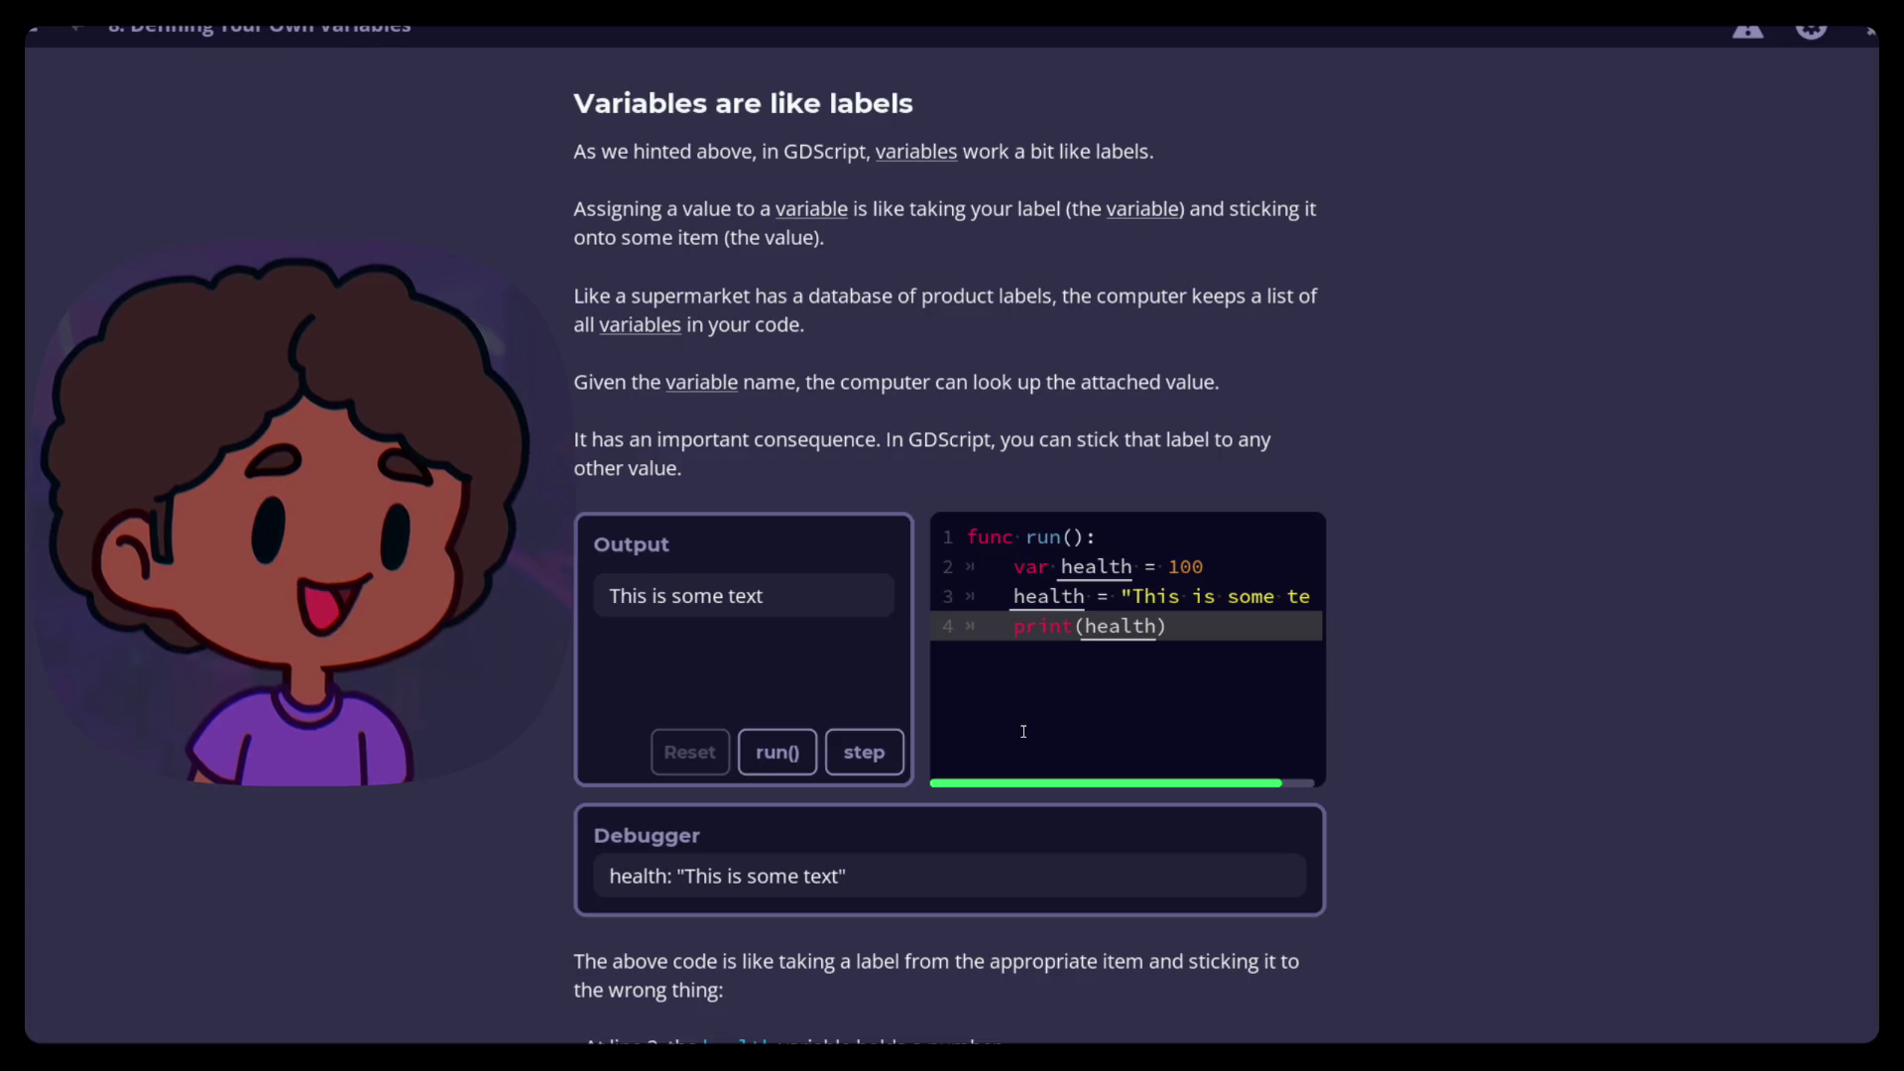
pyautogui.scroll(-5, 1023, 734)
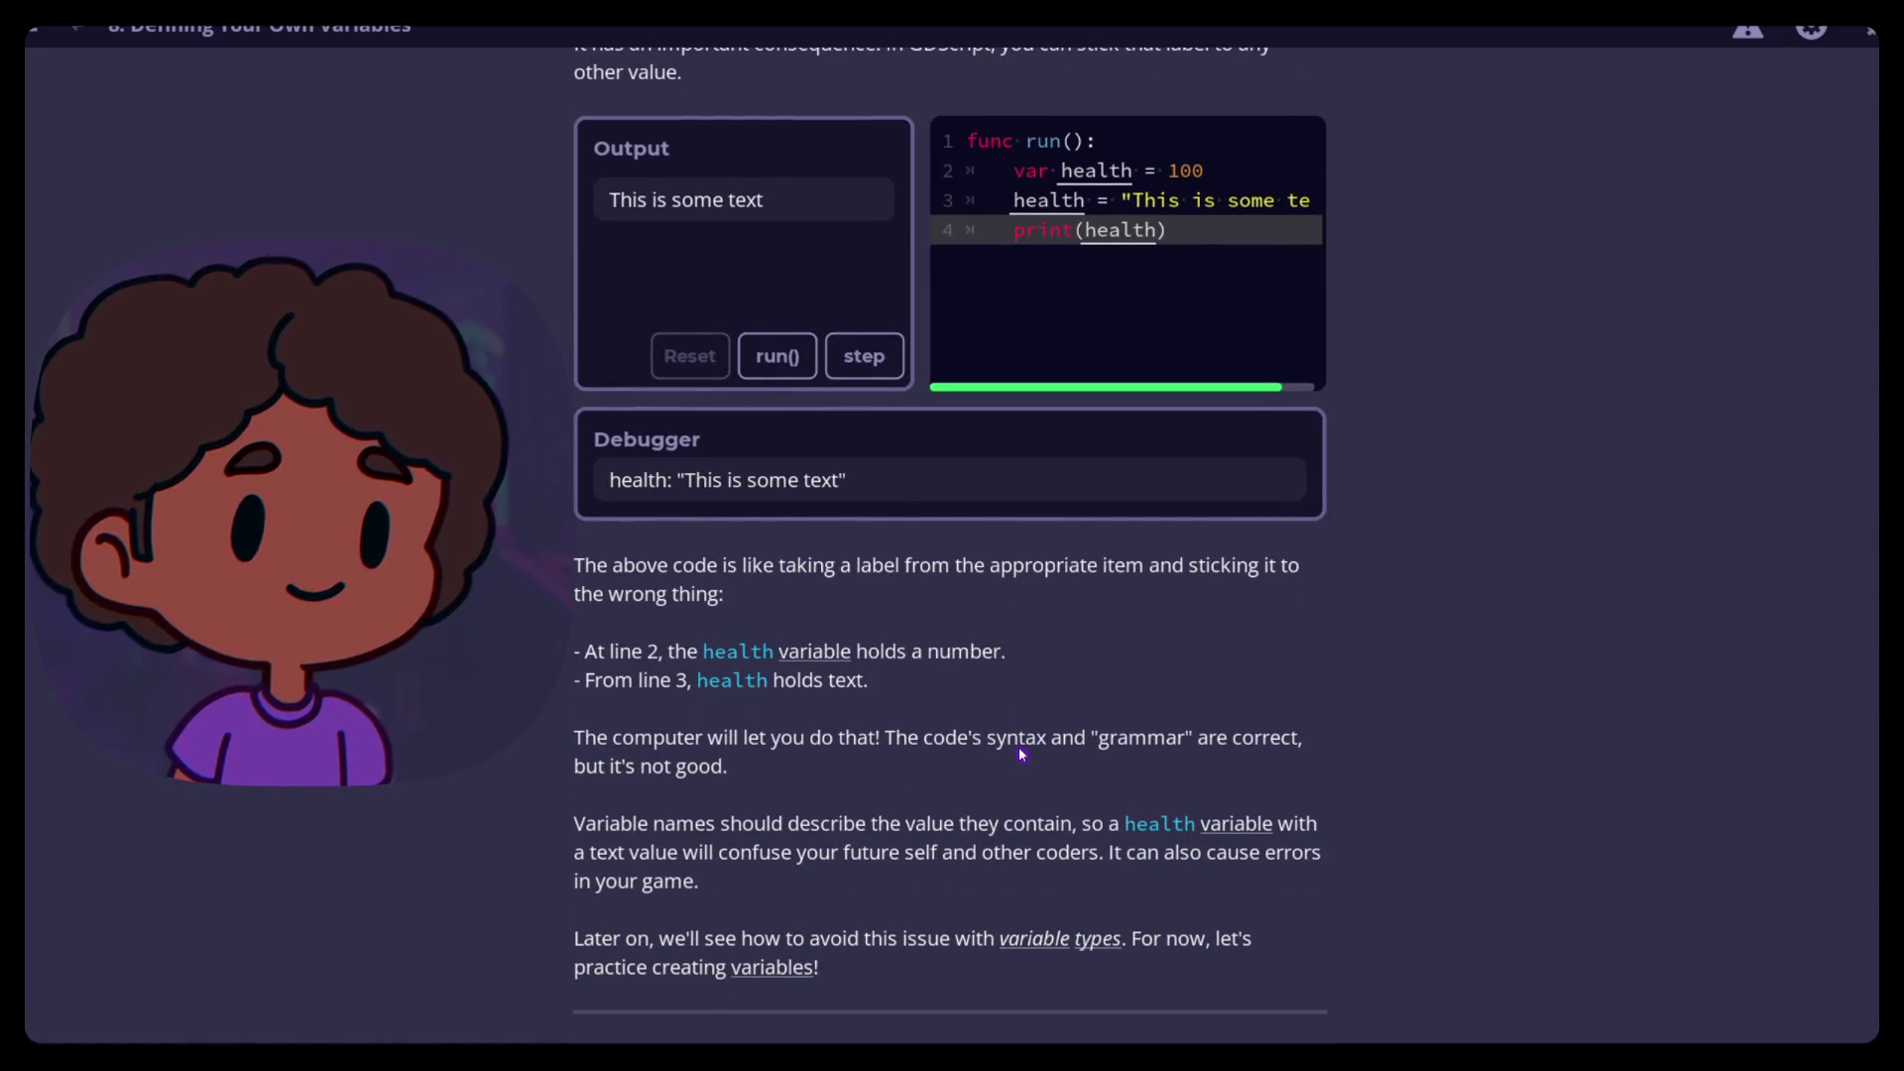
pyautogui.scroll(-3, 1019, 747)
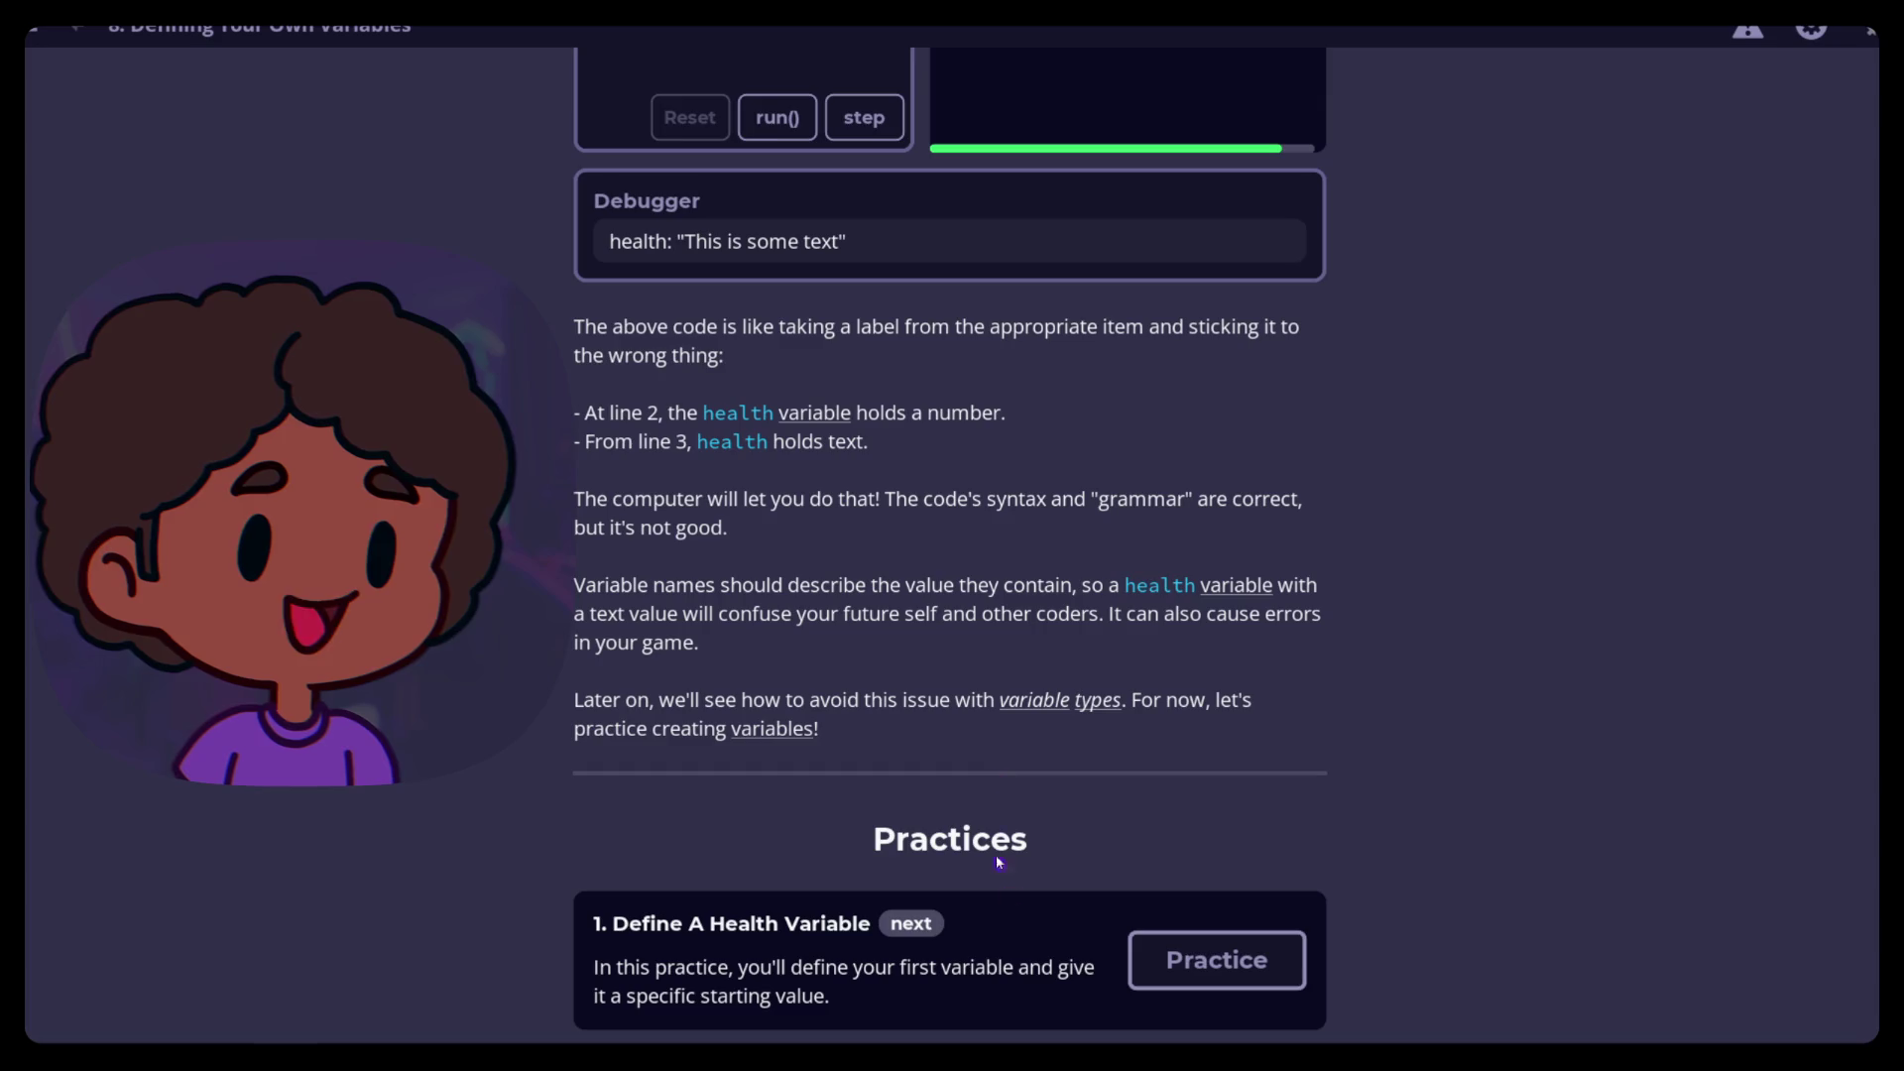
pyautogui.click(1217, 960)
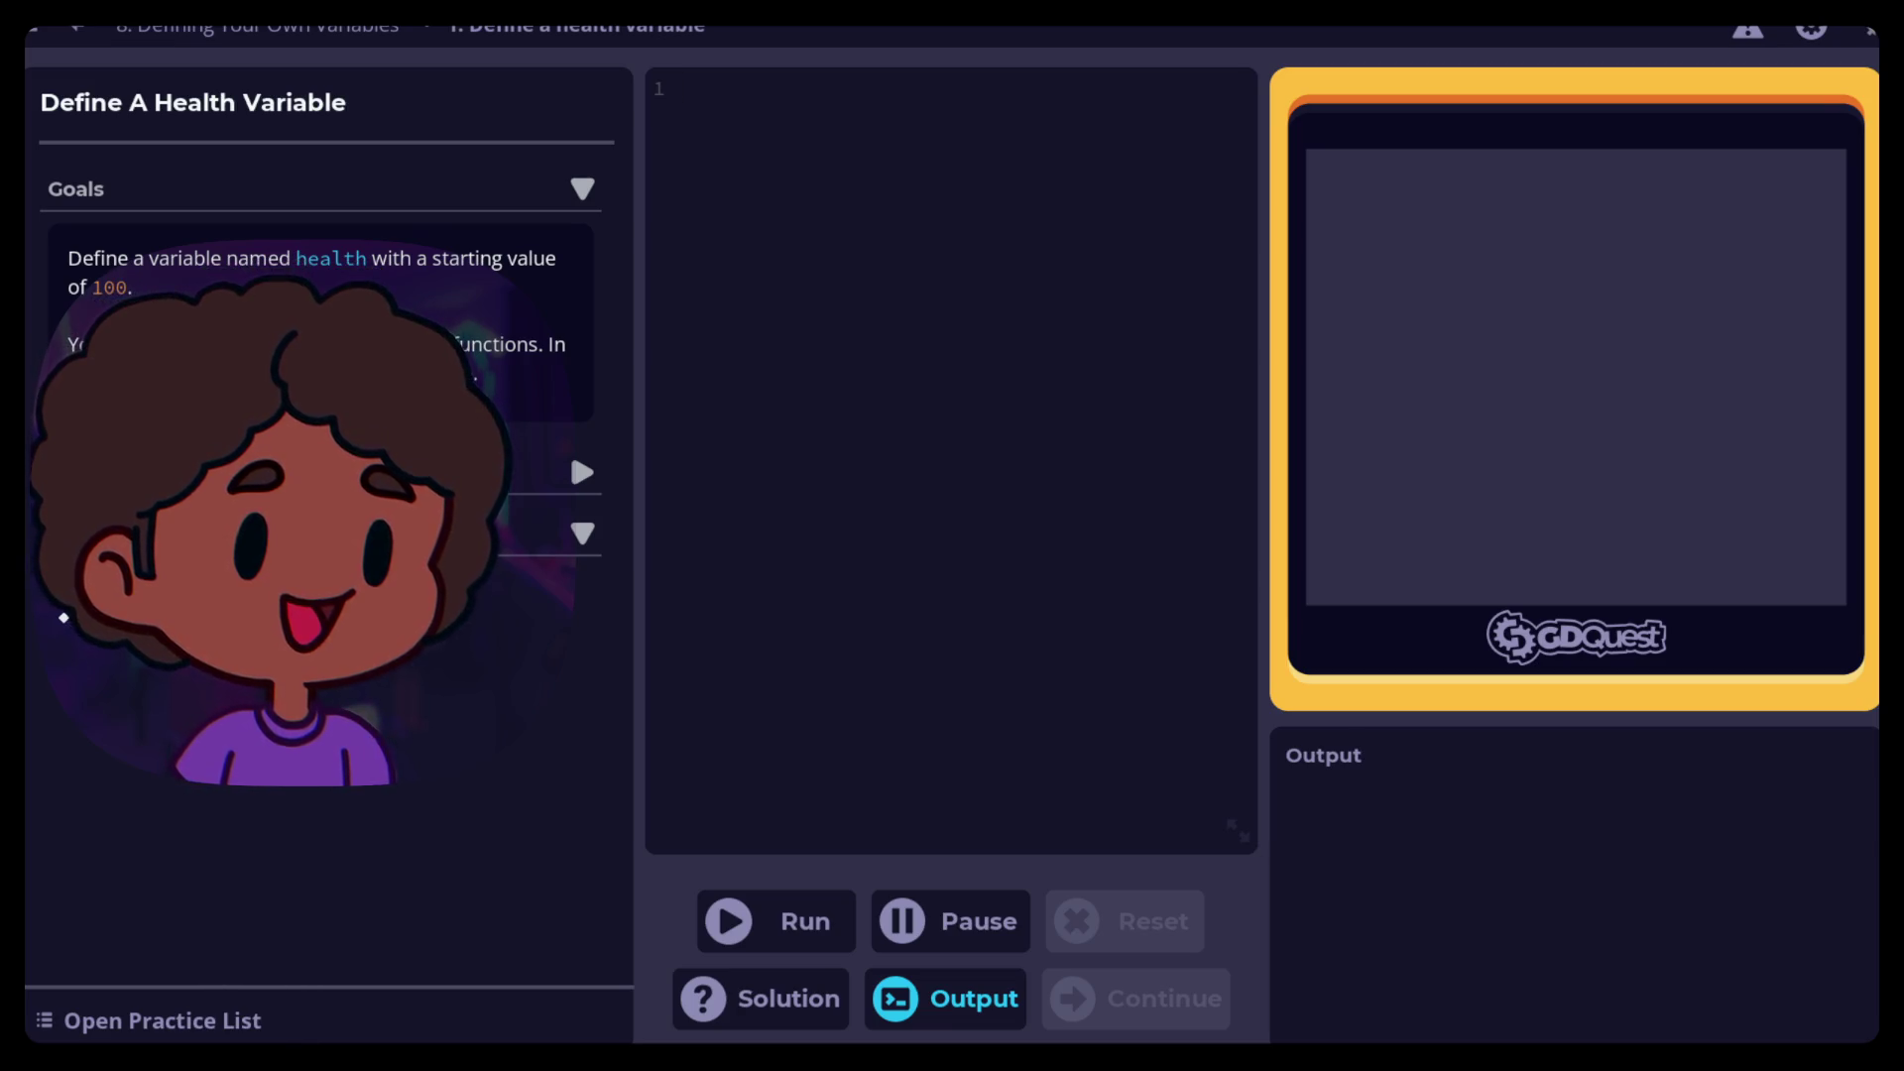
# Enter and run var health = 100, then continue through the completion dialogs to Adding and Subtracting
pyautogui.write('var health = ')
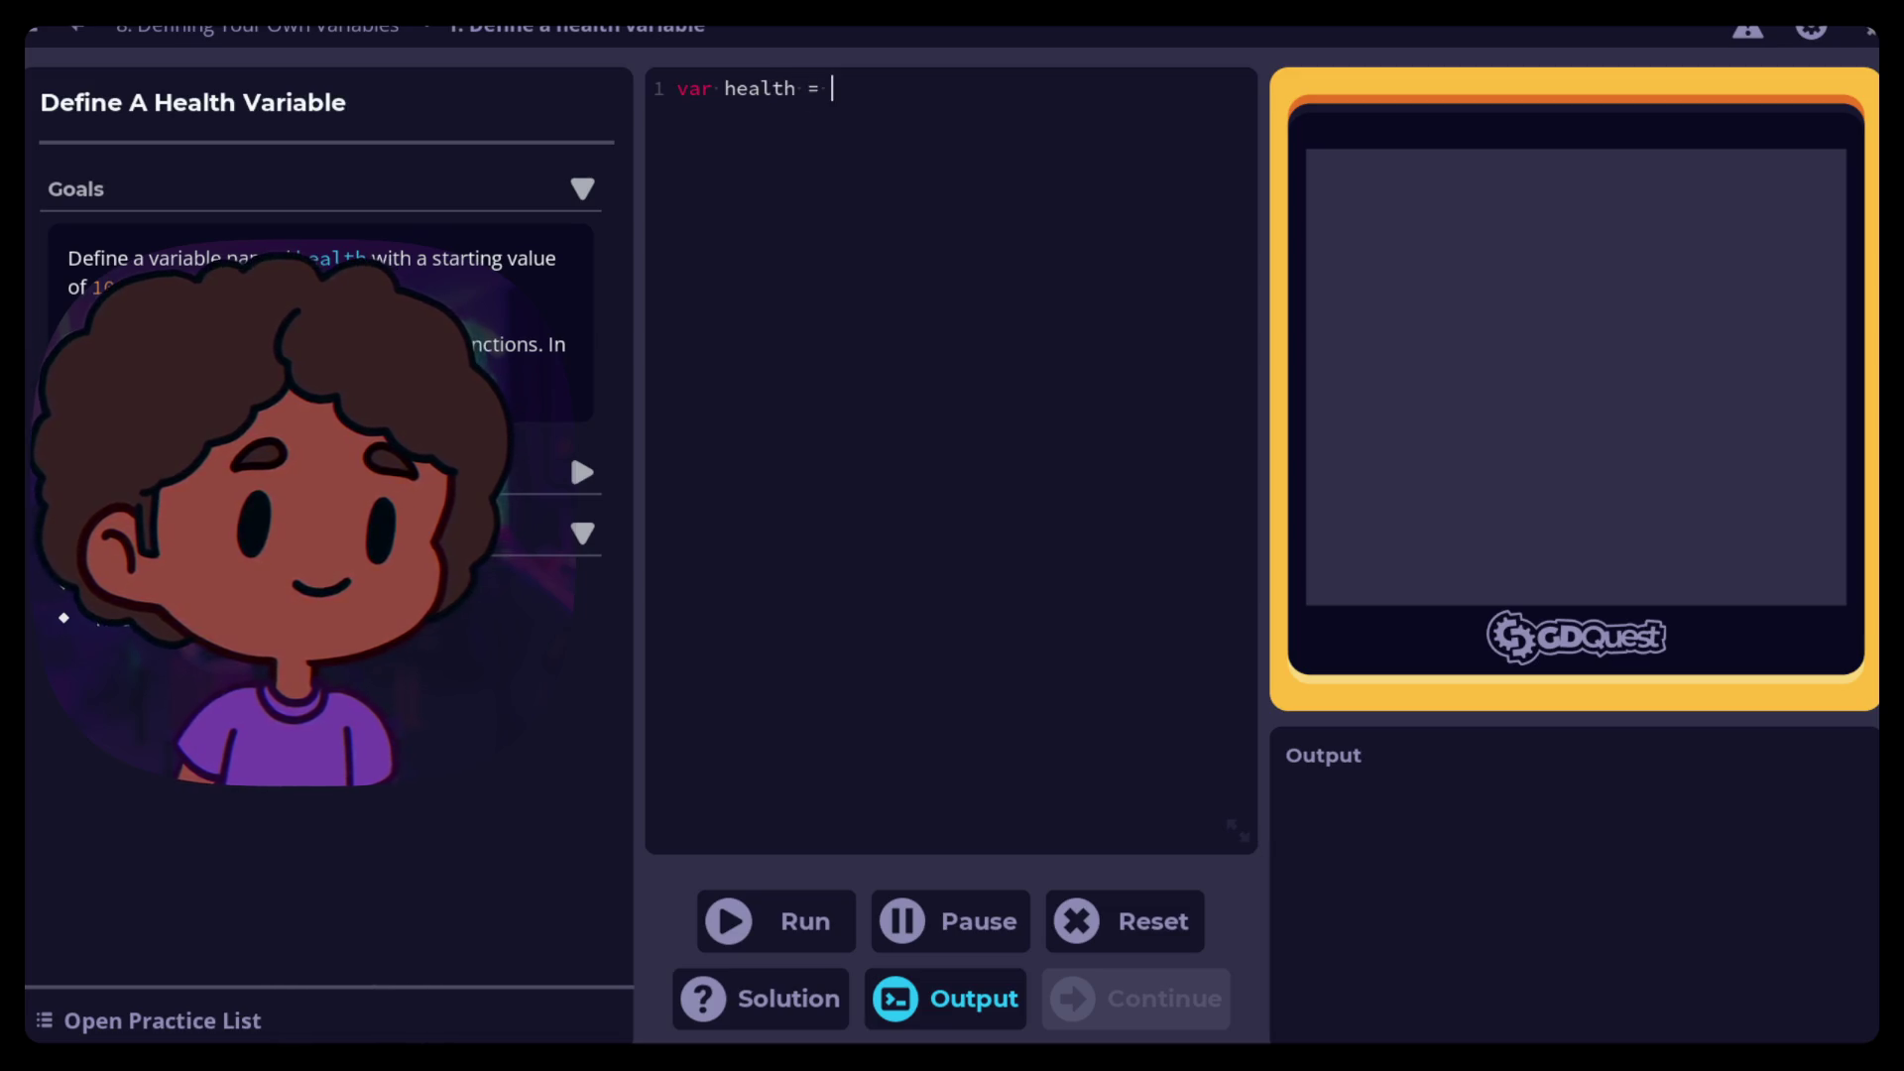
pyautogui.write('100')
pyautogui.press('BackSpace')
pyautogui.press('BackSpace')
pyautogui.write('00')
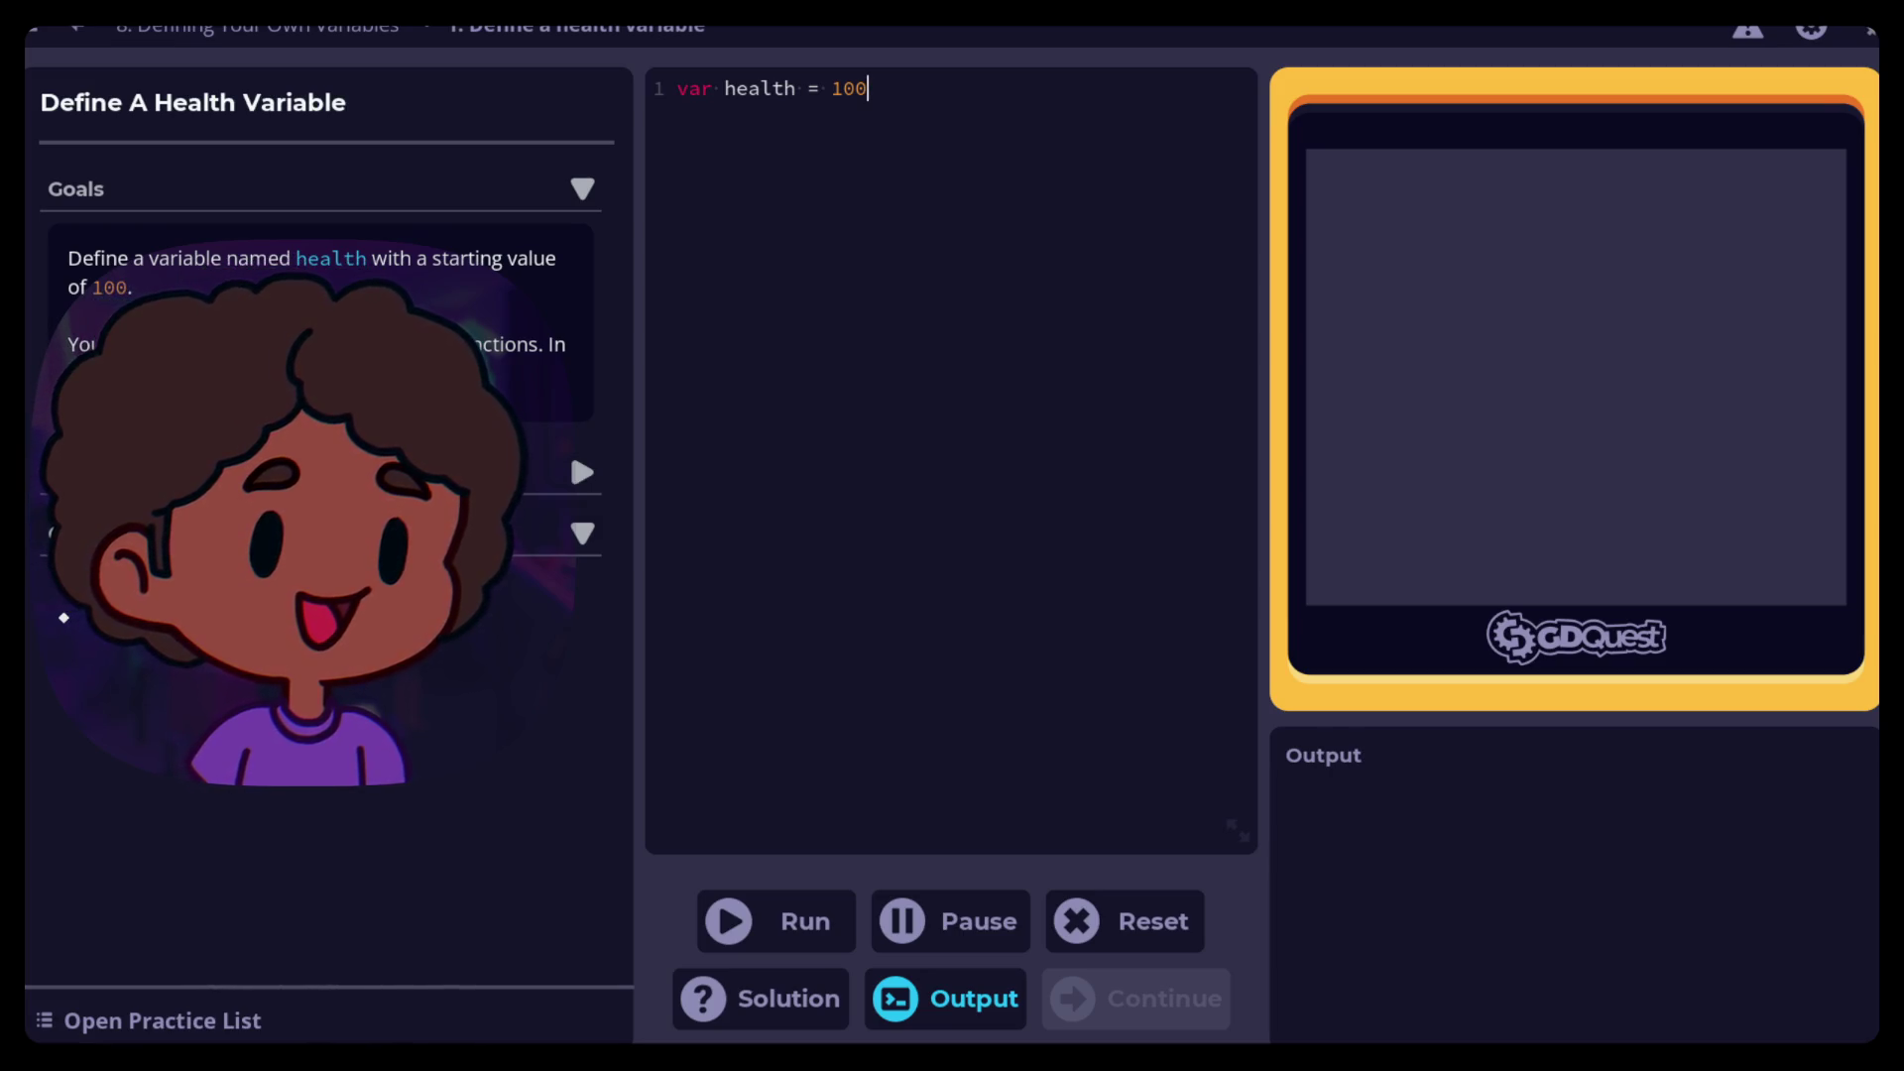
pyautogui.click(785, 920)
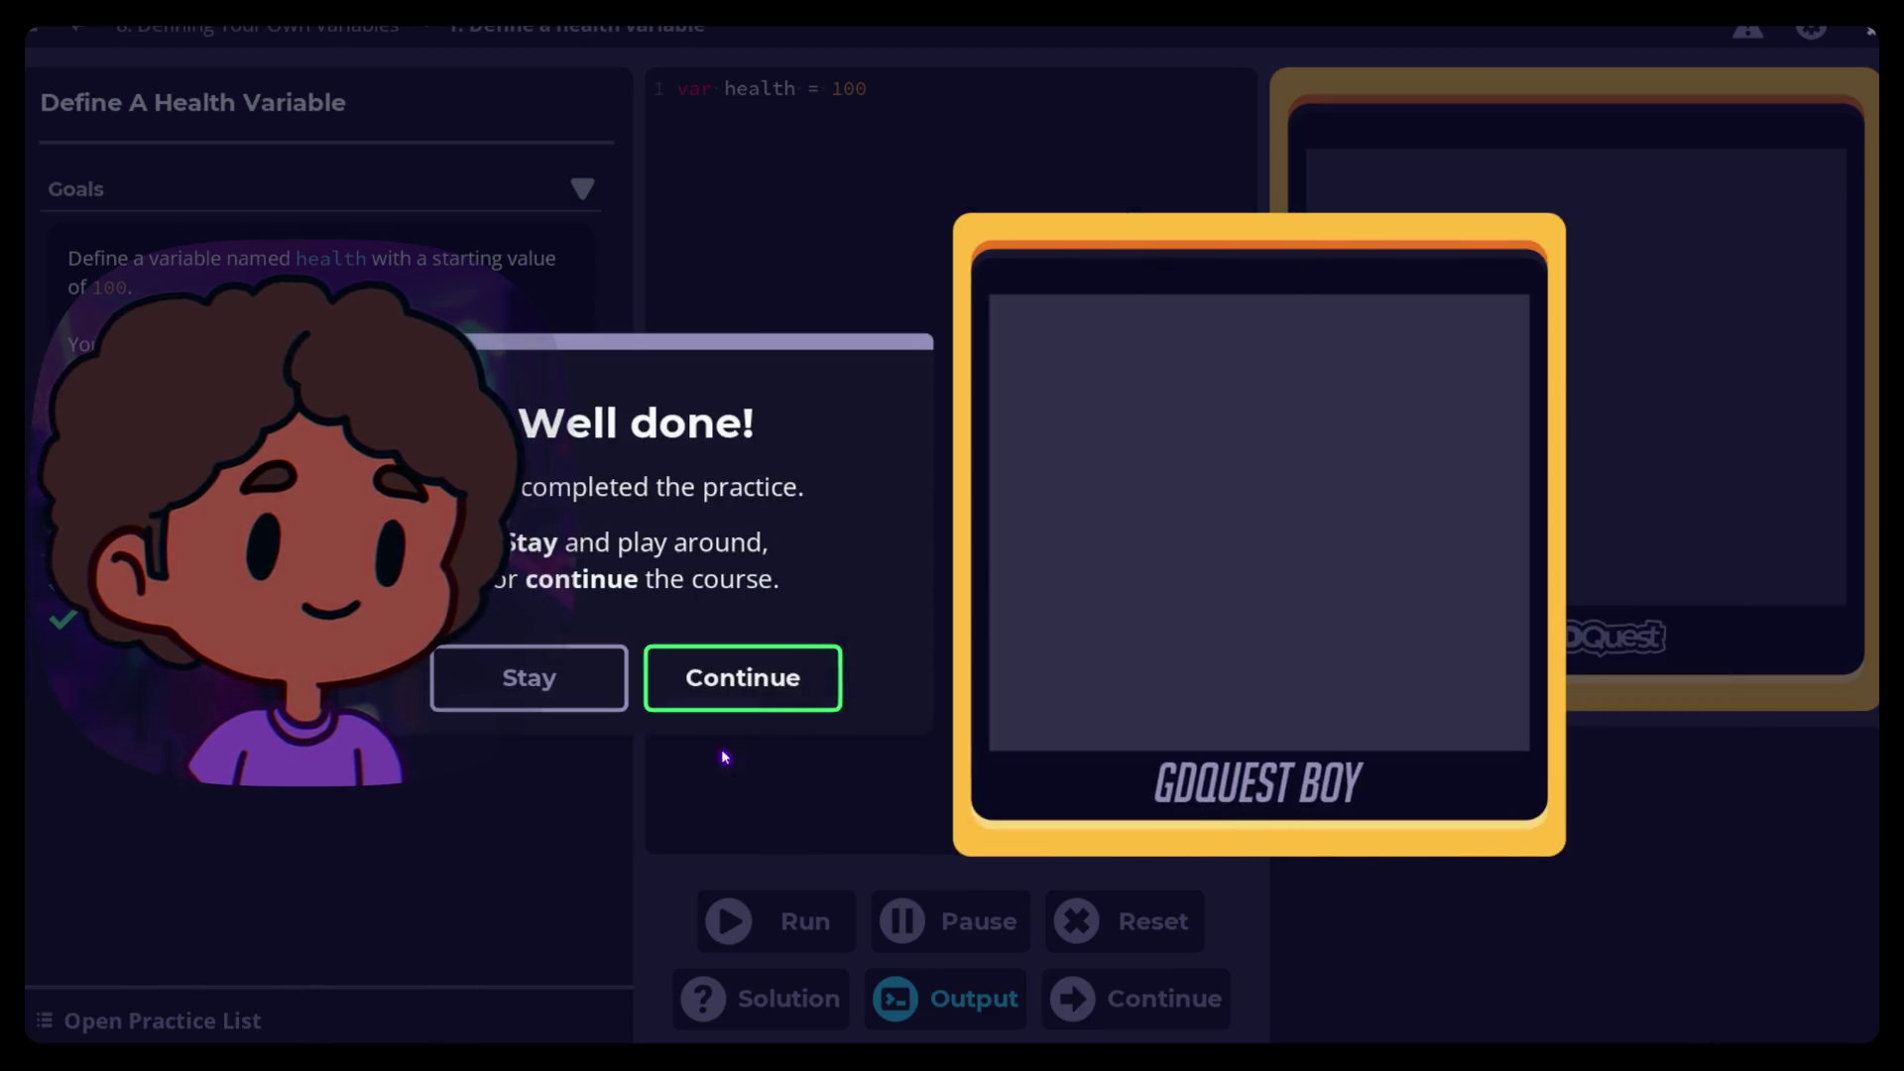
pyautogui.click(723, 680)
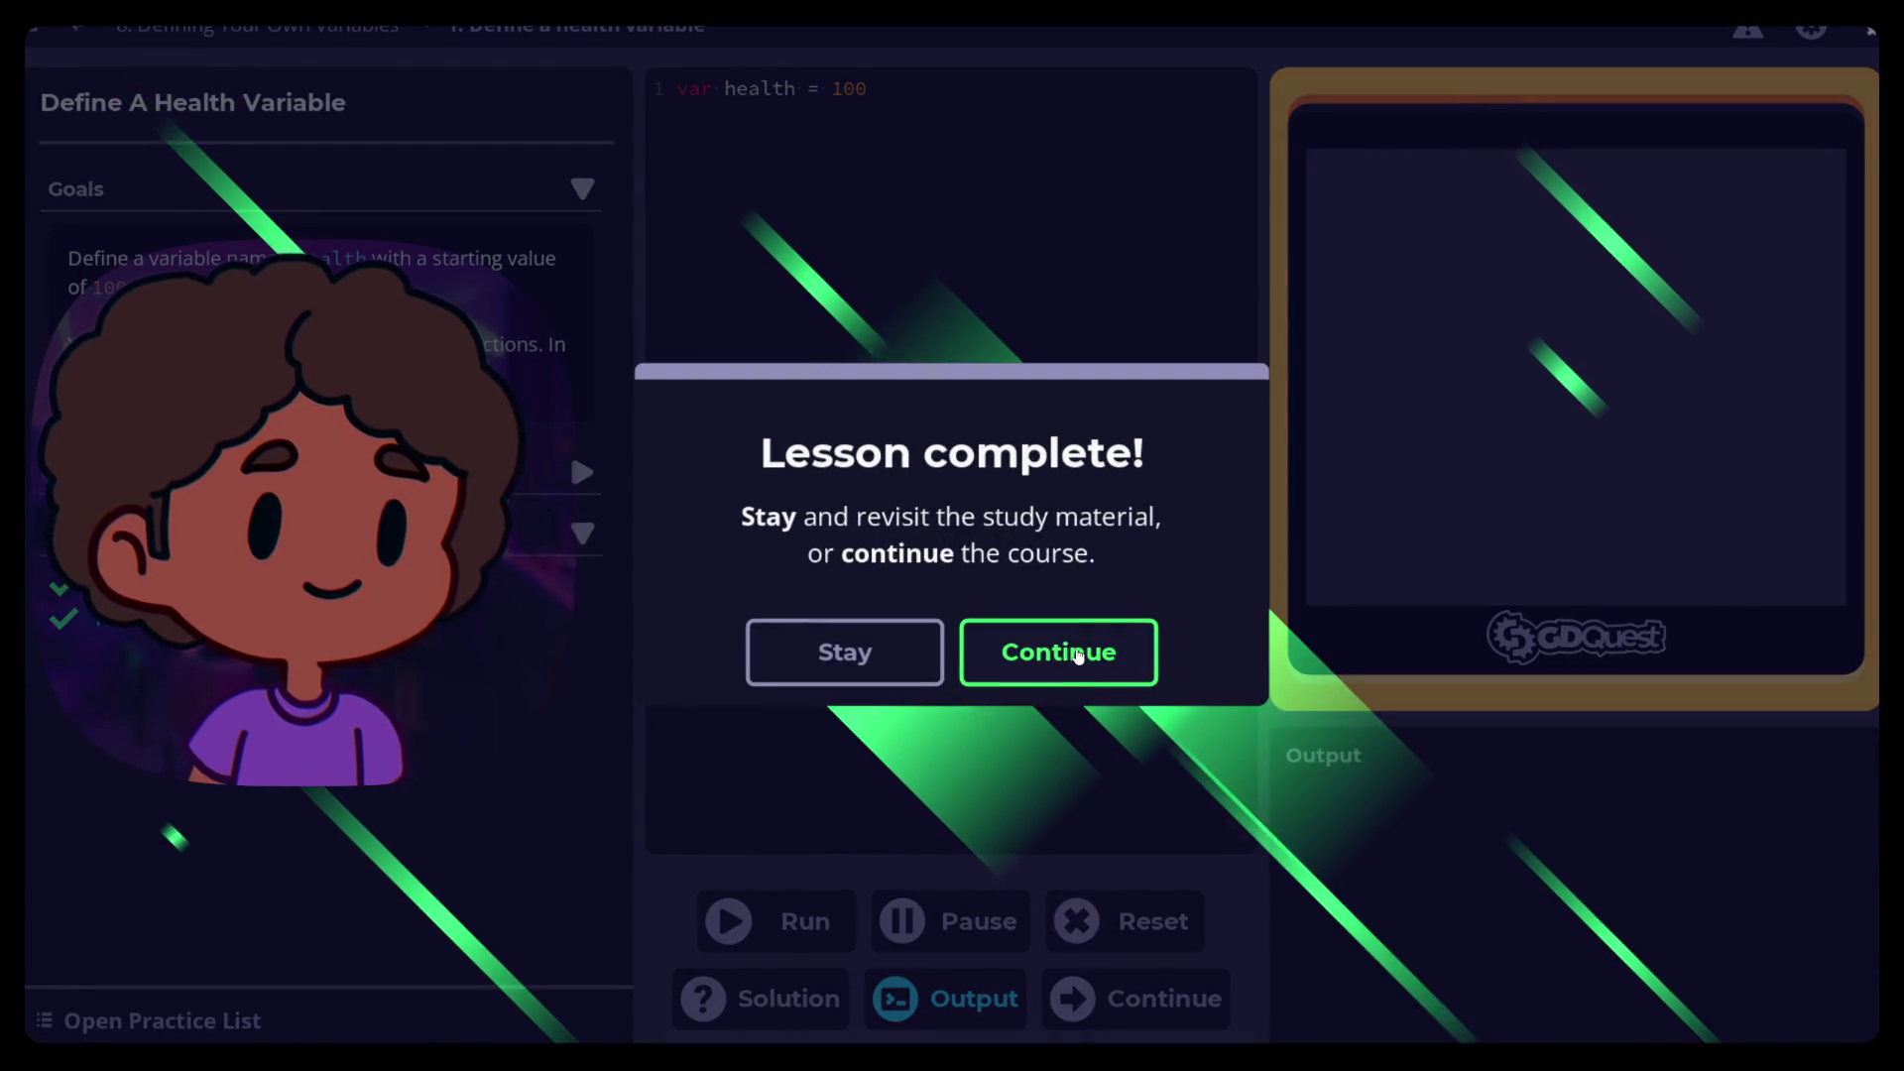
pyautogui.click(1084, 653)
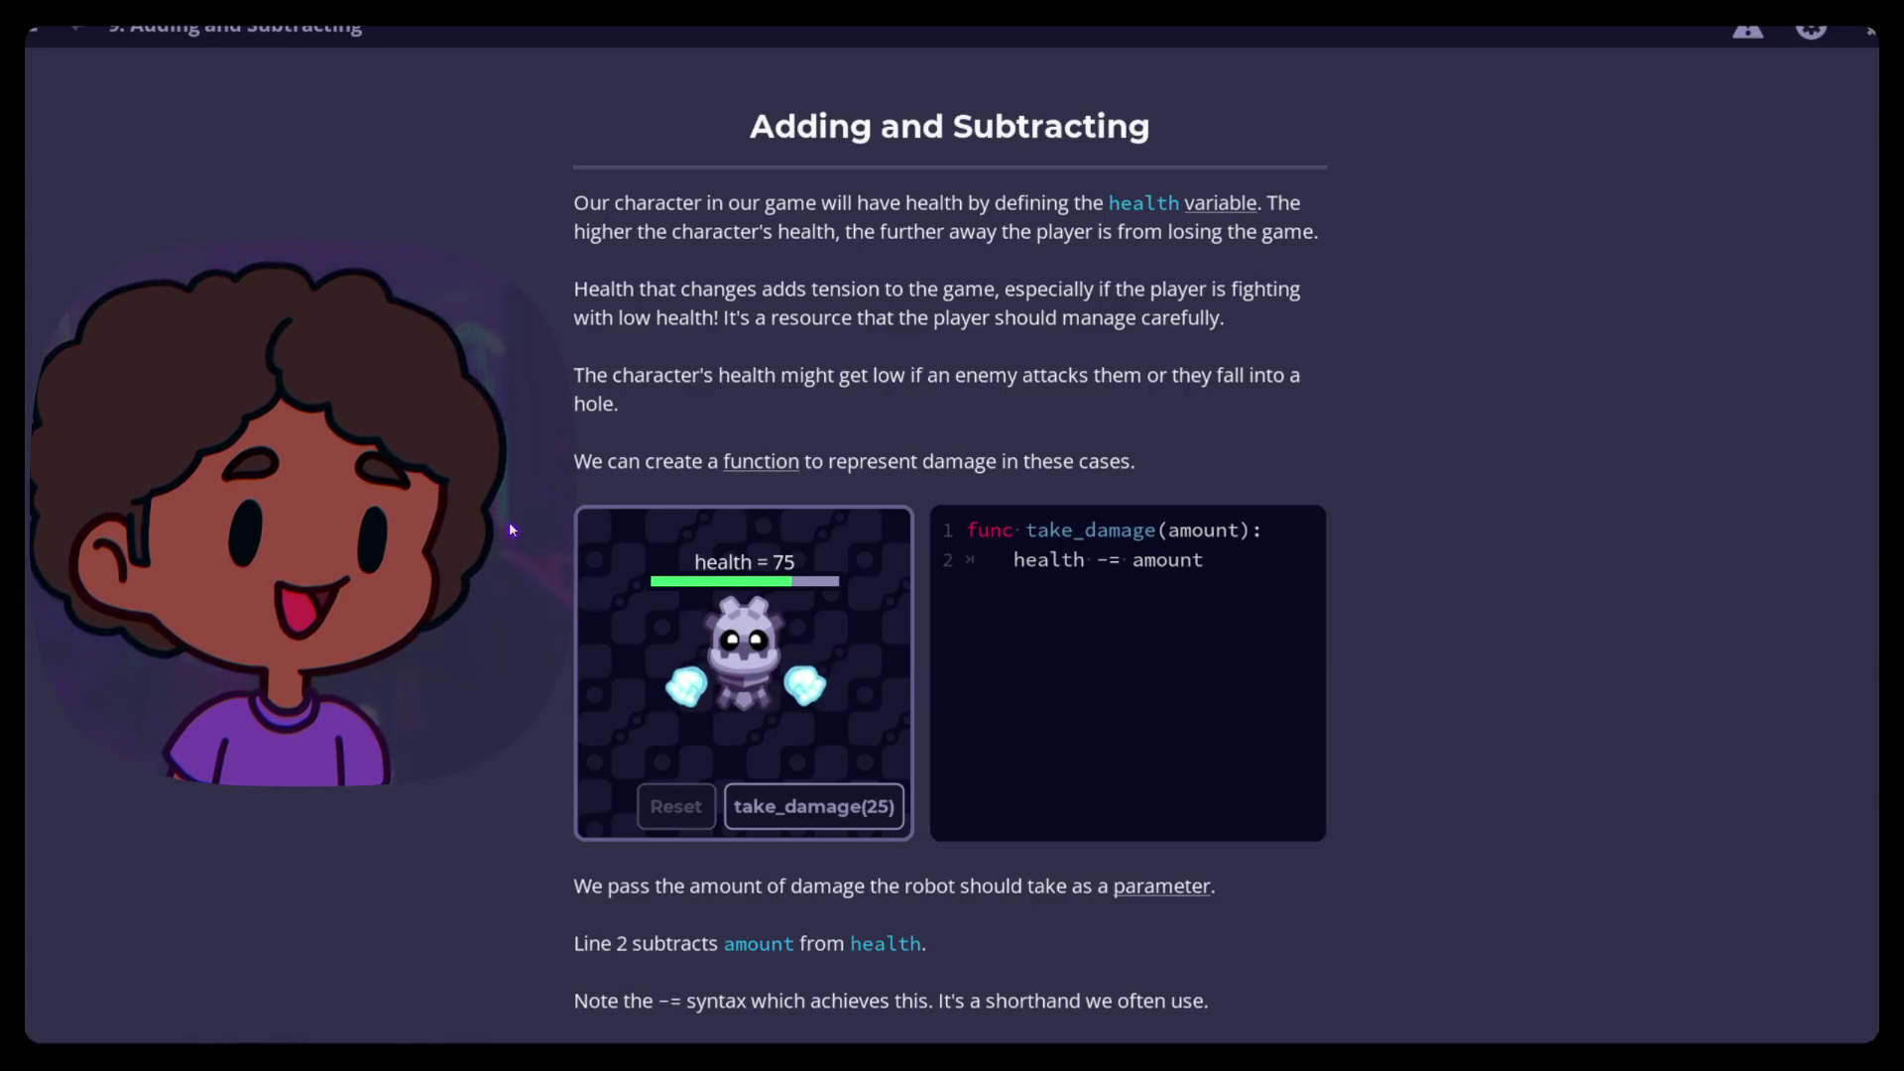
# Use take_damage(25) repeatedly in the demo to drive the robot's health from positive to below zero
pyautogui.scroll(-1, 524, 487)
pyautogui.scroll(1, 523, 487)
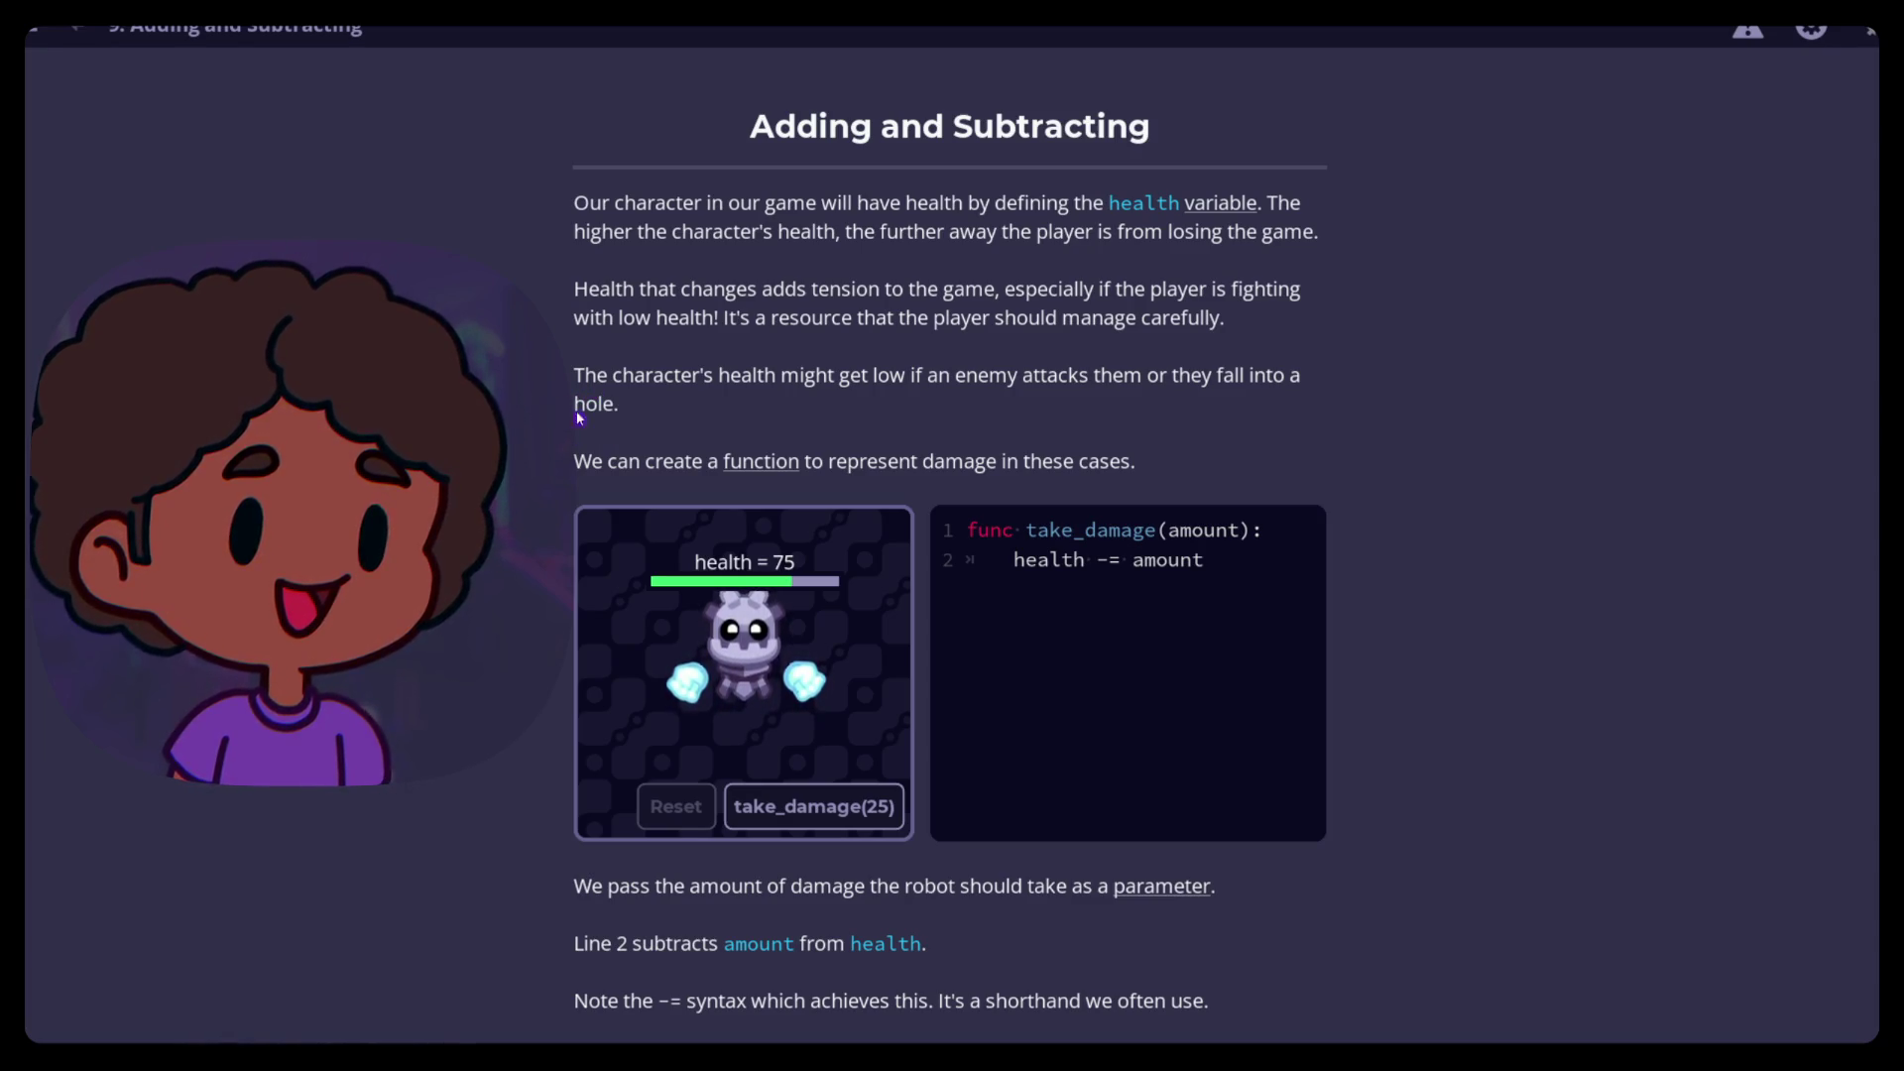
pyautogui.scroll(-3, 583, 418)
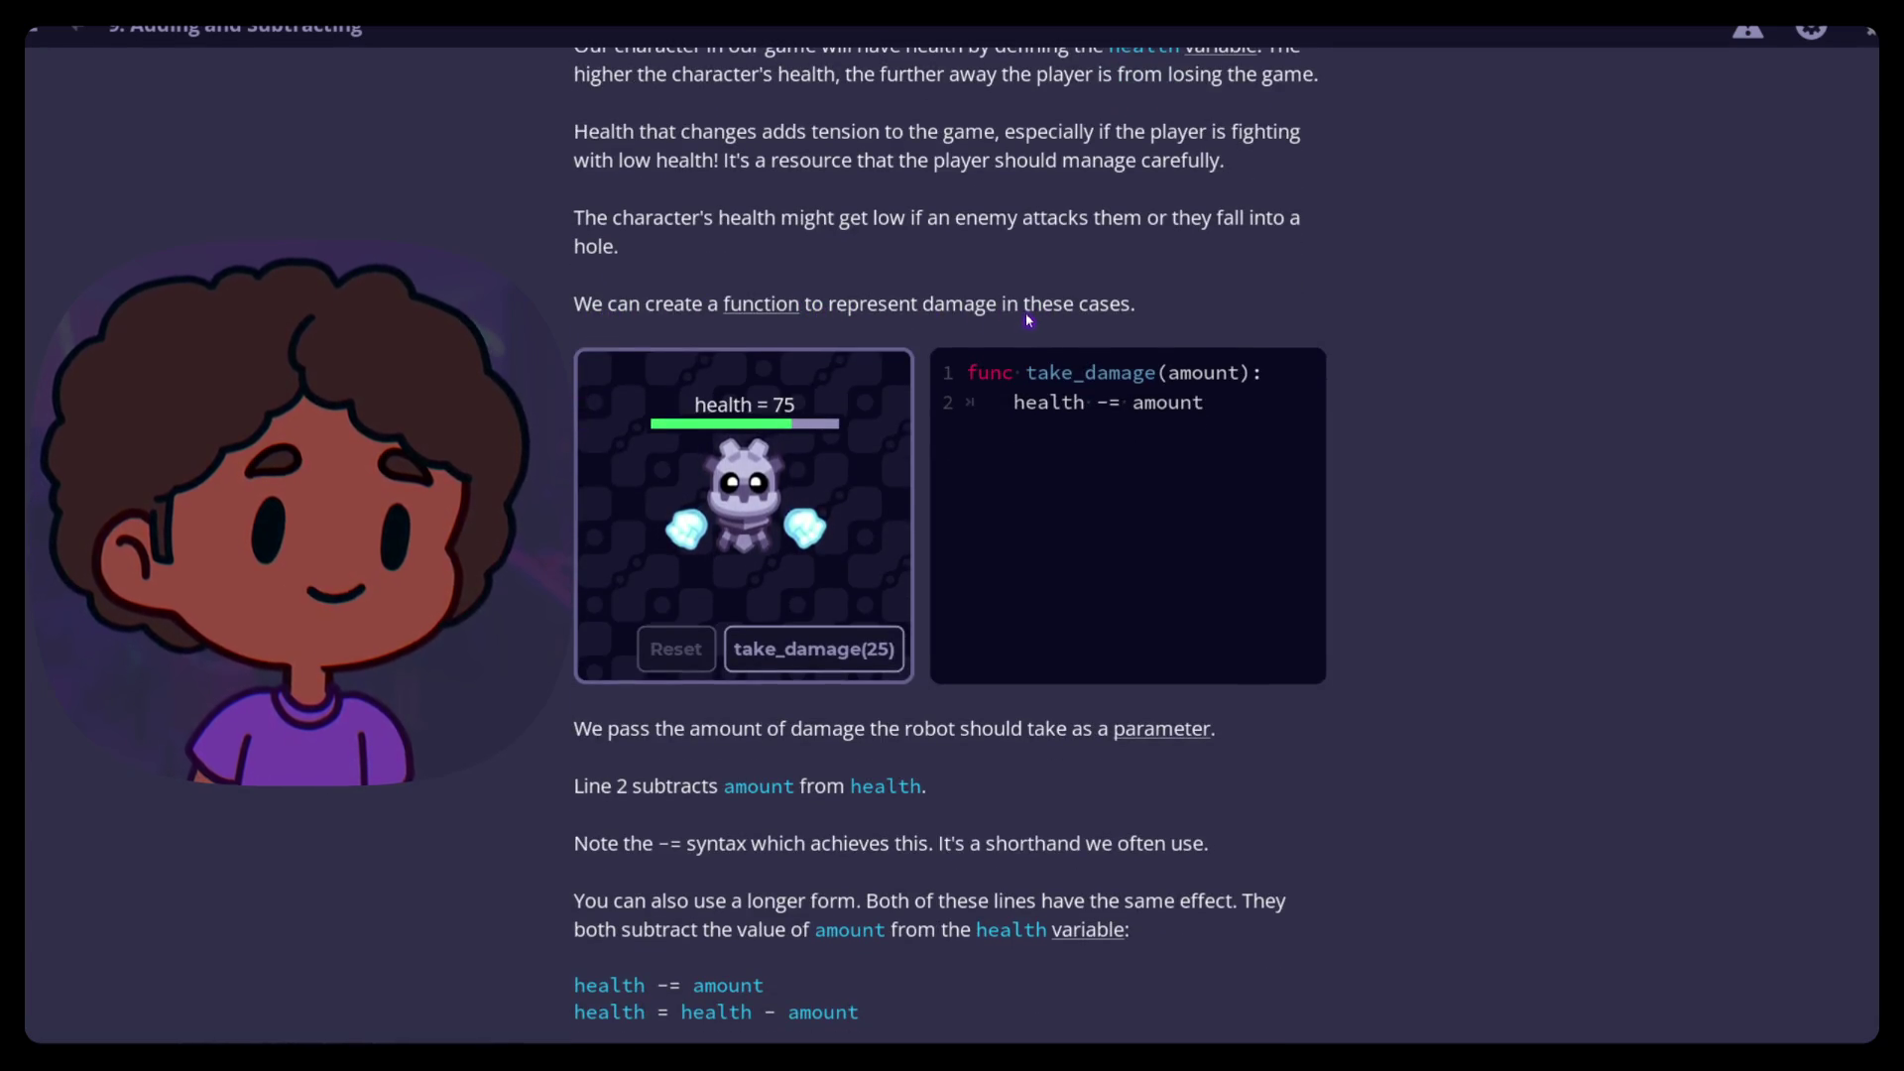
pyautogui.scroll(-1, 791, 577)
pyautogui.click(790, 578)
pyautogui.click(790, 577)
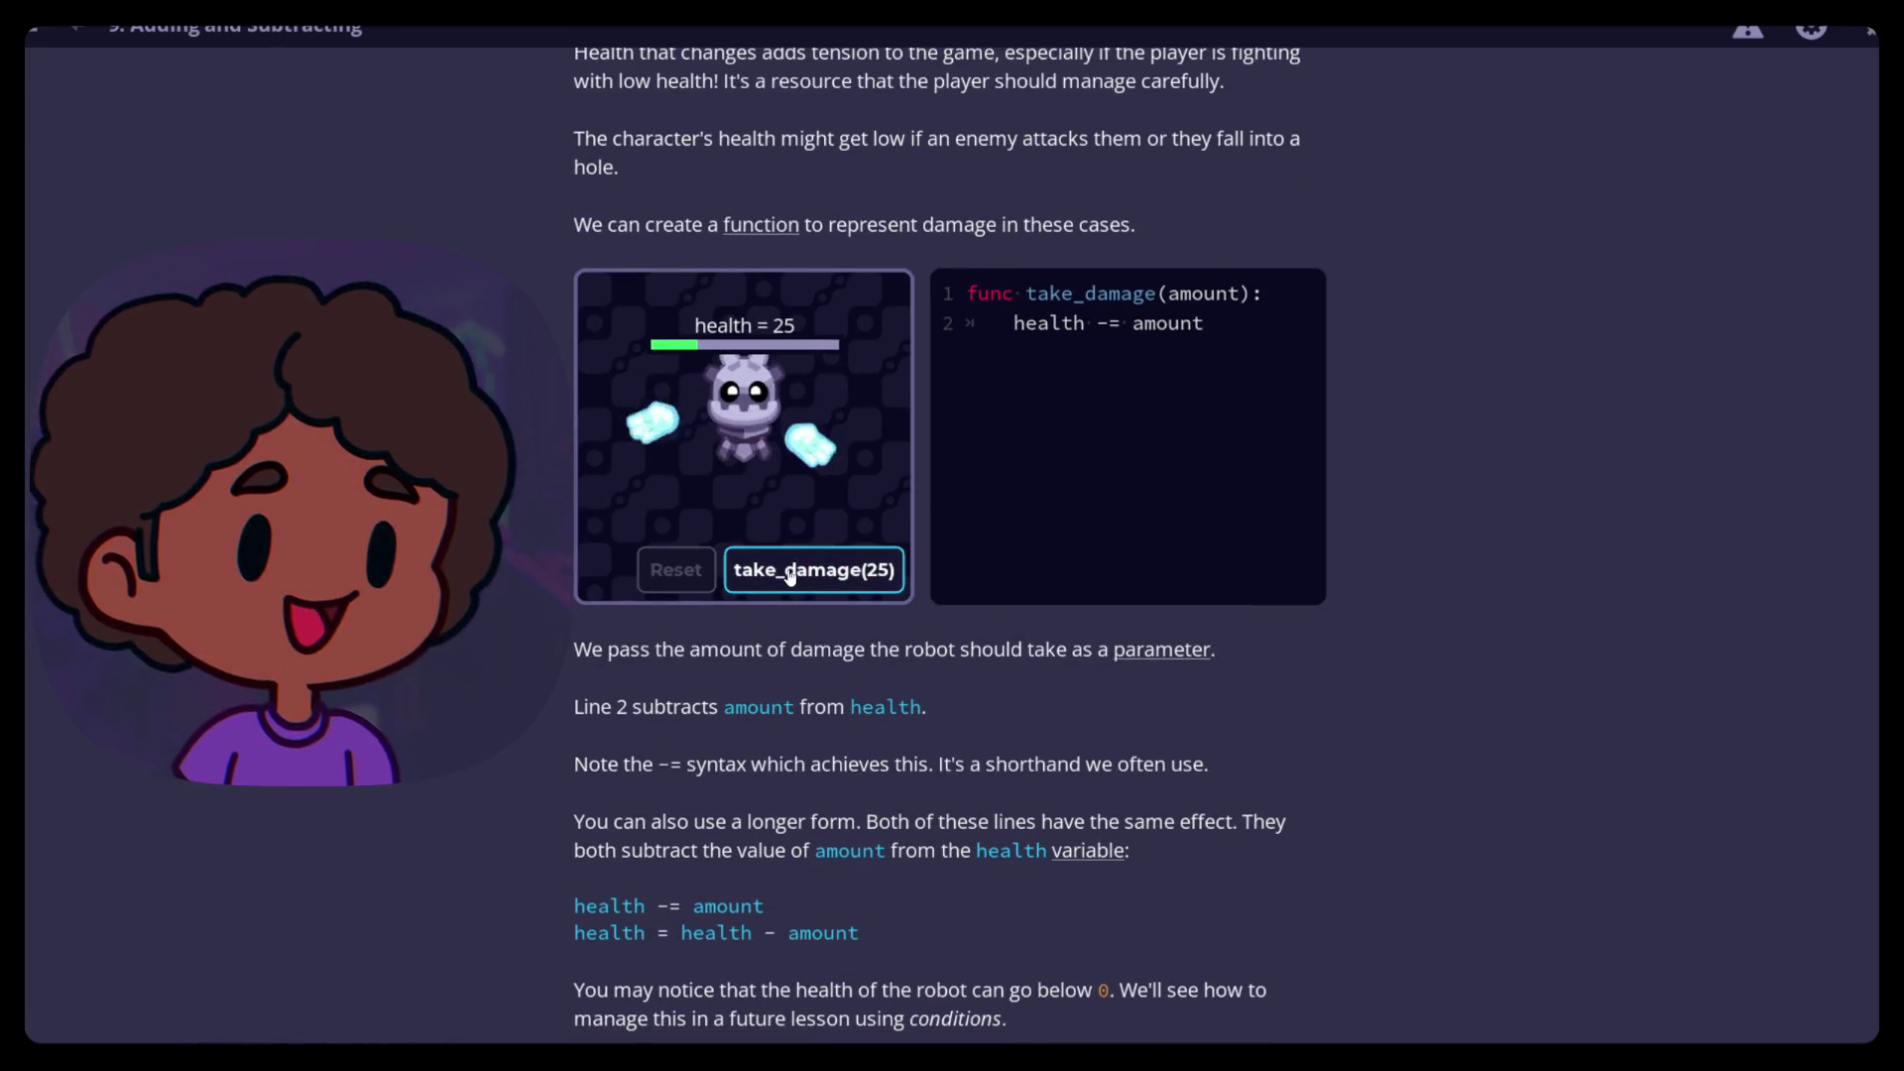
pyautogui.click(791, 577)
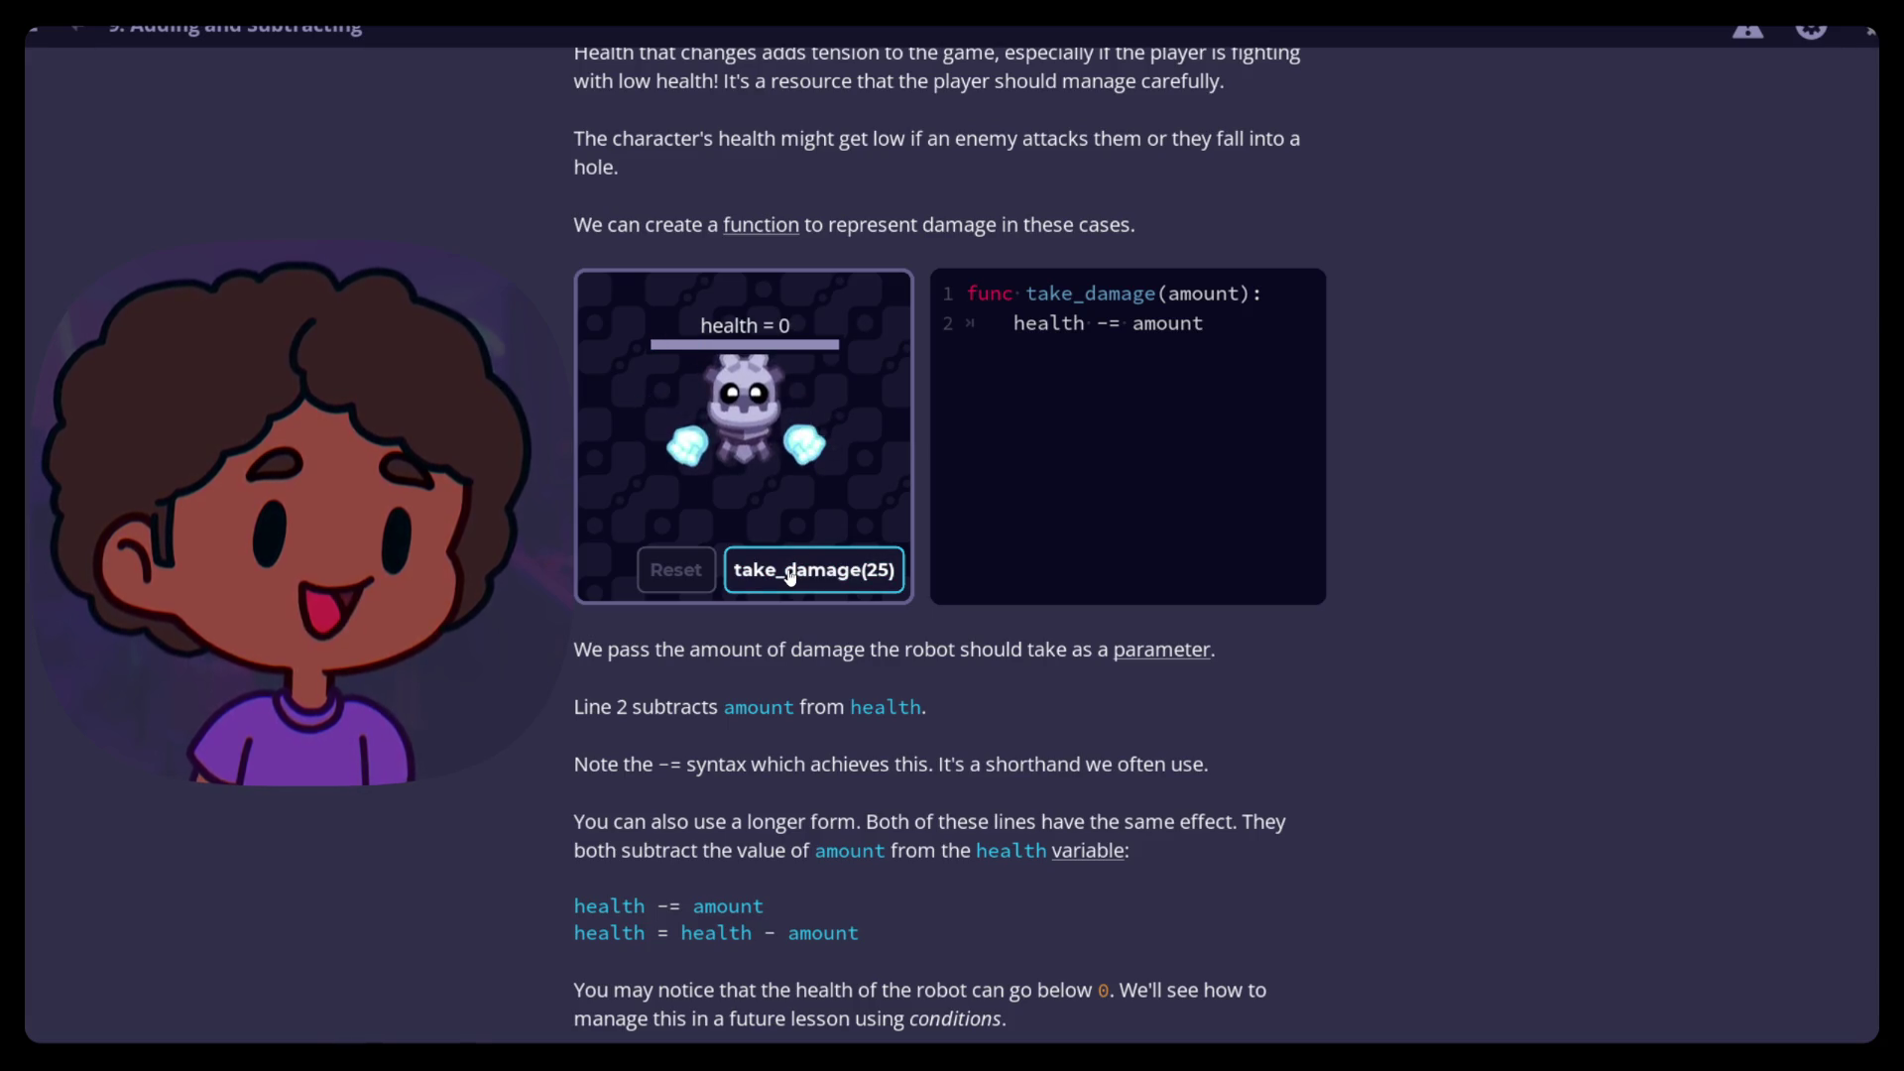
pyautogui.click(791, 577)
pyautogui.click(790, 577)
pyautogui.click(790, 577)
# Keep applying take_damage(25) until the robot's health reads -1125
pyautogui.click(791, 577)
pyautogui.click(791, 577)
pyautogui.click(791, 577)
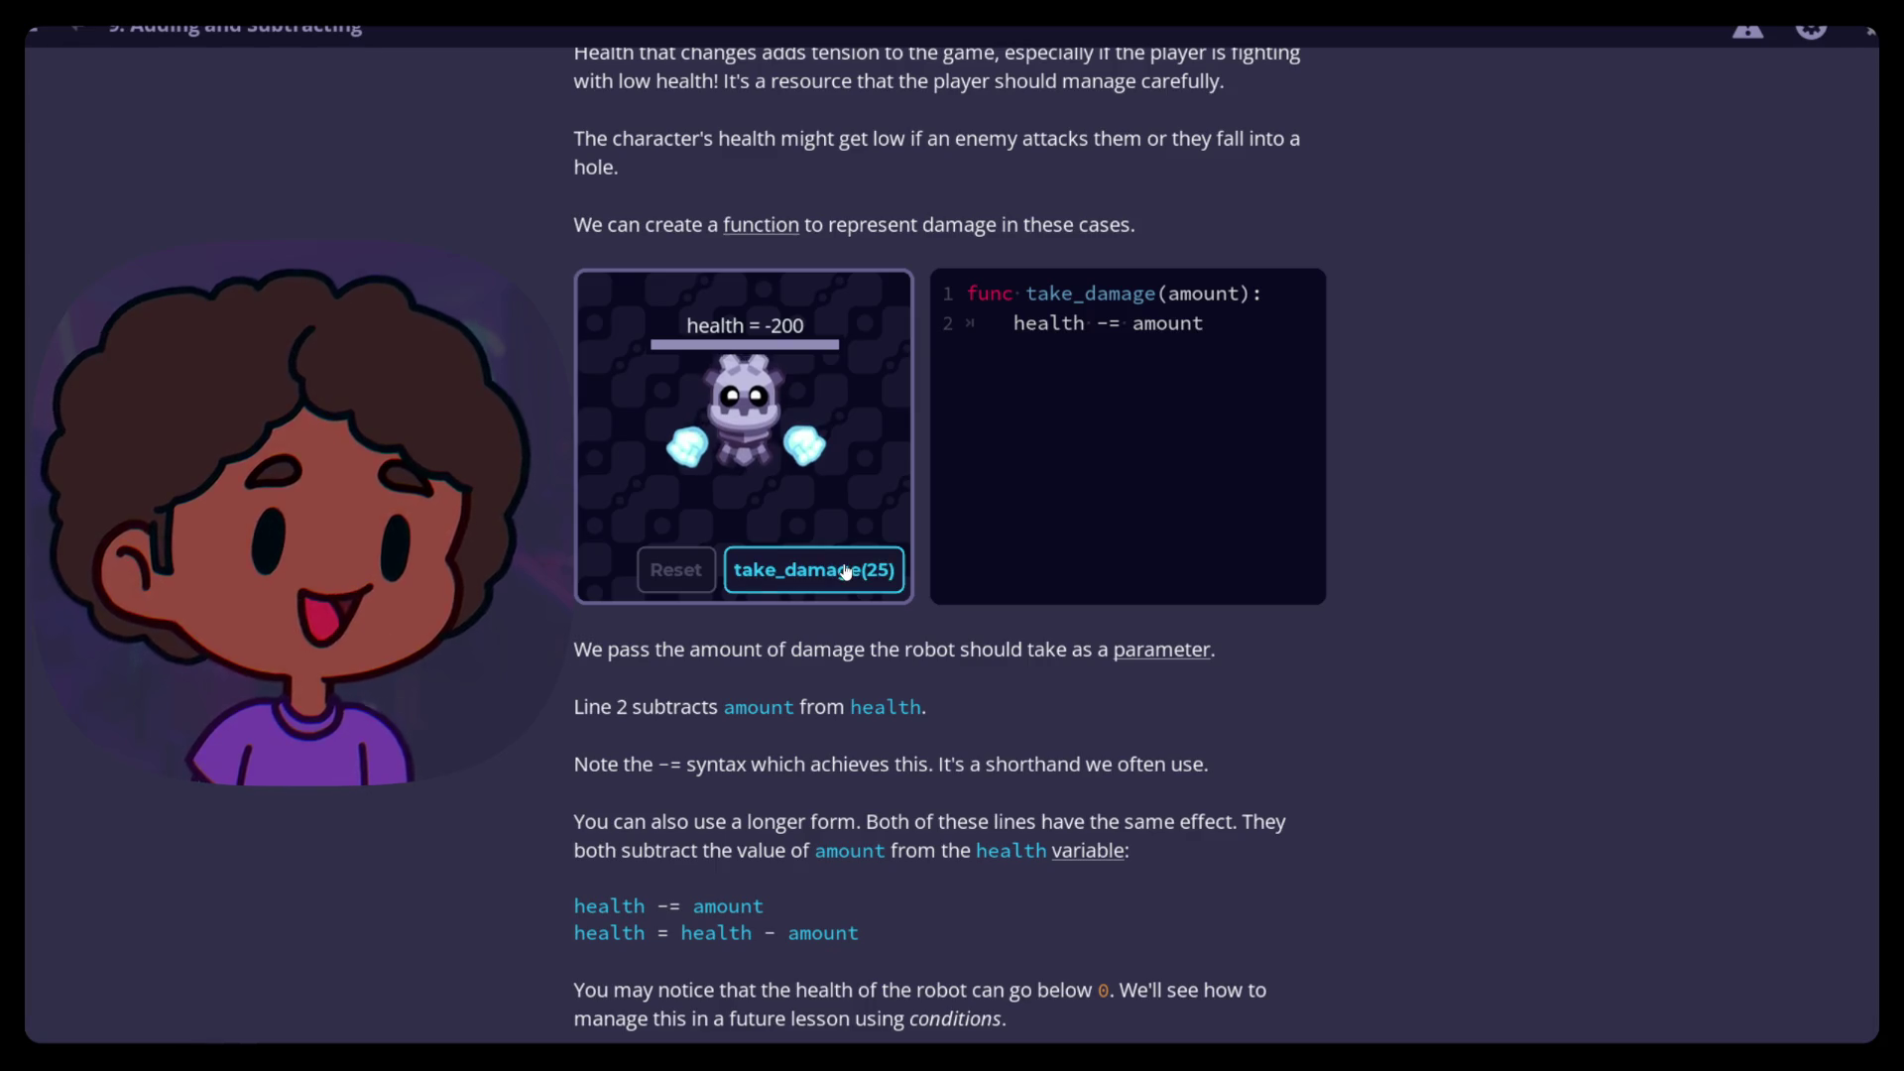
pyautogui.click(779, 572)
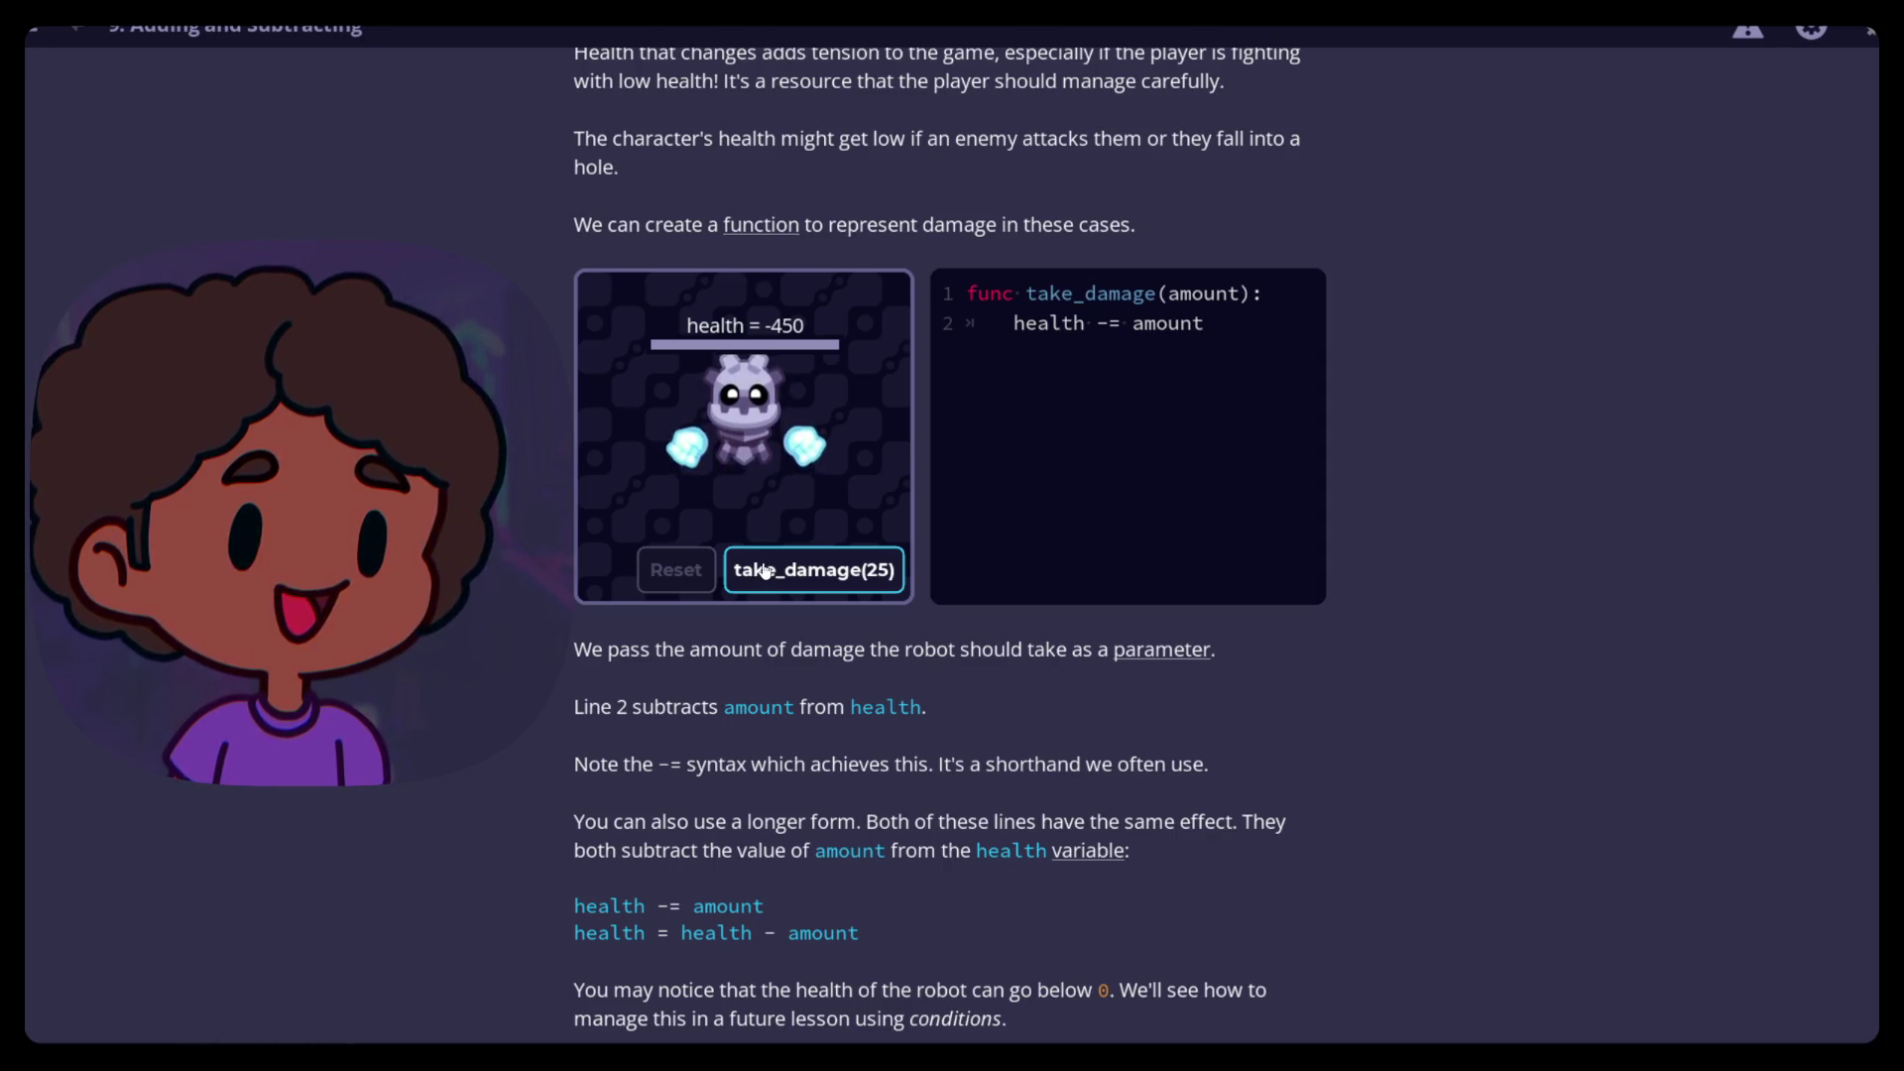
pyautogui.click(766, 572)
pyautogui.click(766, 573)
pyautogui.click(765, 572)
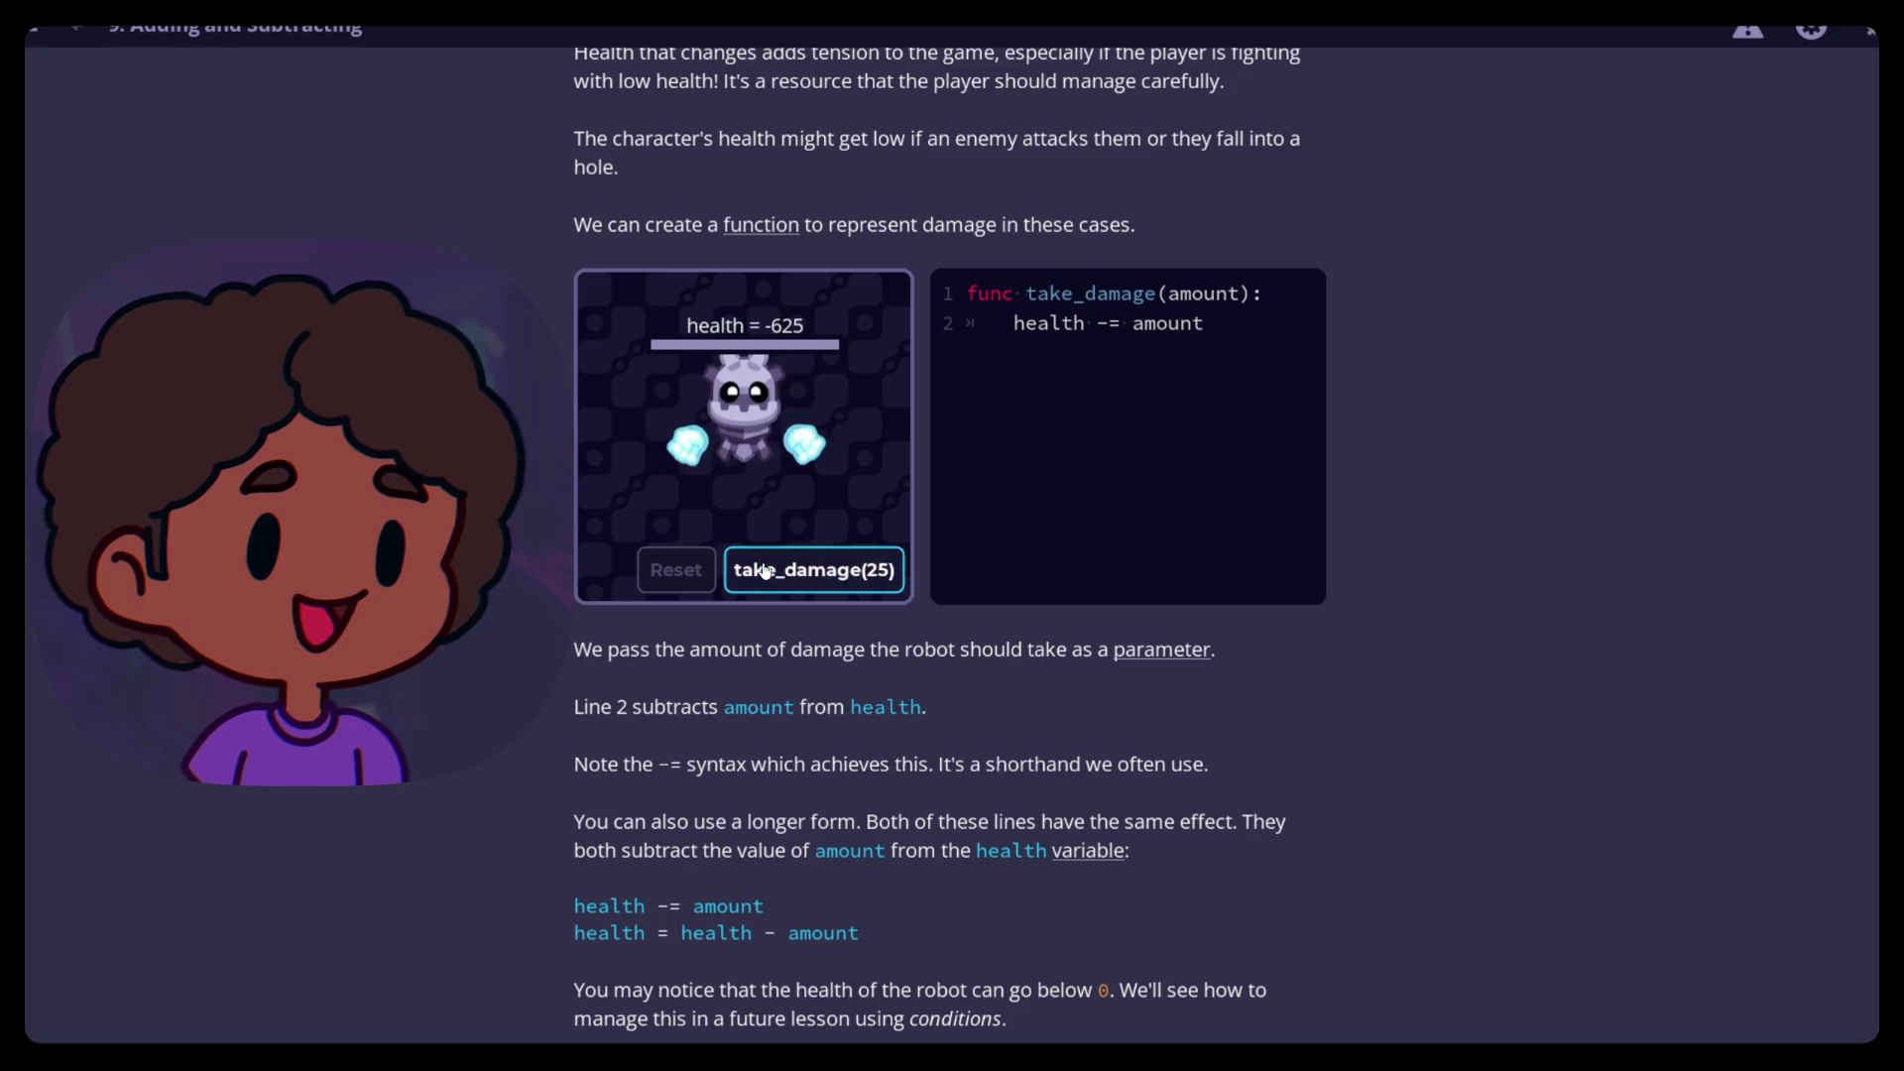
pyautogui.click(766, 571)
pyautogui.click(766, 572)
pyautogui.click(766, 571)
pyautogui.click(765, 572)
pyautogui.click(766, 571)
pyautogui.click(766, 571)
pyautogui.click(766, 571)
pyautogui.click(765, 572)
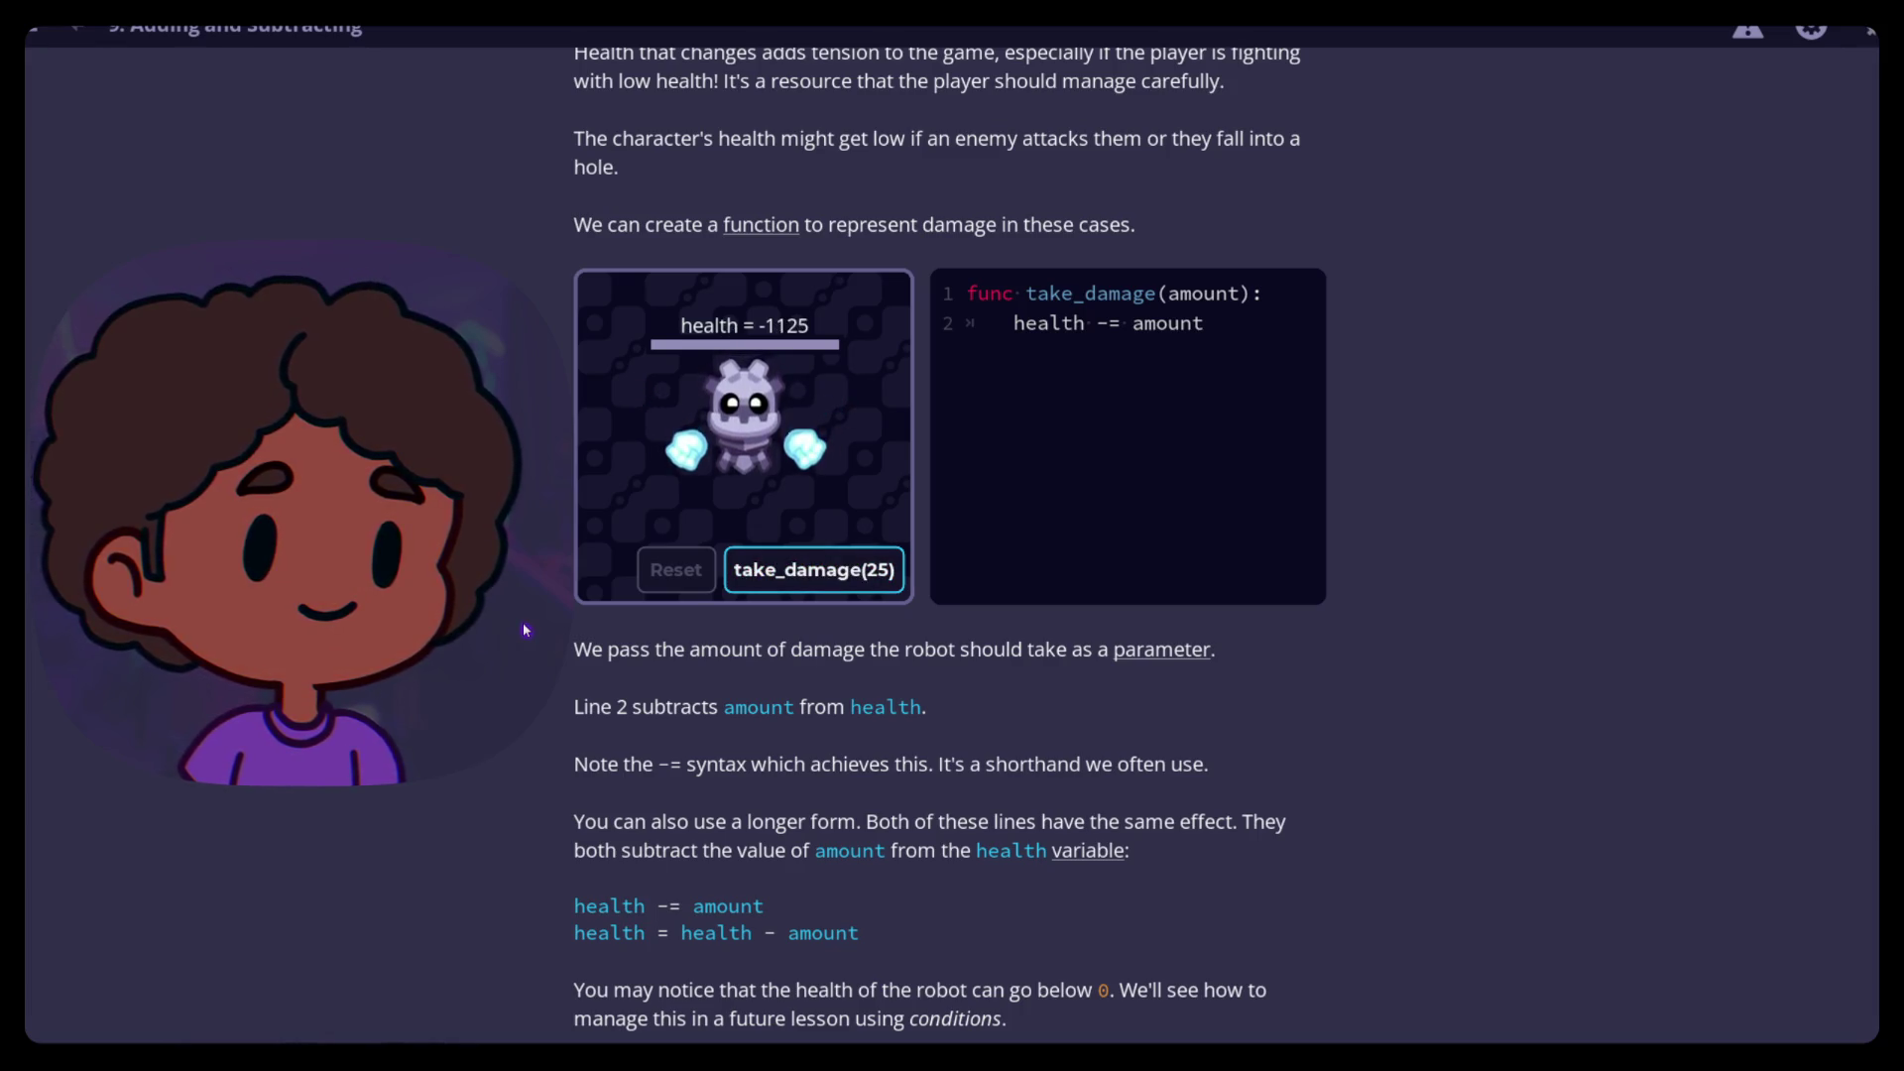
pyautogui.scroll(3, 523, 631)
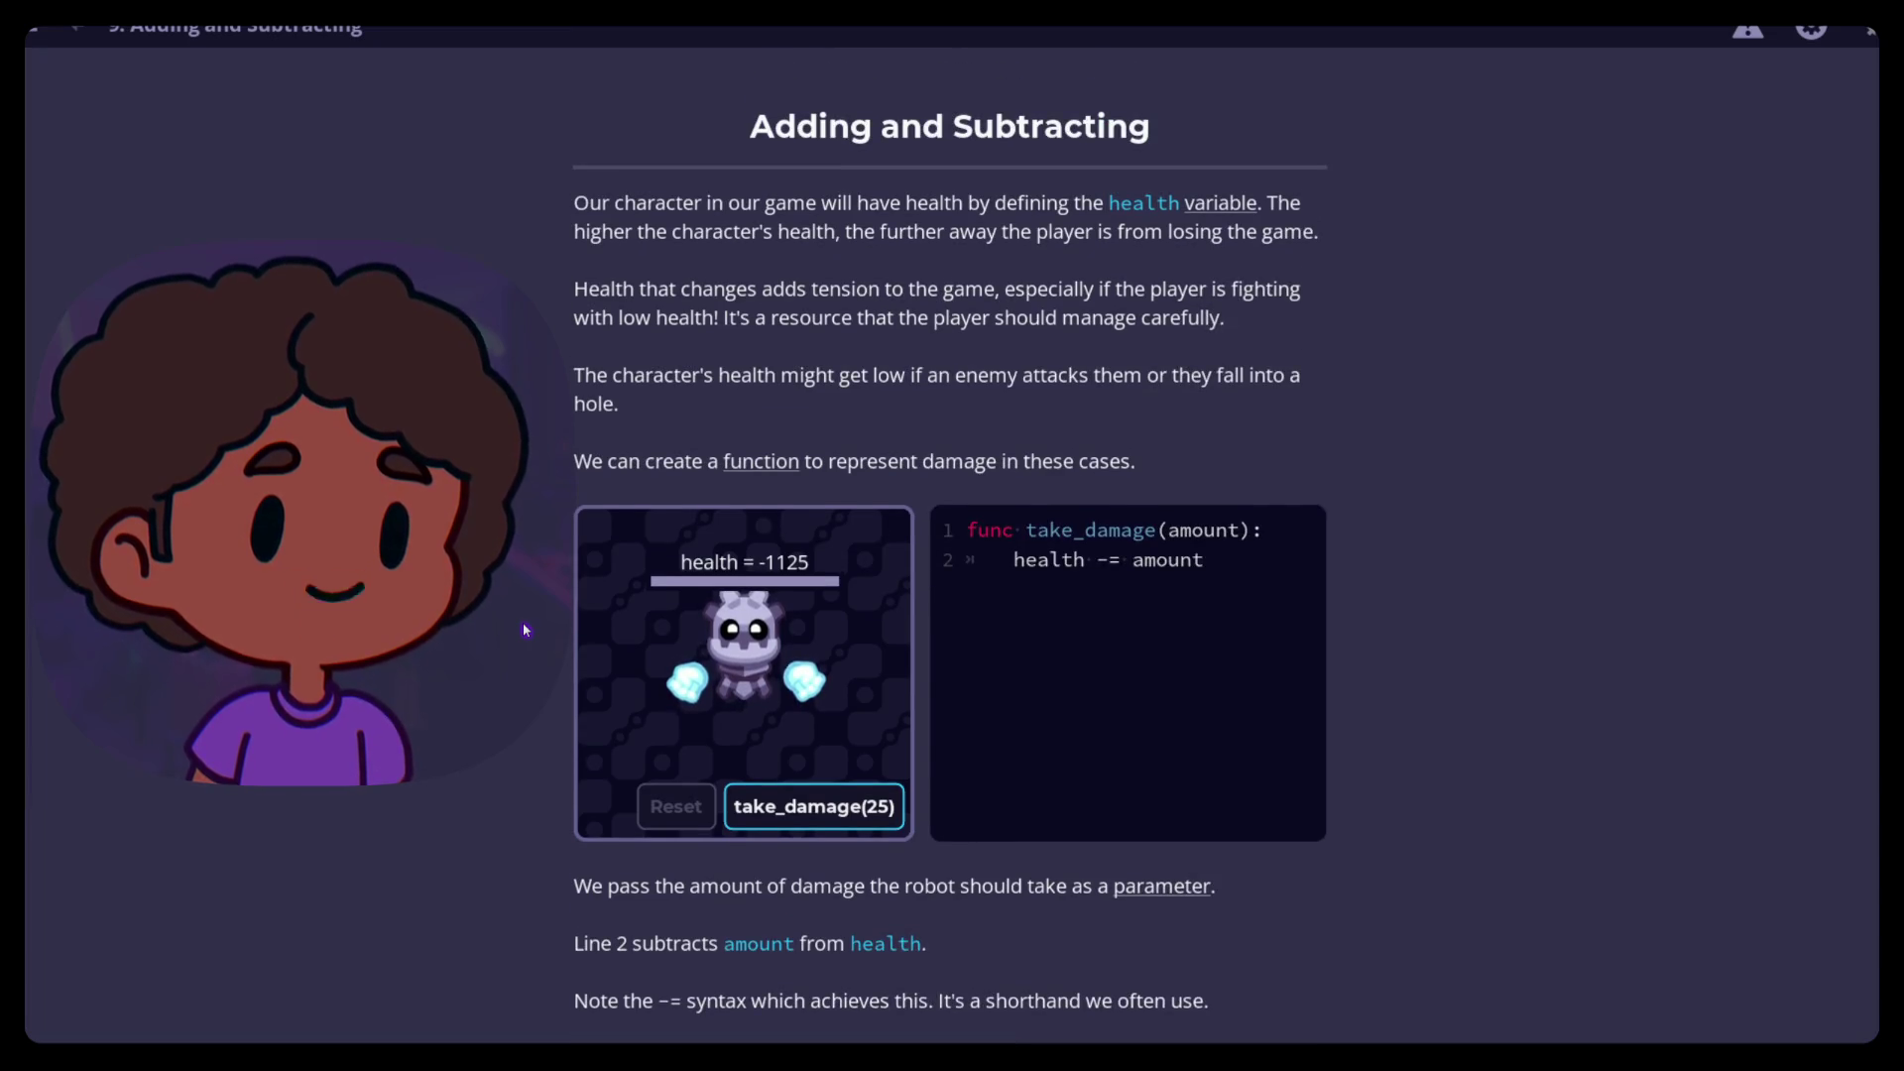
pyautogui.scroll(-4, 526, 631)
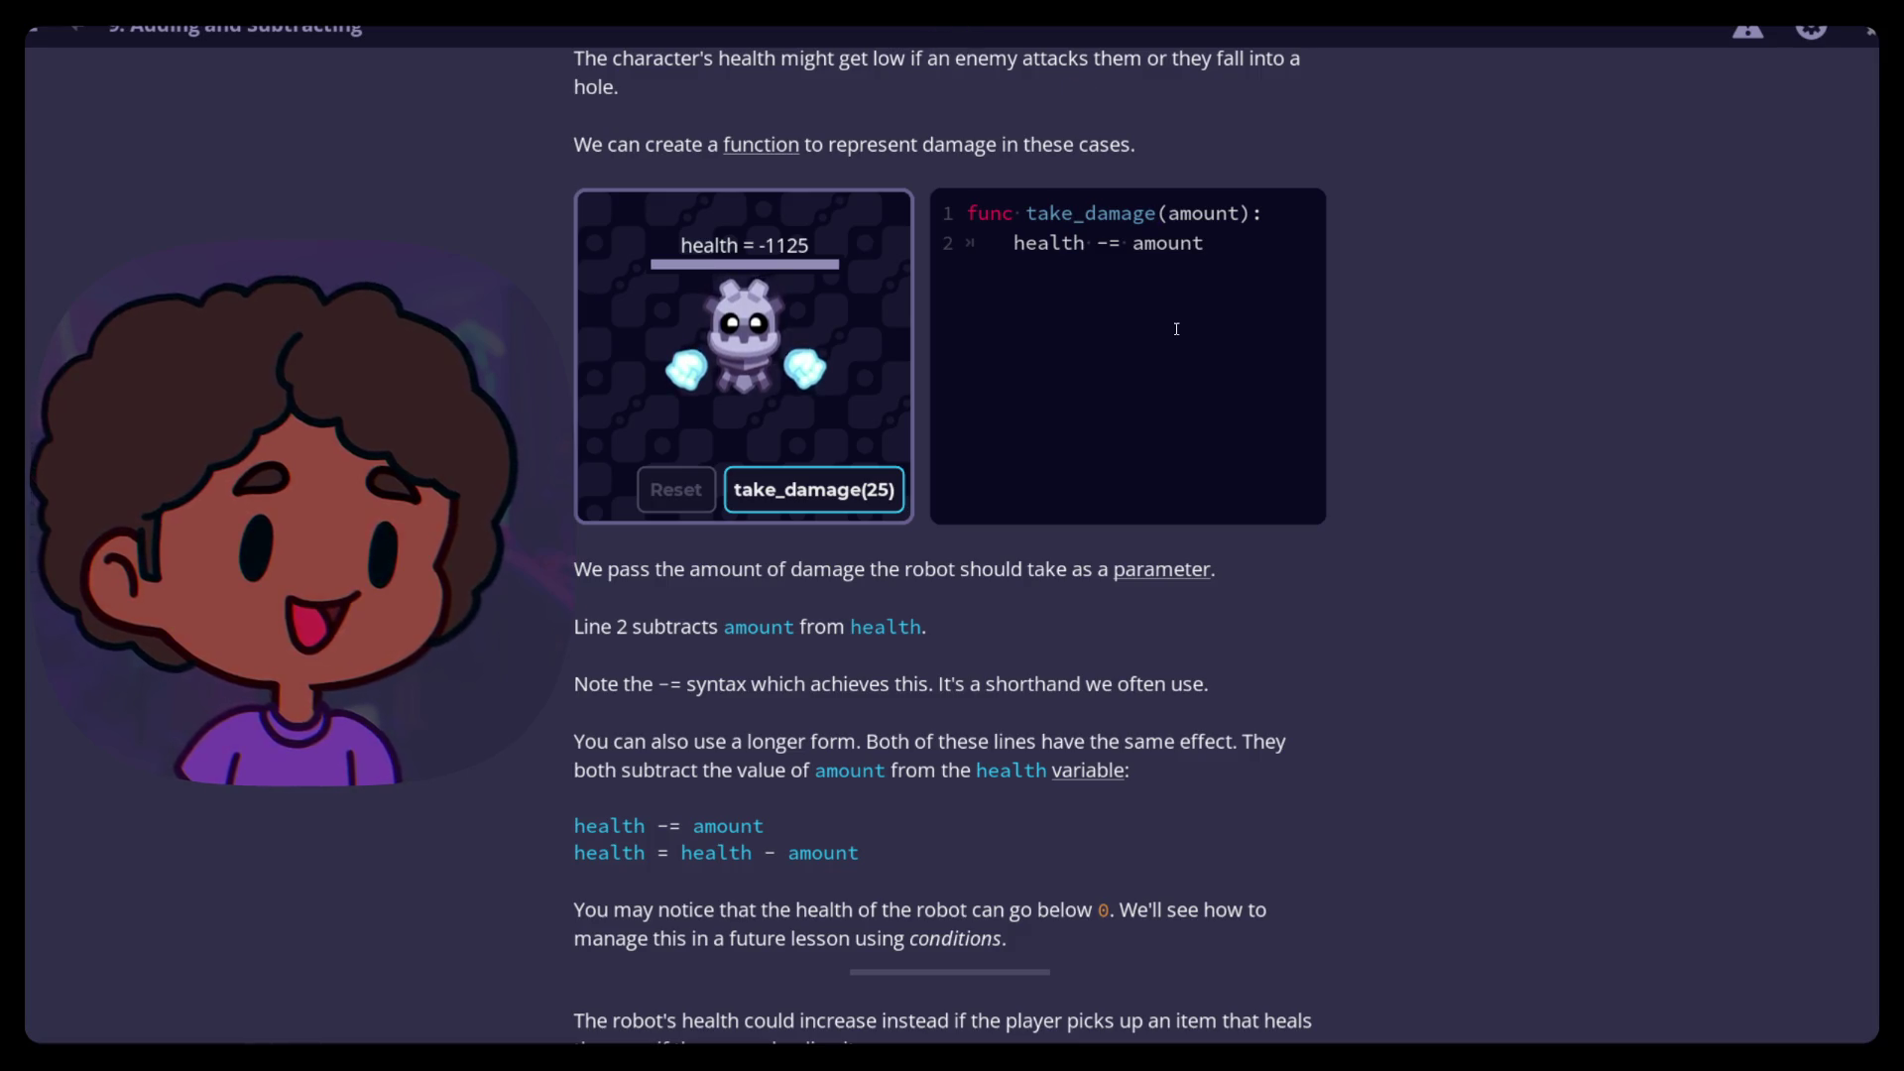
pyautogui.click(1102, 245)
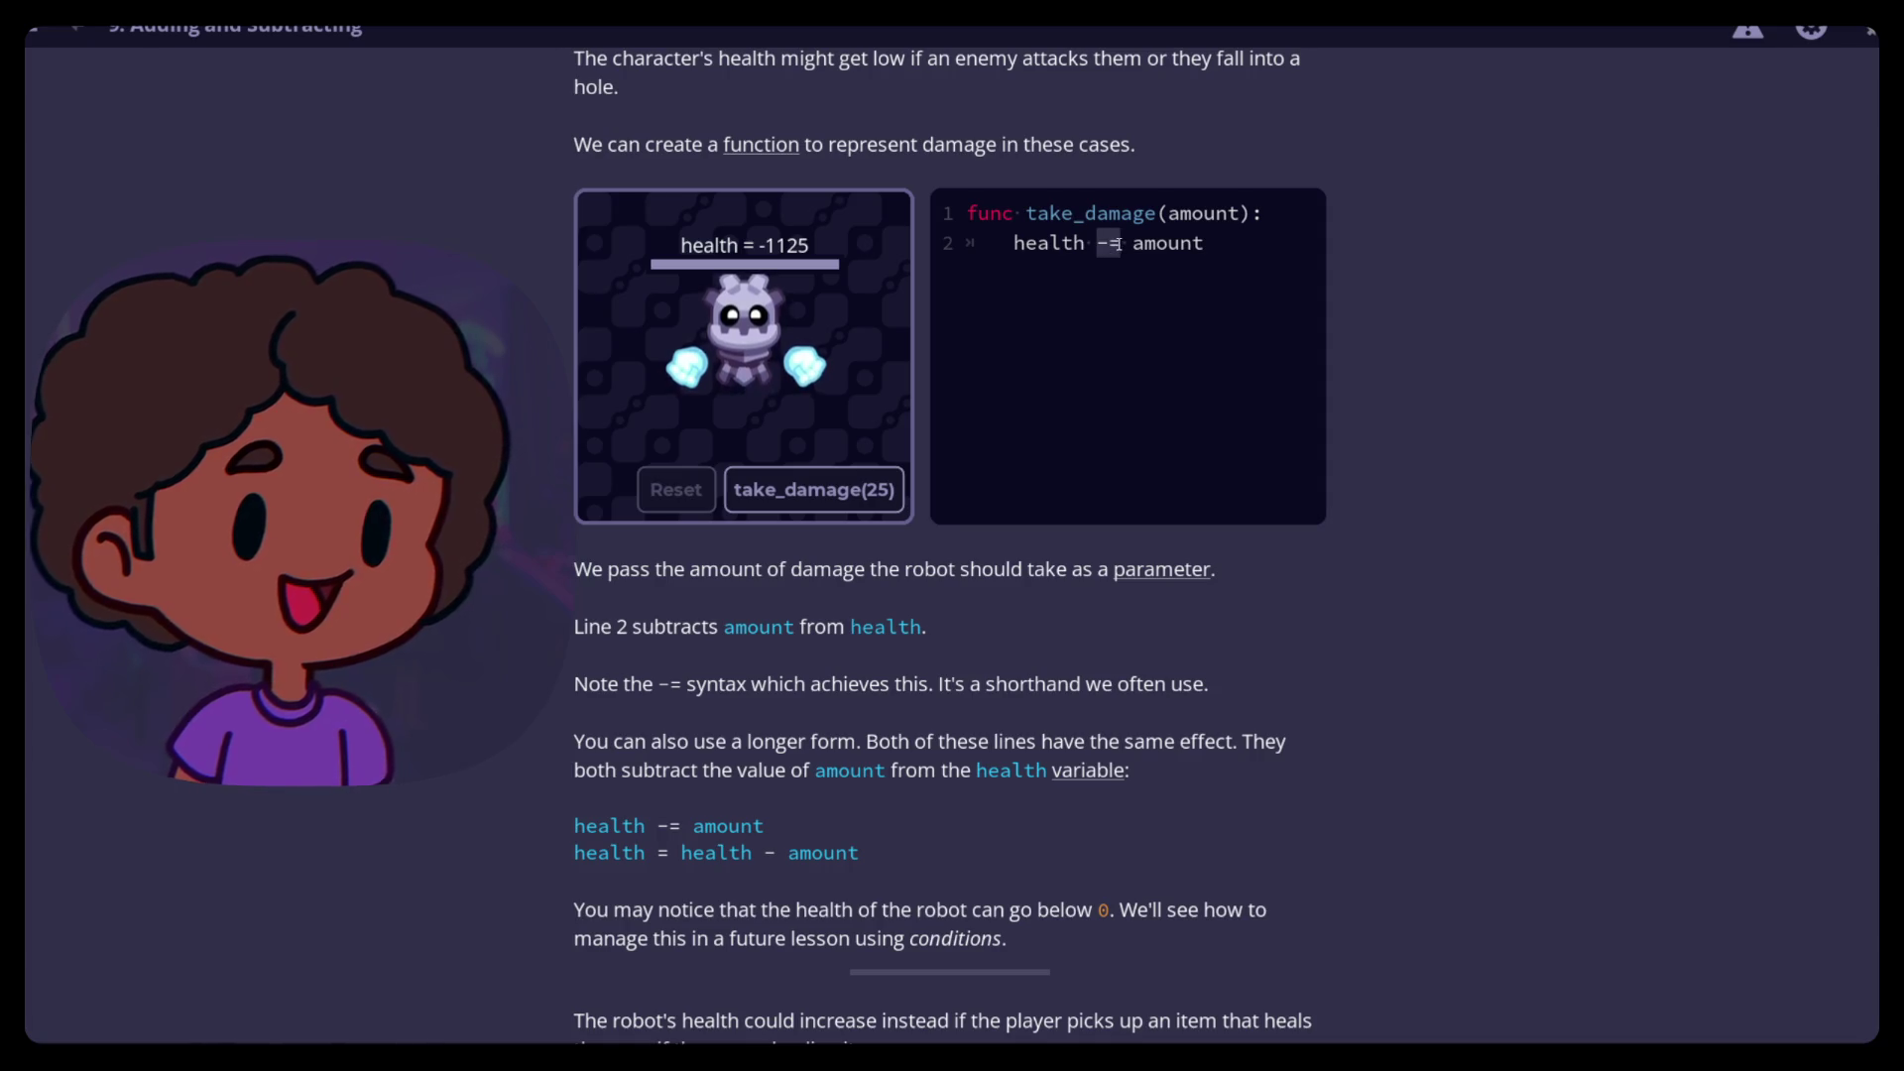
pyautogui.click(928, 242)
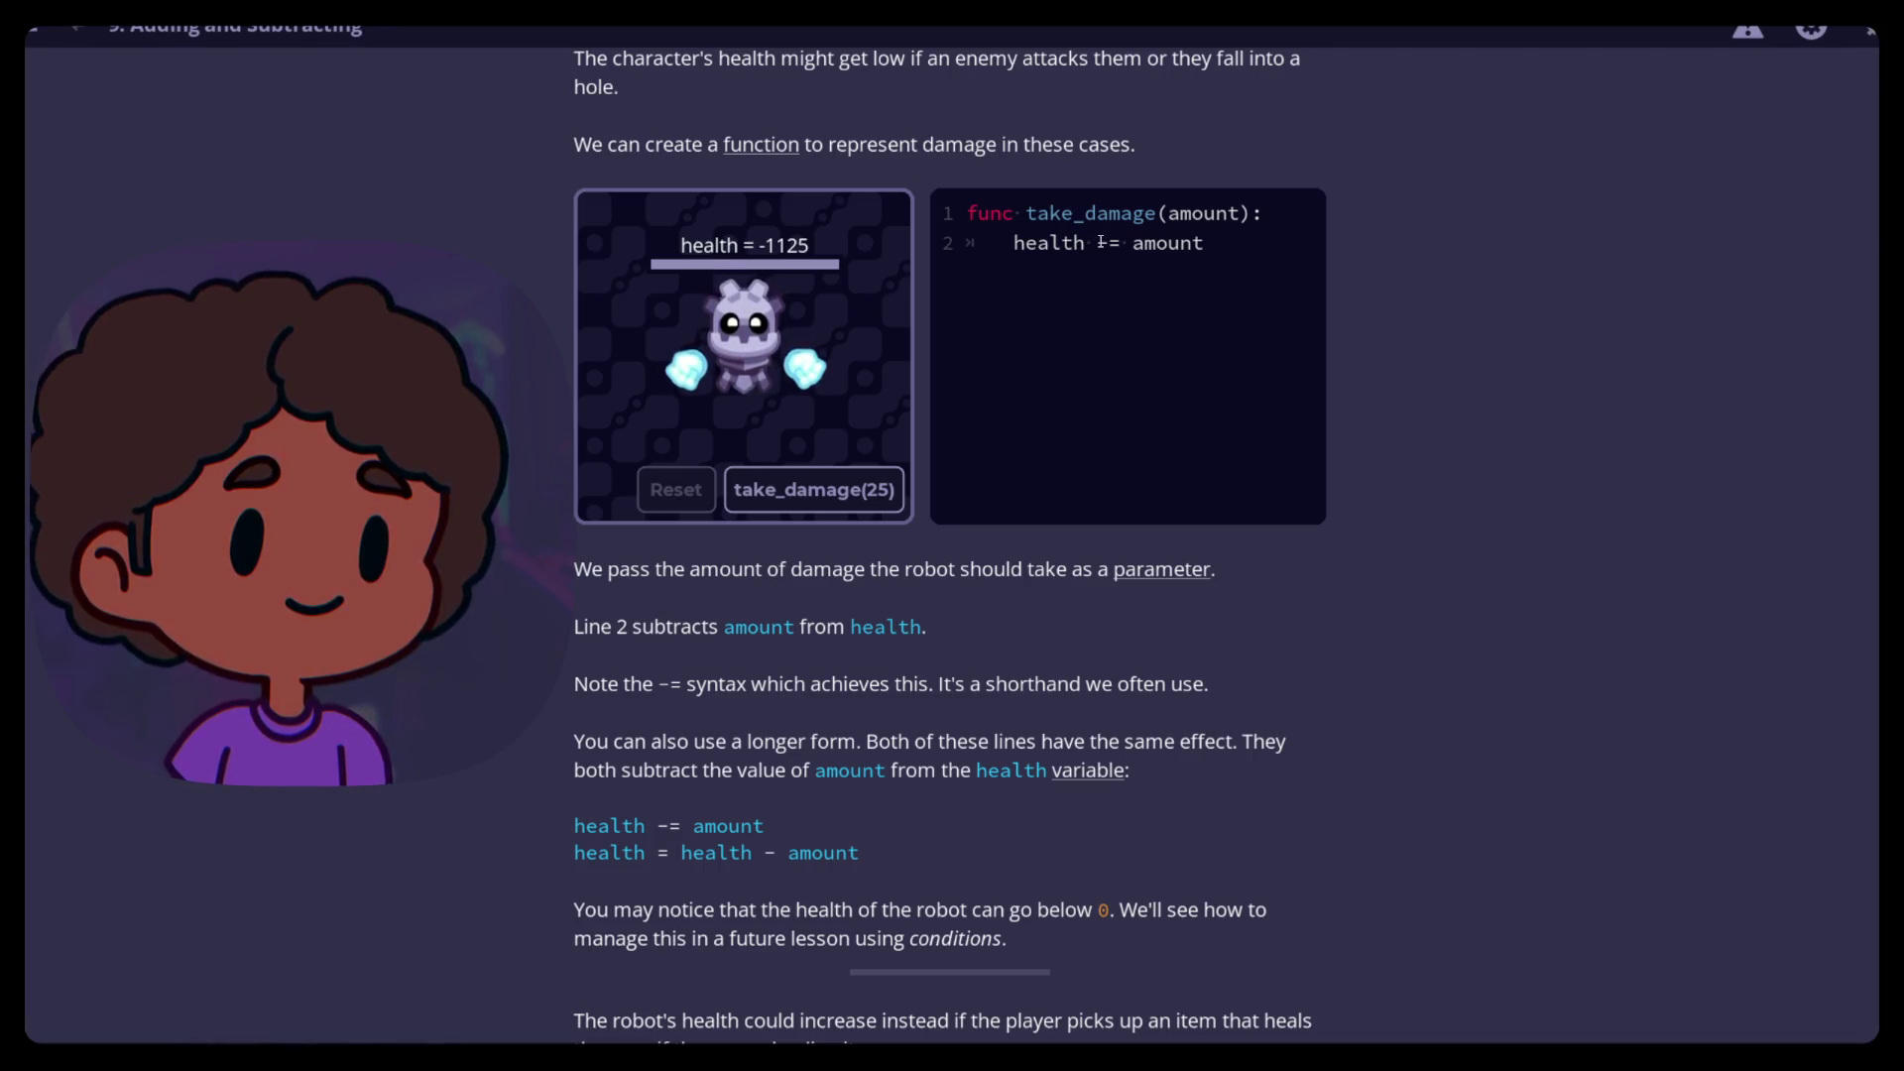
pyautogui.scroll(-3, 530, 622)
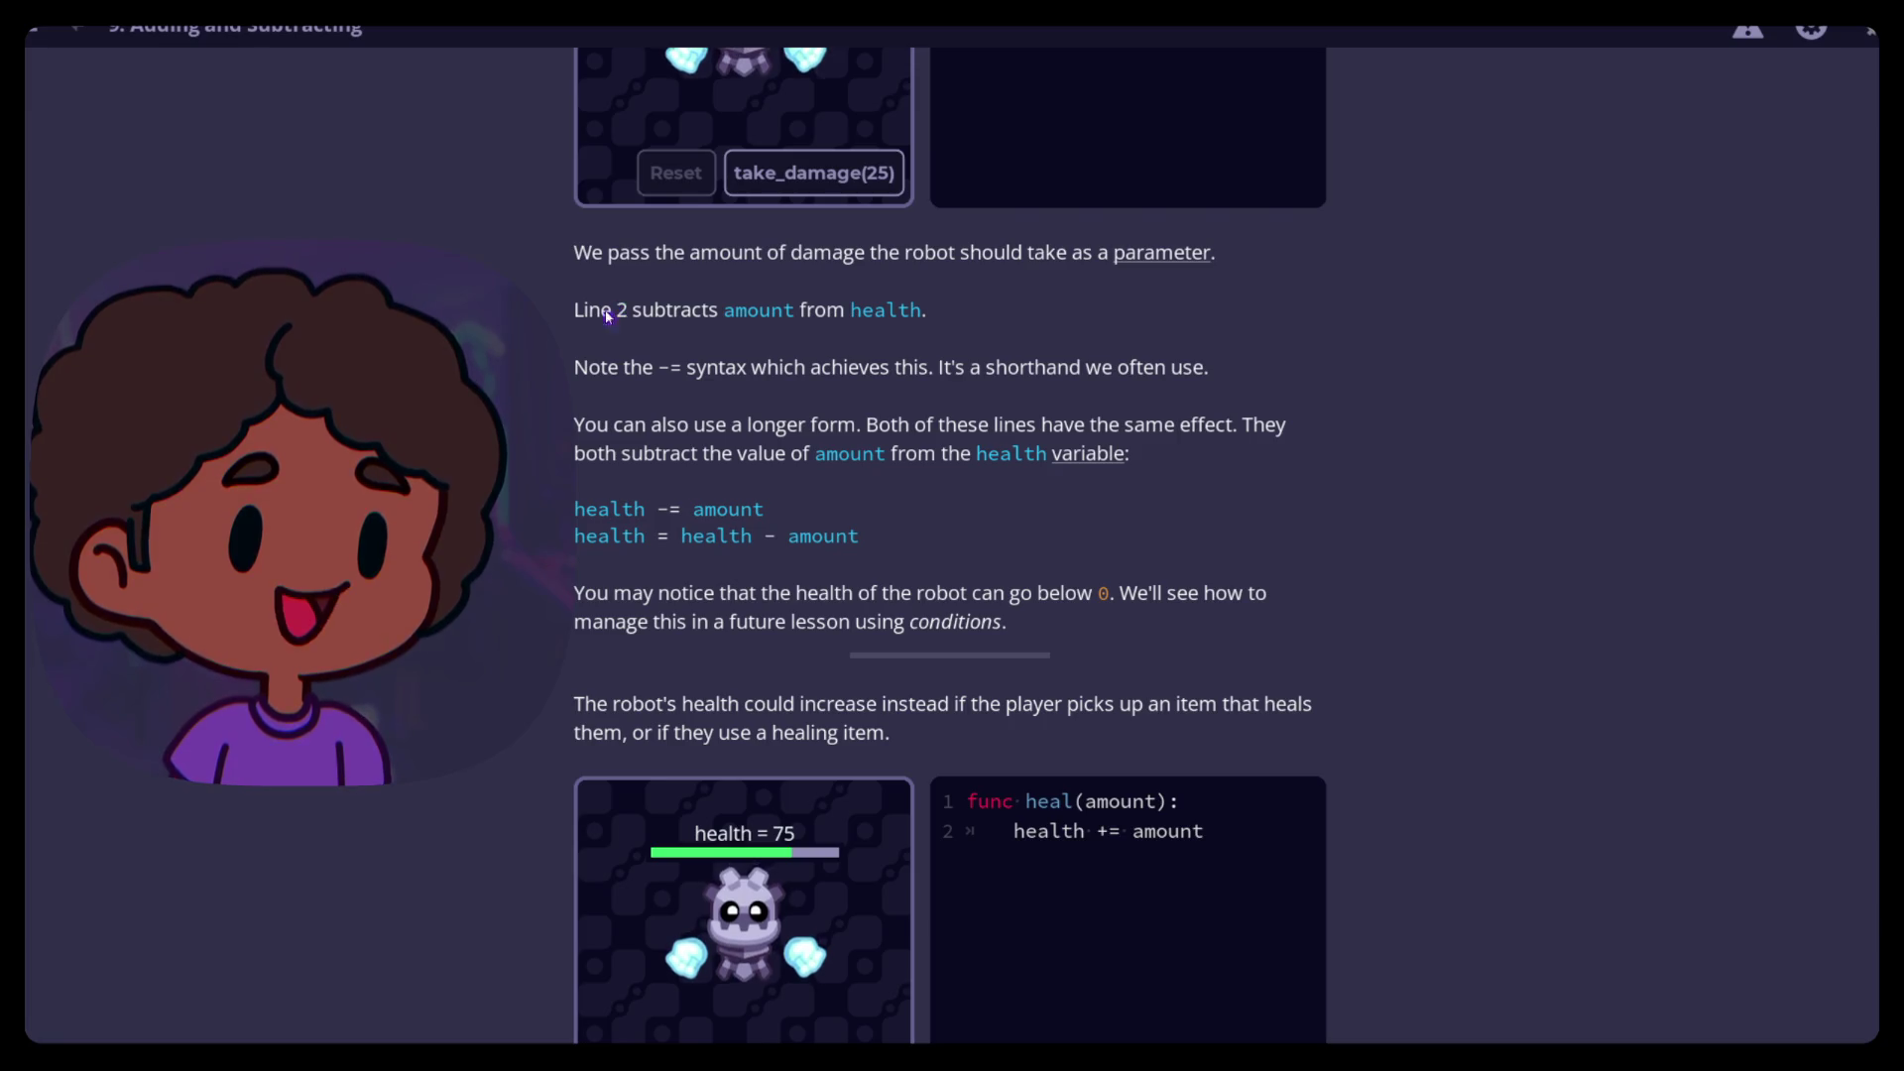
pyautogui.scroll(2, 607, 316)
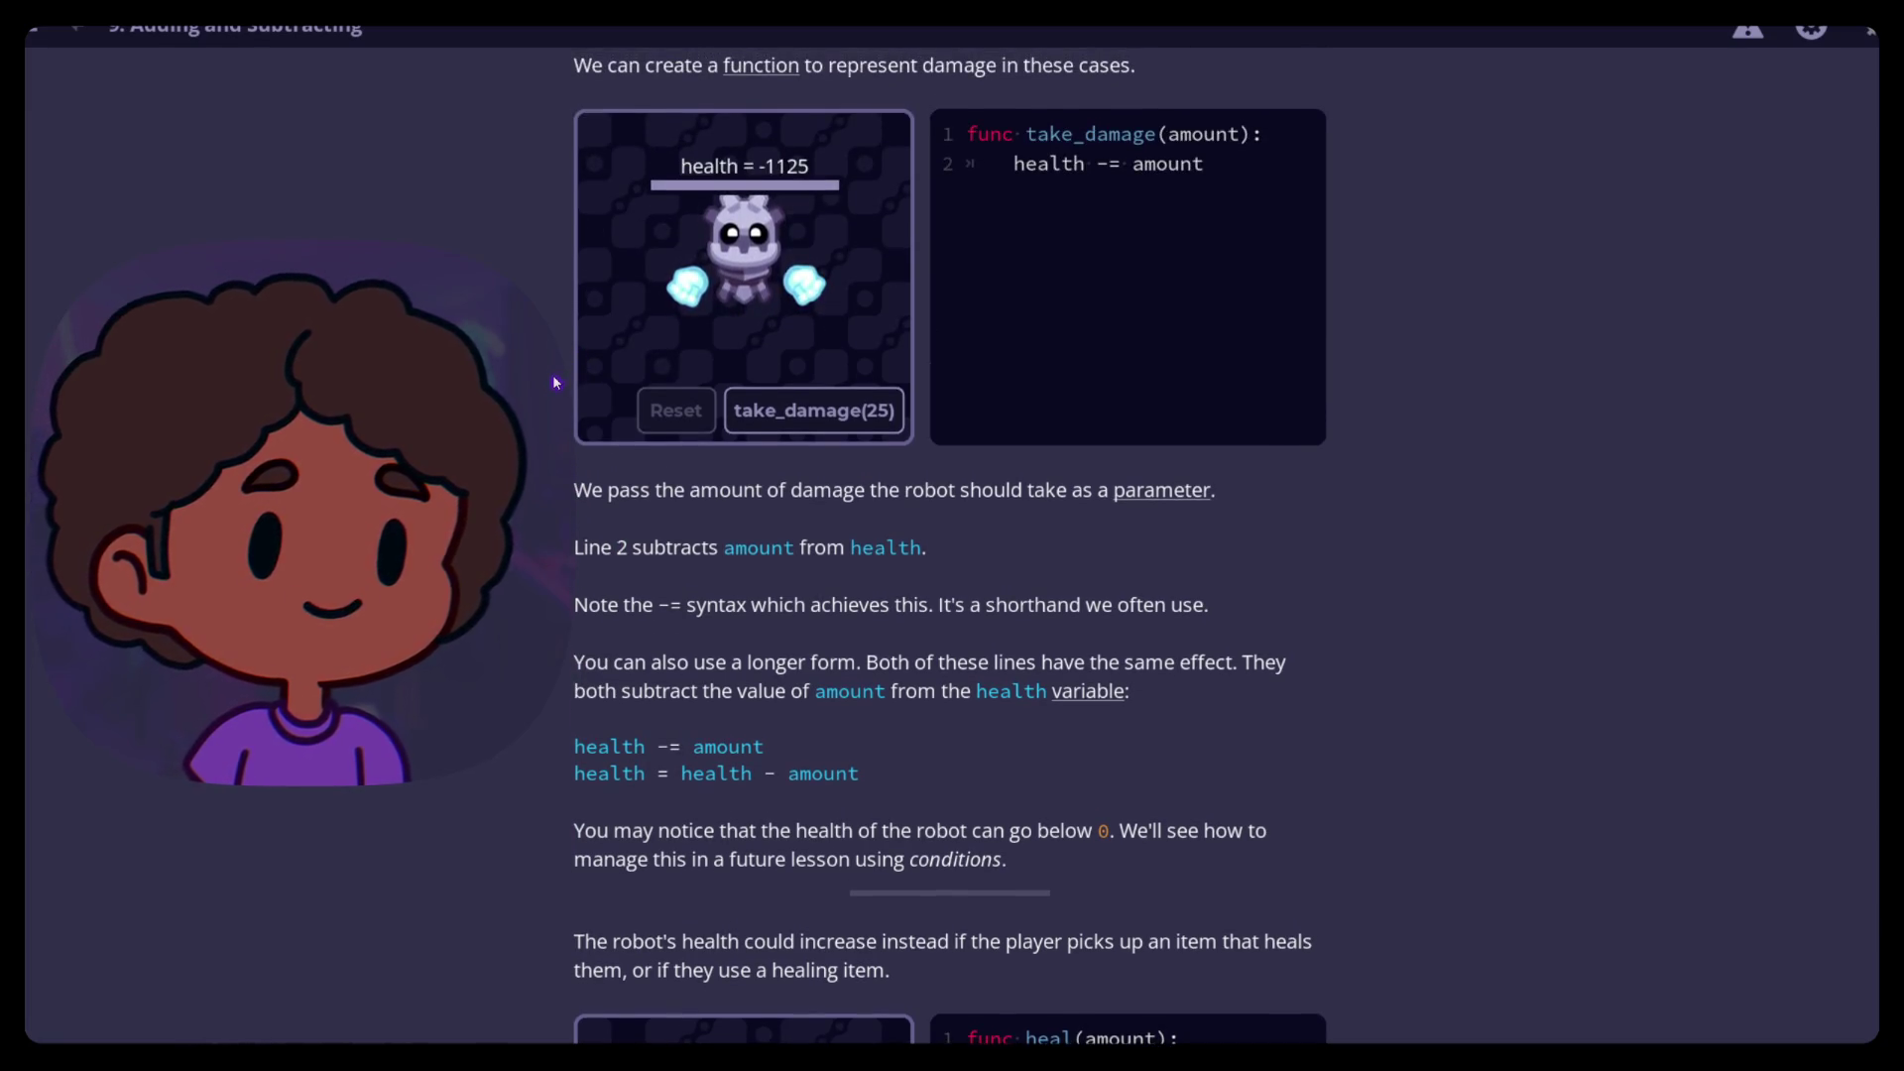
pyautogui.scroll(-2, 595, 406)
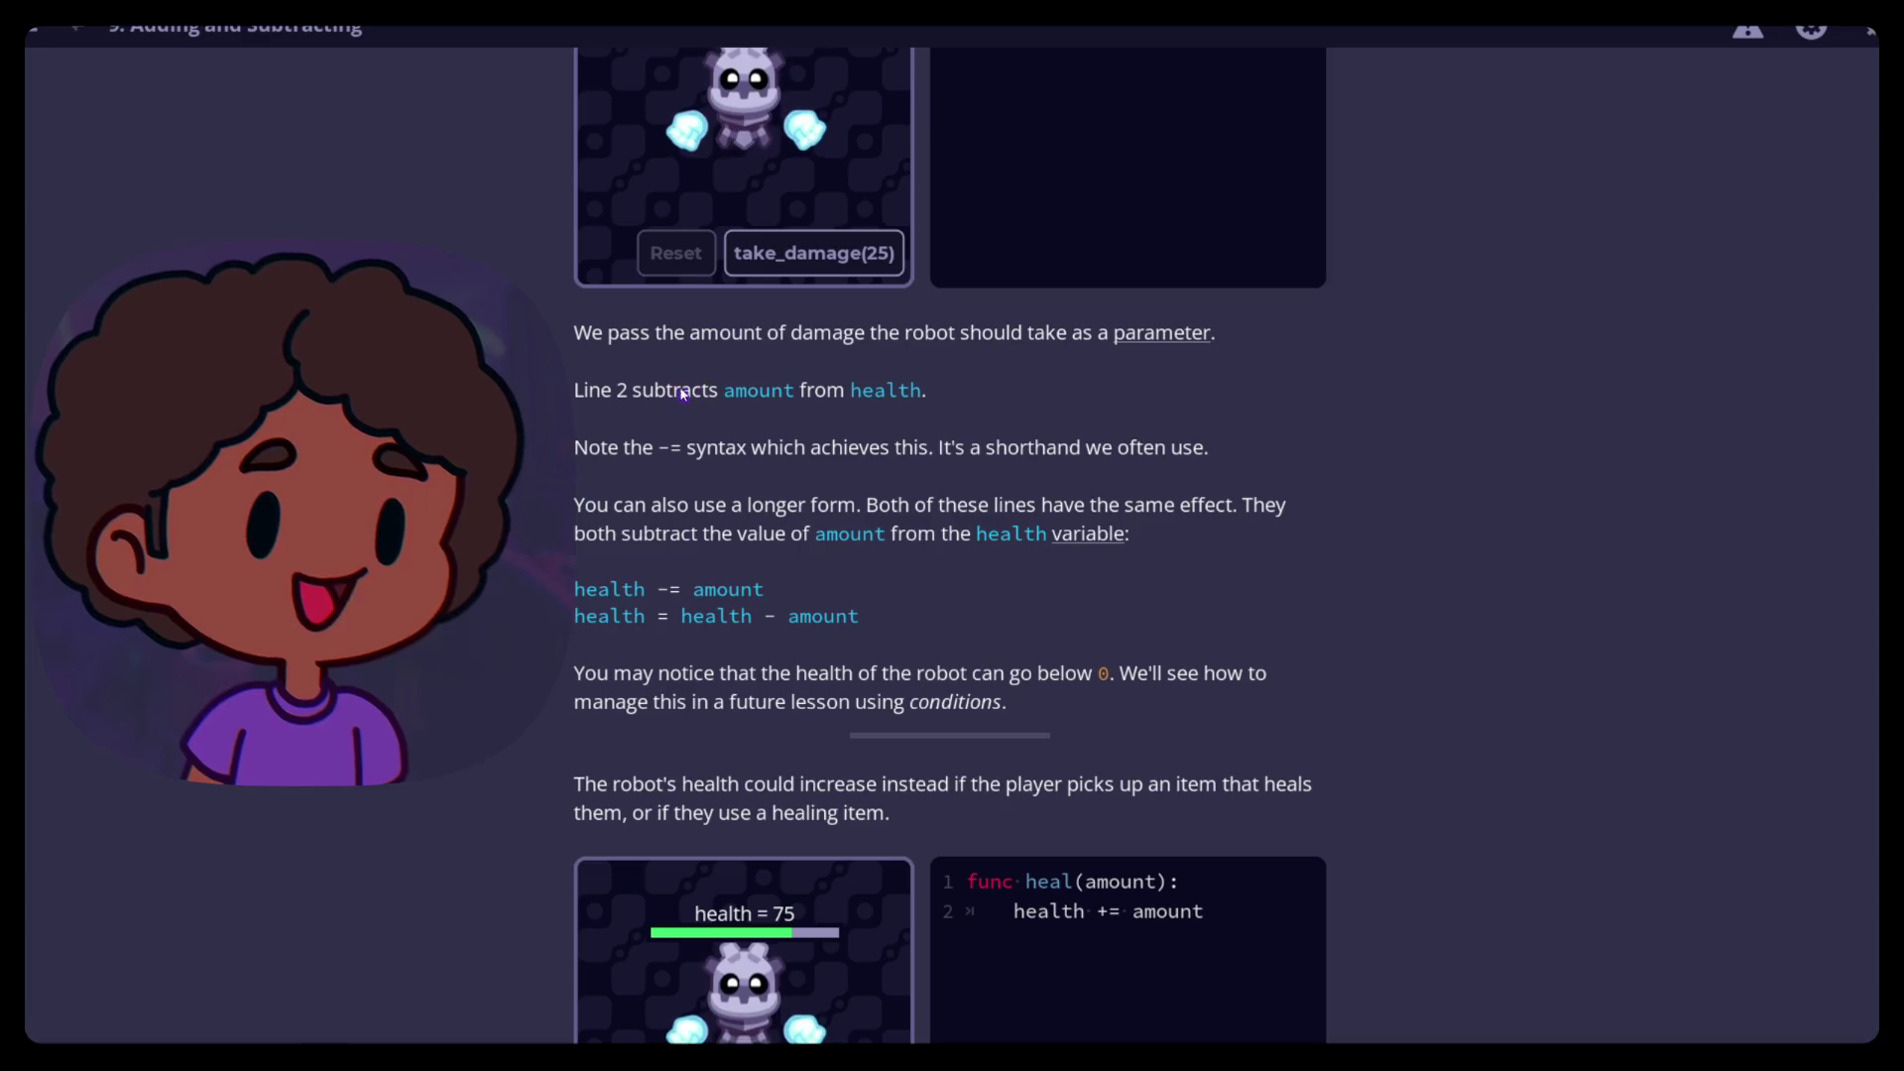
pyautogui.scroll(-1, 588, 365)
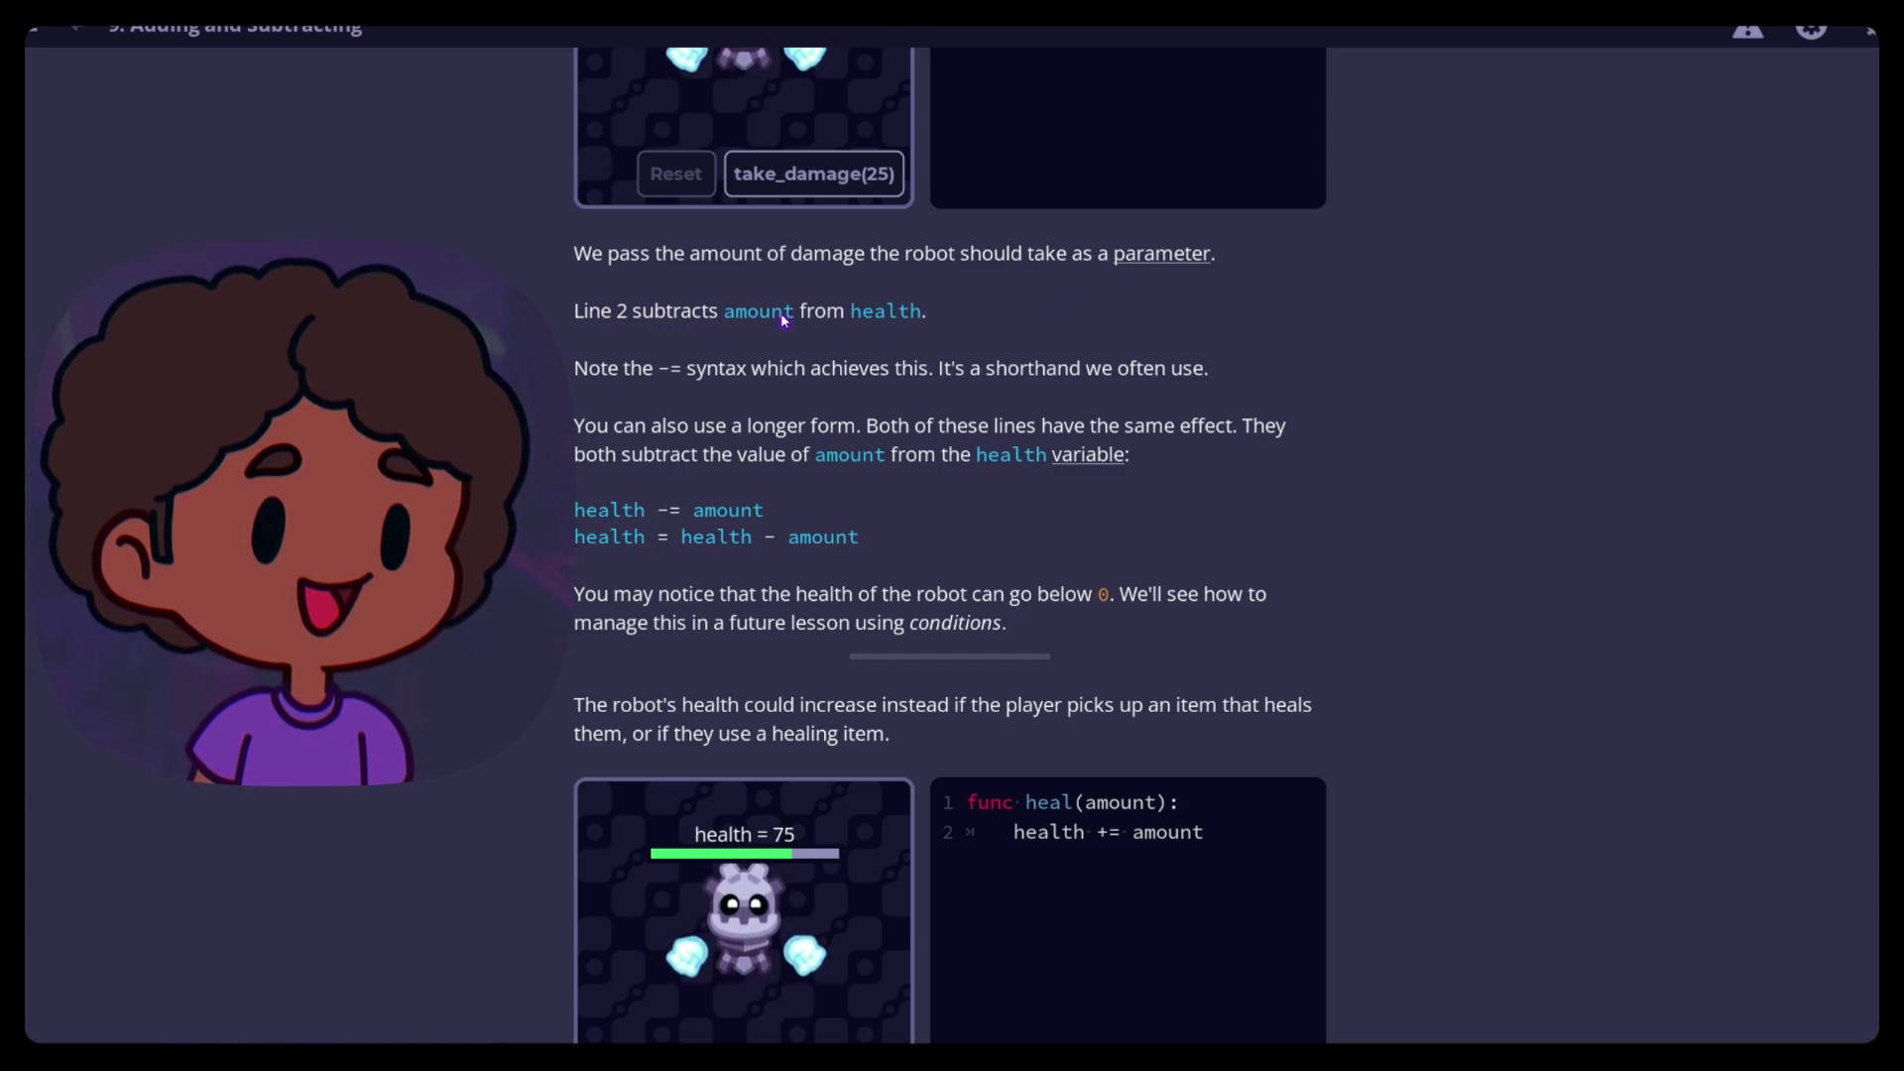
pyautogui.scroll(3, 517, 409)
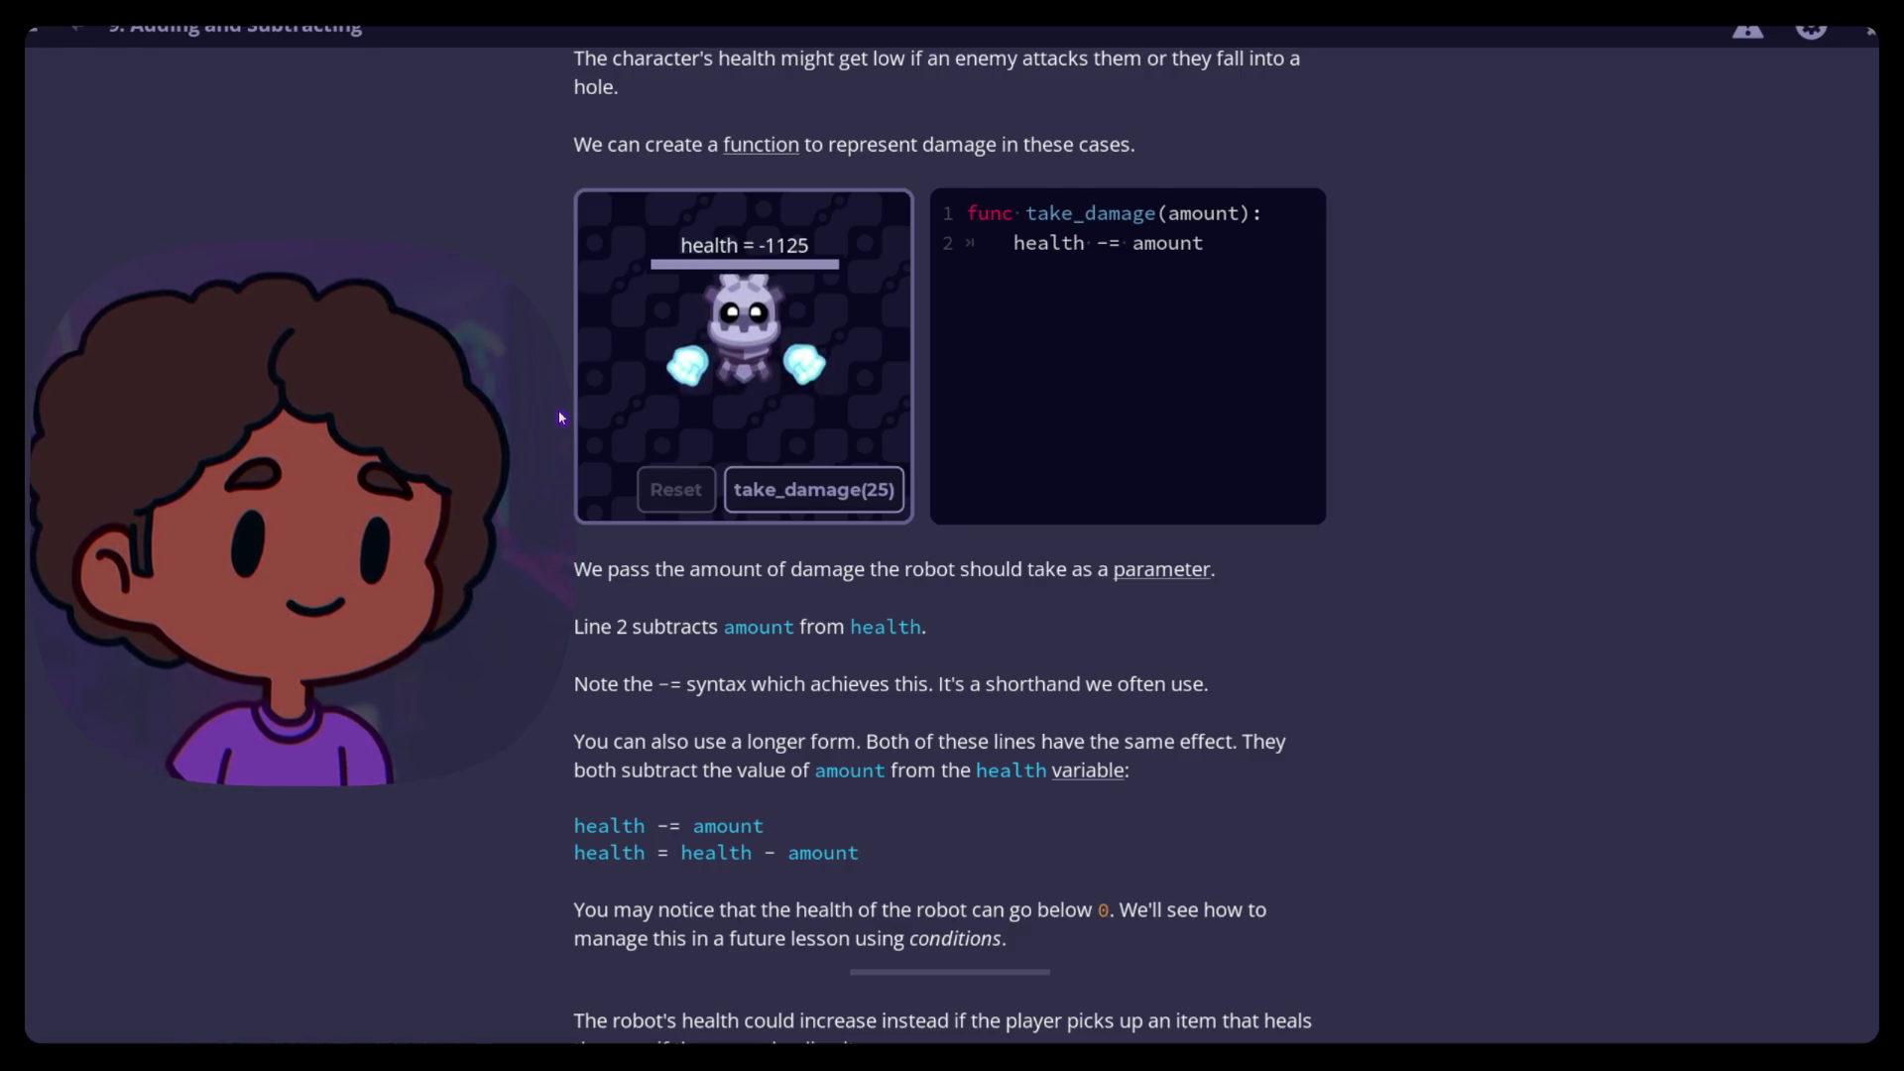
pyautogui.scroll(-3, 560, 418)
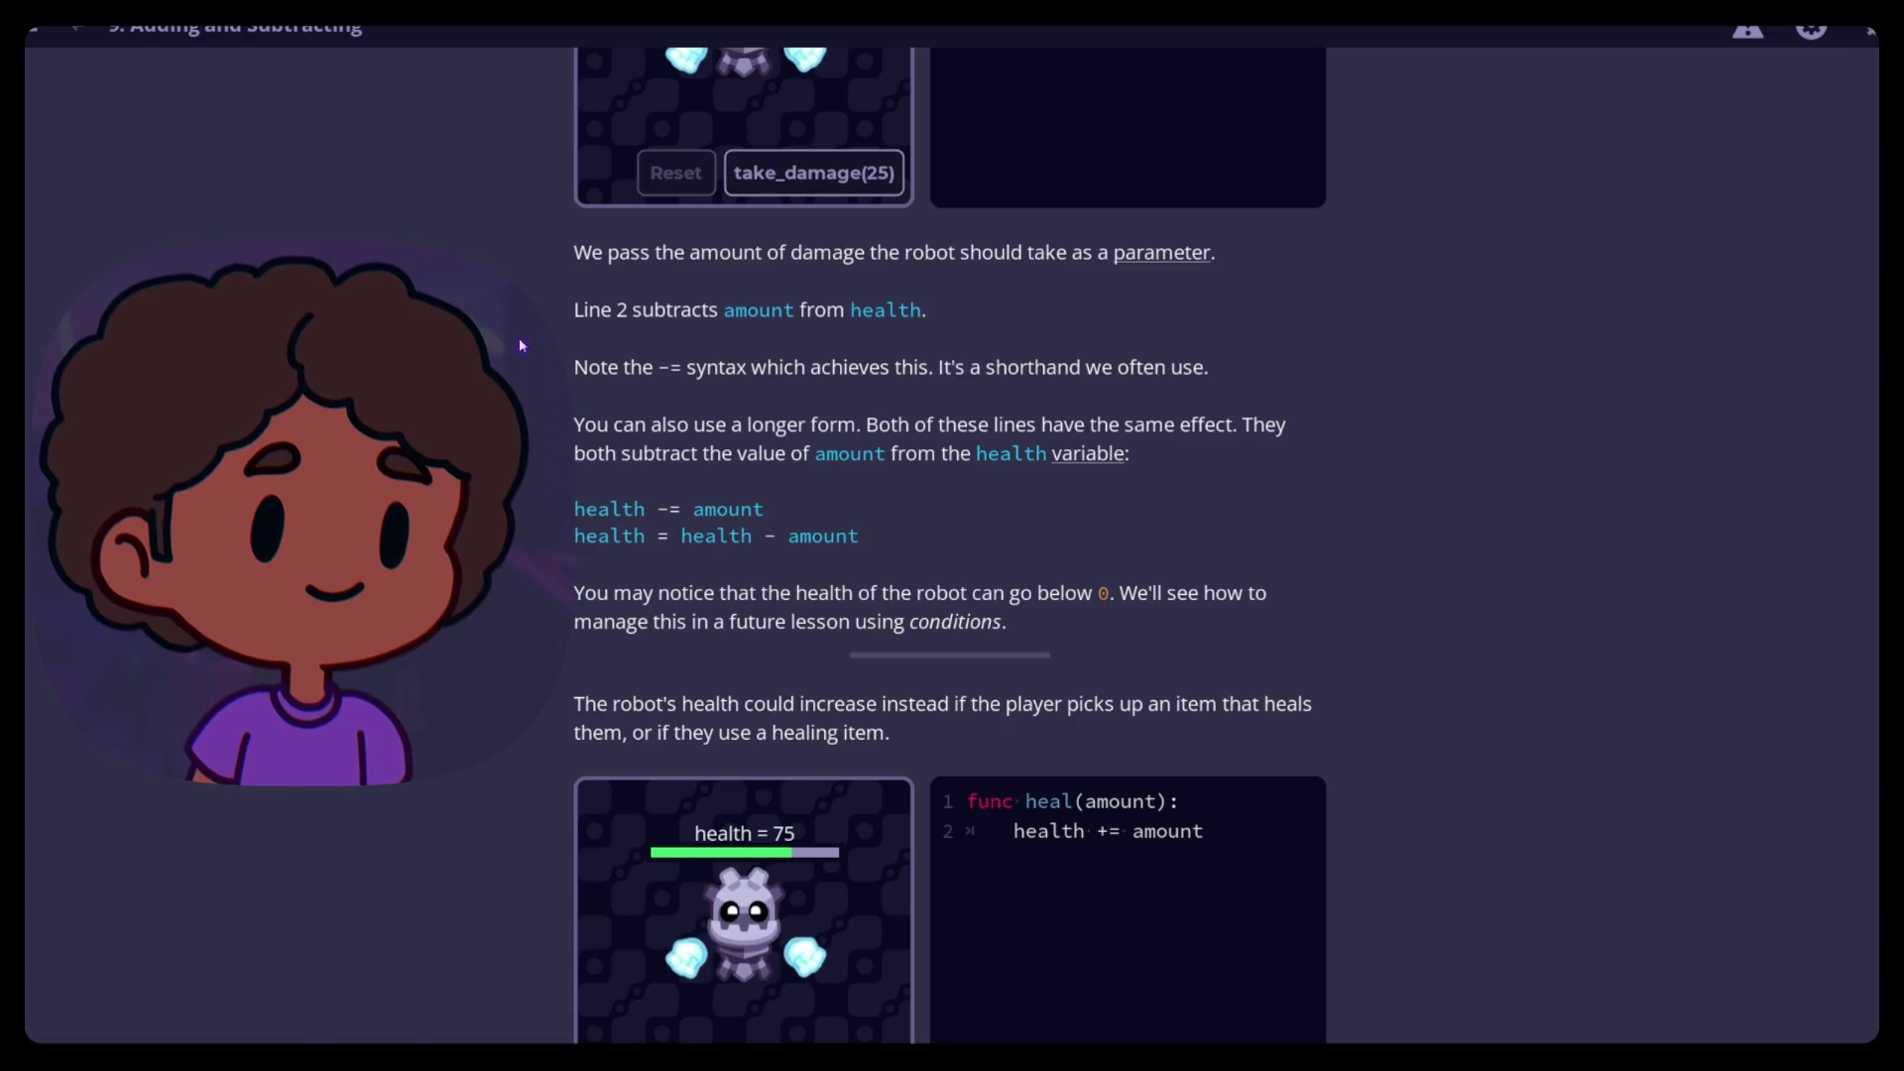
pyautogui.scroll(-1, 539, 318)
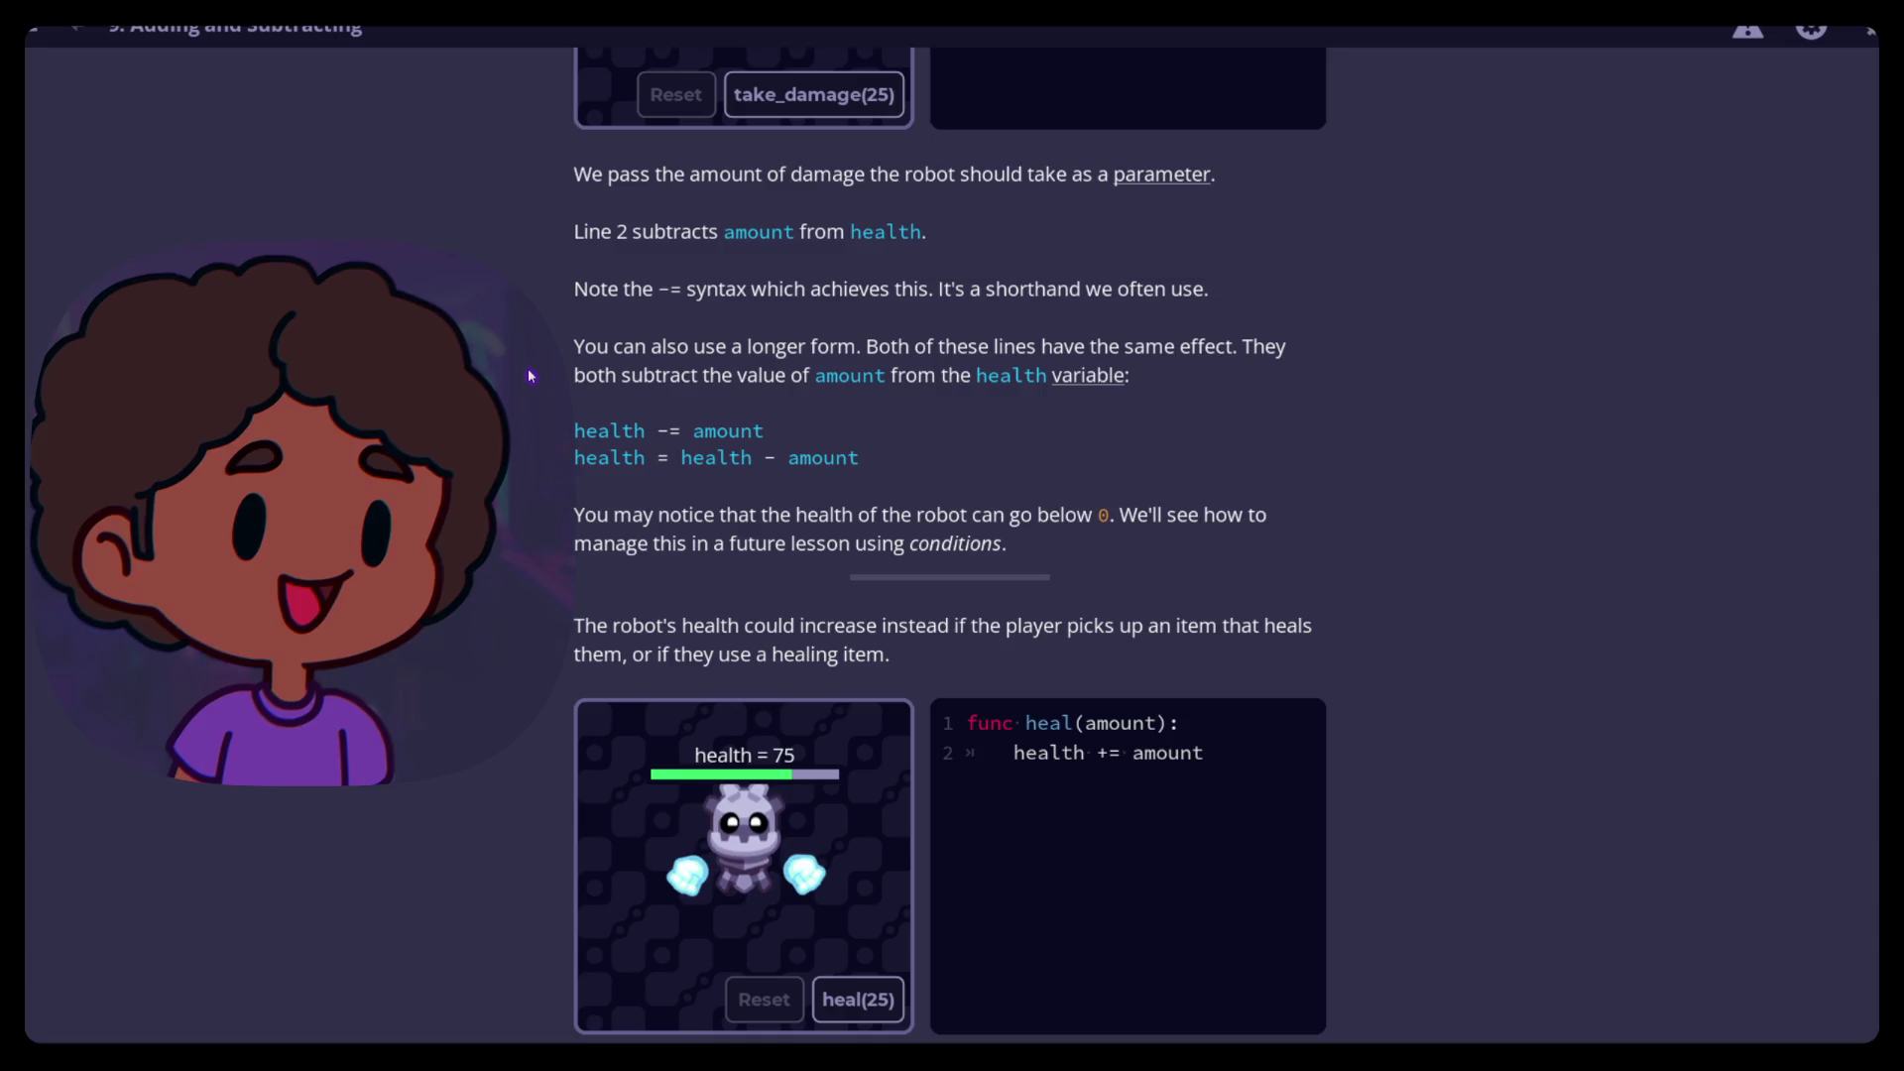
pyautogui.scroll(-1, 542, 412)
pyautogui.scroll(7, 572, 455)
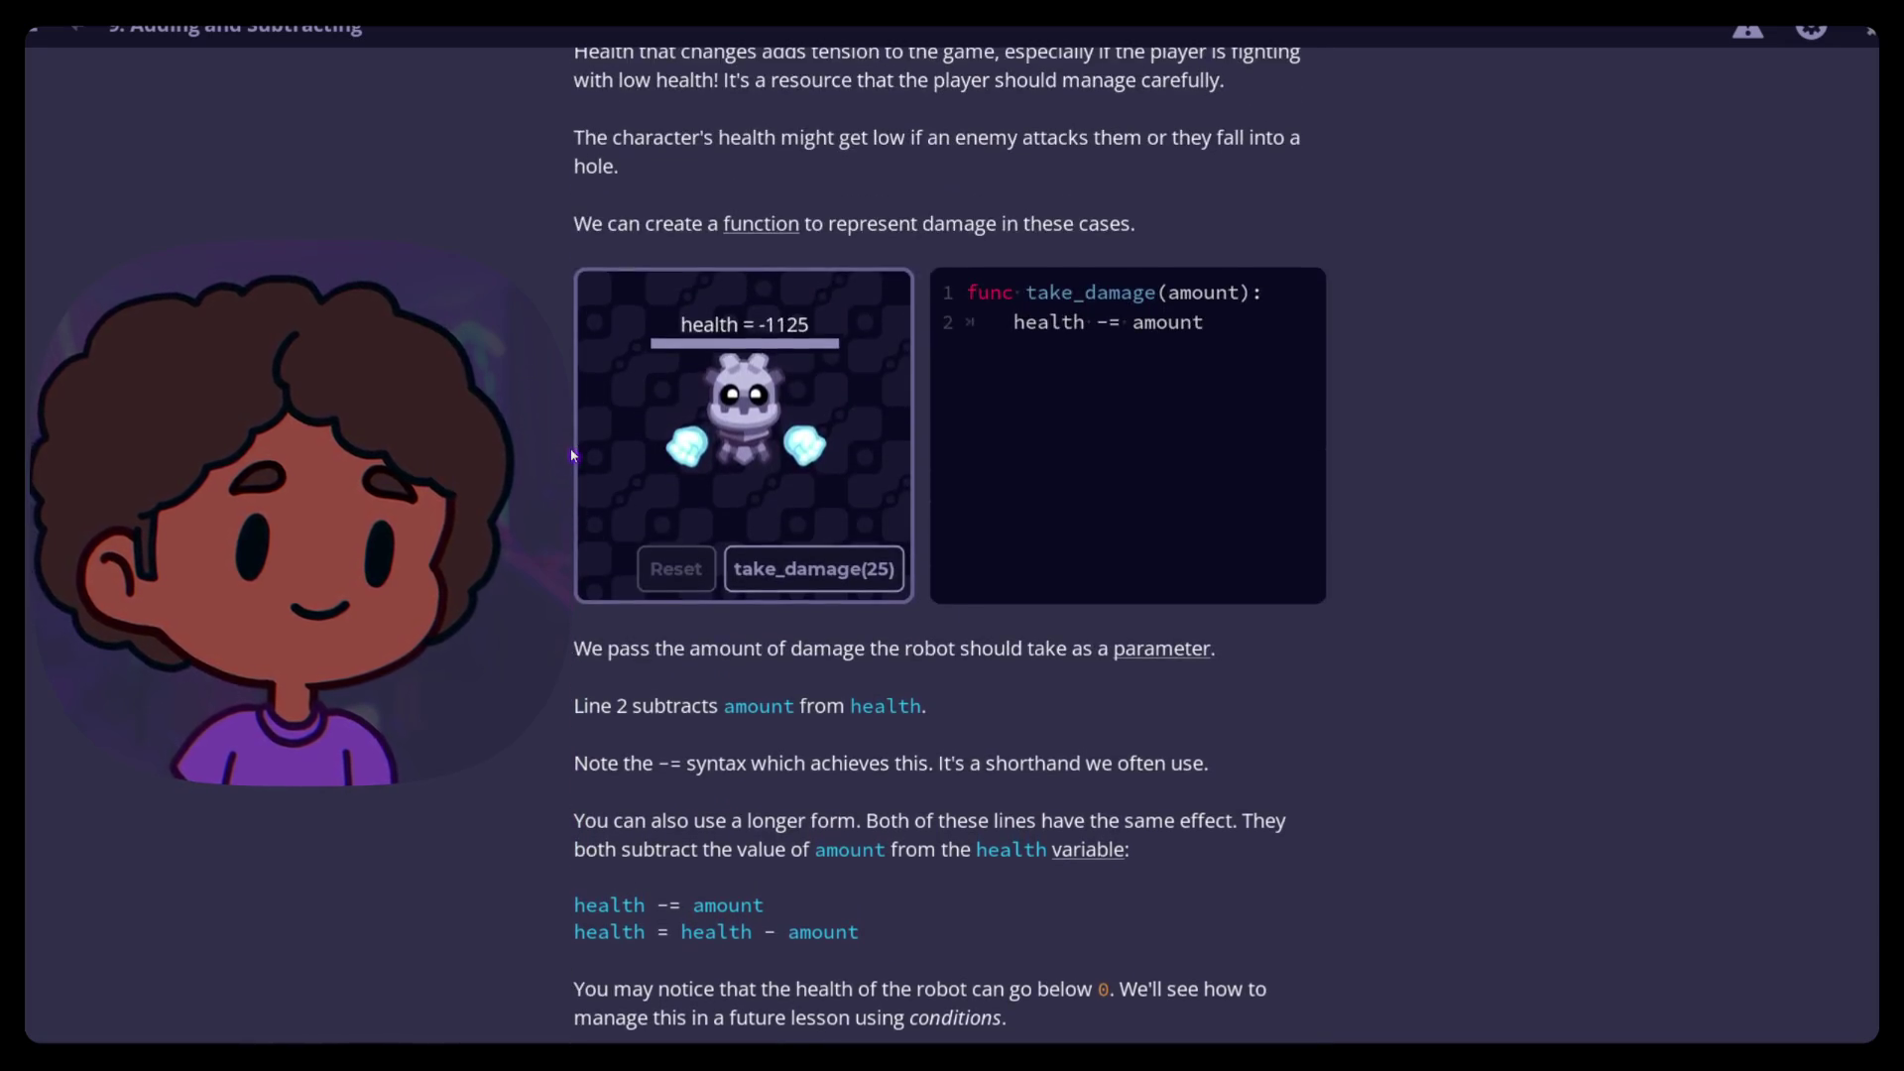
pyautogui.scroll(-3, 573, 455)
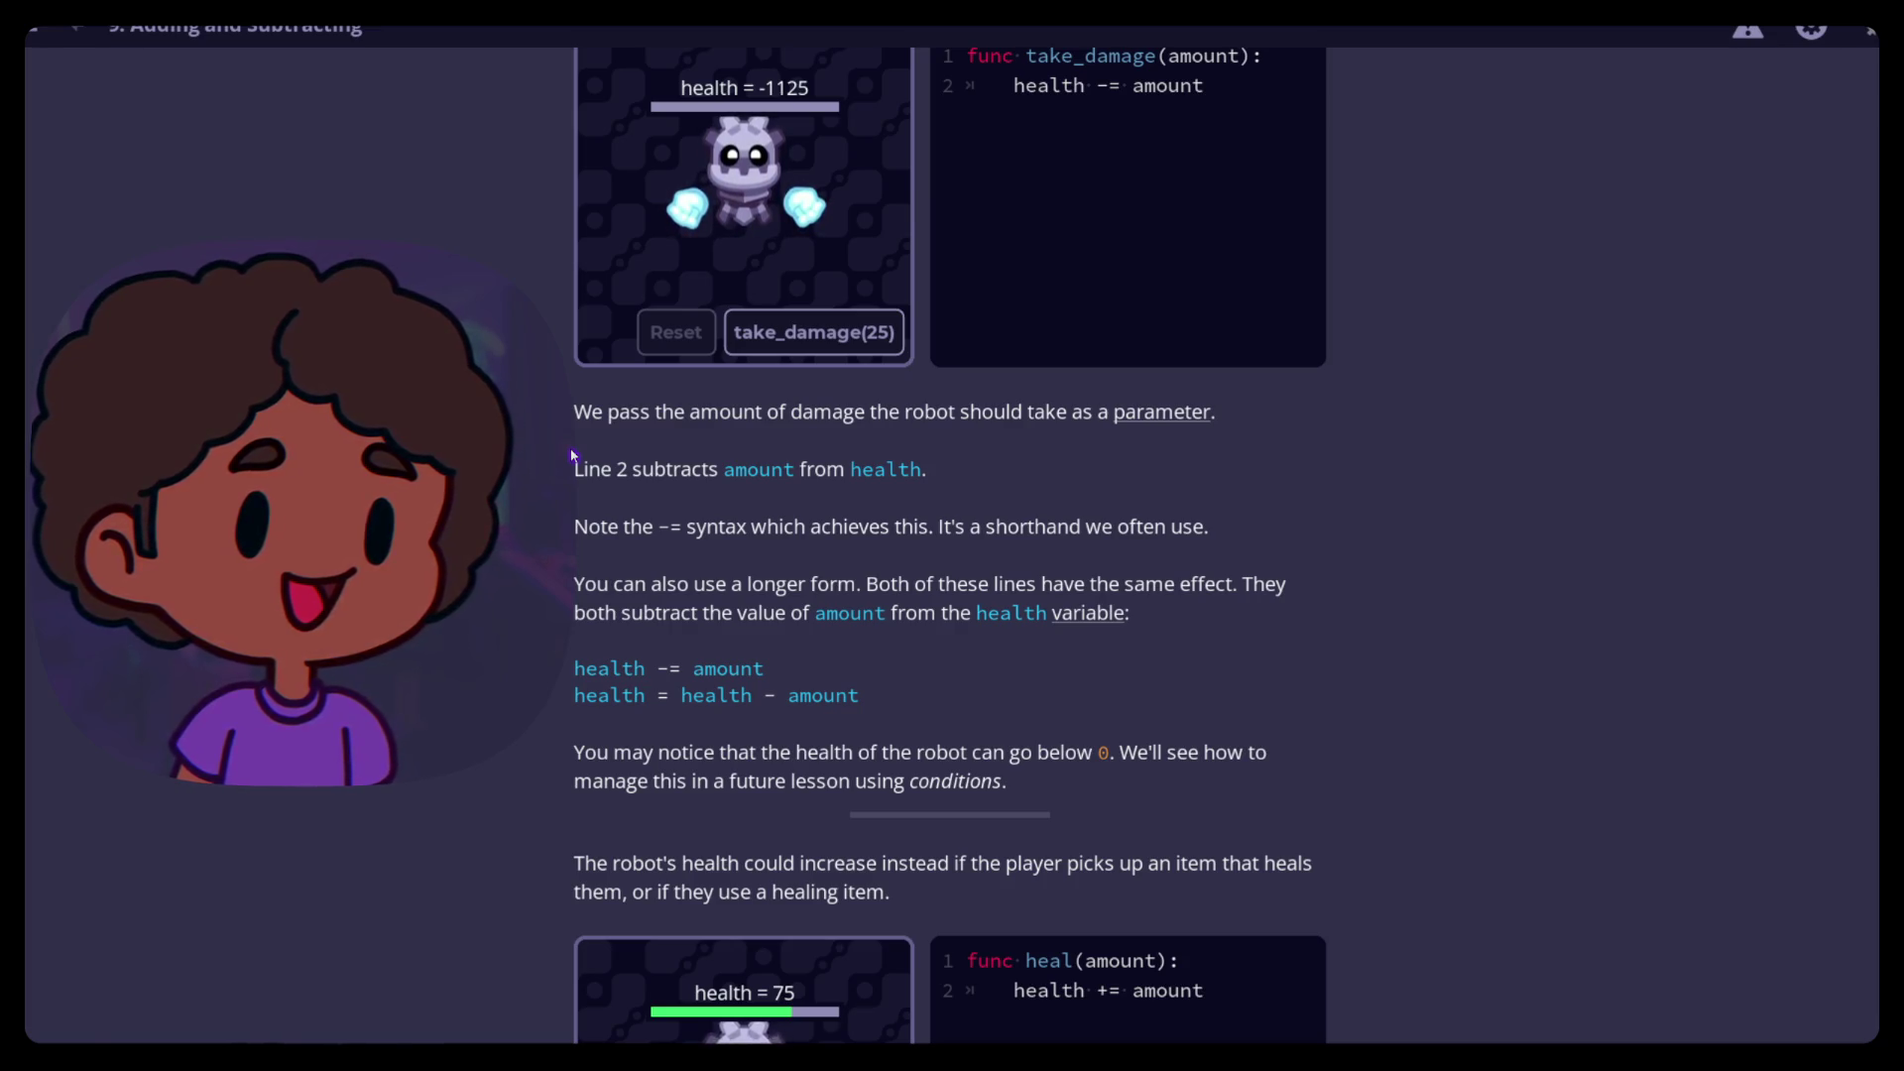
pyautogui.scroll(2, 533, 508)
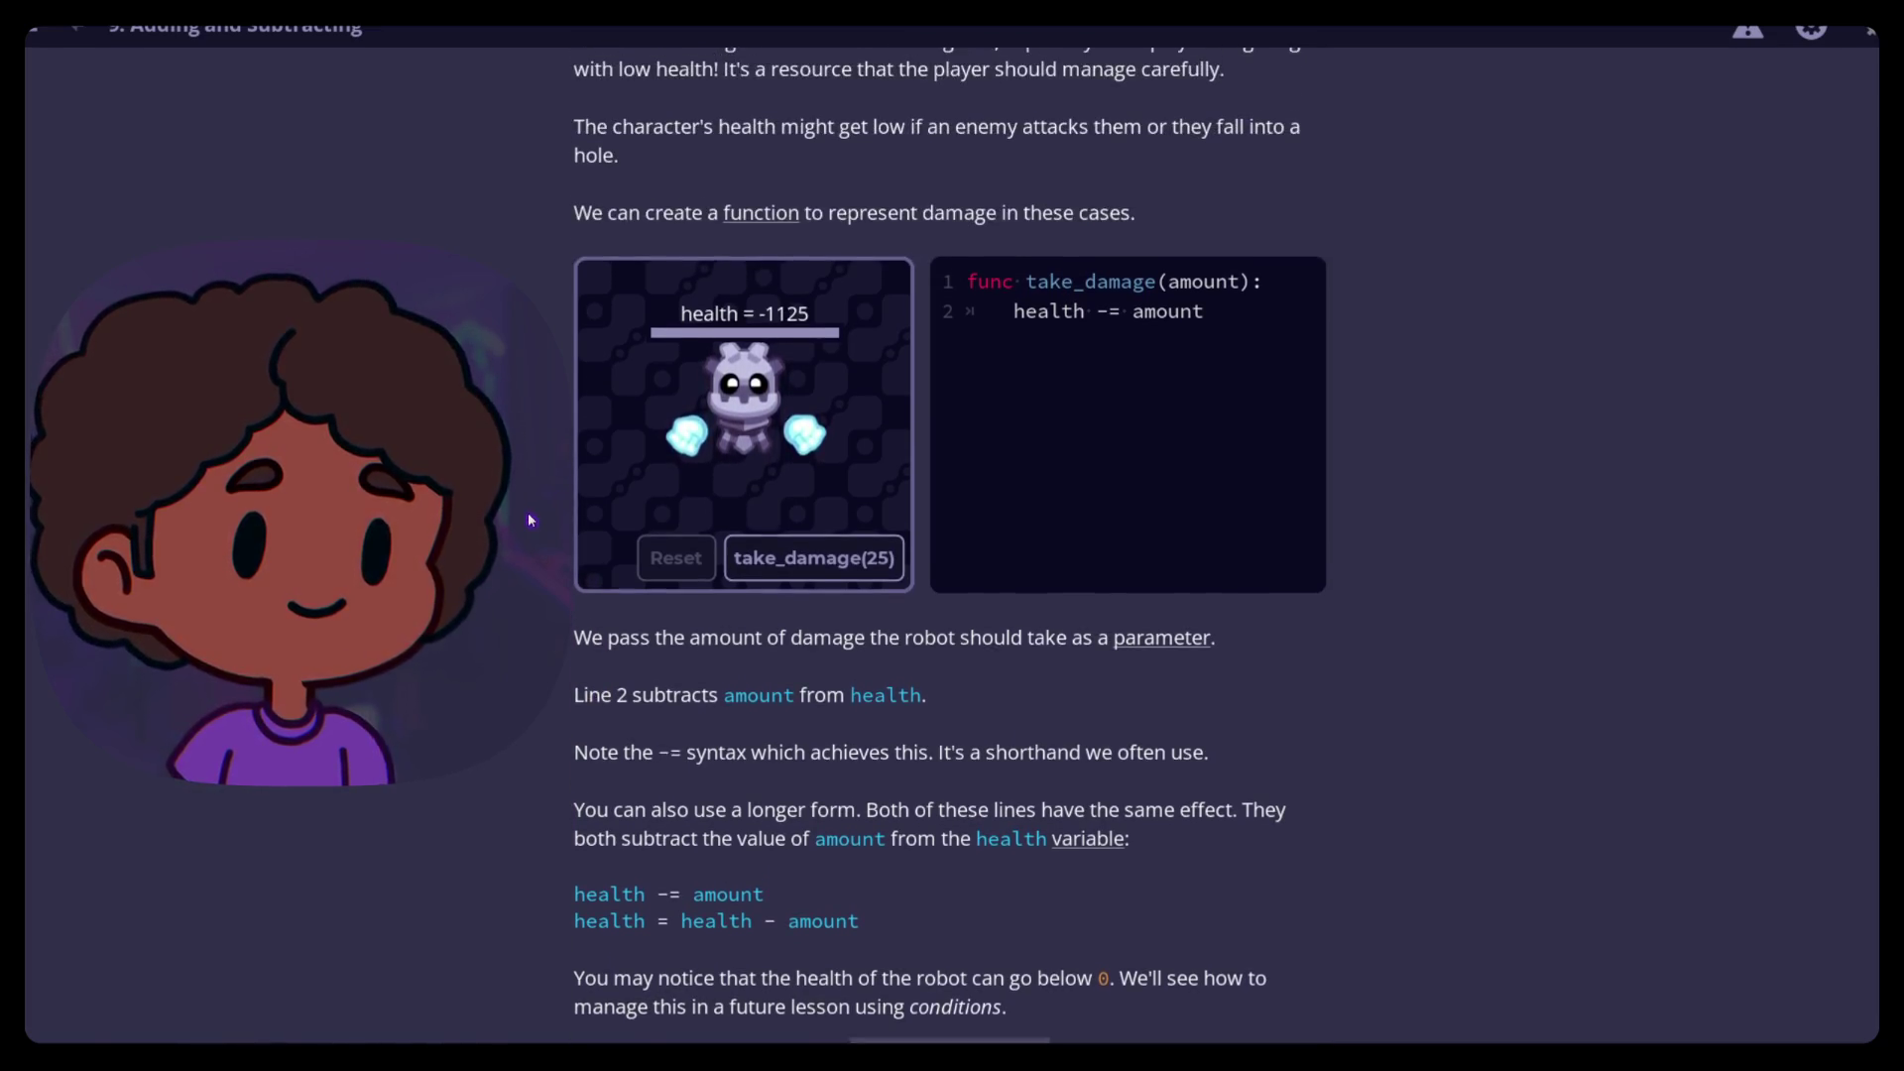
pyautogui.scroll(-3, 533, 509)
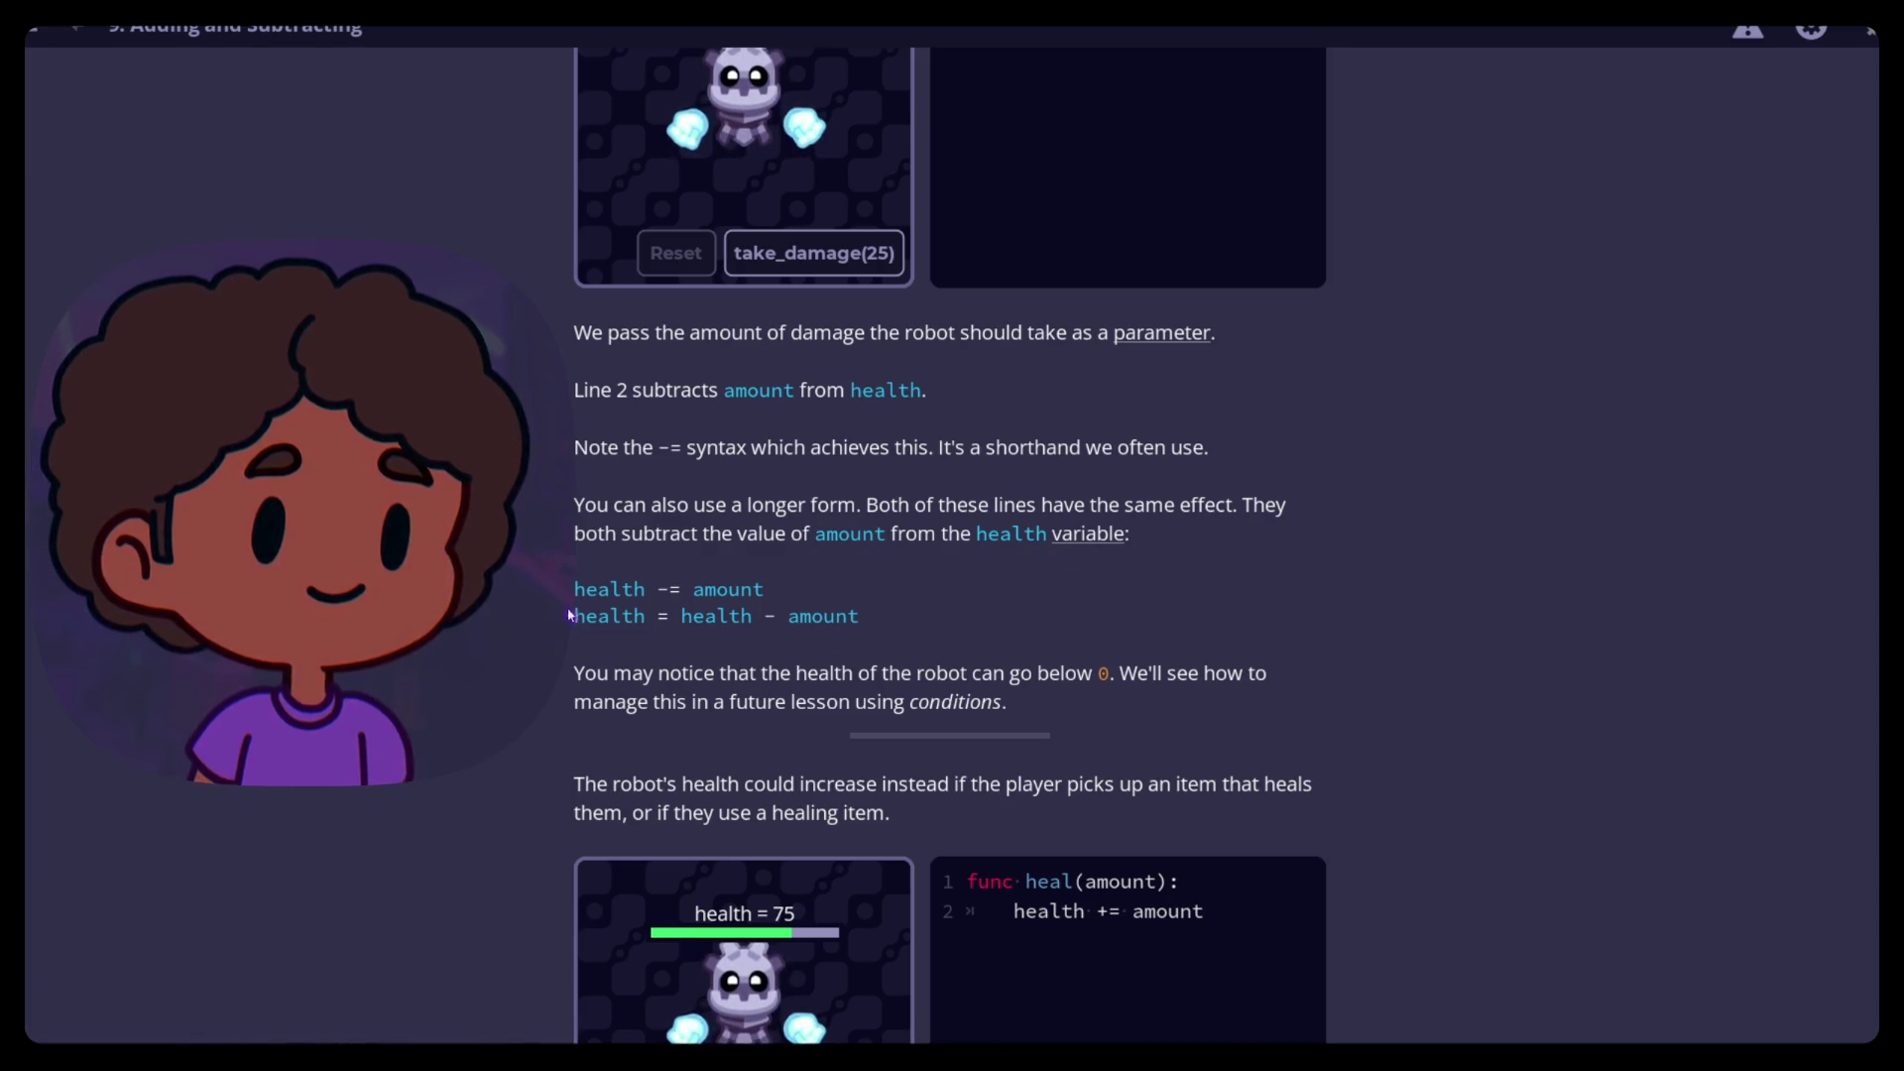
pyautogui.scroll(-3, 595, 636)
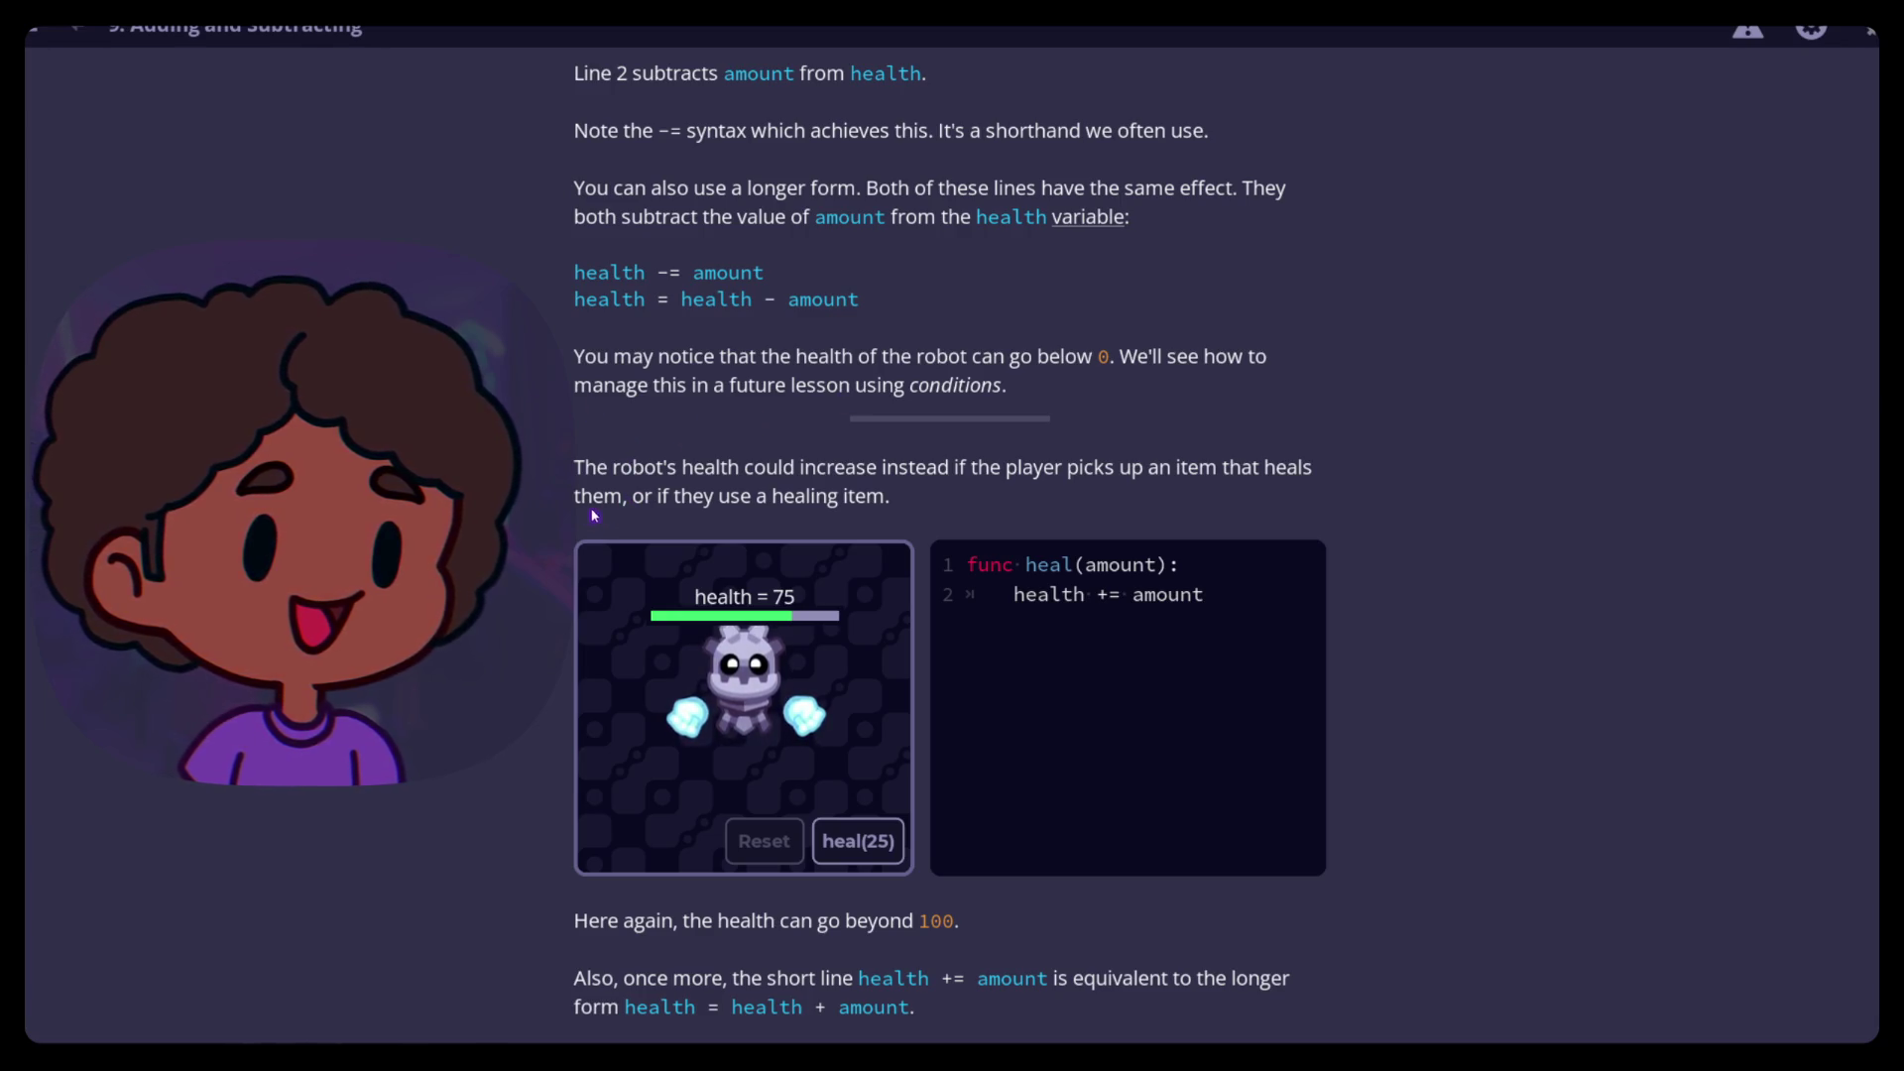
pyautogui.scroll(-2, 575, 526)
# Use heal(25) in the healing demo to raise the robot's health from 75 to 100
pyautogui.scroll(-3, 575, 531)
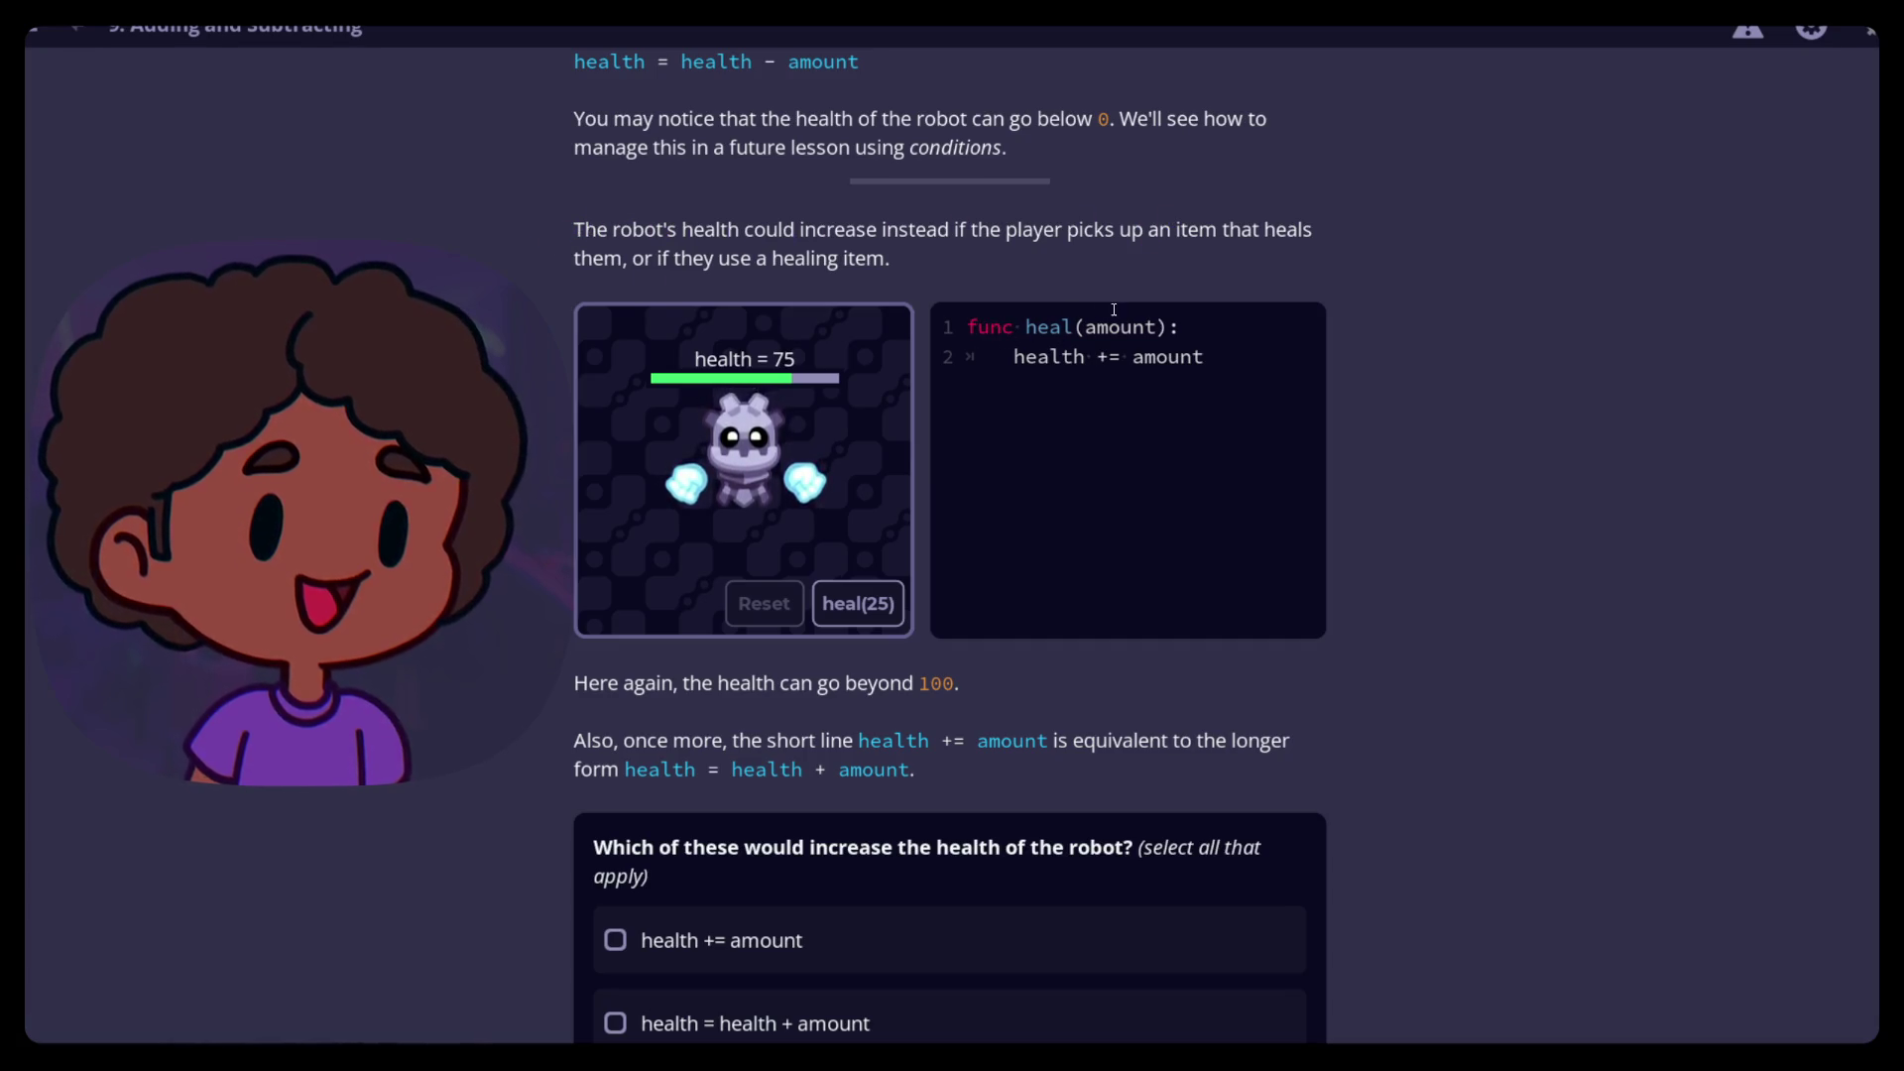
pyautogui.click(859, 600)
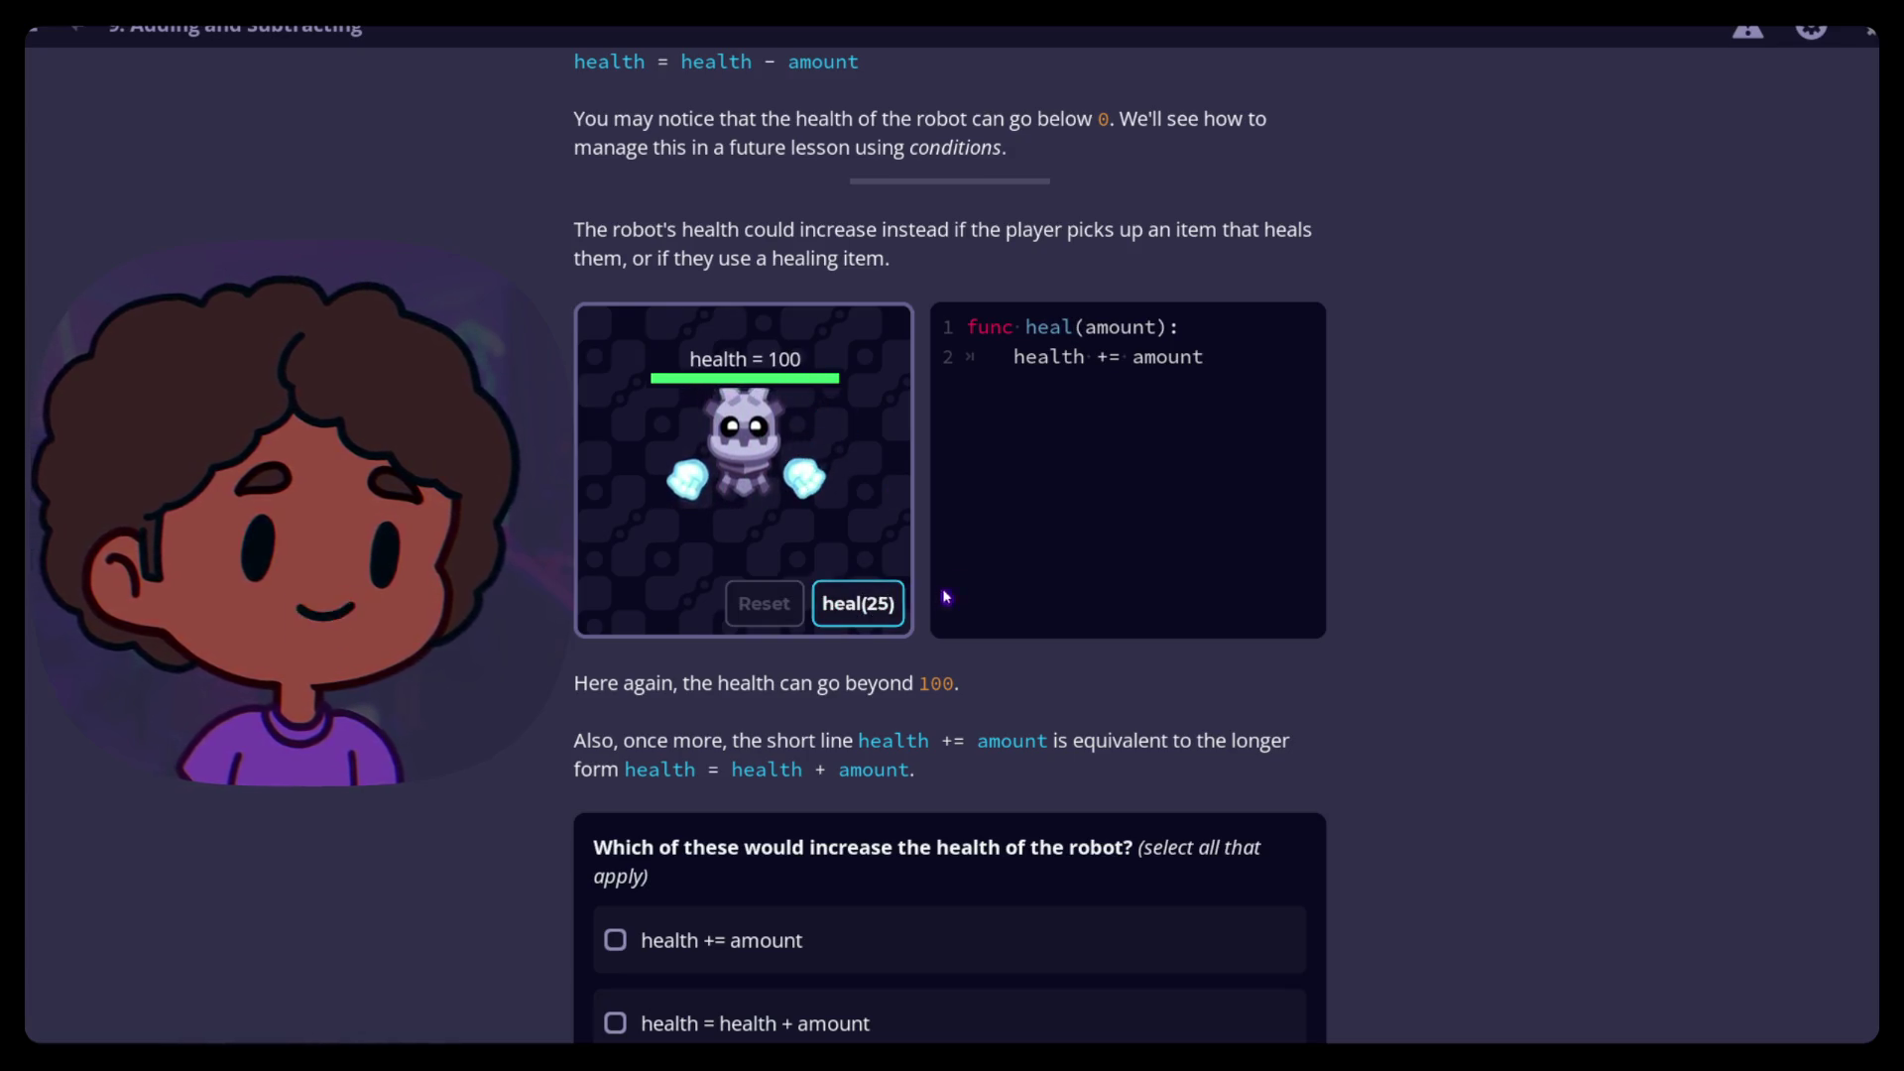
pyautogui.scroll(-2, 590, 527)
pyautogui.scroll(2, 589, 438)
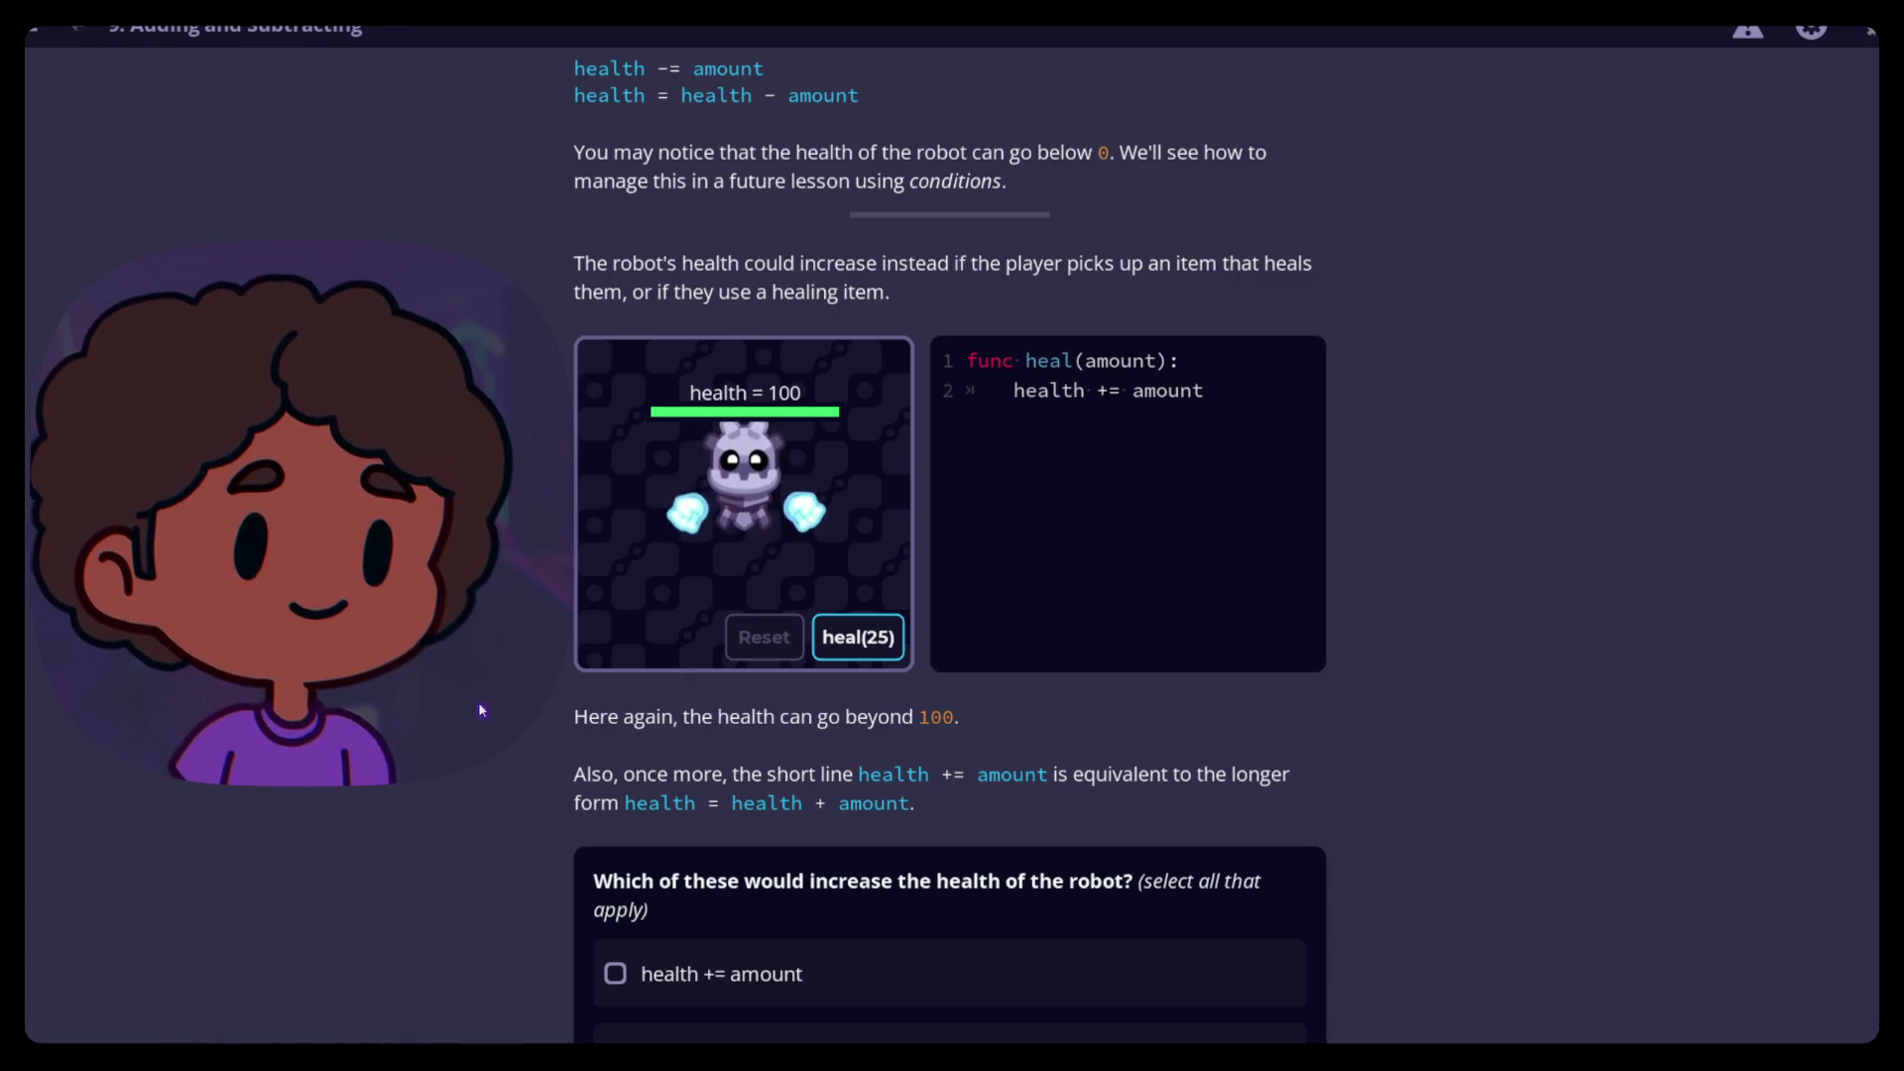
pyautogui.scroll(-3, 510, 694)
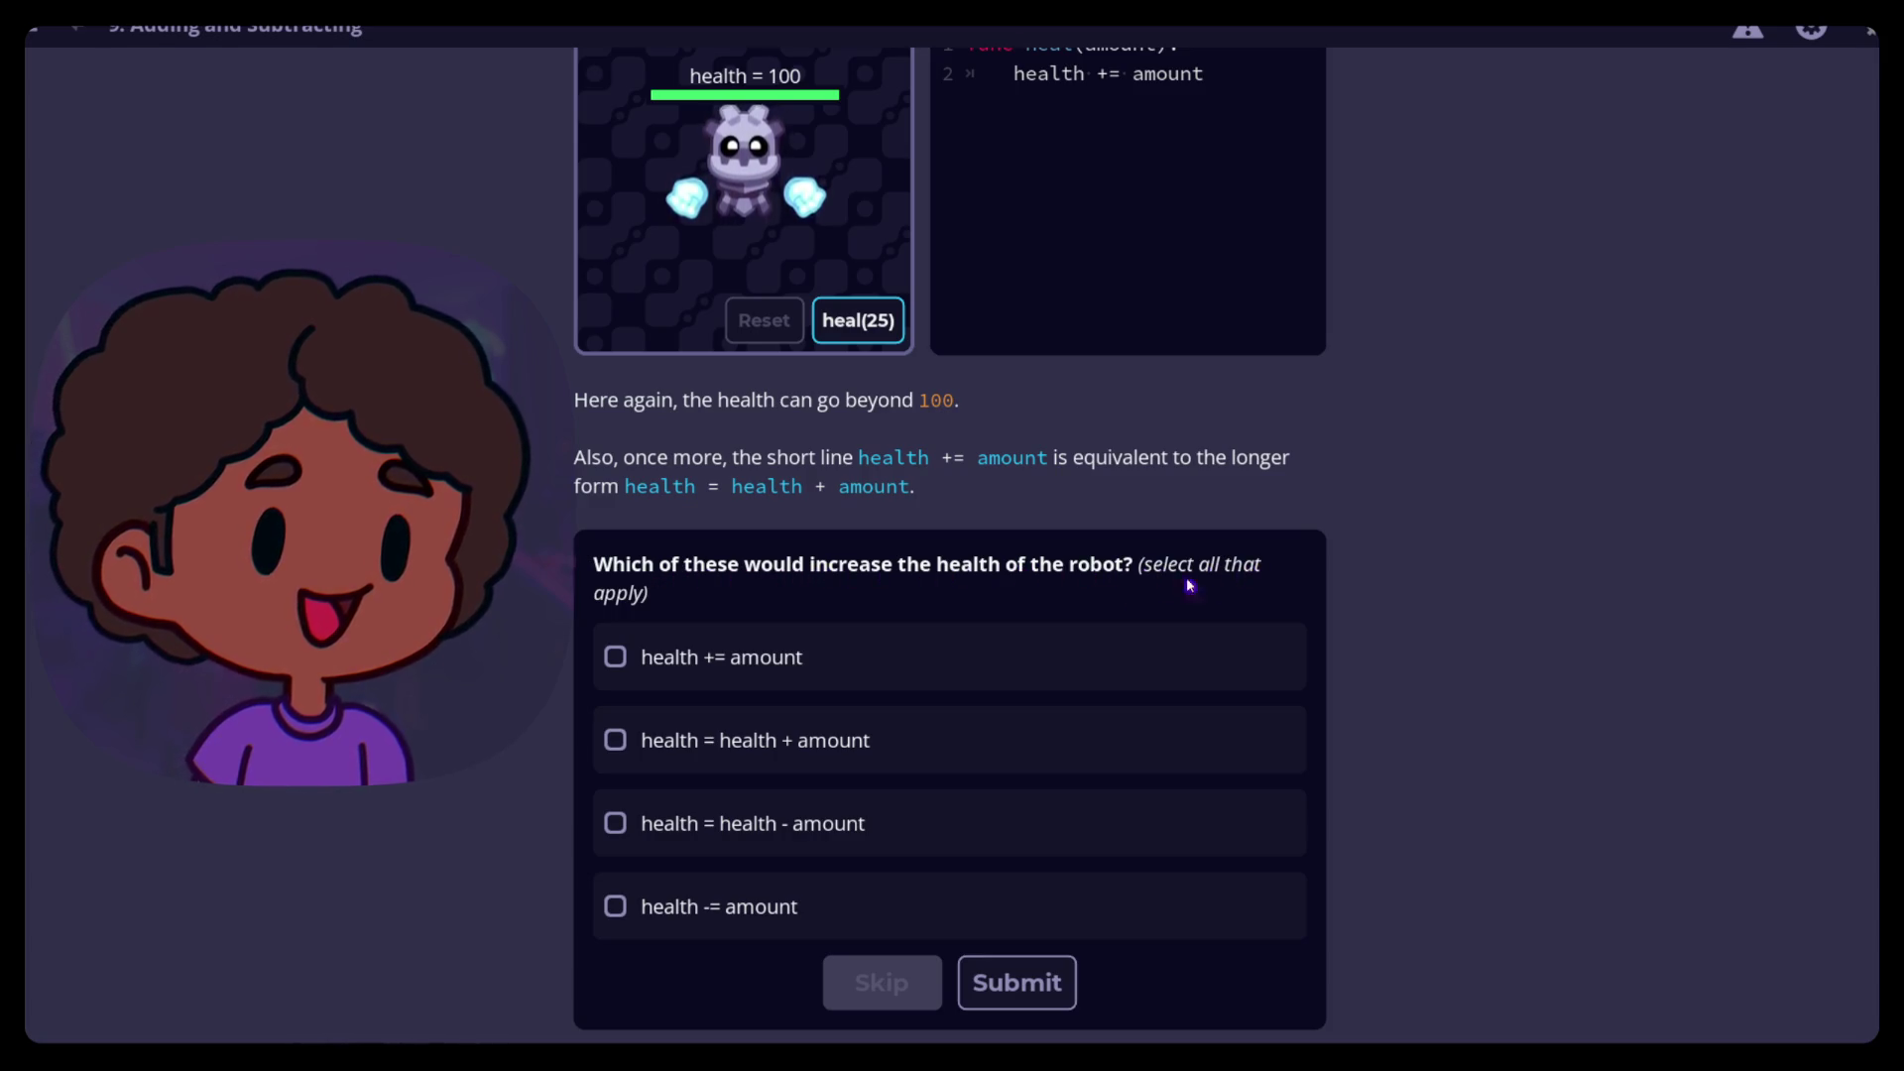
# Submit health += amount and health = health + amount as quiz answers, then open Damaging The Robot
pyautogui.click(613, 668)
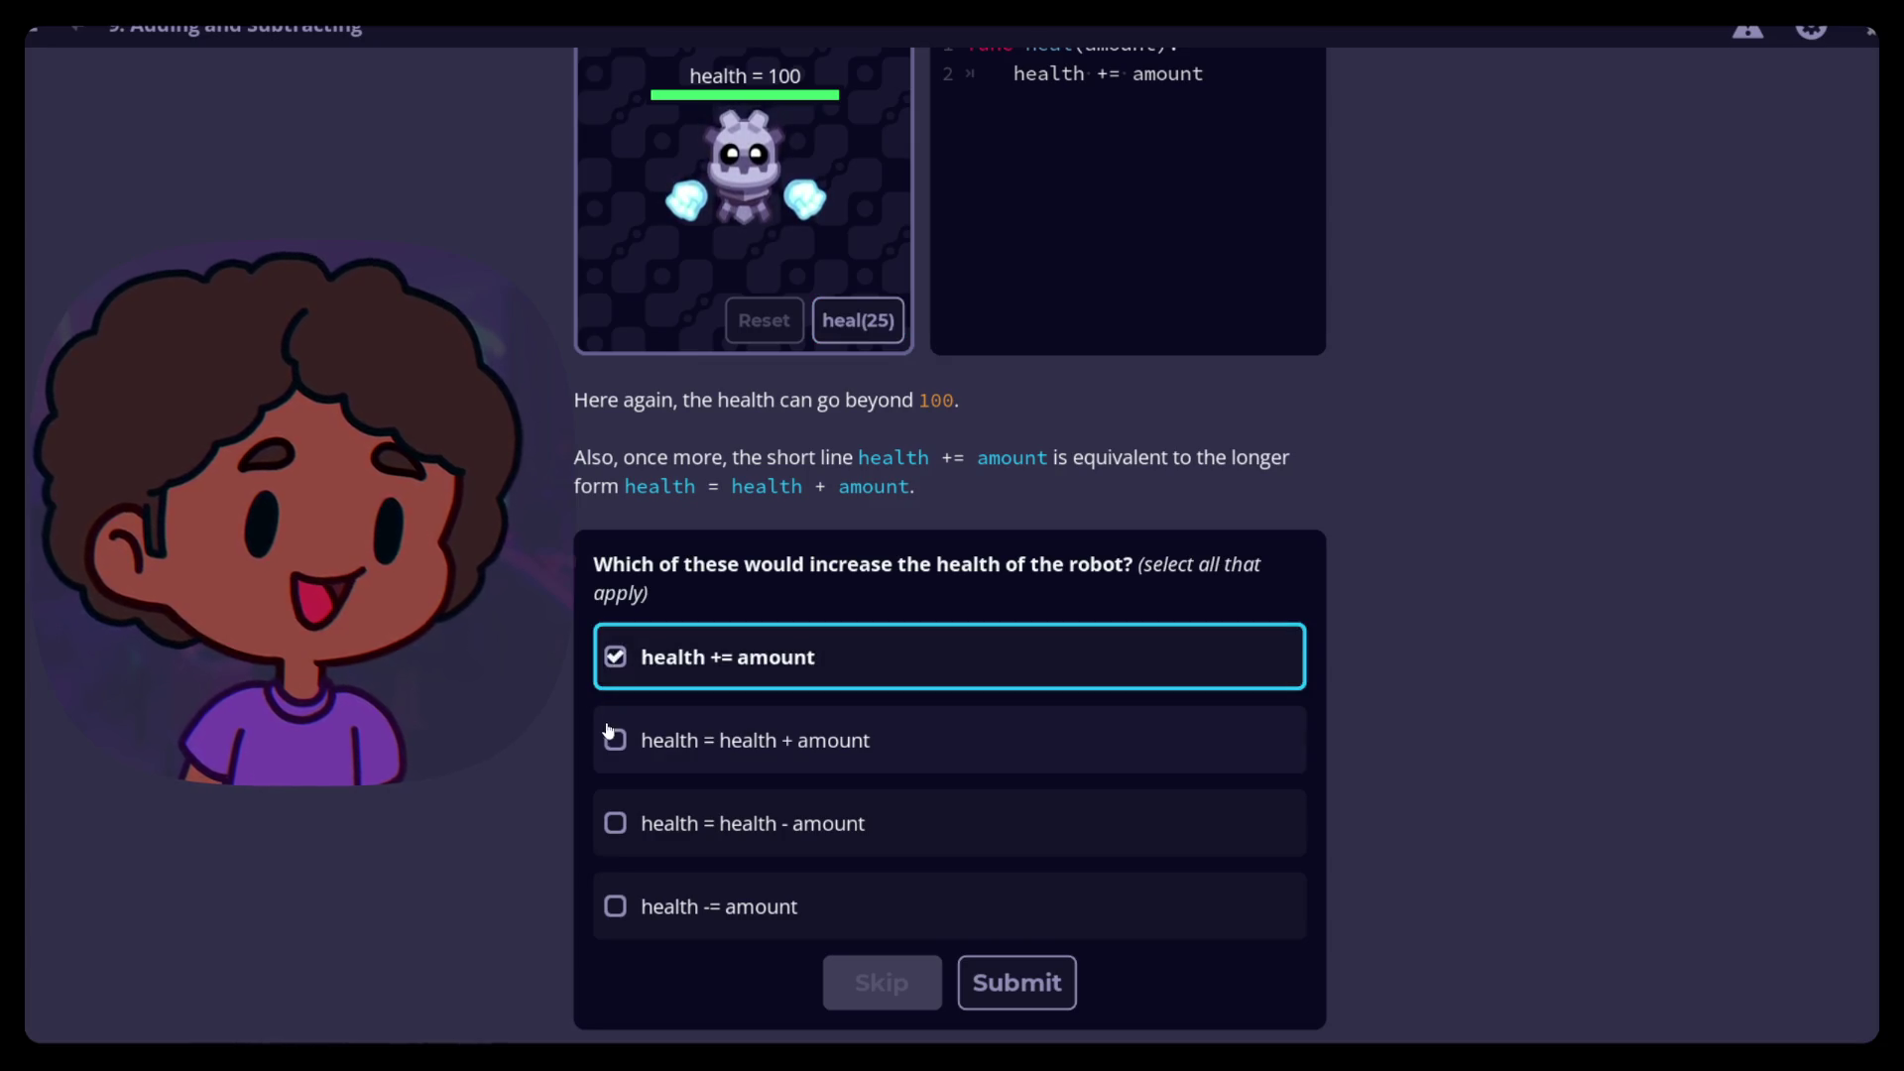
pyautogui.click(614, 744)
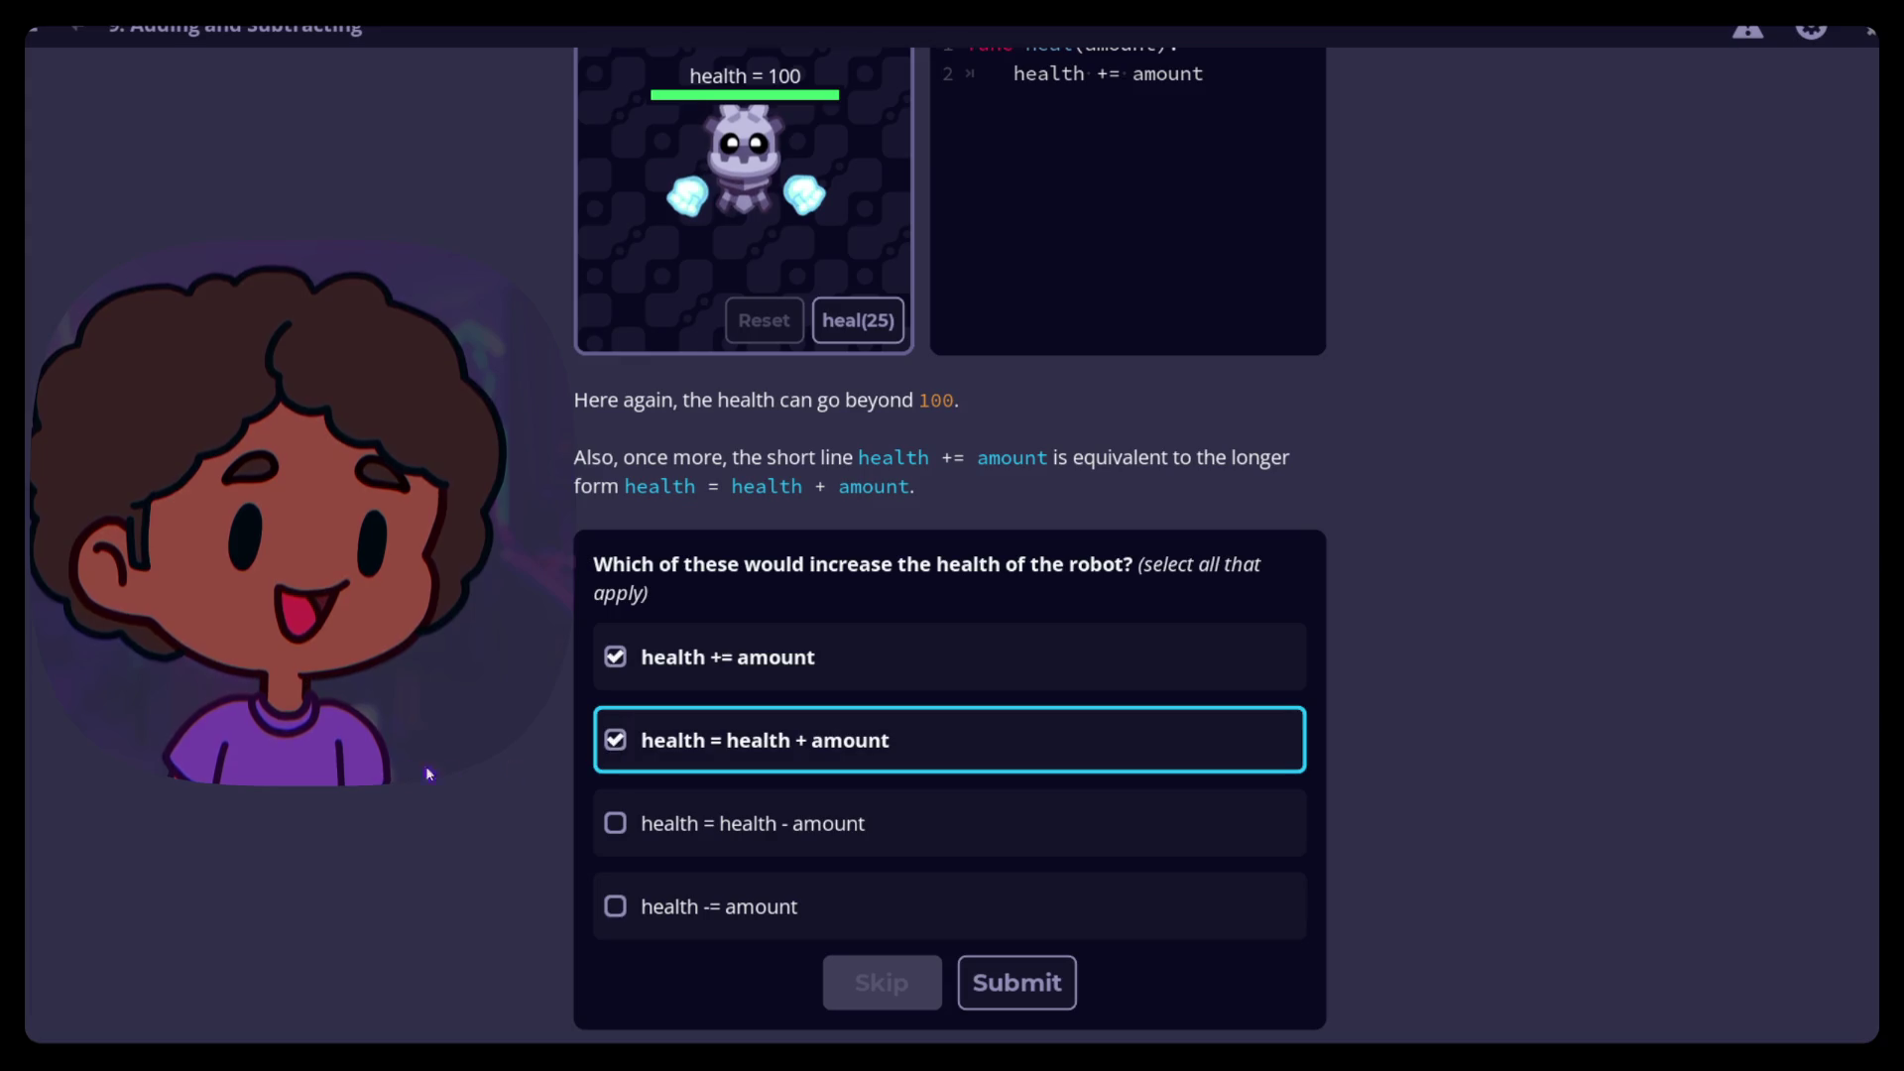
pyautogui.click(1067, 990)
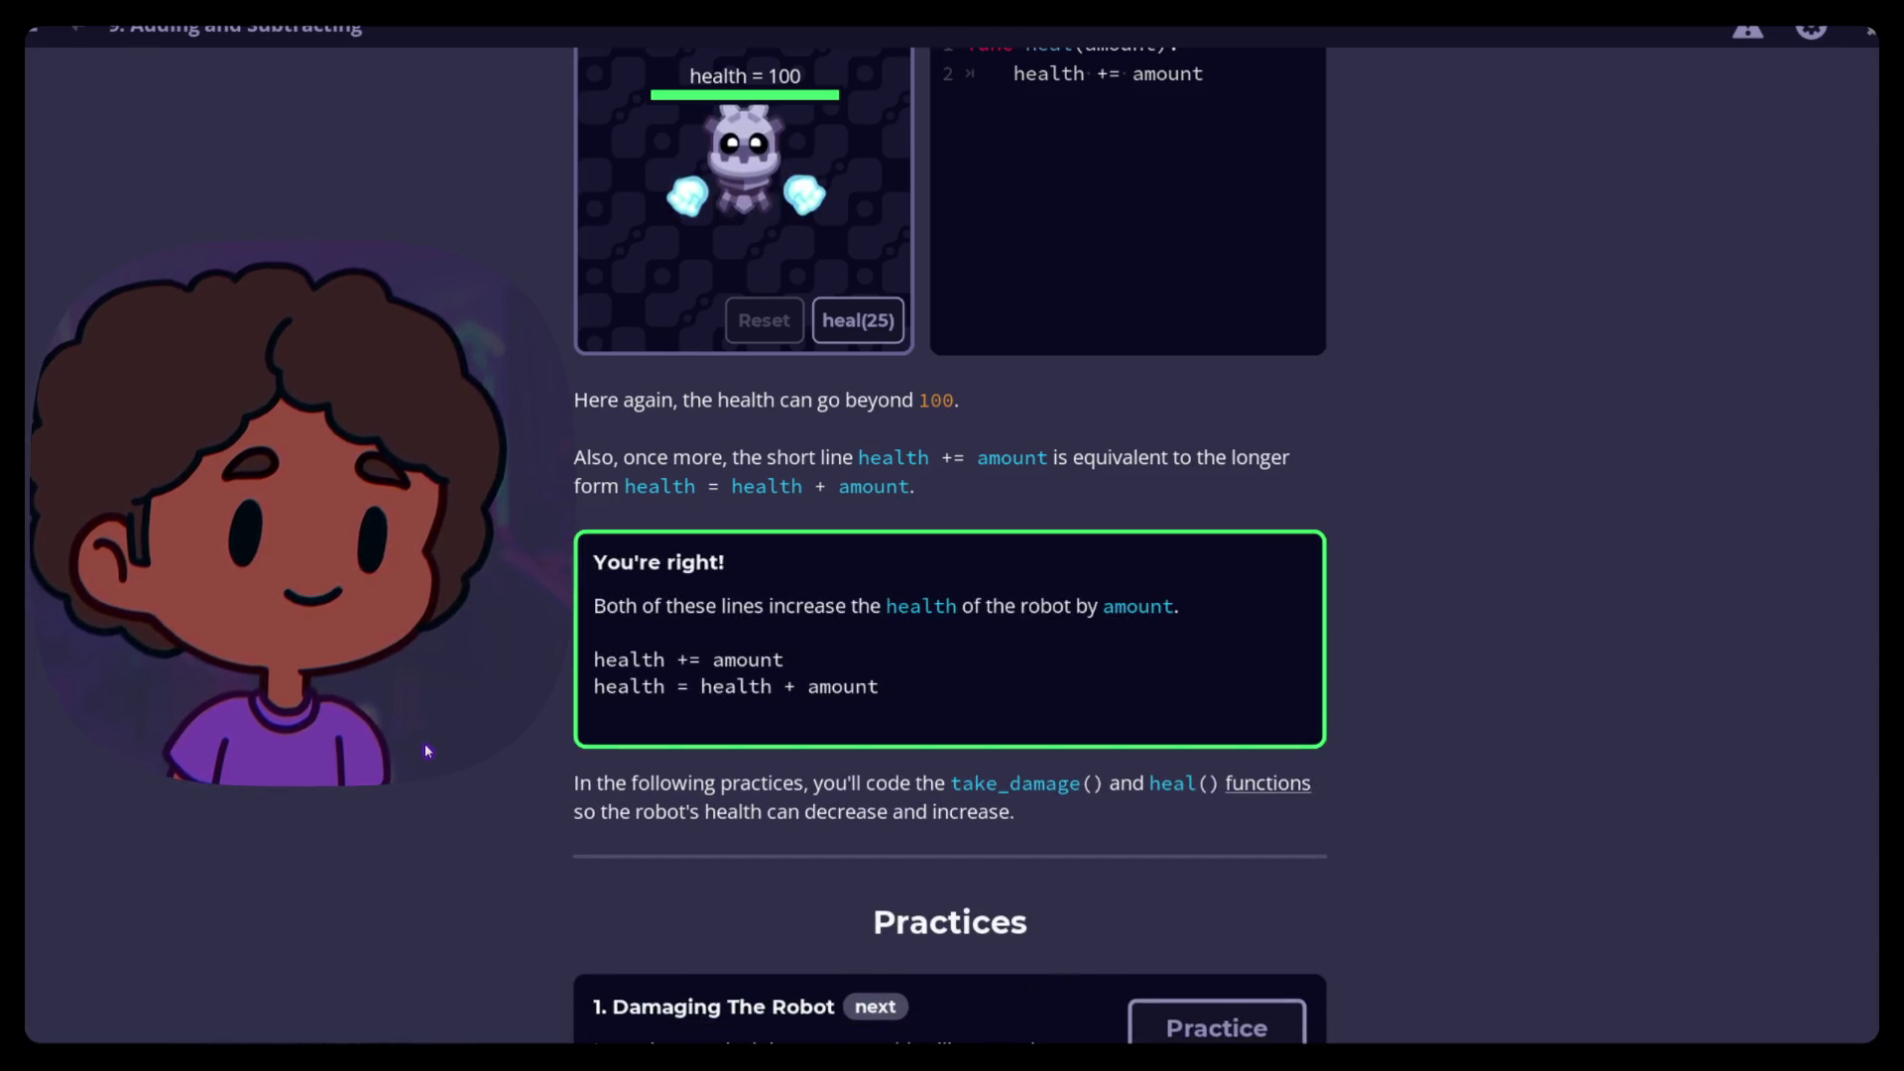
pyautogui.scroll(-2, 424, 741)
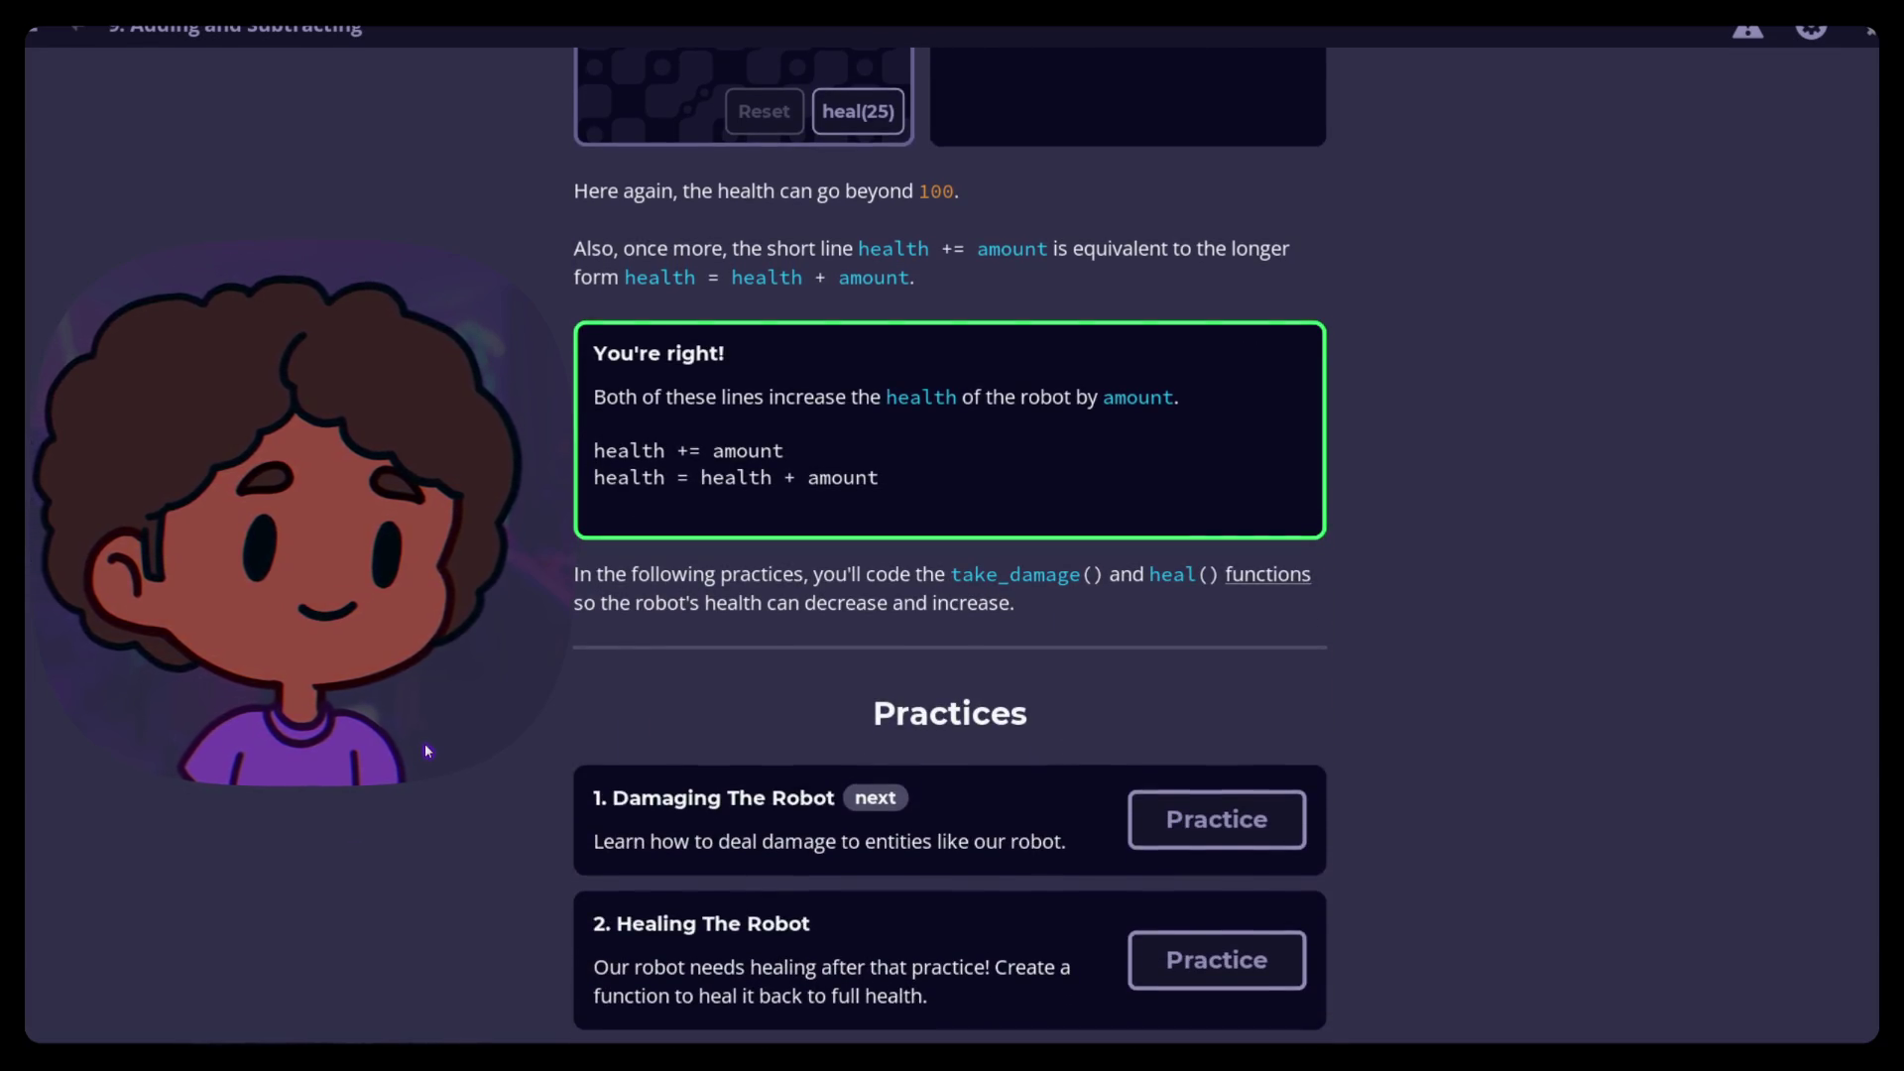
pyautogui.click(1265, 833)
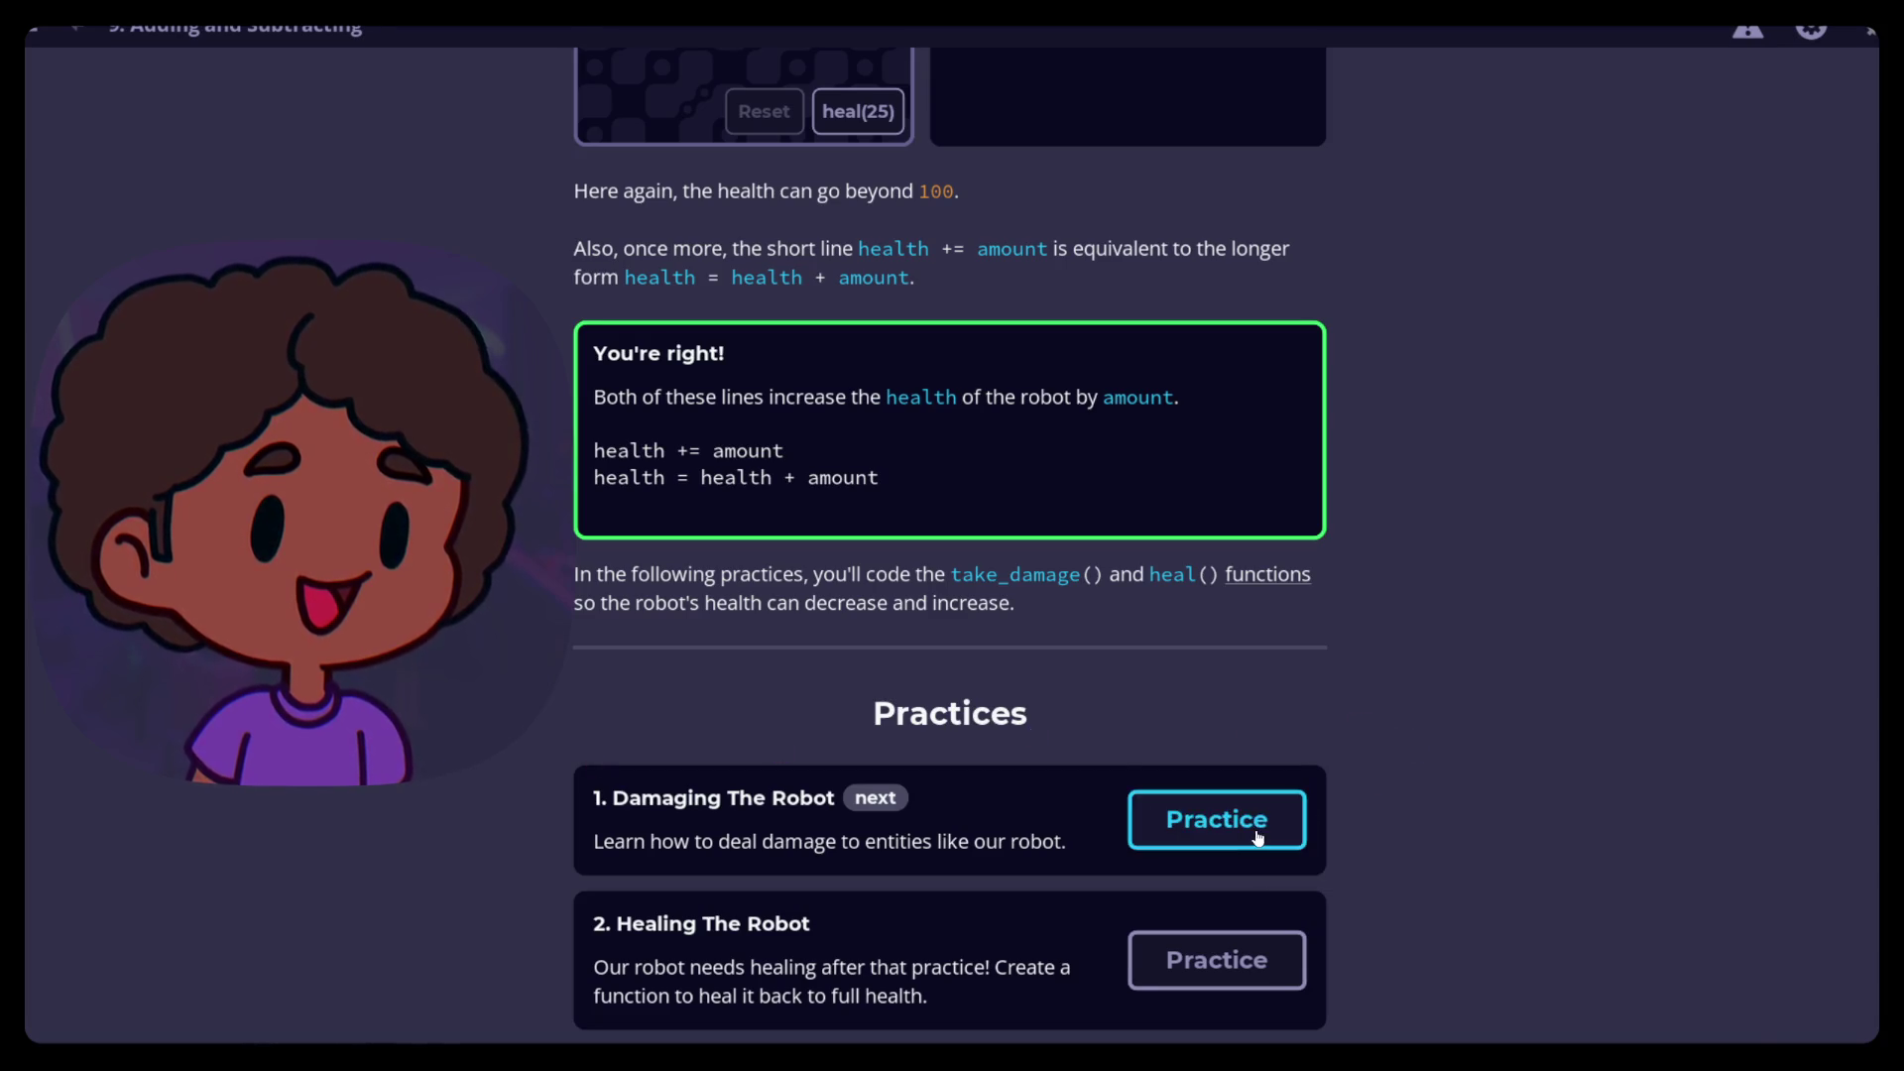
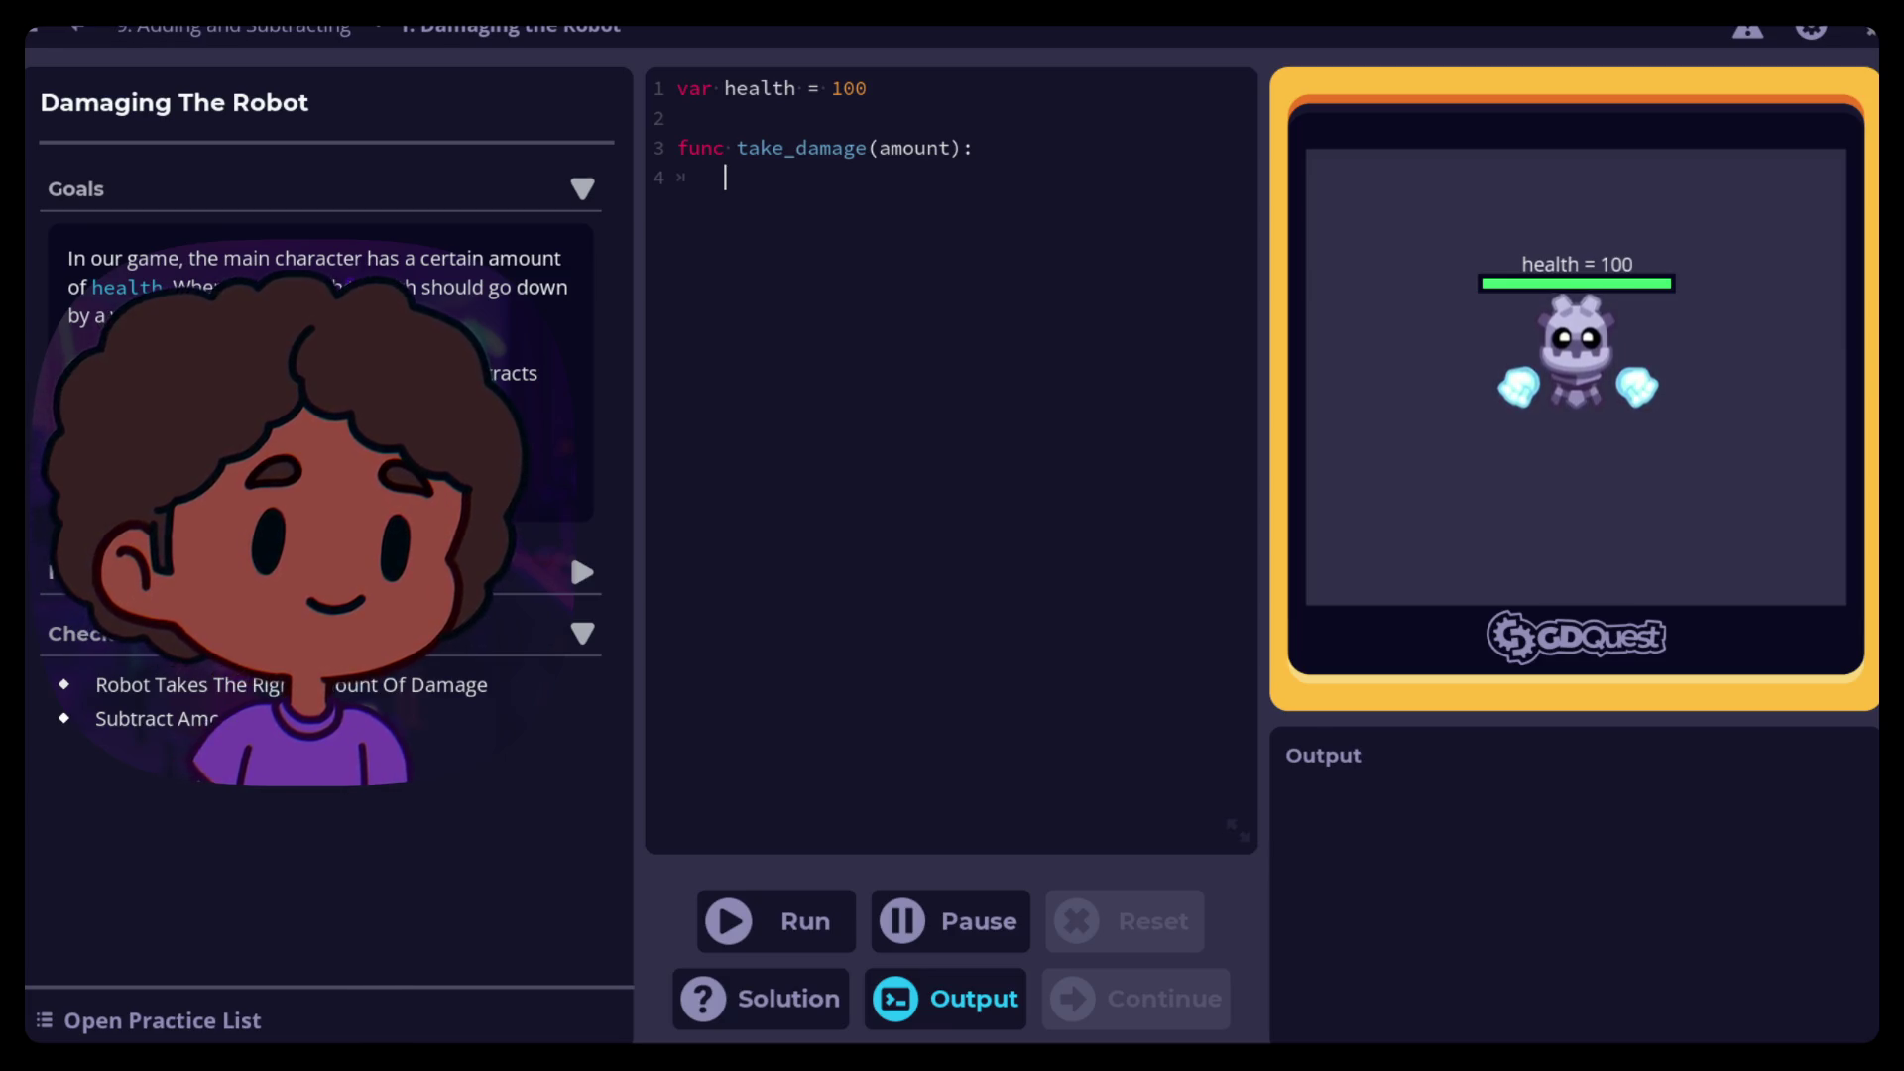
# Make take_damage subtract amount from health with 'health -= (amount)'
pyautogui.write('heal')
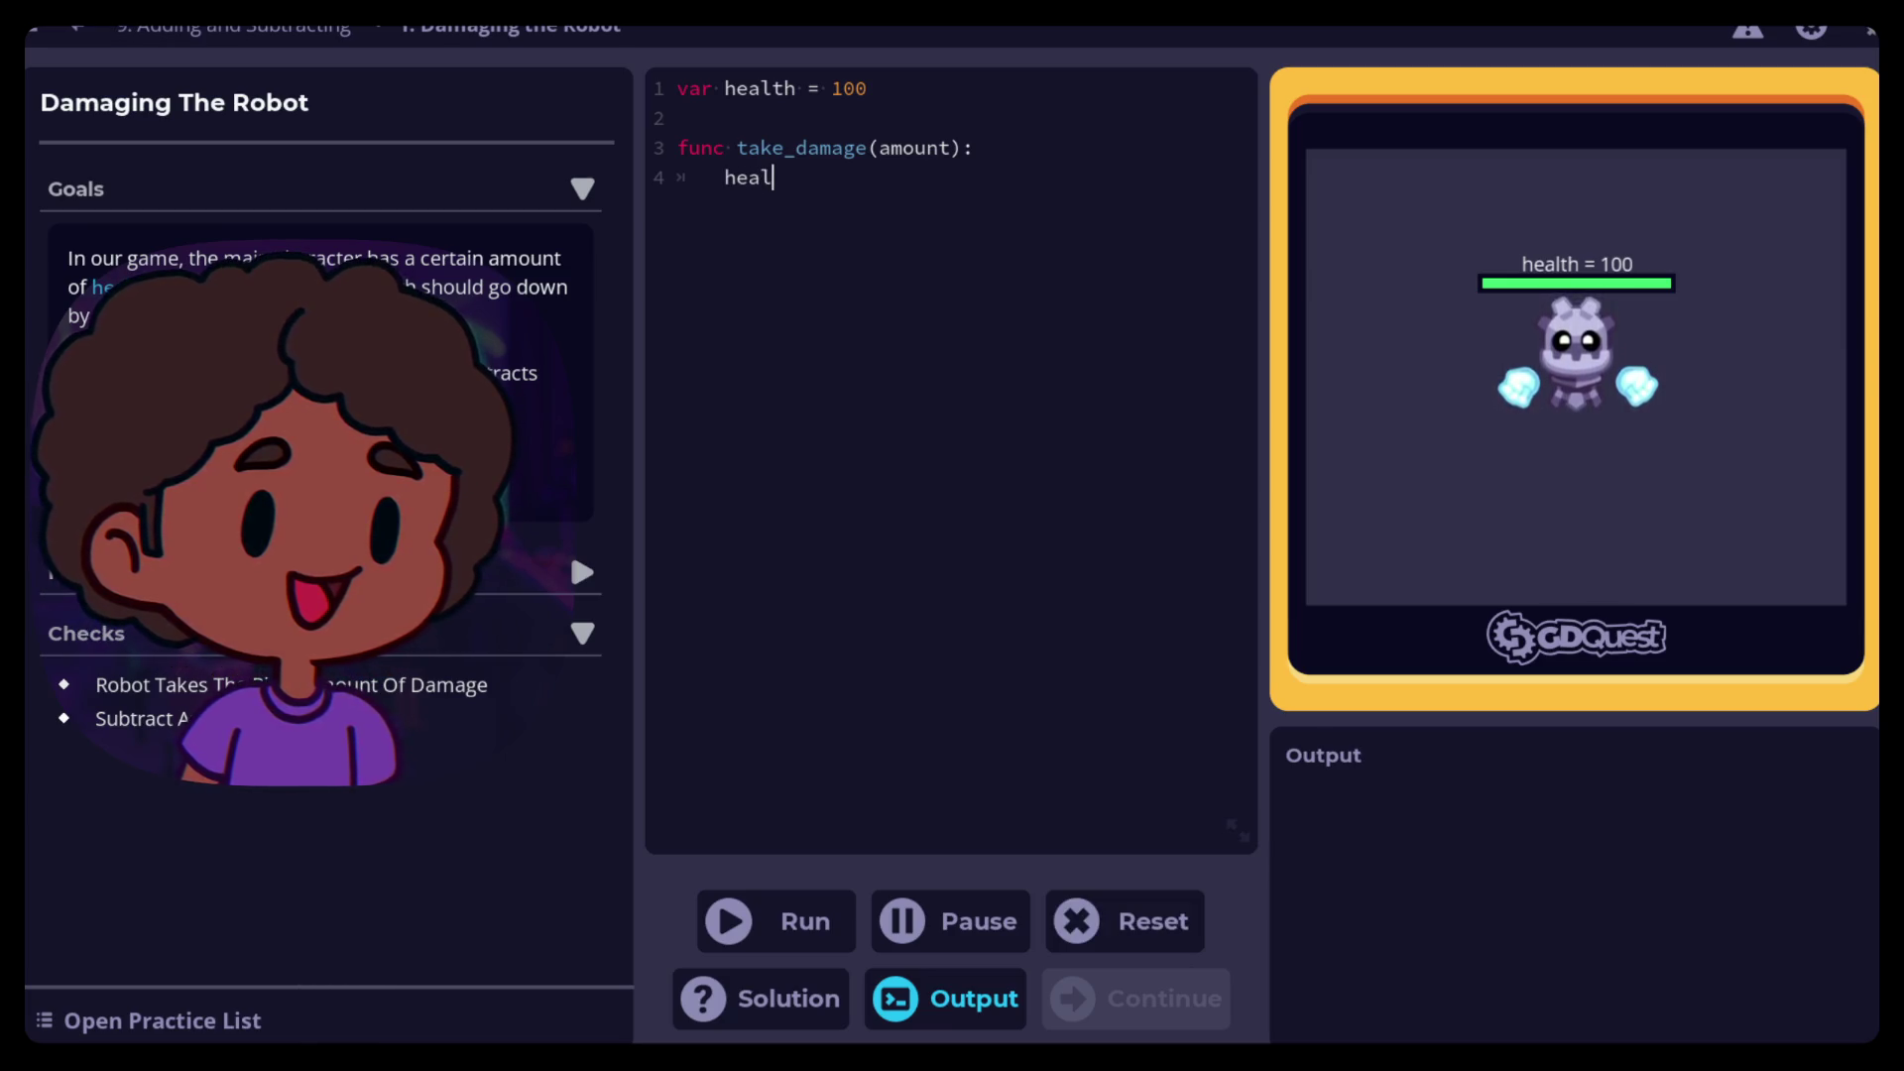
pyautogui.write('th ')
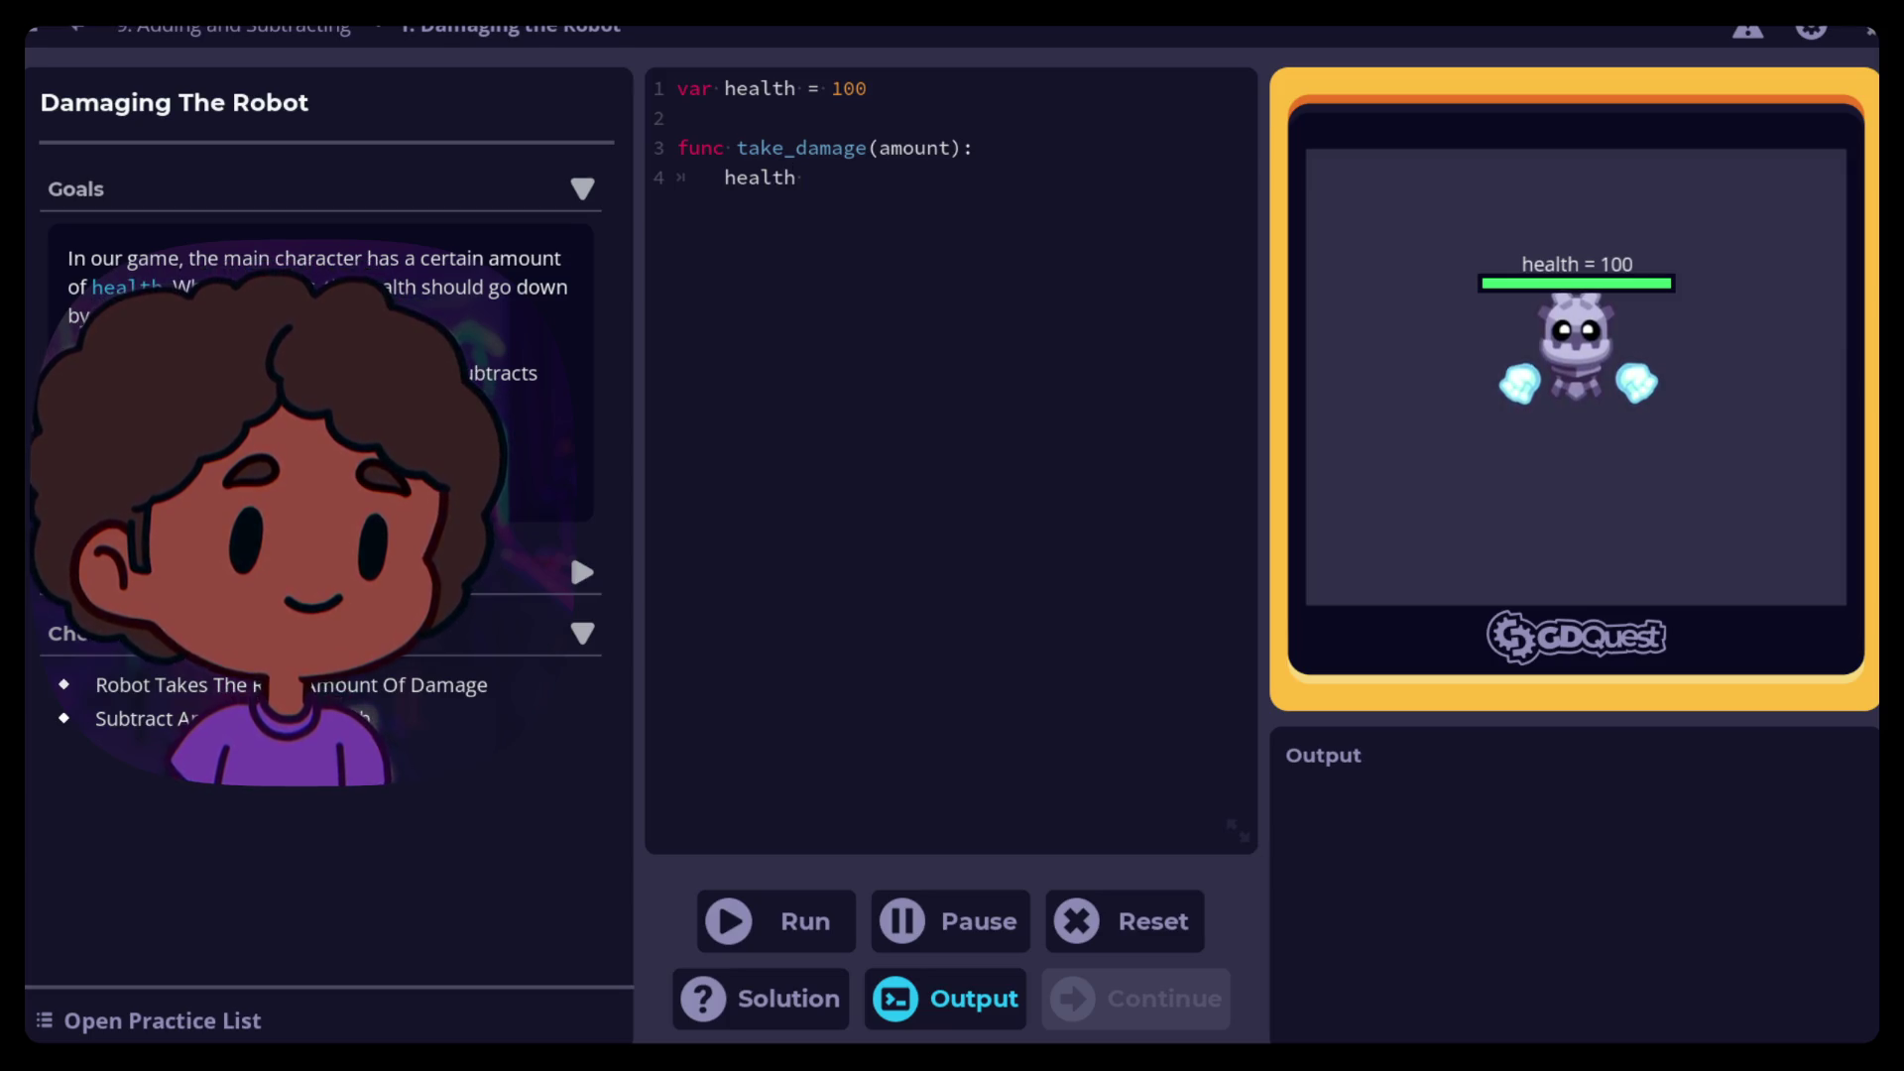
pyautogui.write('6')
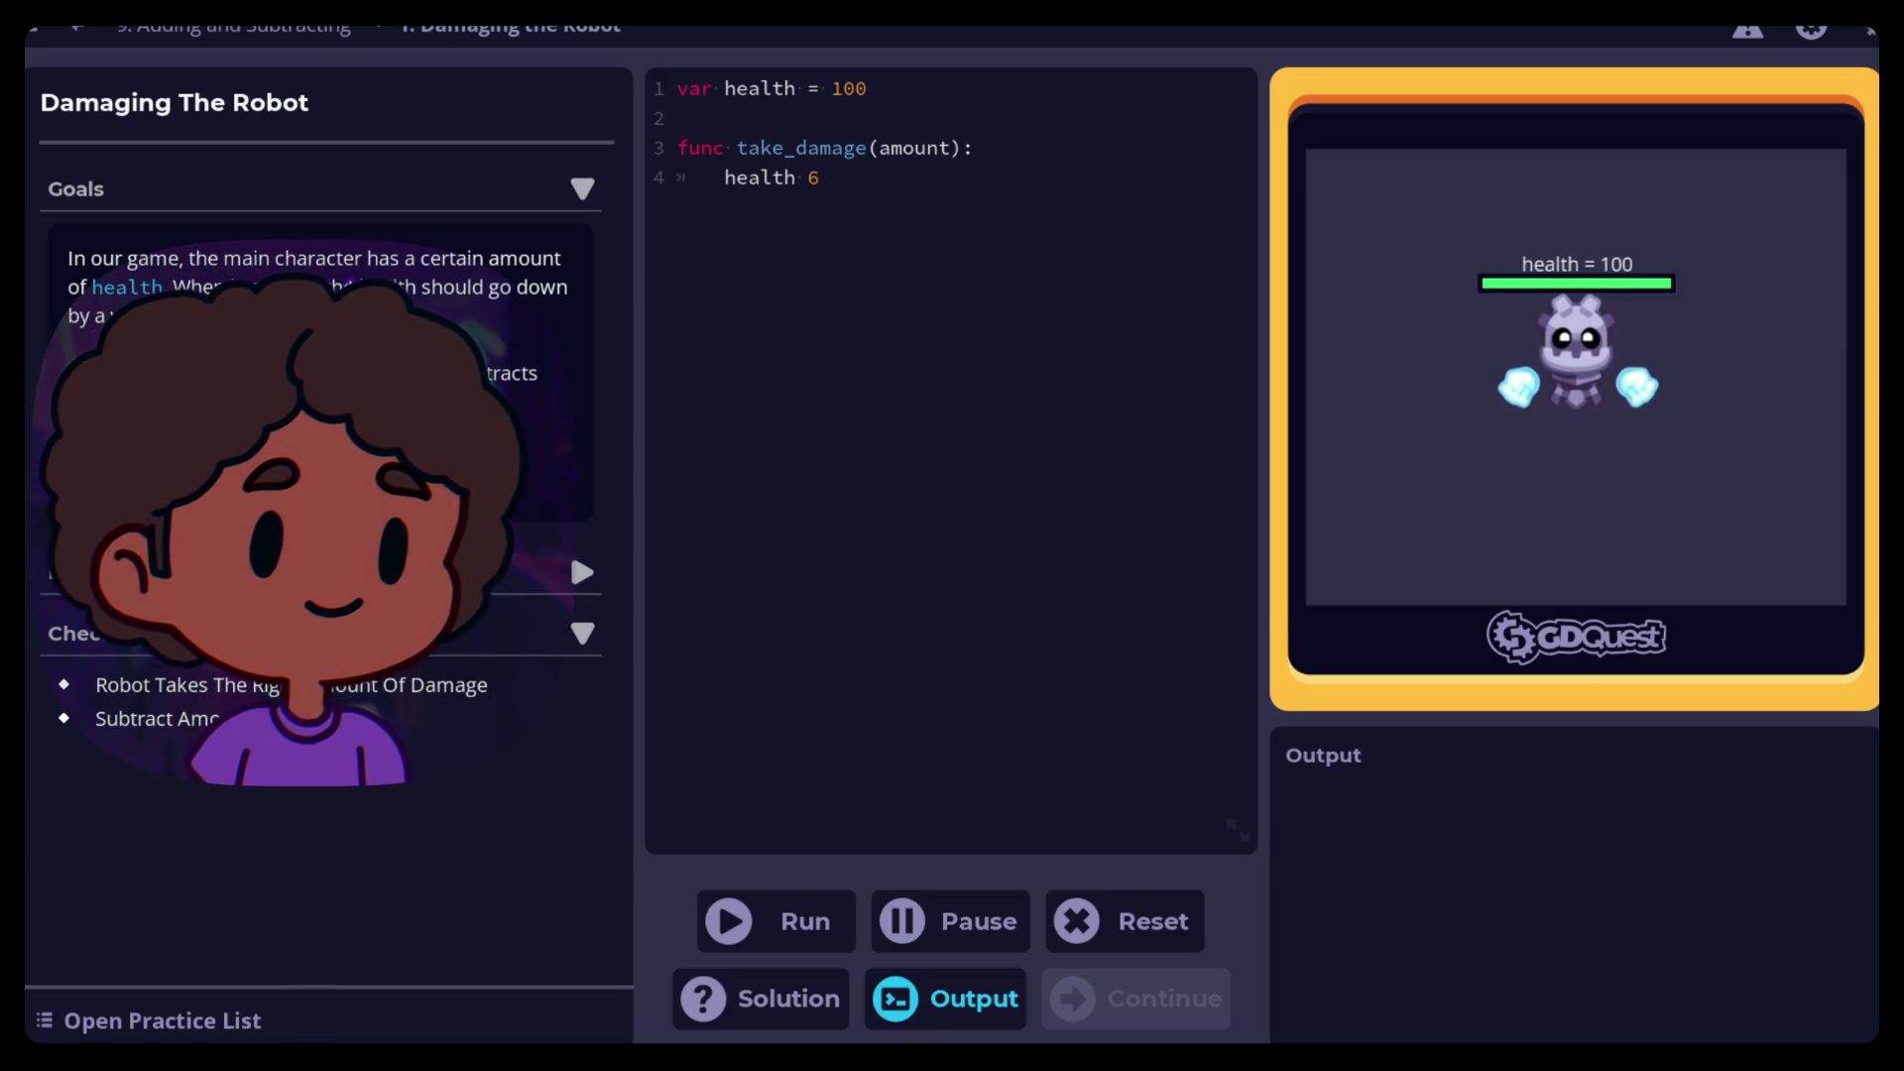
pyautogui.press('BackSpace')
pyautogui.write('-=')
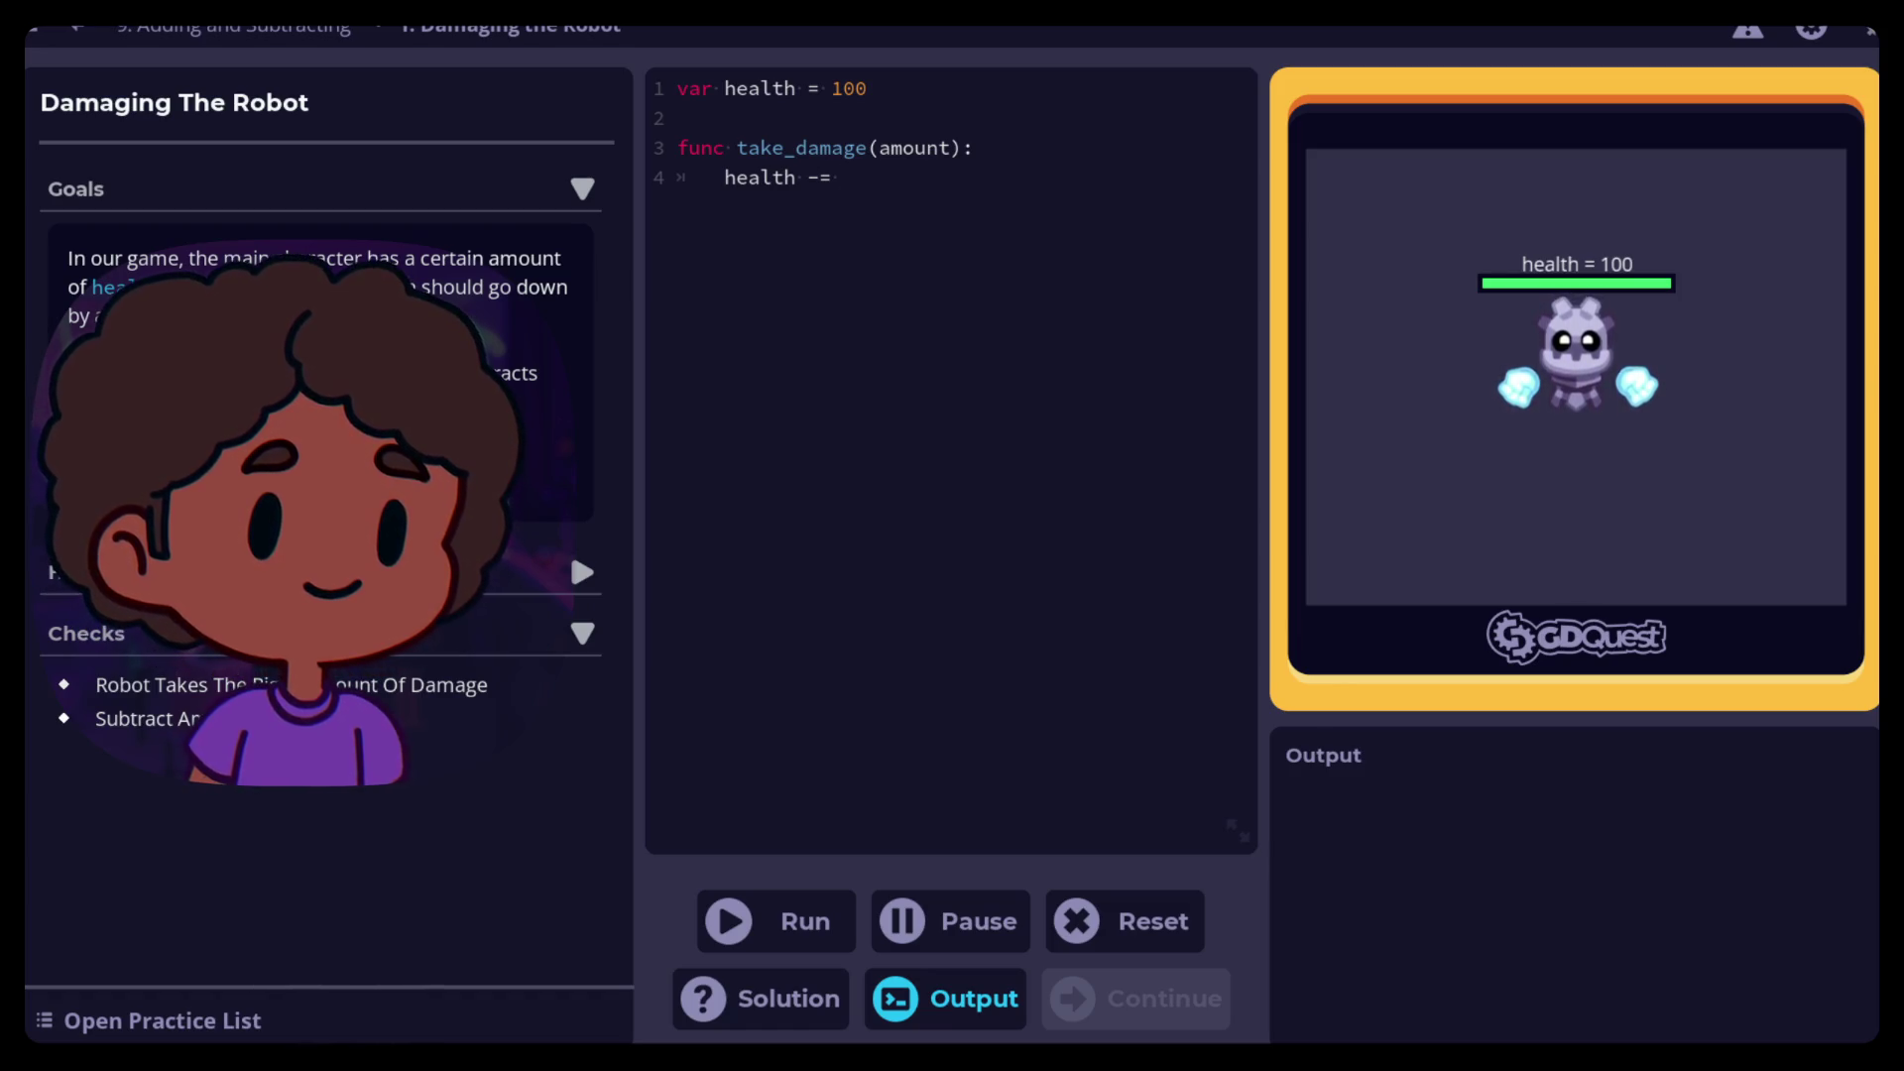
pyautogui.write(' (amount)')
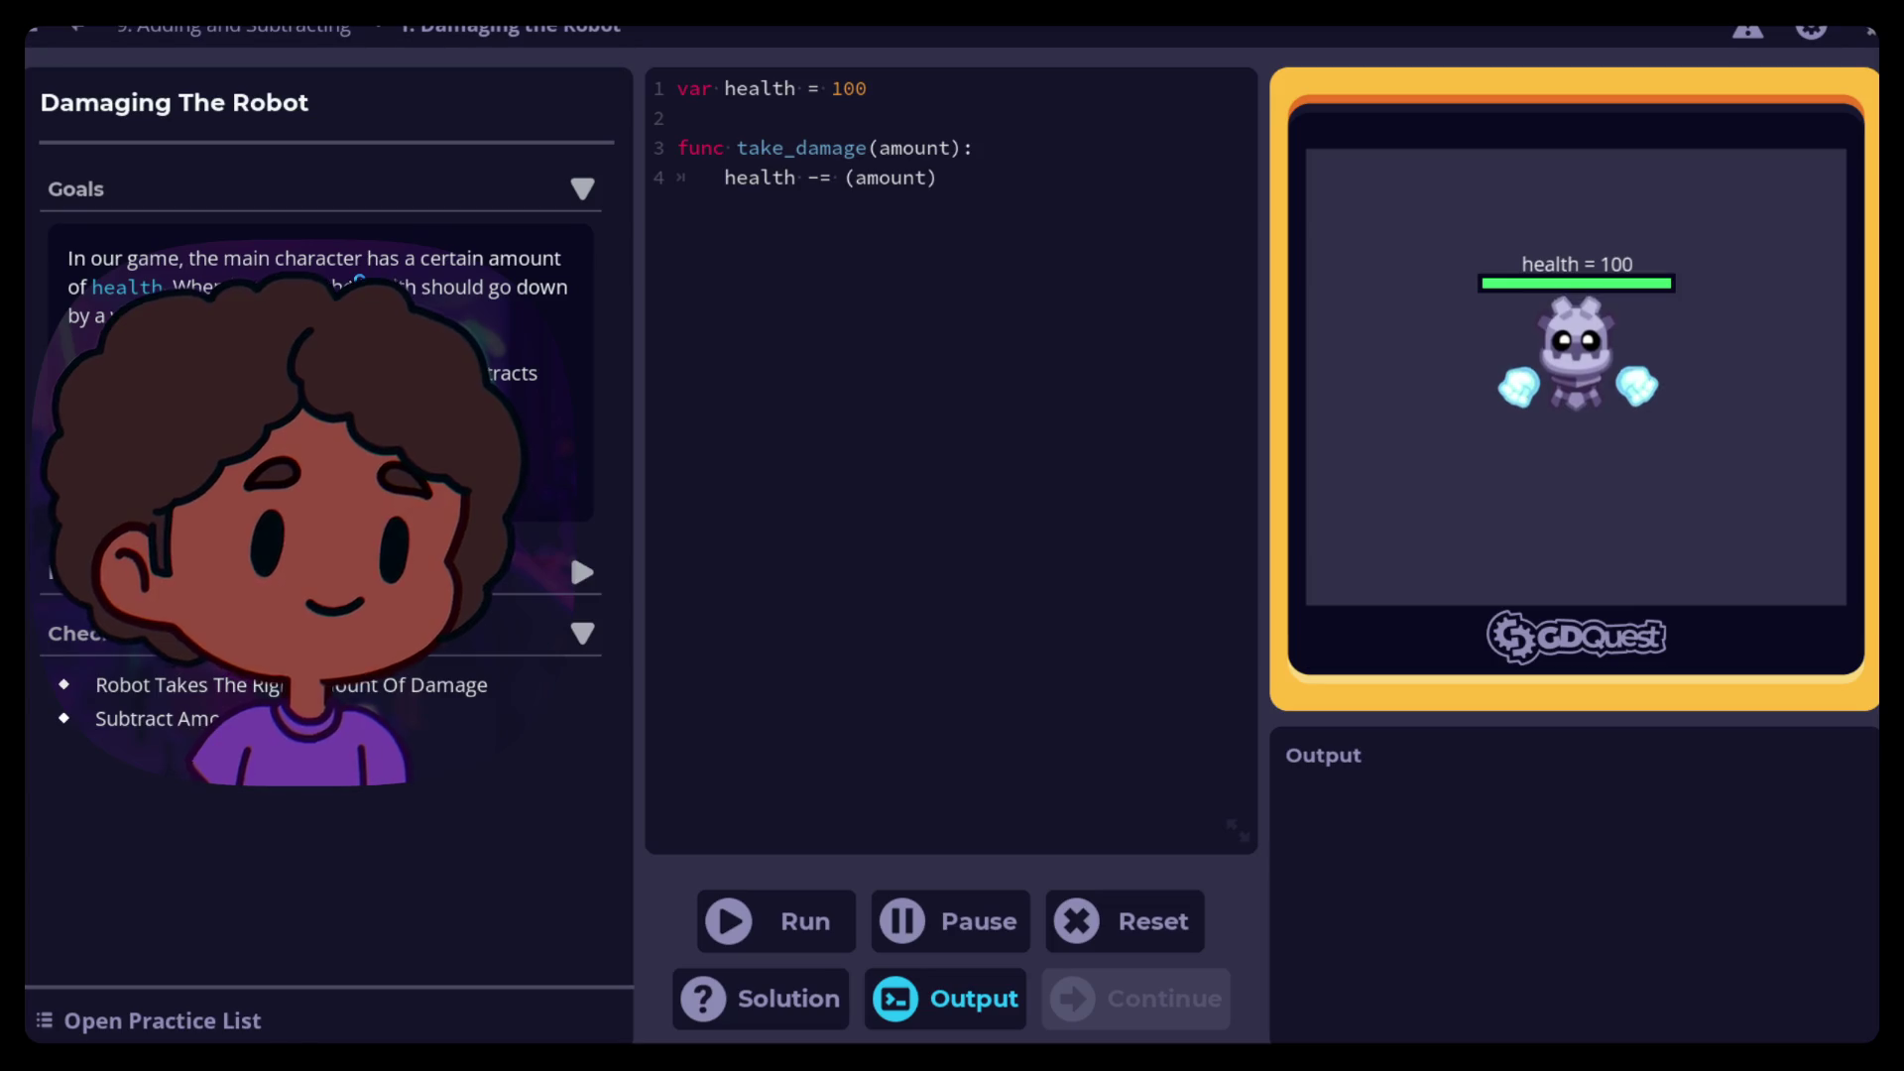
# Add 'amount = 50' above the subtraction, run the practice, and continue to Healing The Robot
pyautogui.press('Return')
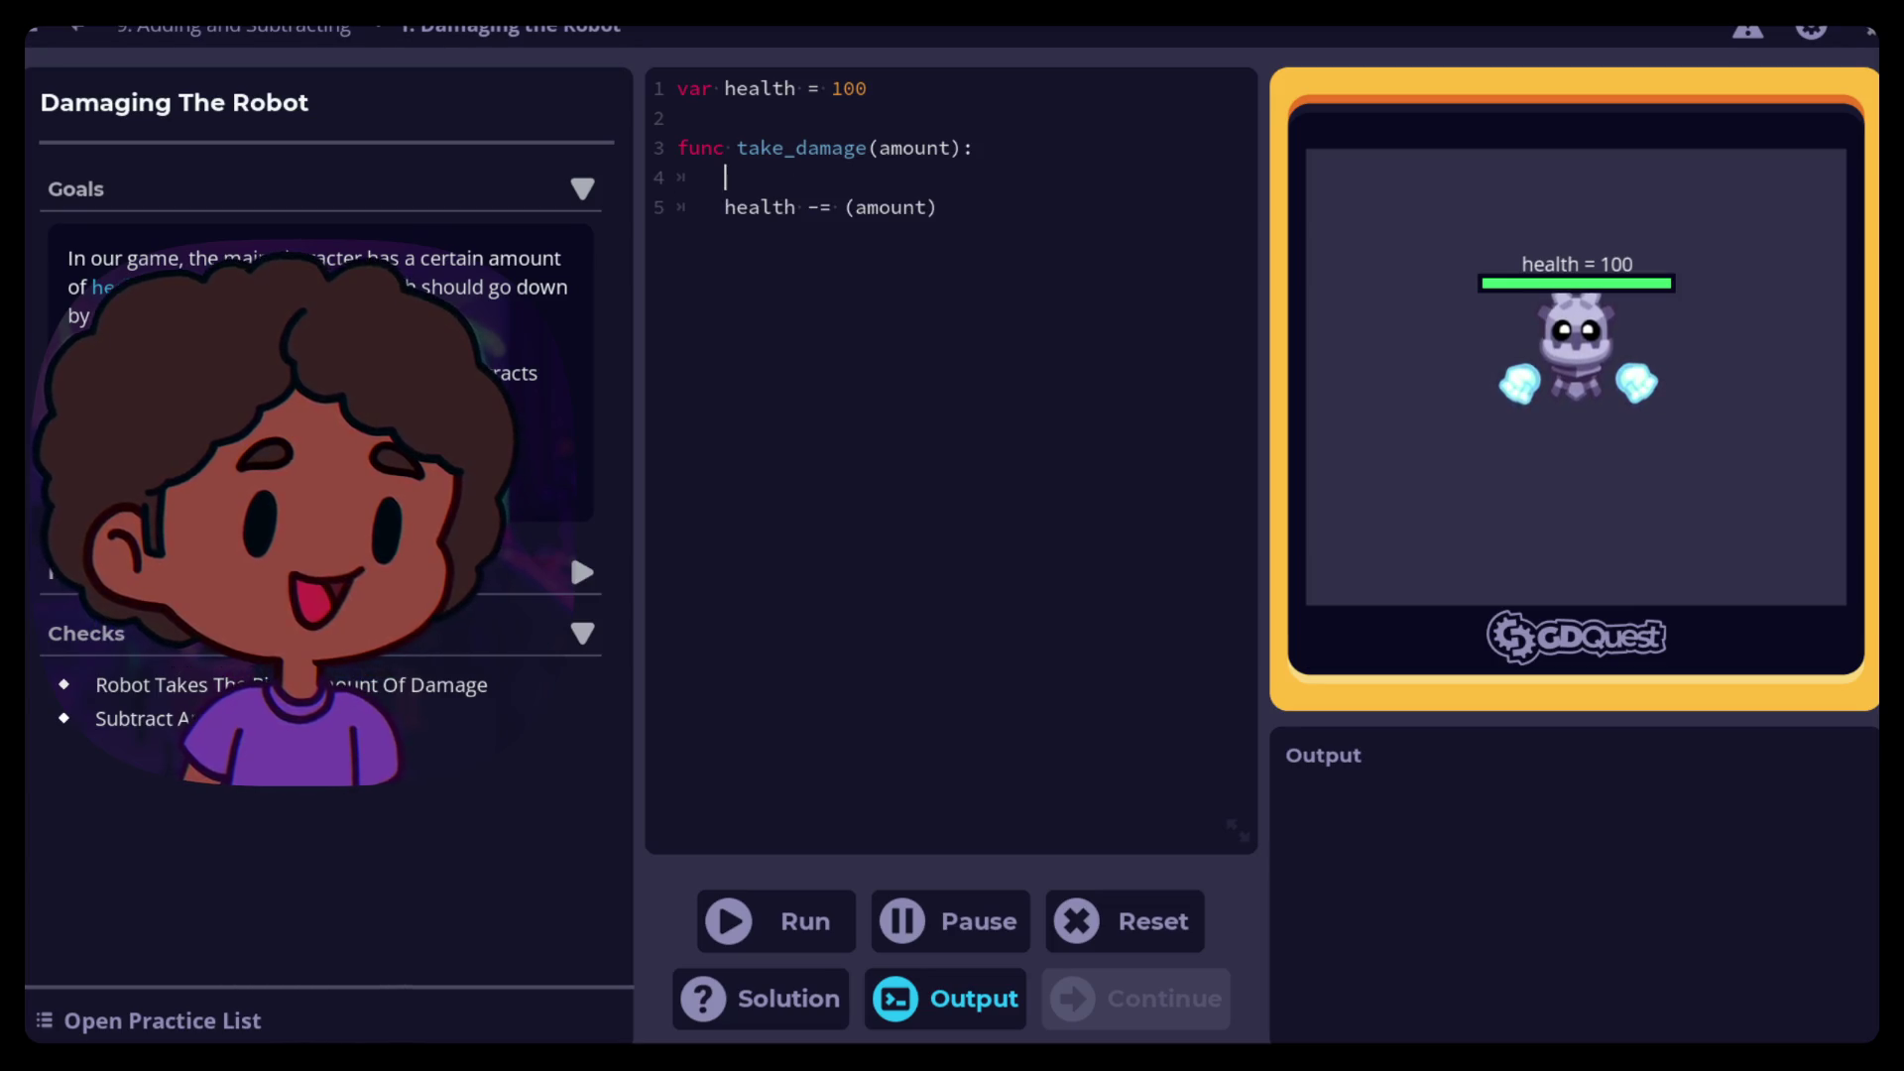
pyautogui.write('amounr')
pyautogui.press('BackSpace')
pyautogui.write('t = 50')
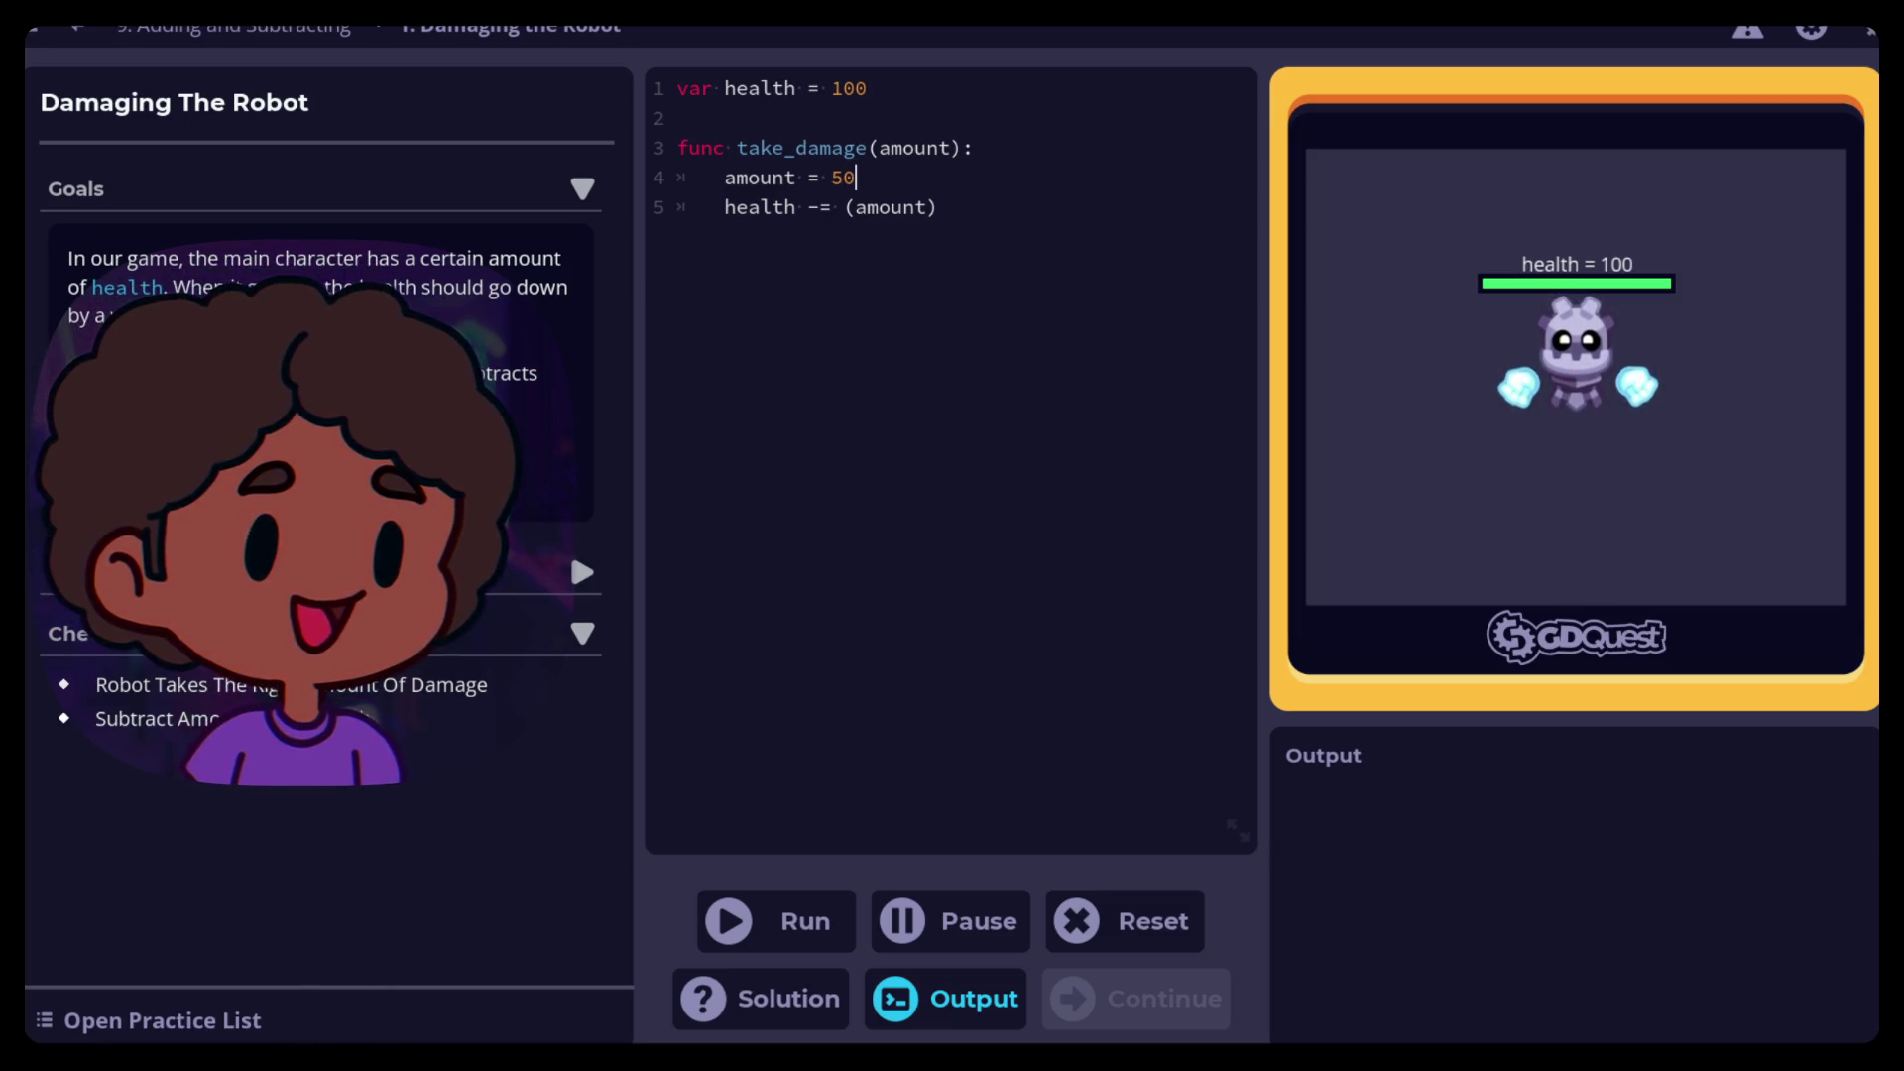
pyautogui.click(757, 934)
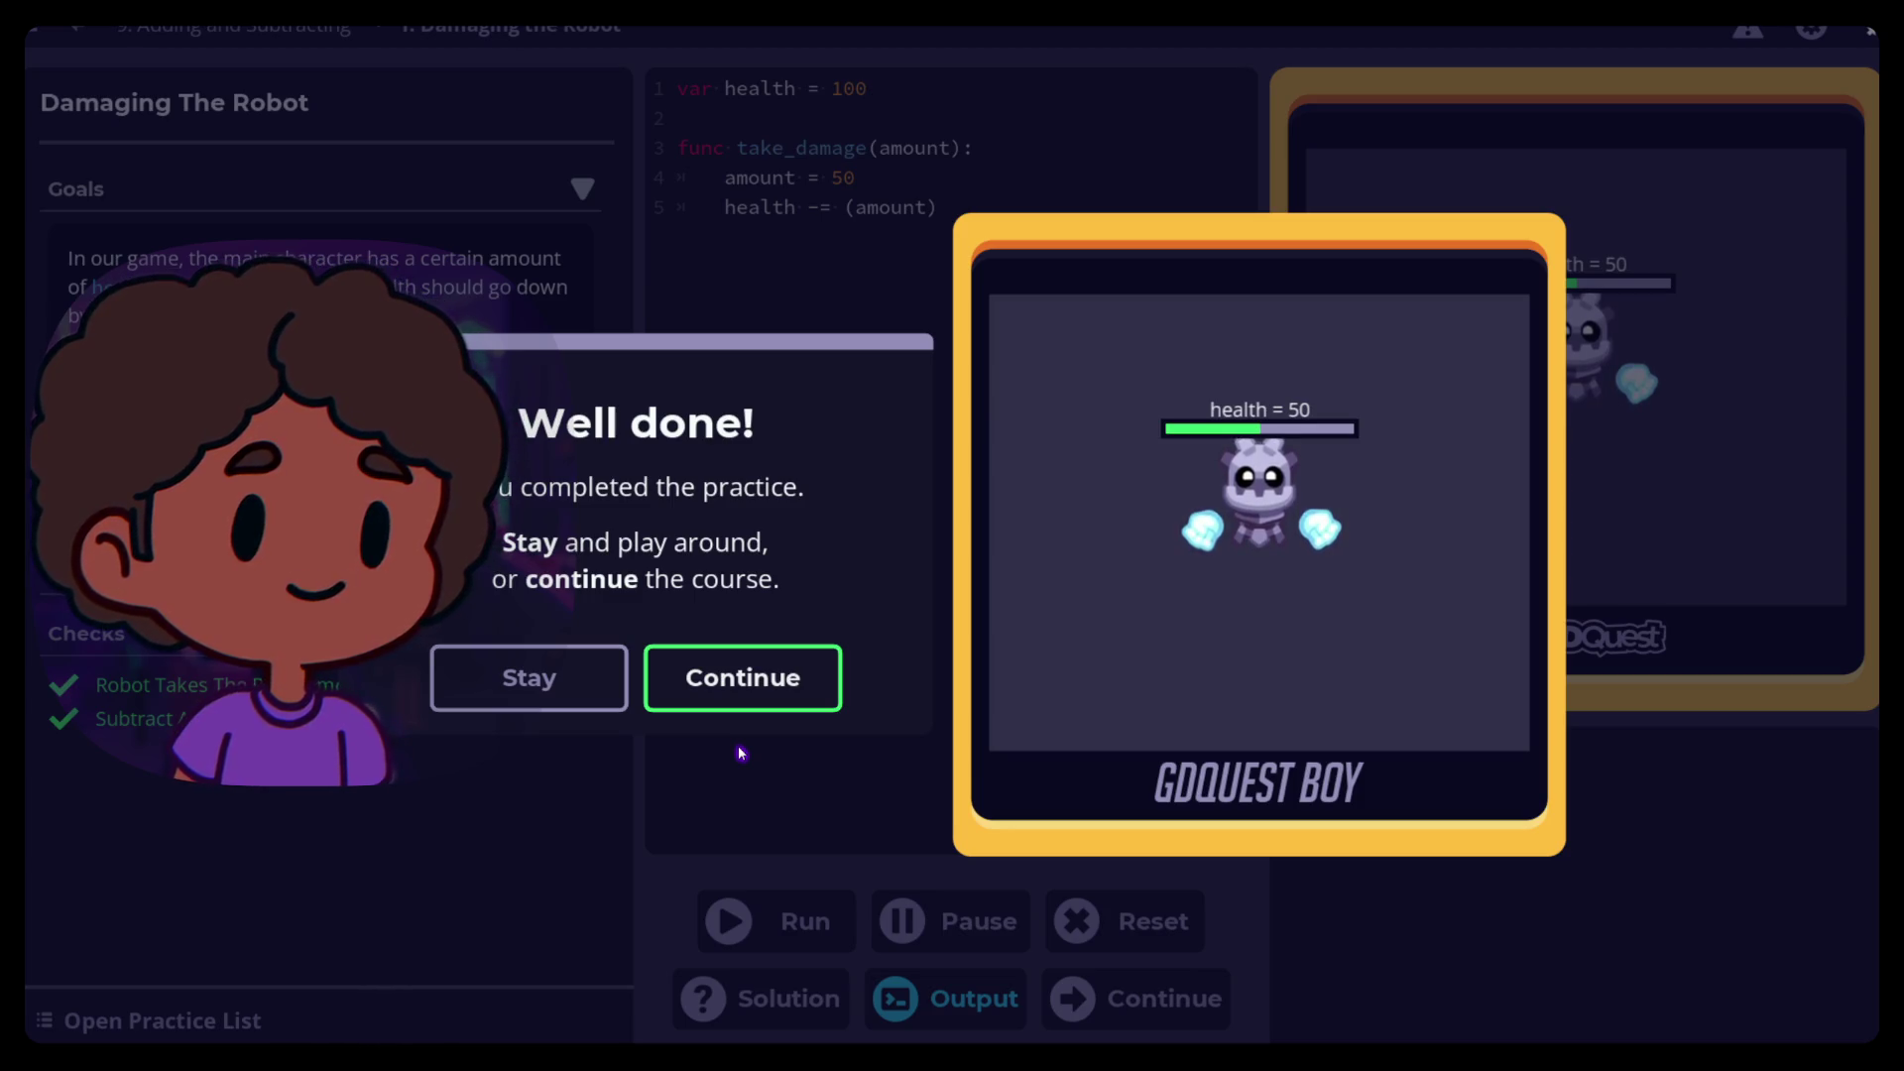
pyautogui.click(703, 684)
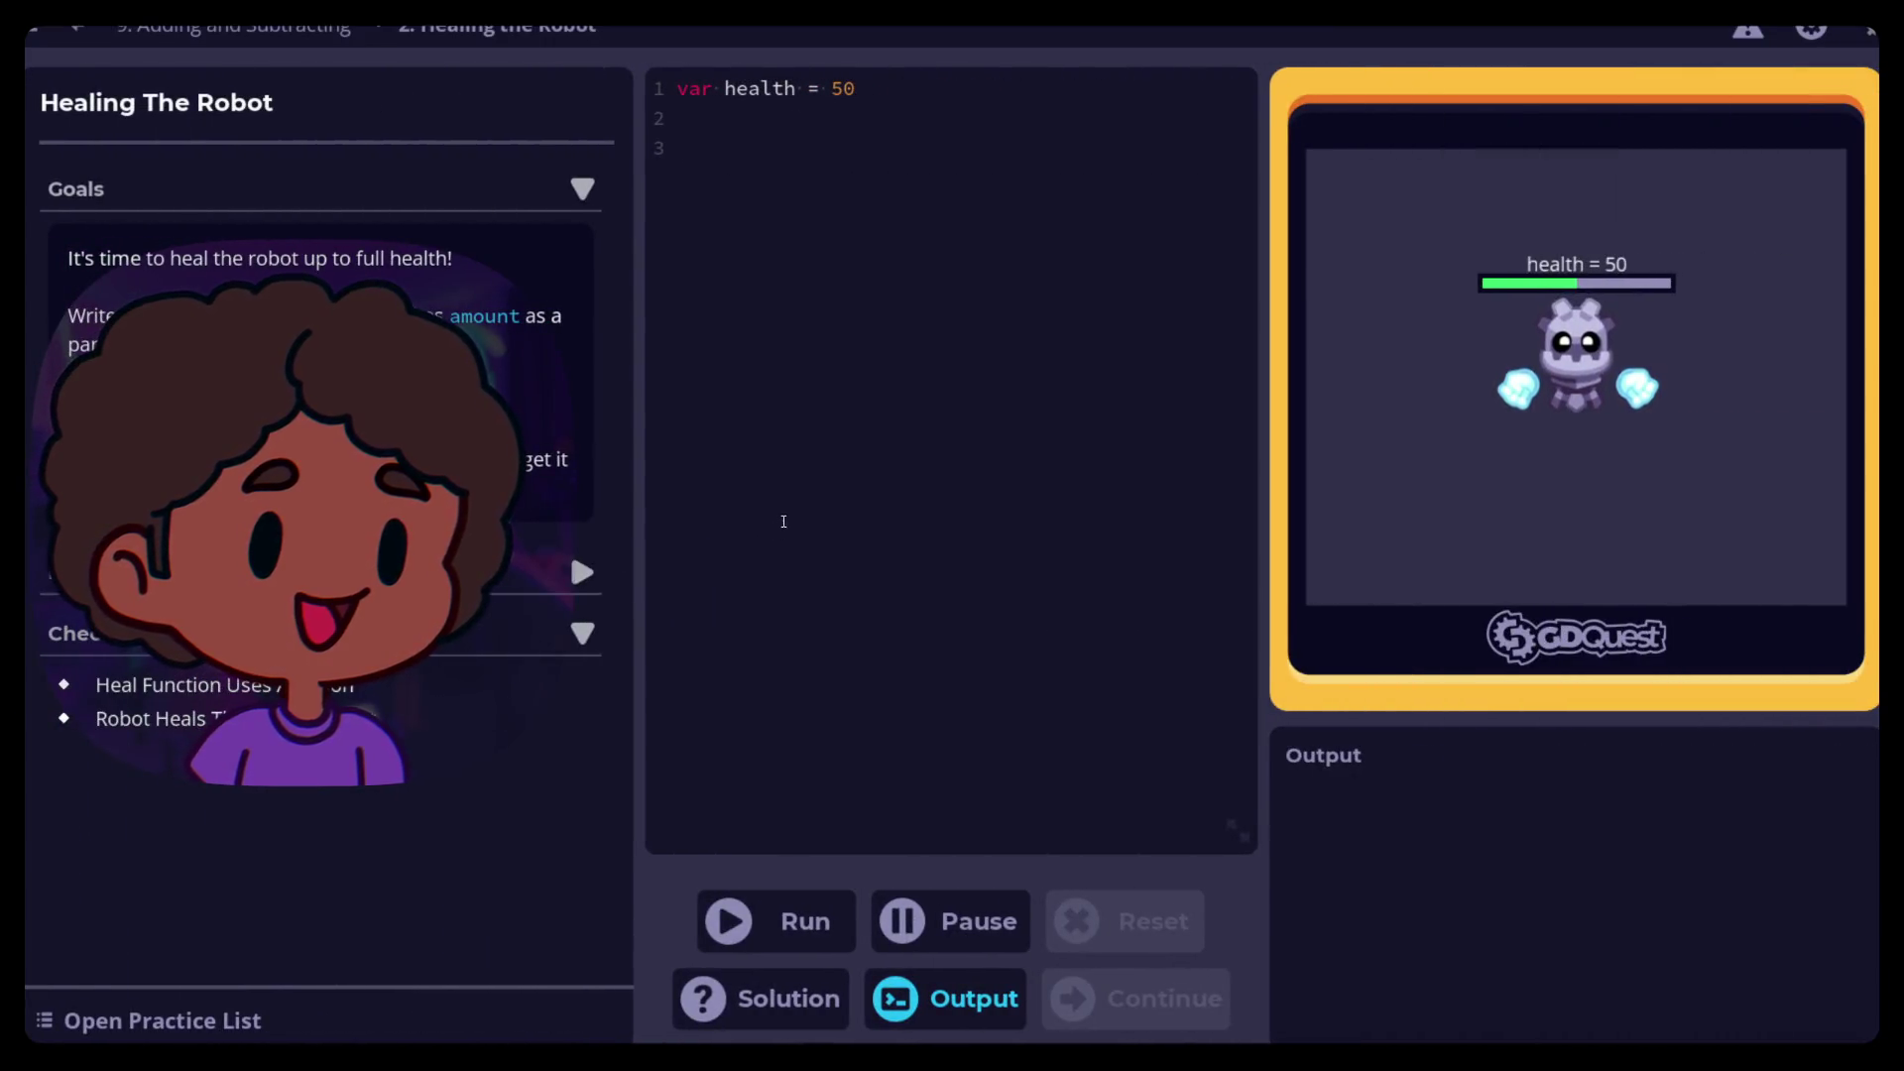
# Start a 'func heal(amount)' definition on line 3 with an indented body line
pyautogui.click(778, 489)
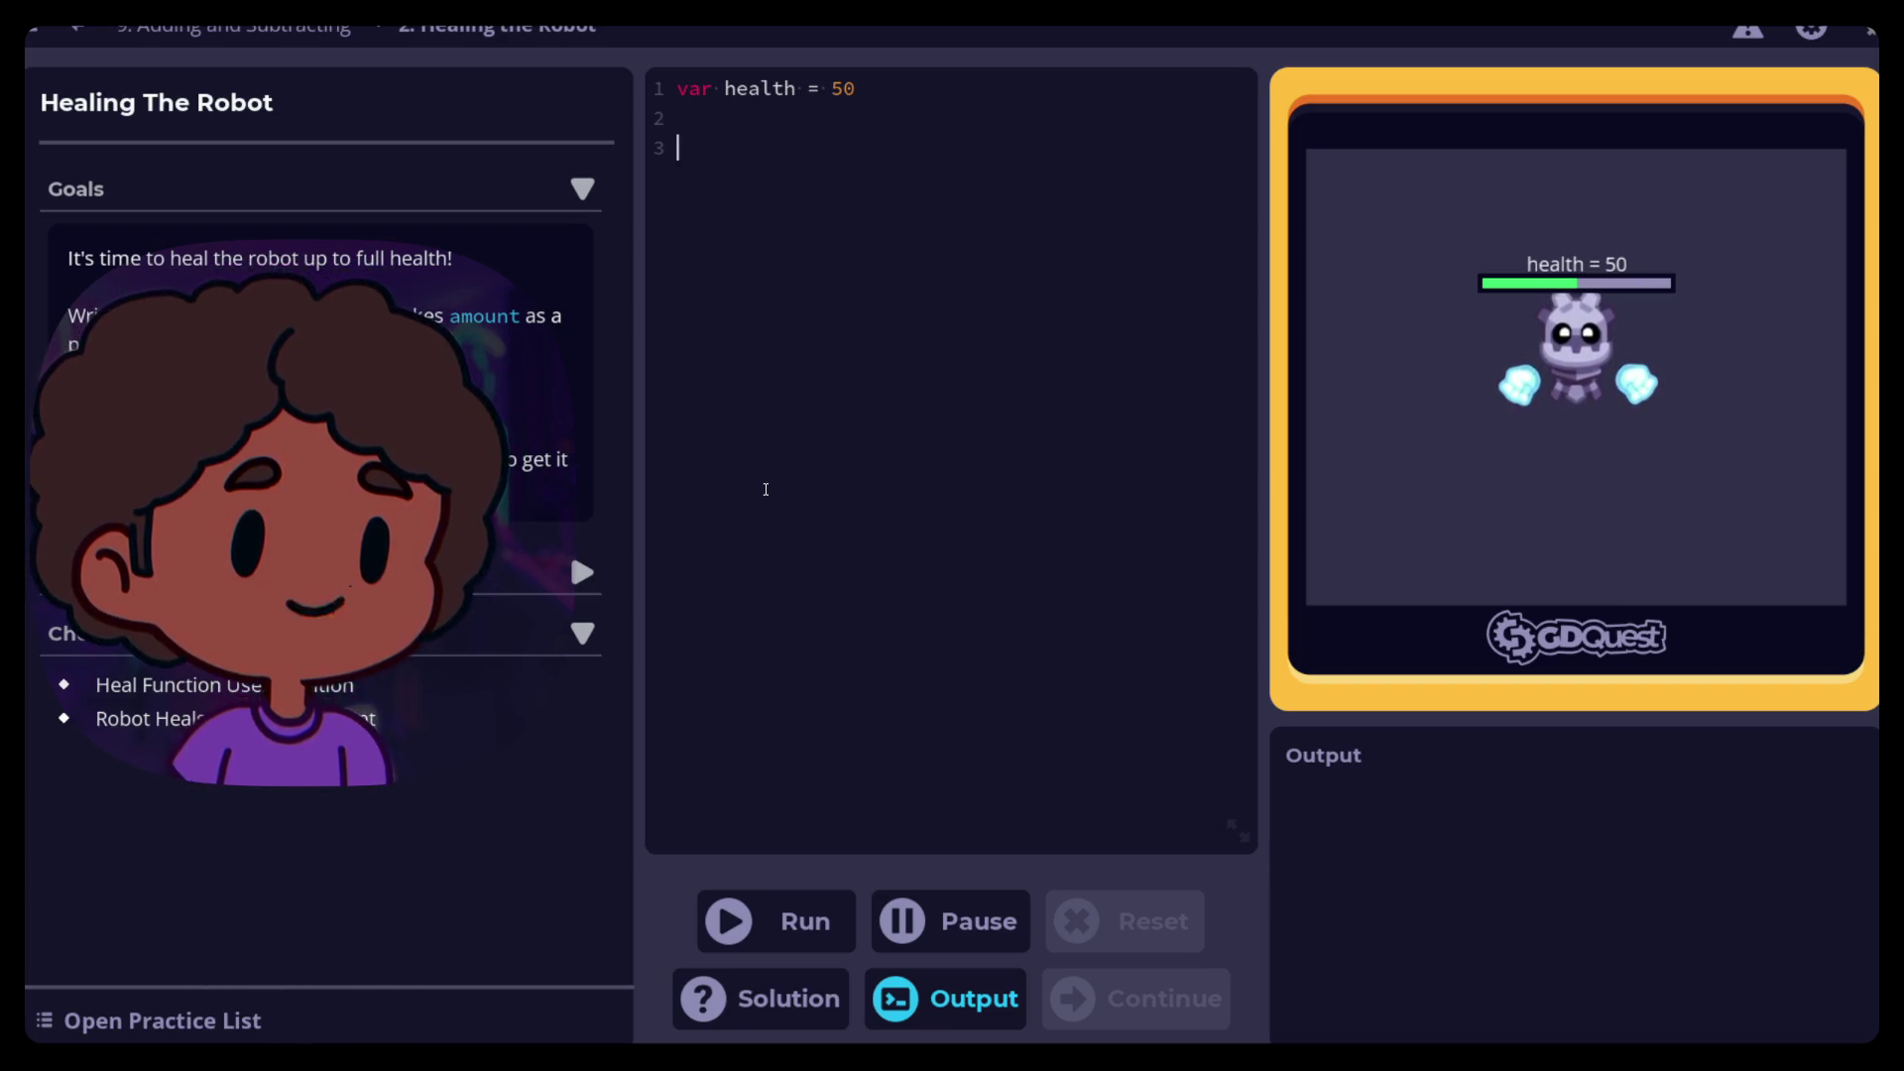
pyautogui.write('func')
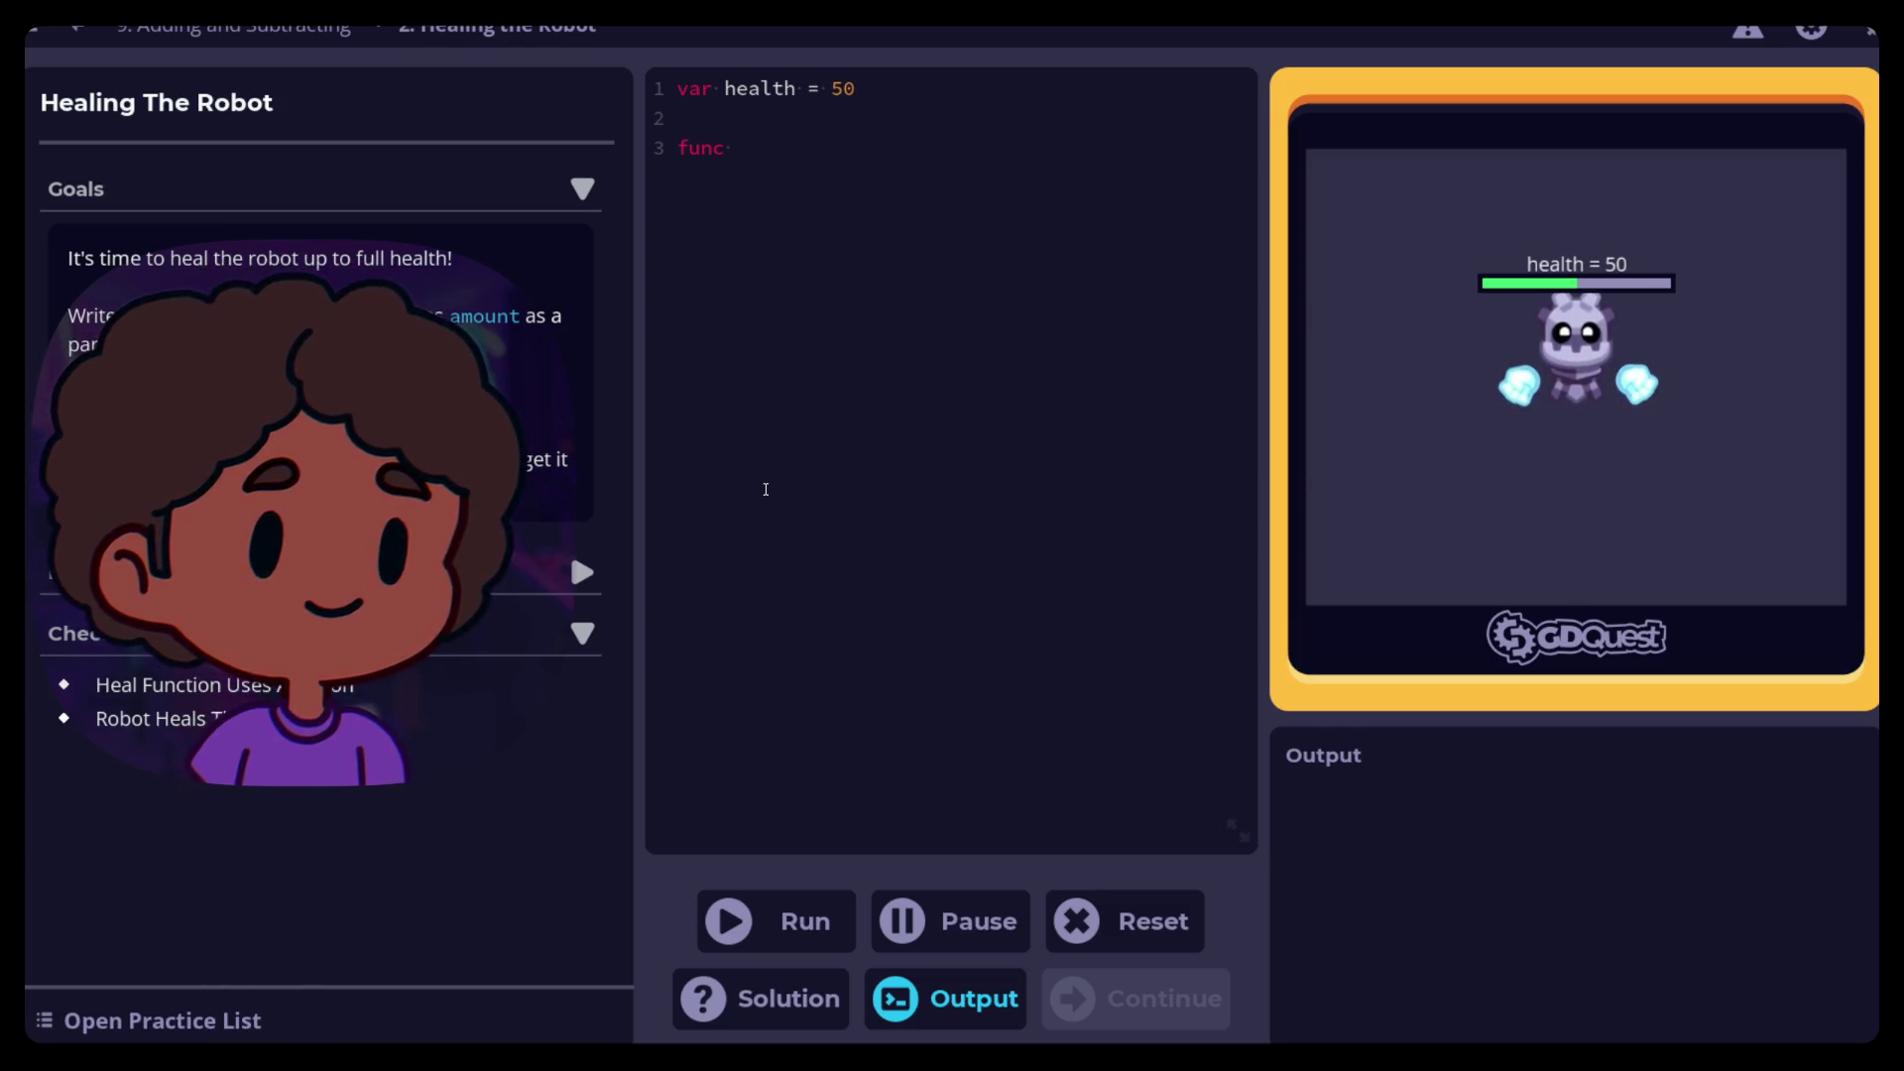
pyautogui.write('heal(')
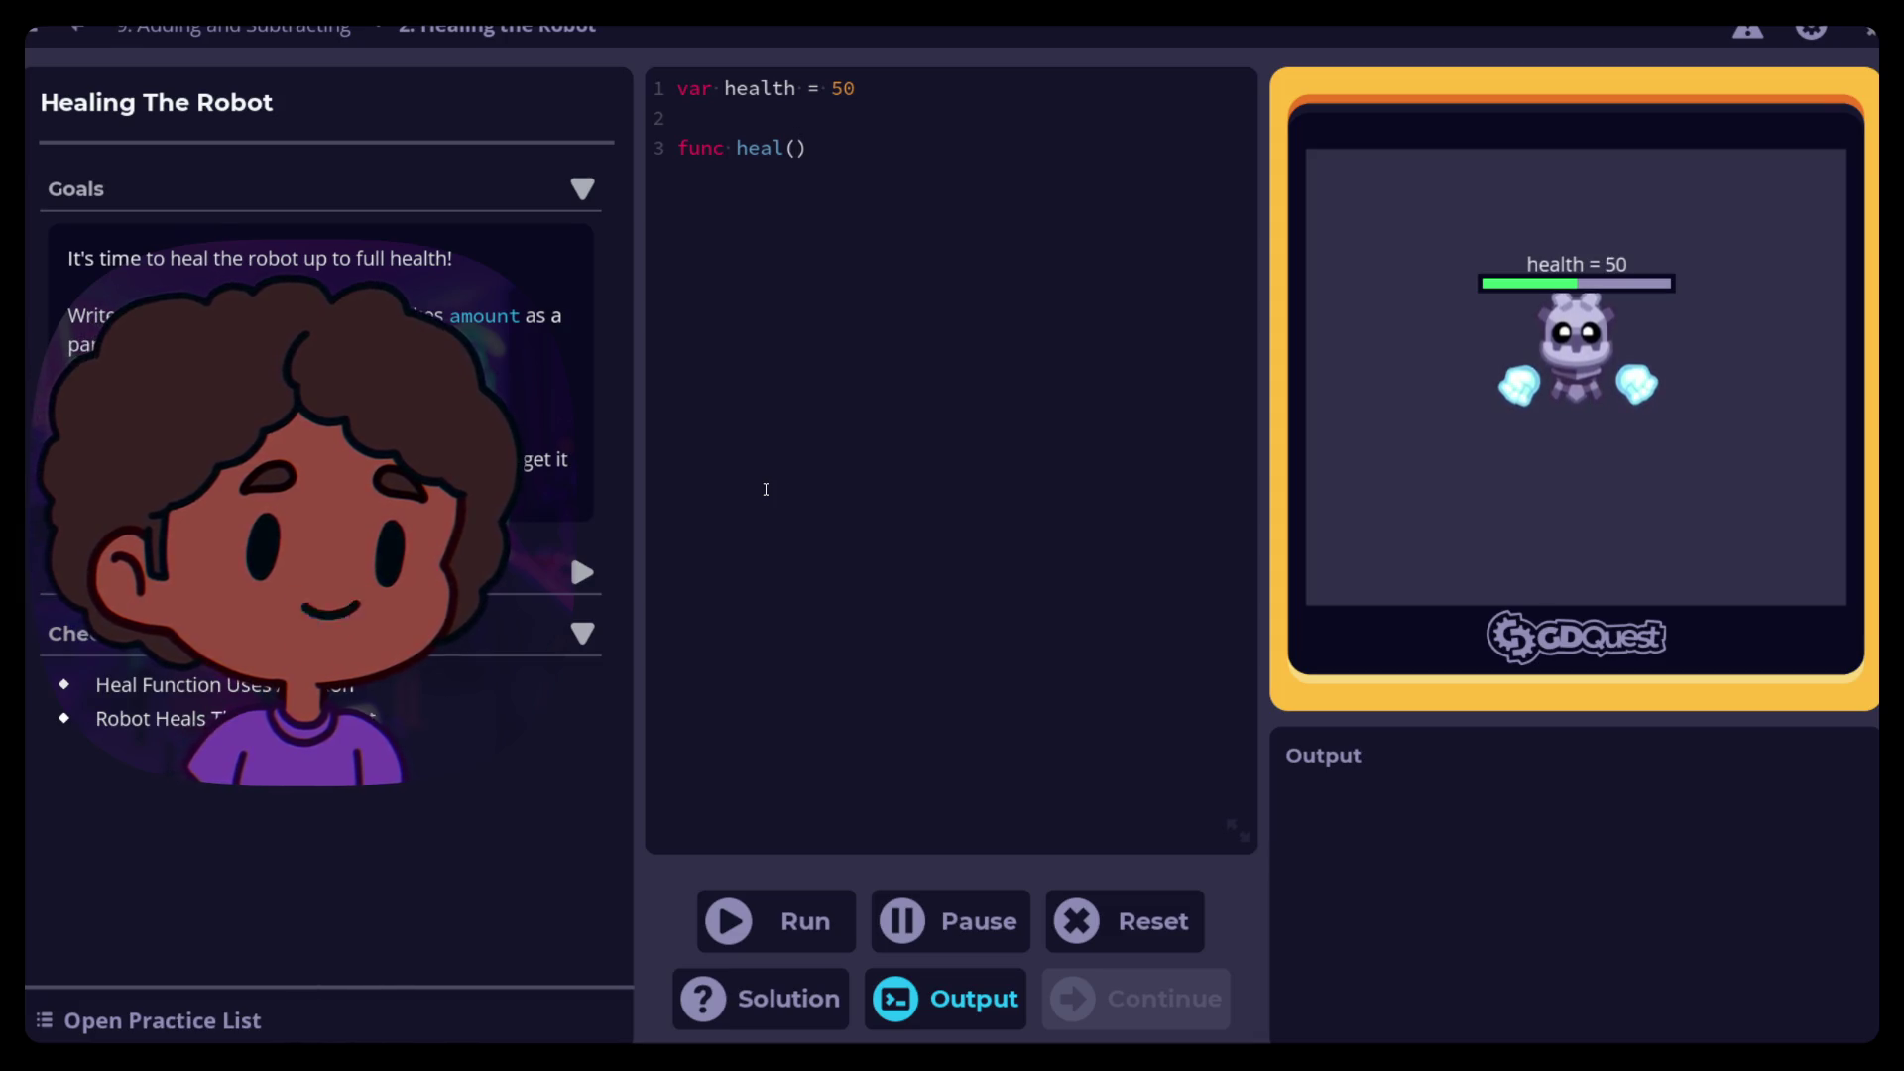
pyautogui.write('amount')
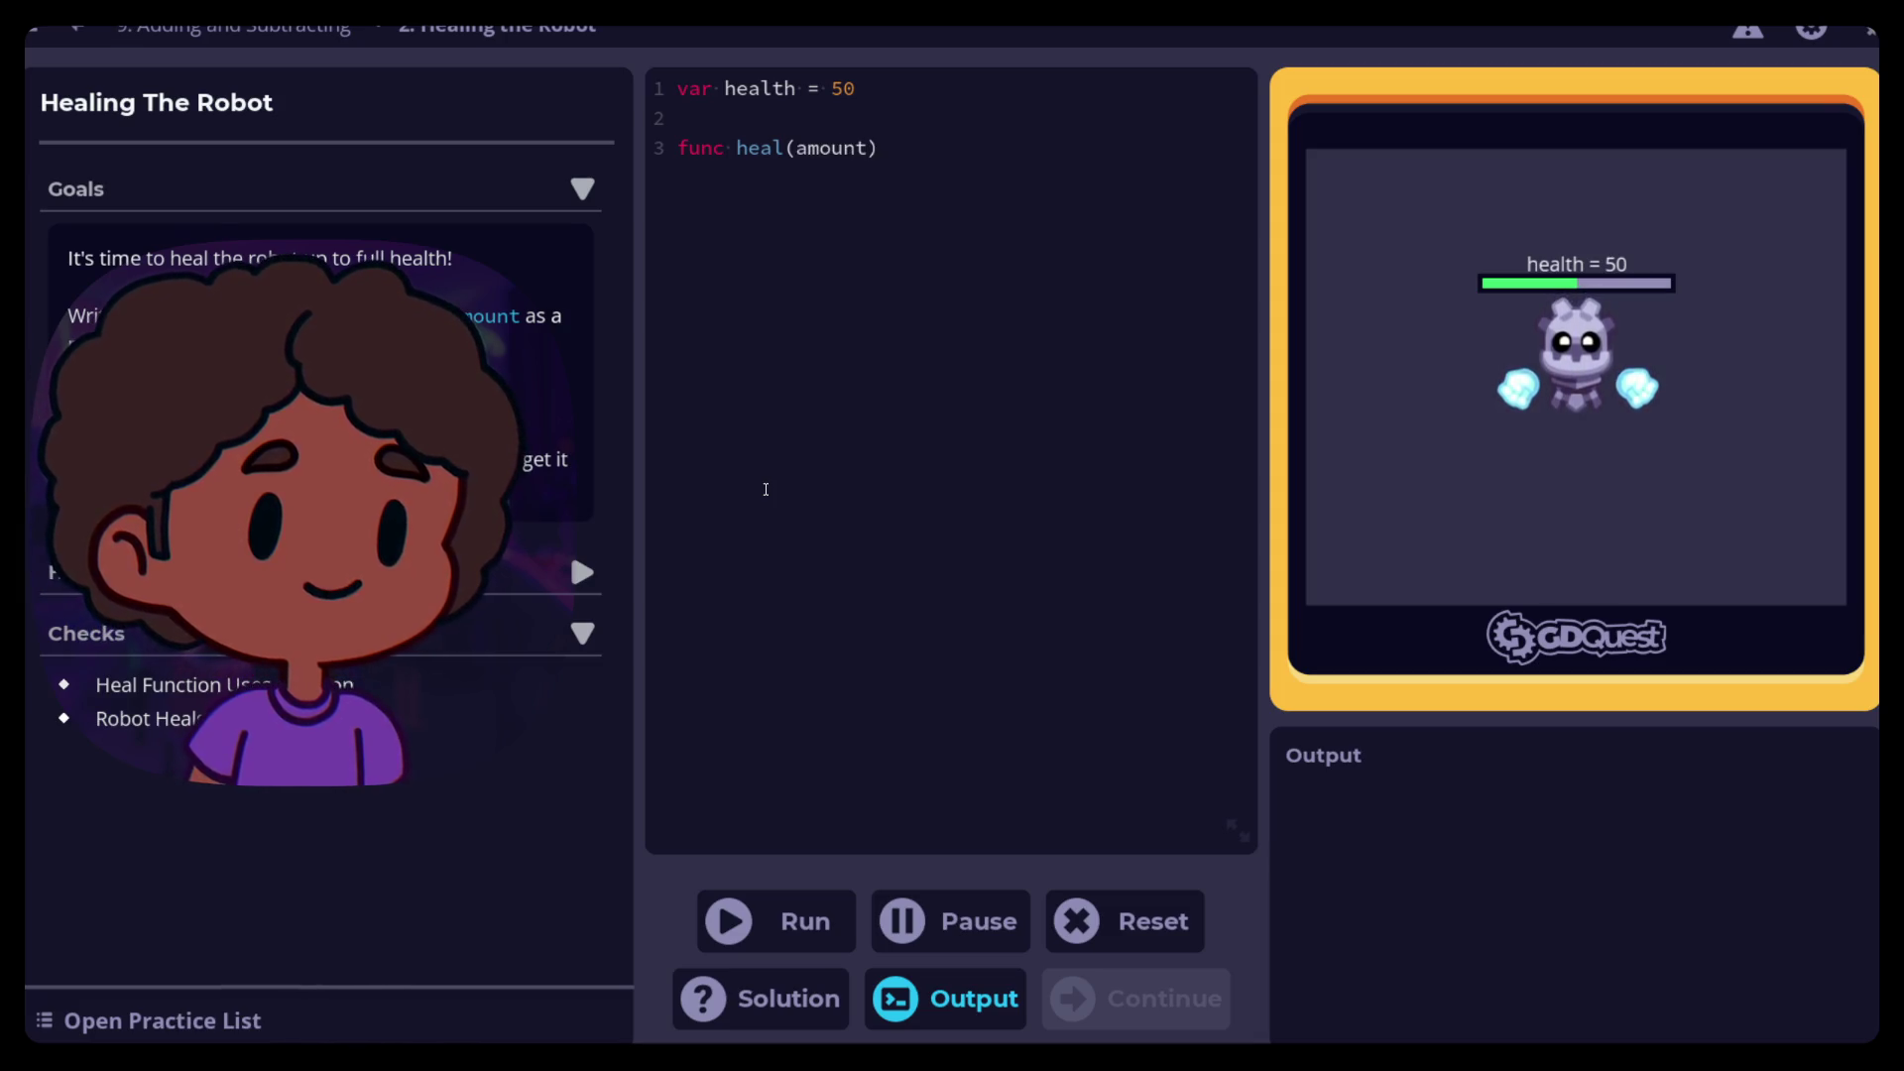
pyautogui.press('Return')
pyautogui.press('Tab')
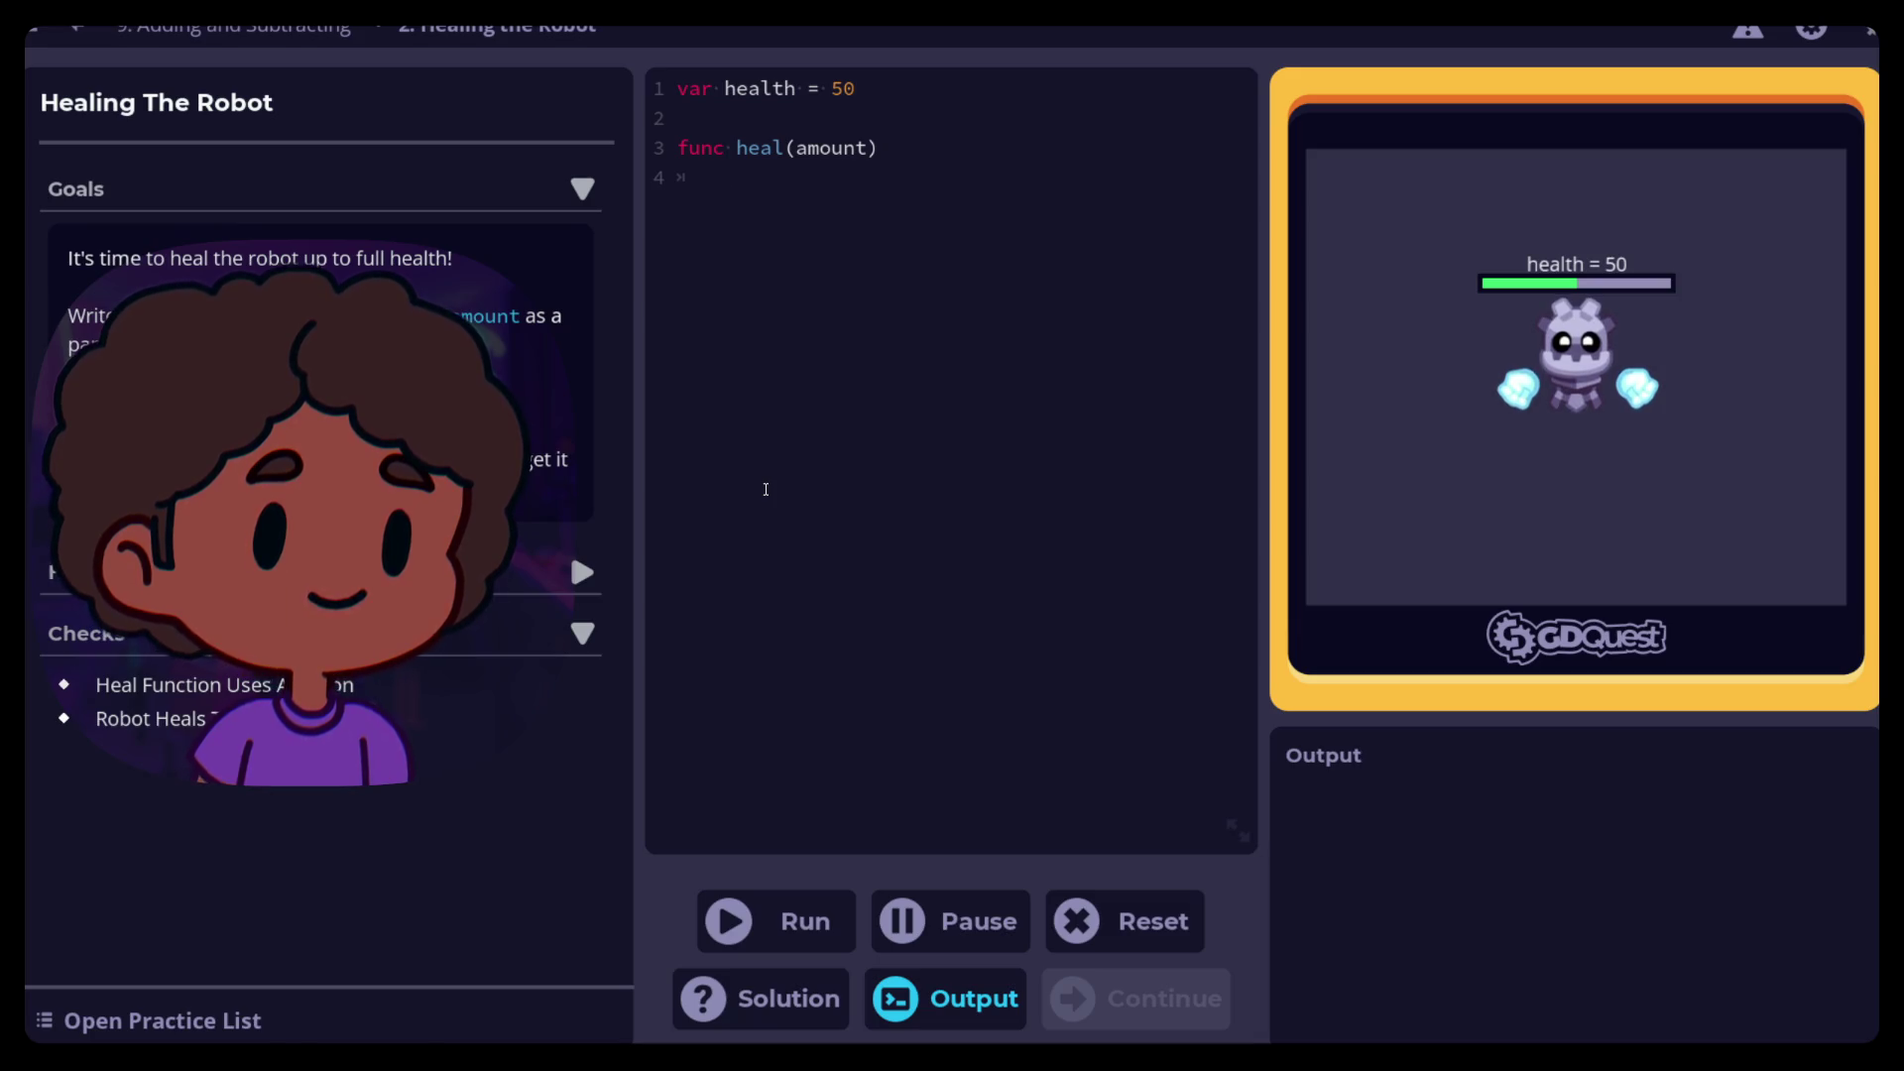
# Fill the heal body with 'amount = 50' and 'health += amount', then run it
pyautogui.write('amoun')
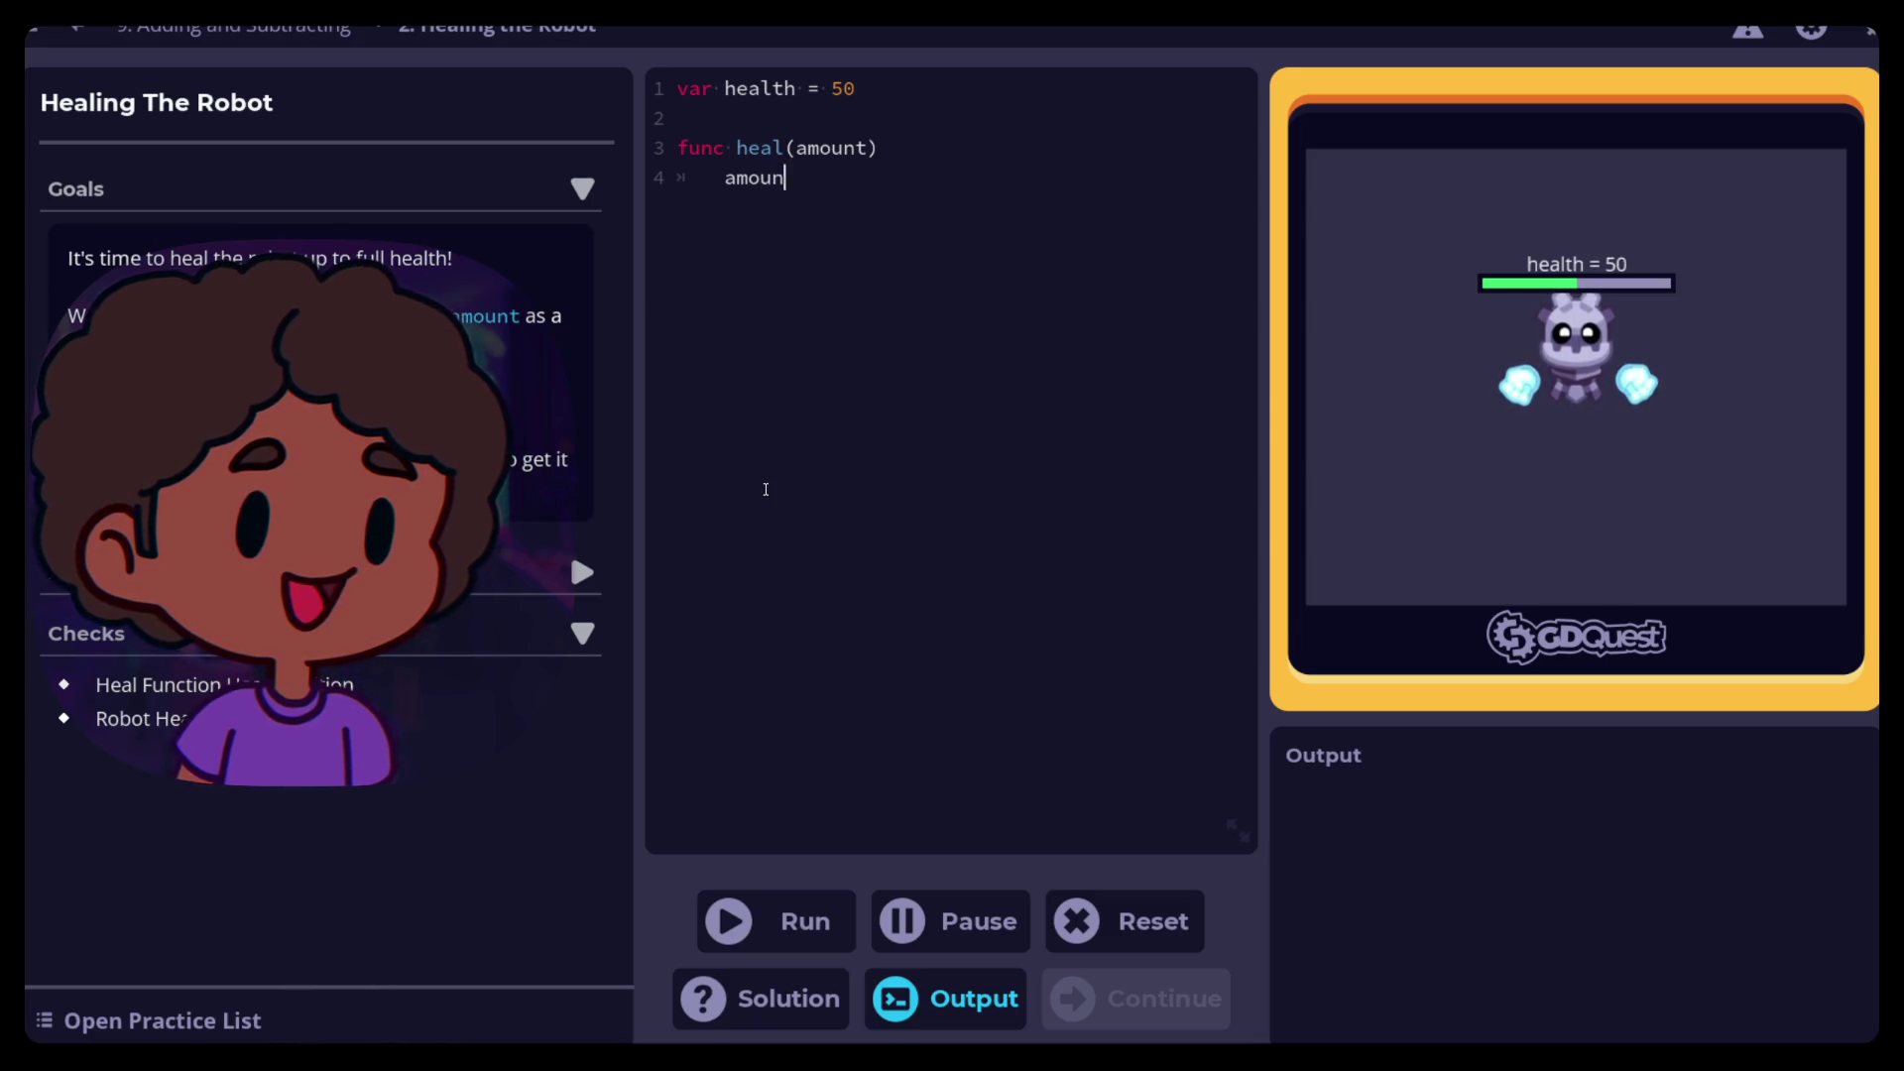
pyautogui.write('t = 5°')
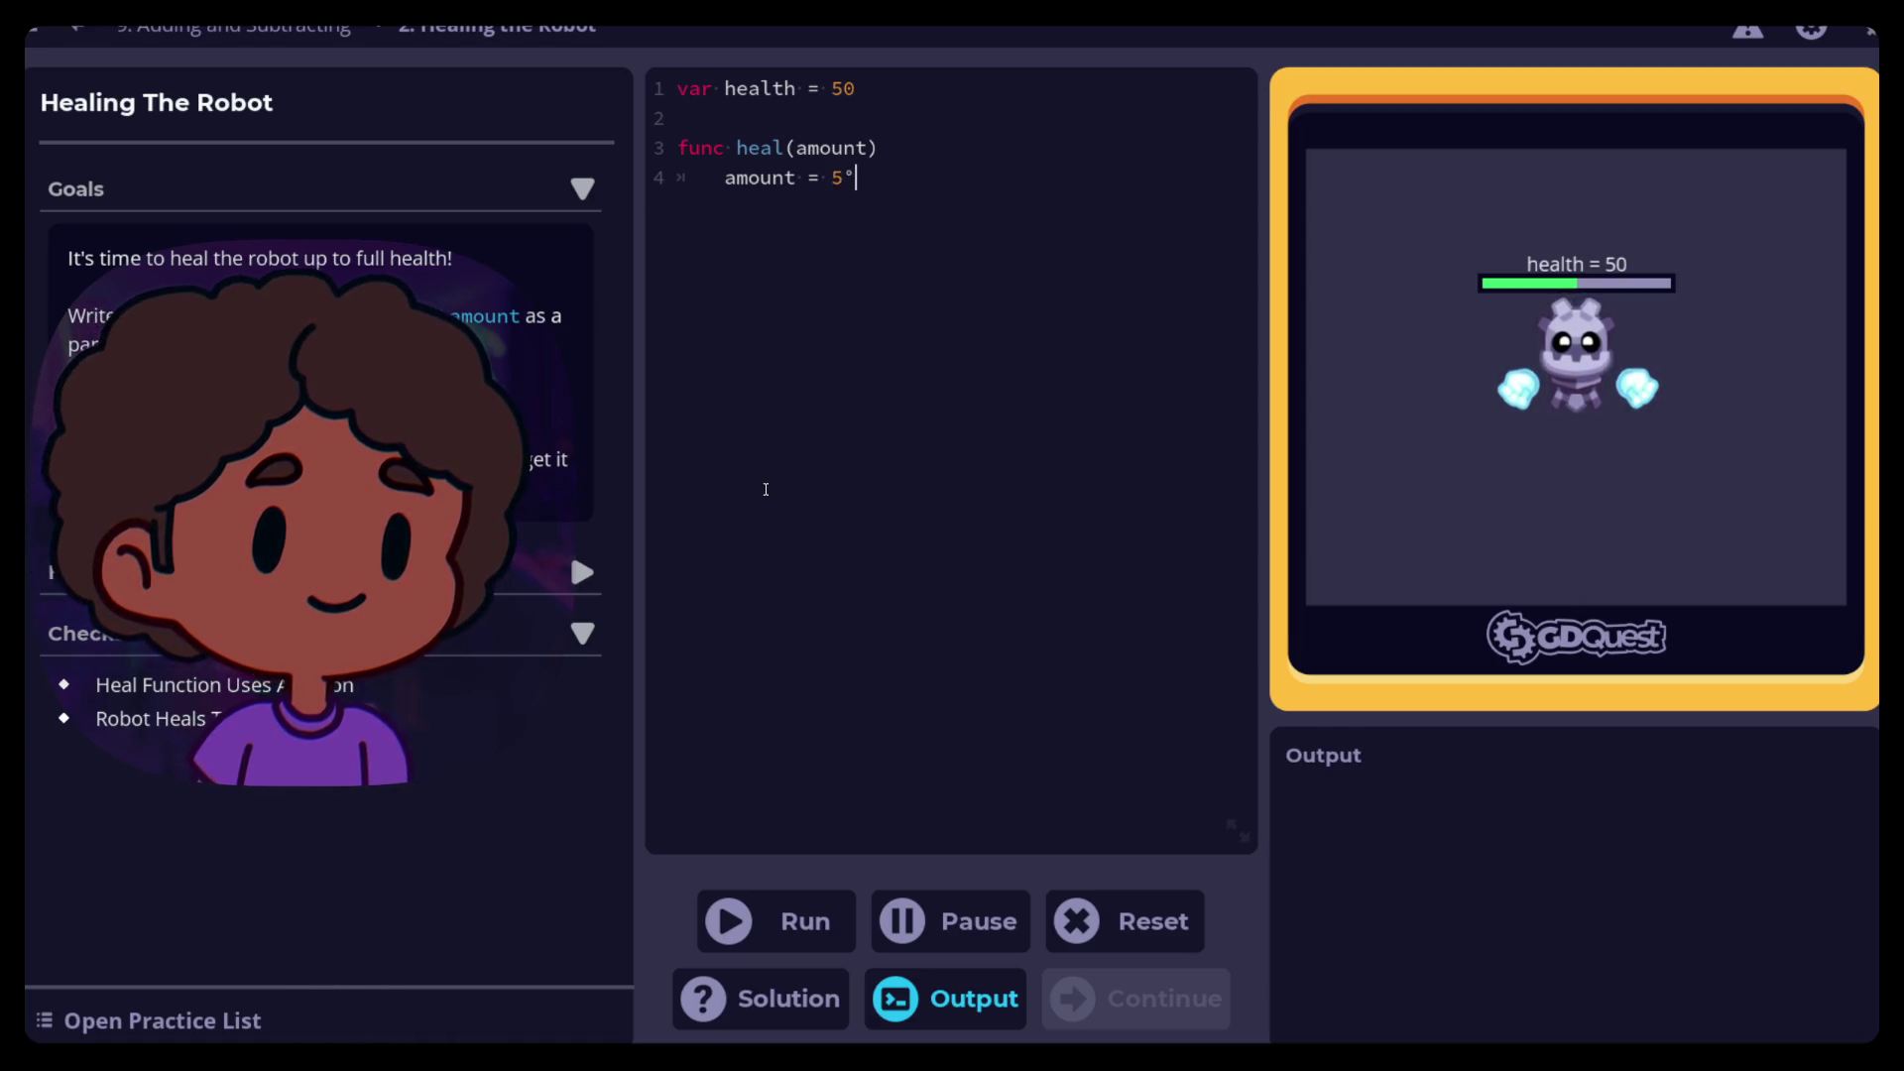
pyautogui.write('0')
pyautogui.press('Return')
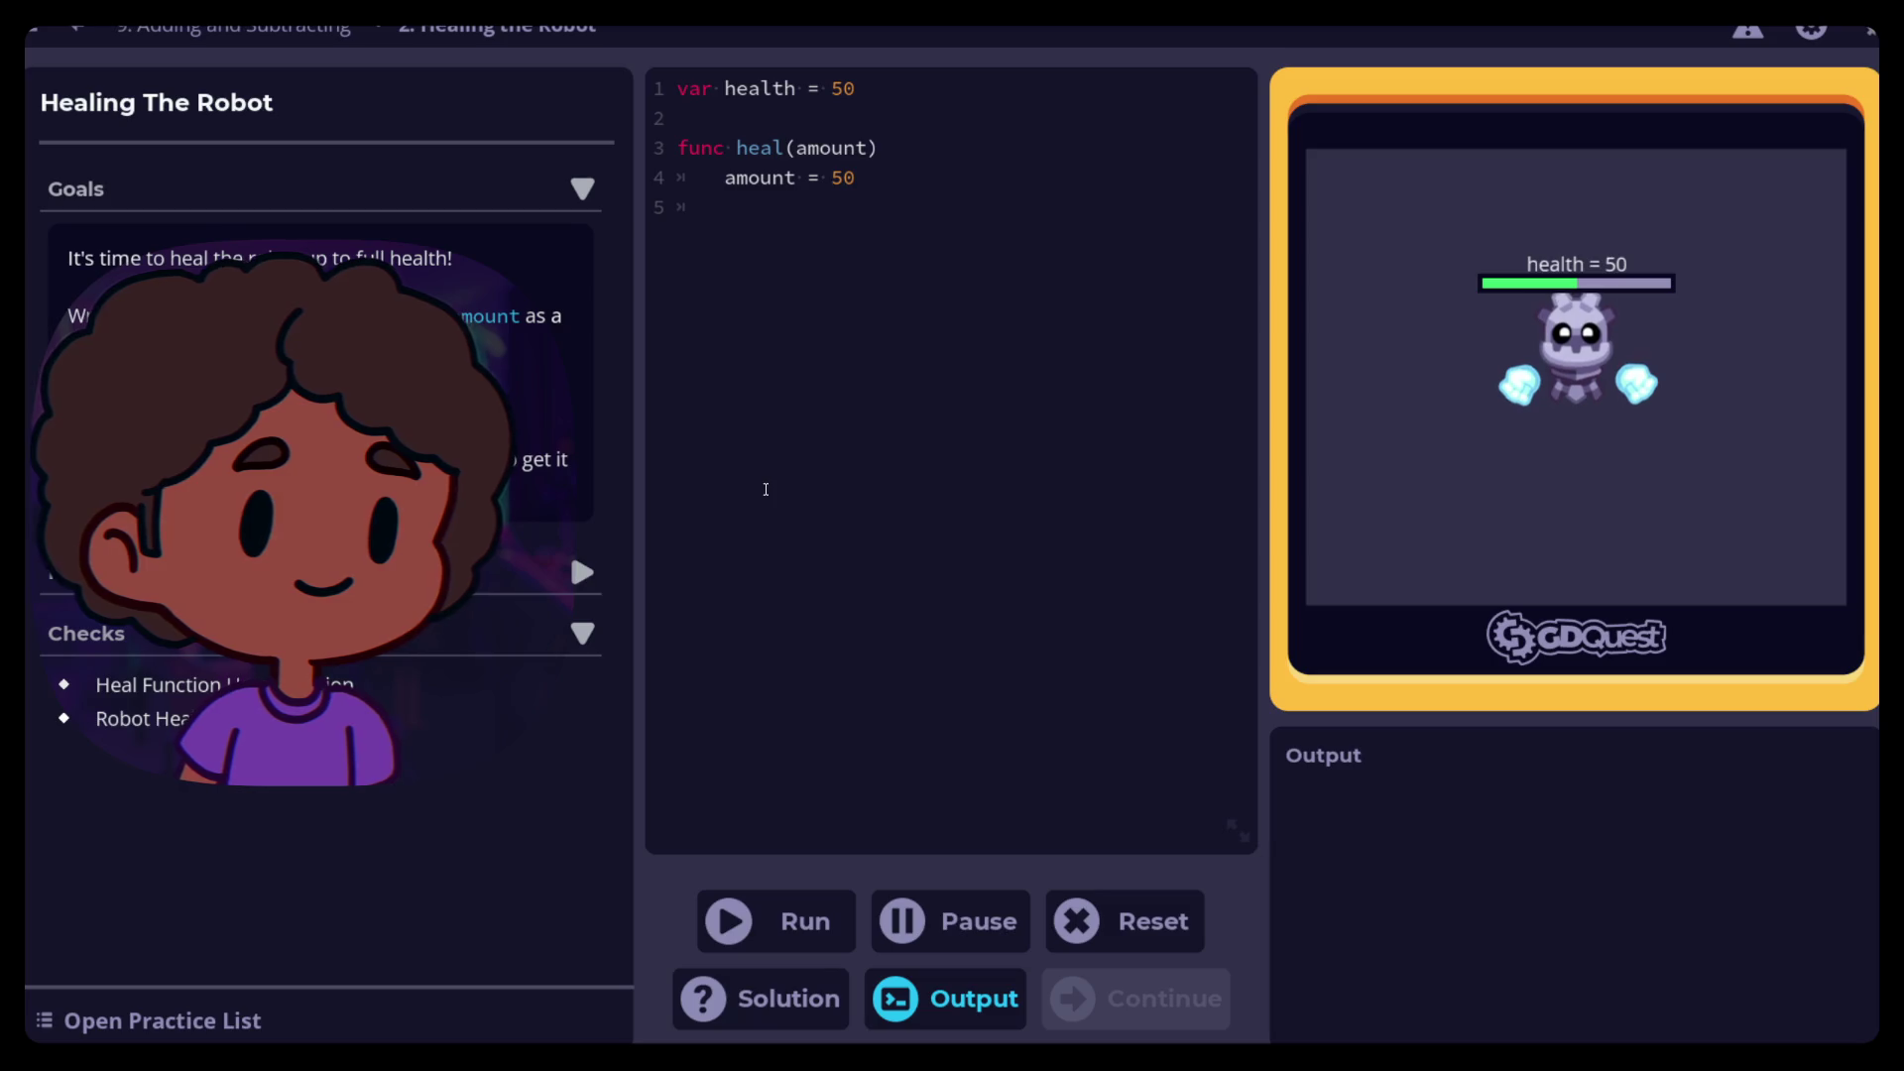
pyautogui.write('healt')
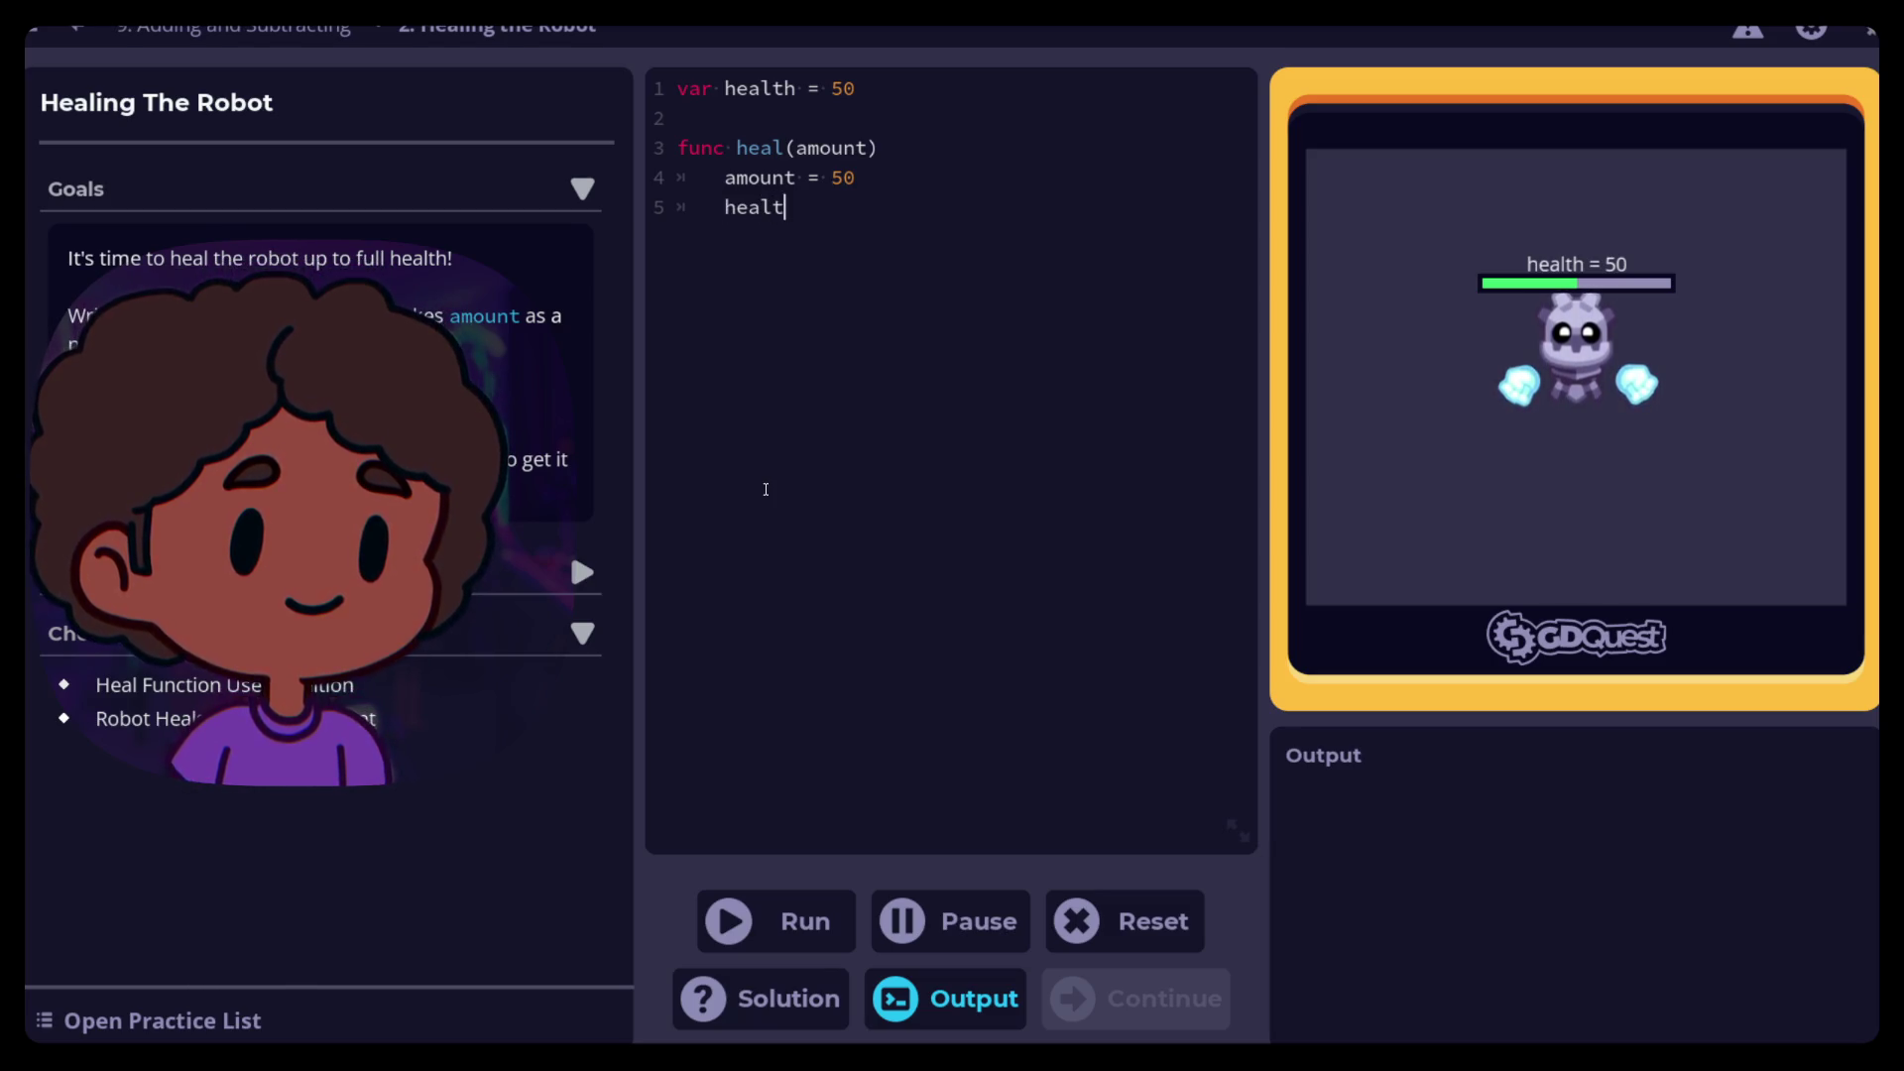
pyautogui.write('h =')
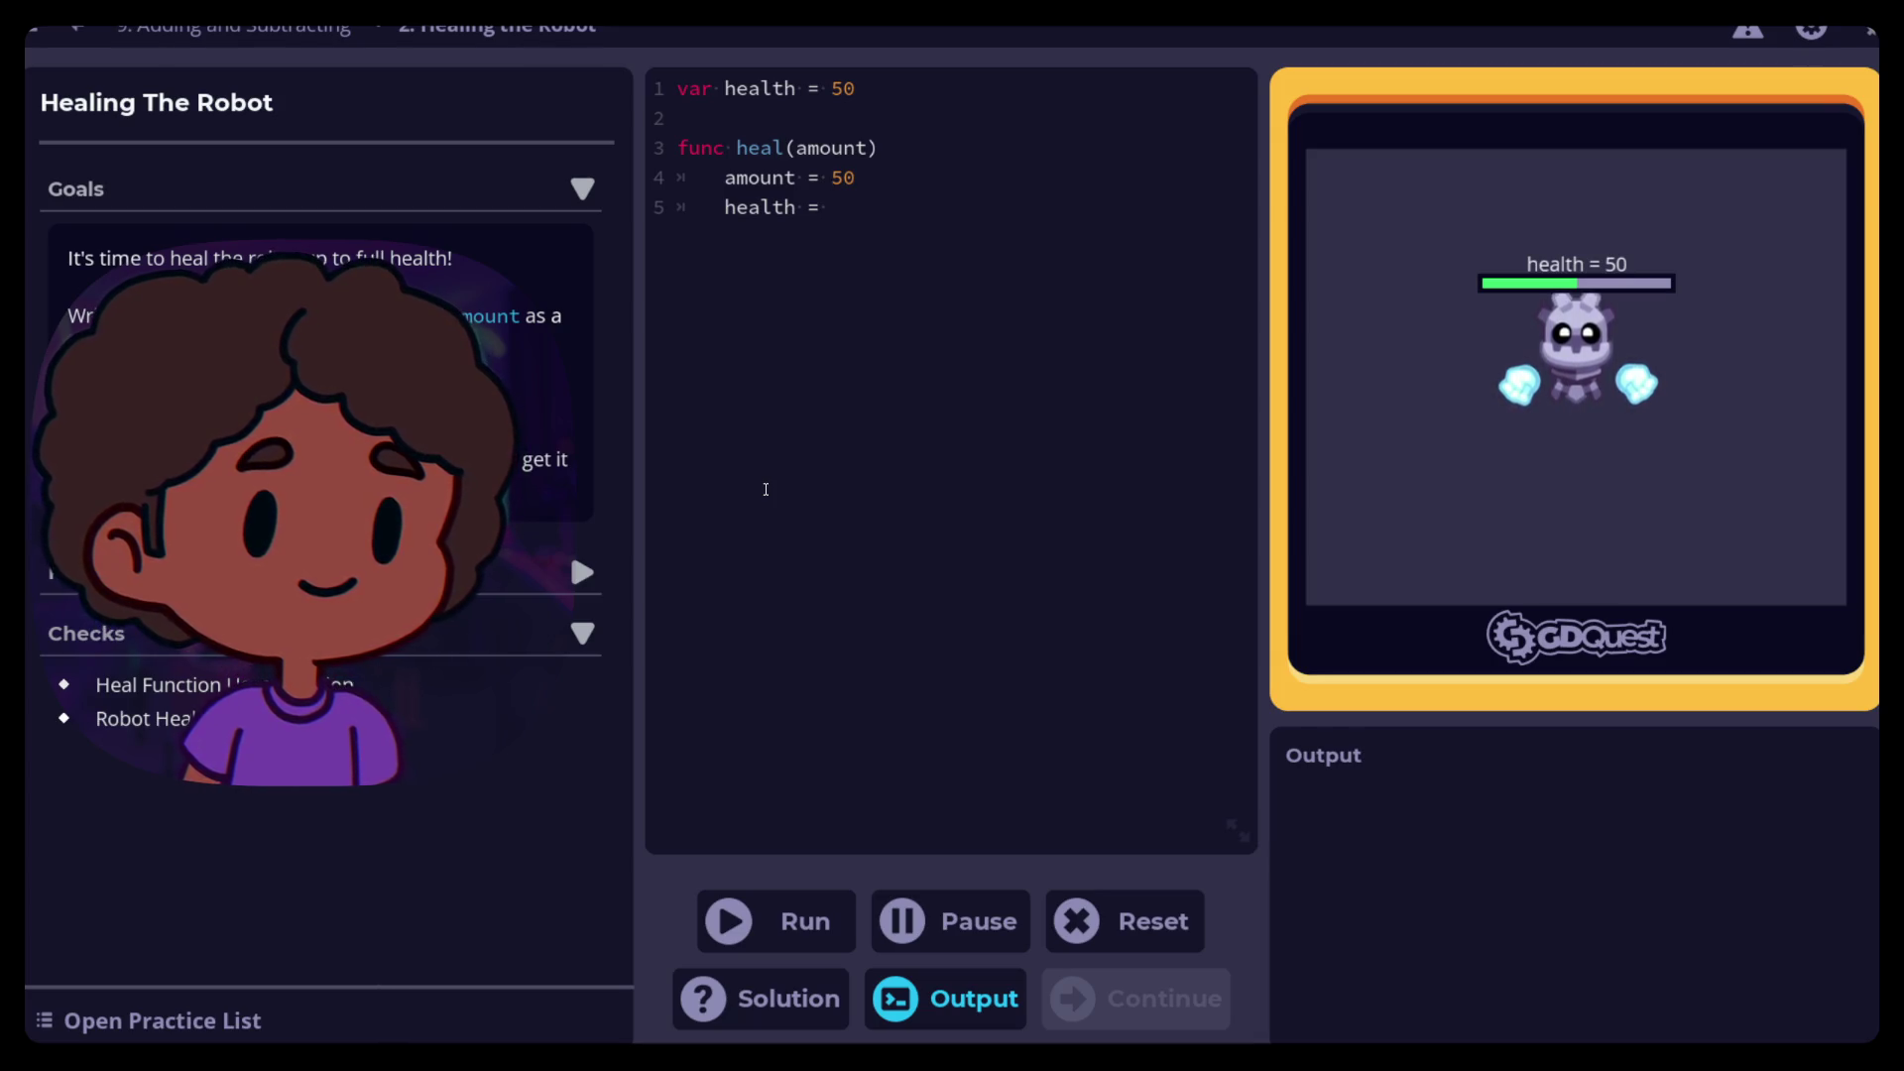
pyautogui.press('Left')
pyautogui.press('Left')
pyautogui.write('+')
pyautogui.press('Right')
pyautogui.write('amount')
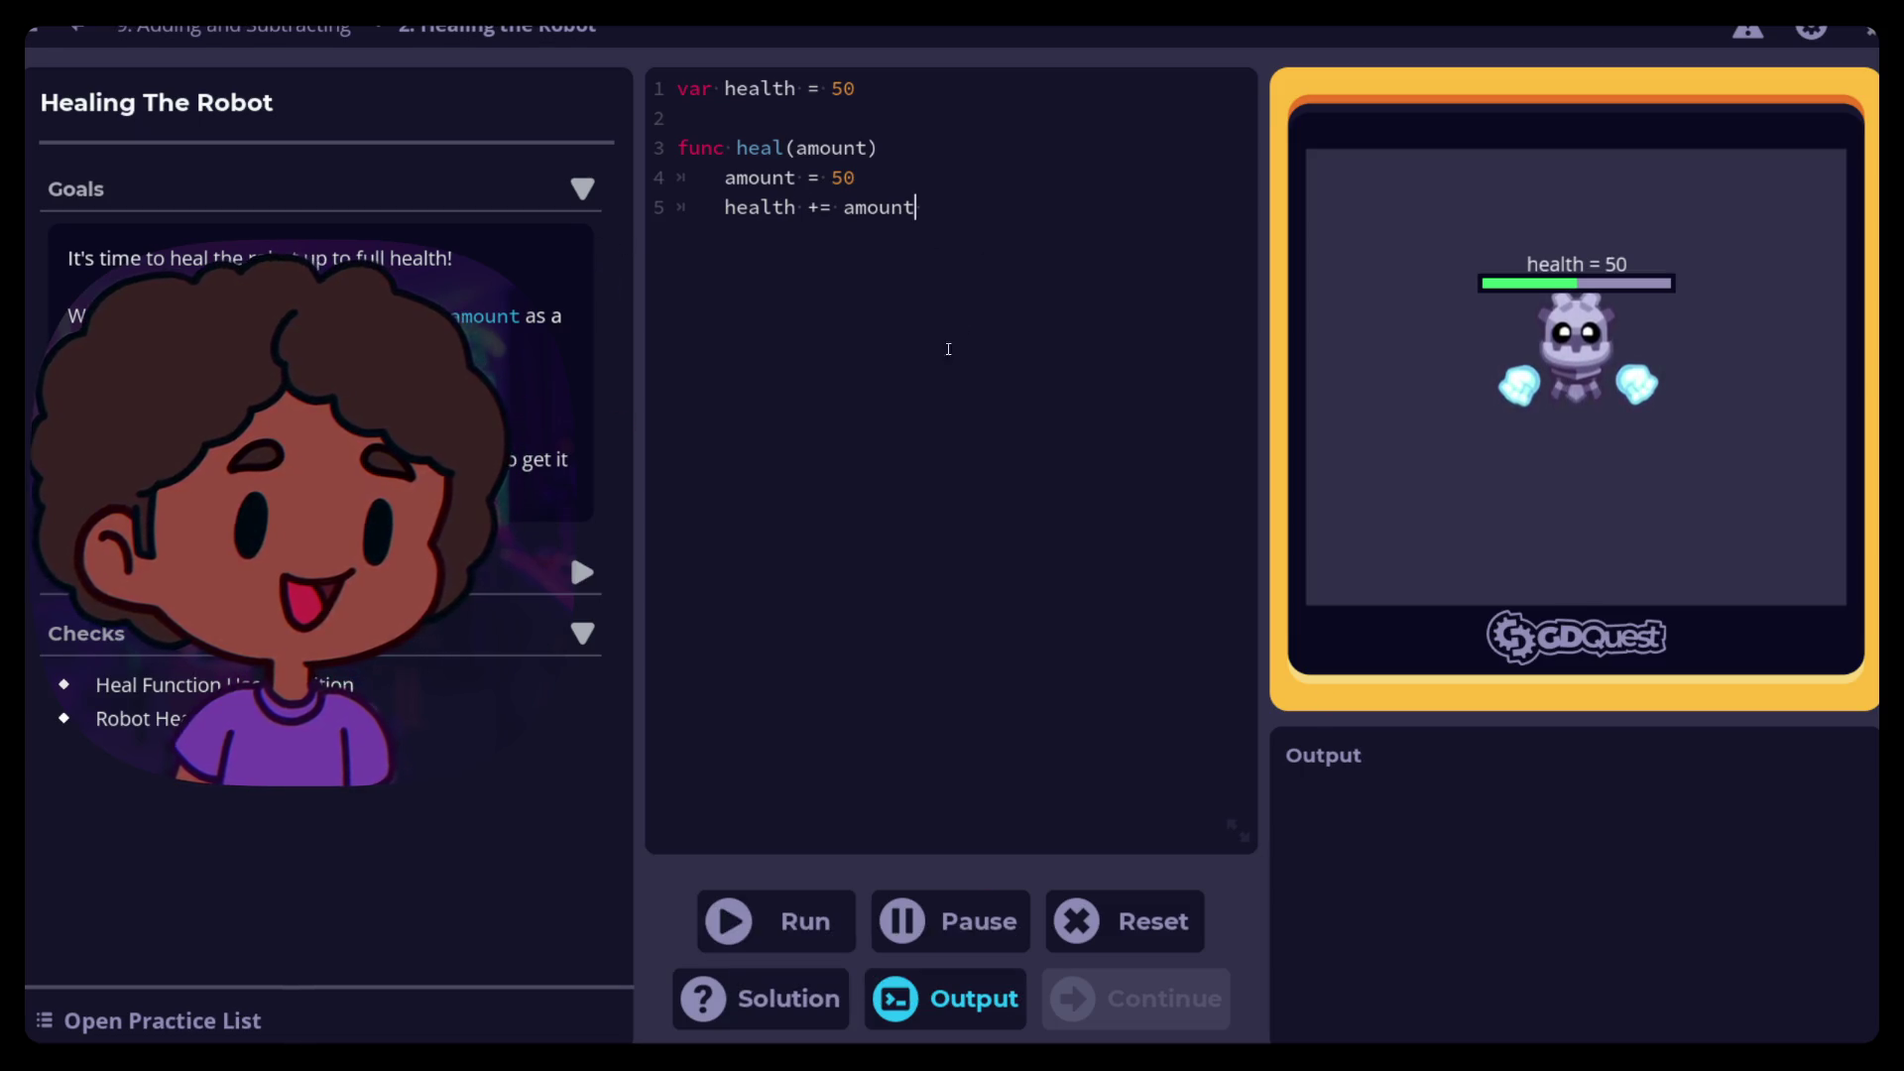
pyautogui.click(760, 904)
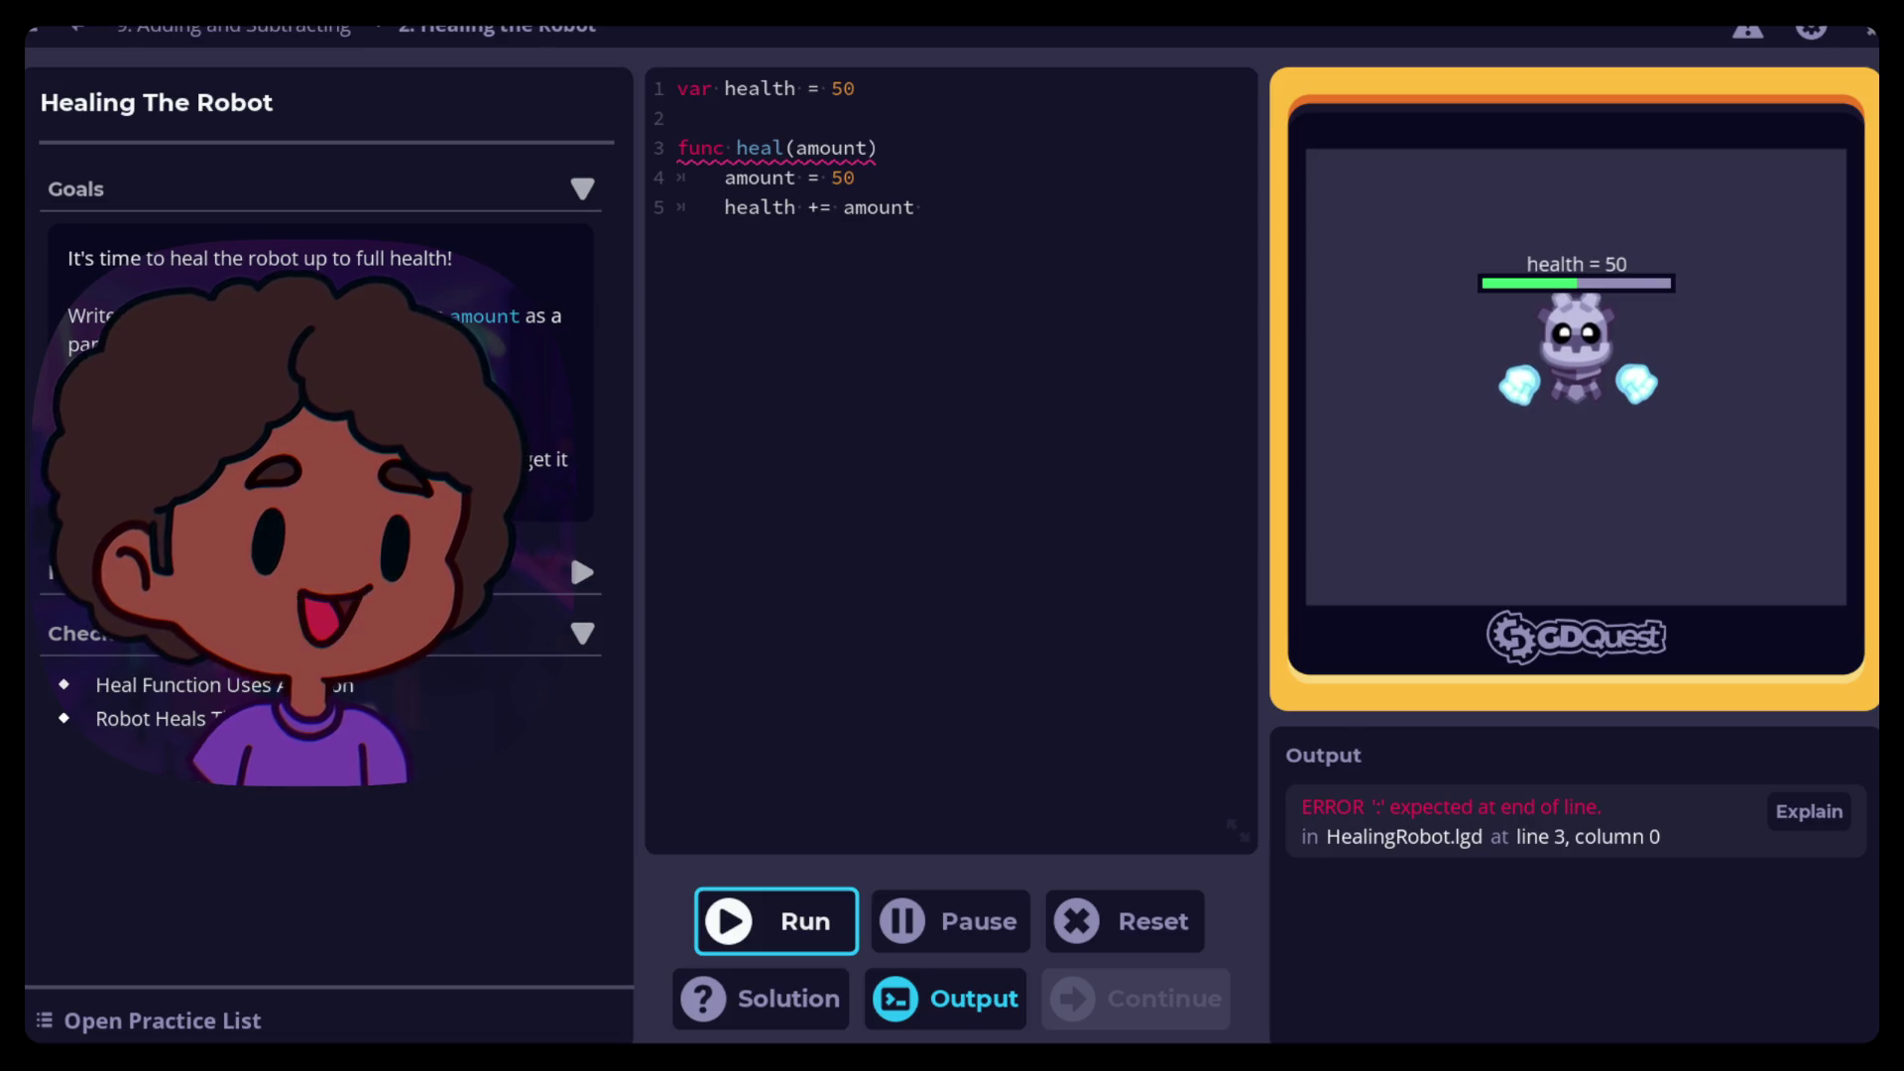
# Add the missing ':' after heal(amount), rerun, and continue through both dialogs to The Game Loop
pyautogui.moveTo(754, 141)
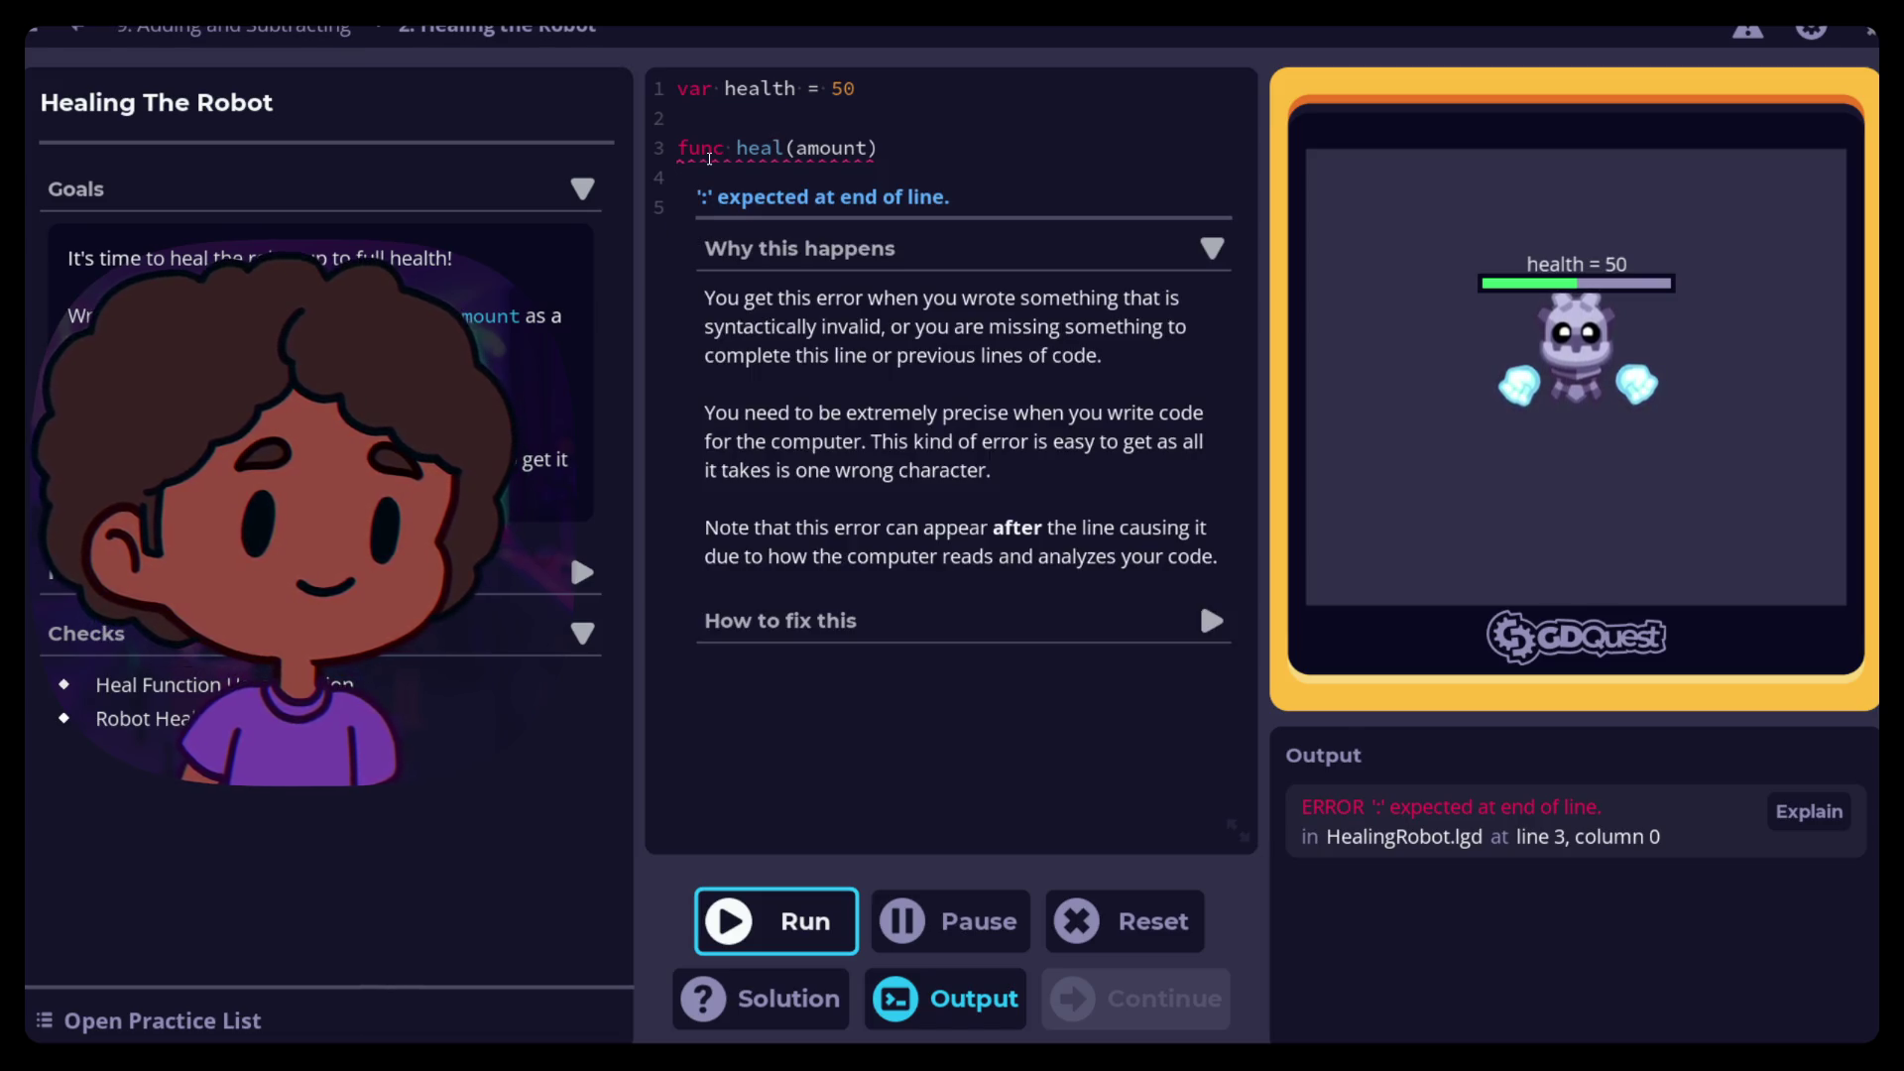
pyautogui.click(884, 149)
pyautogui.write(':')
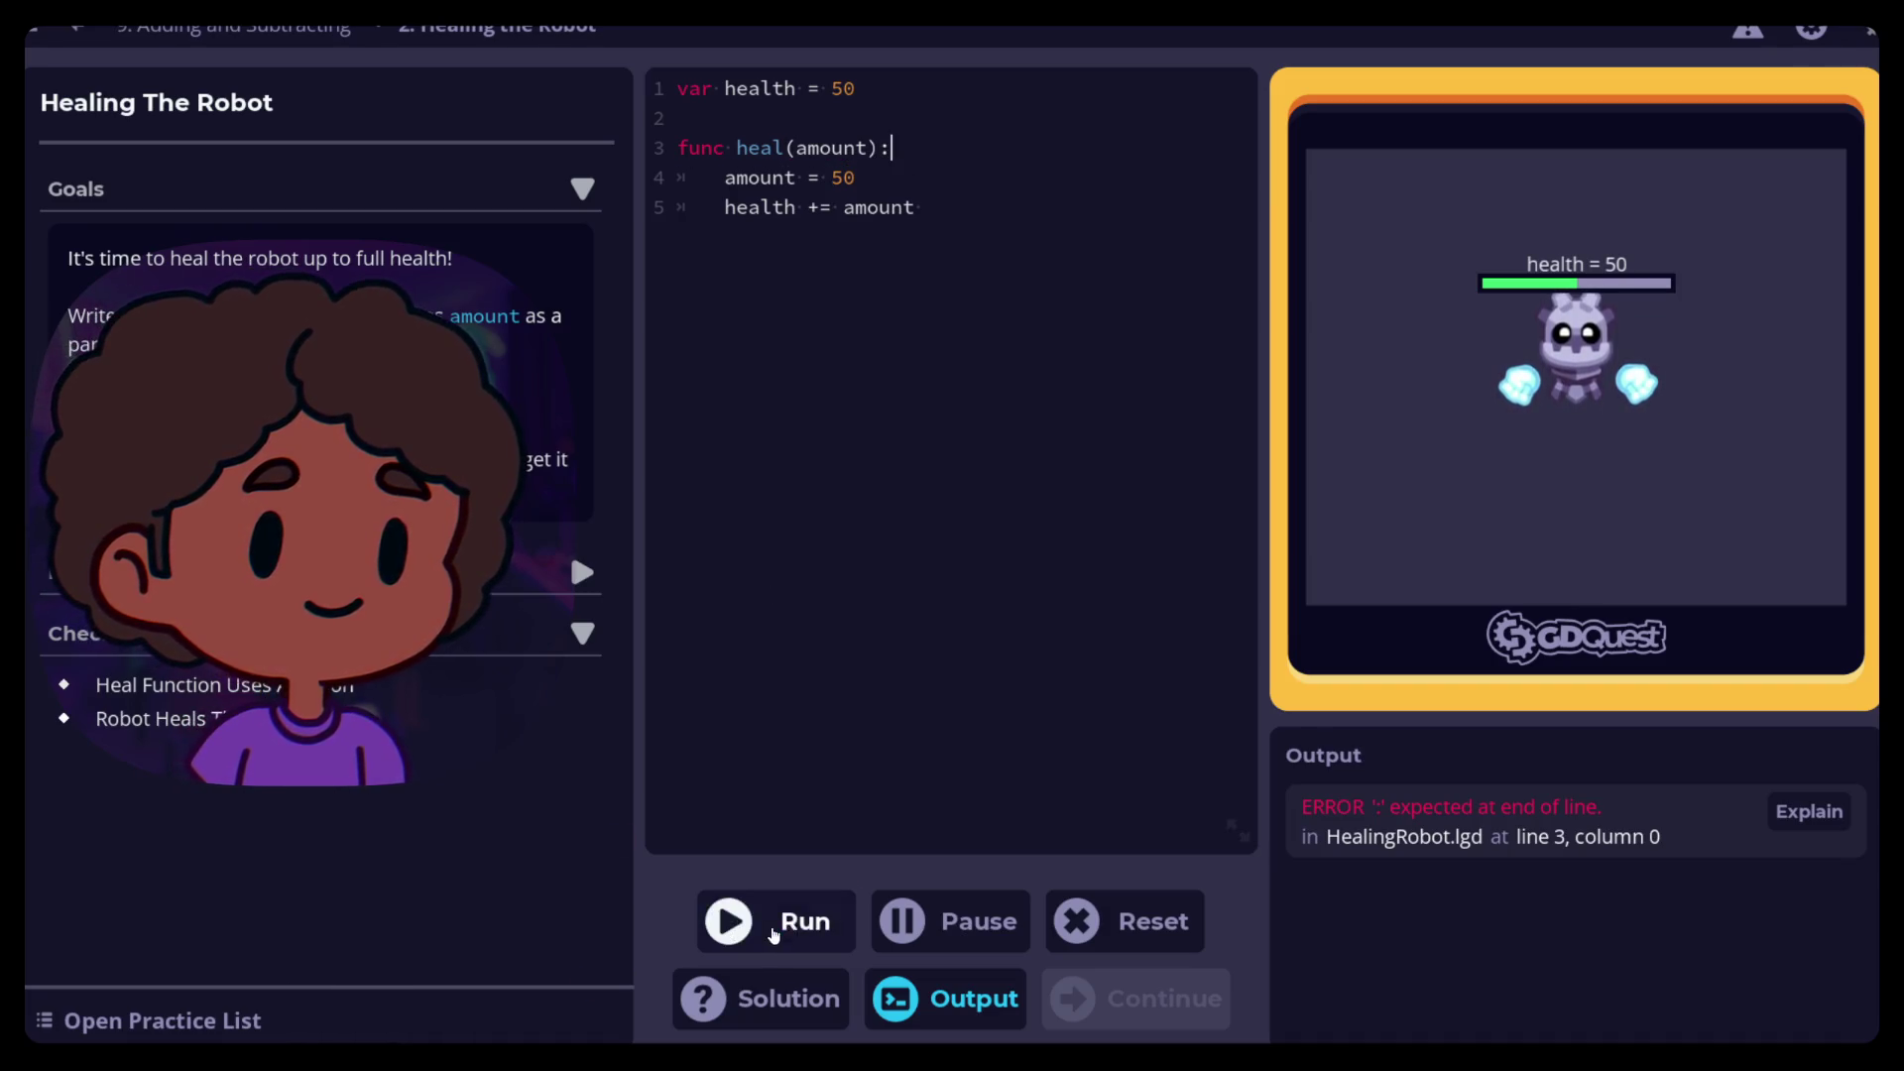
pyautogui.click(771, 935)
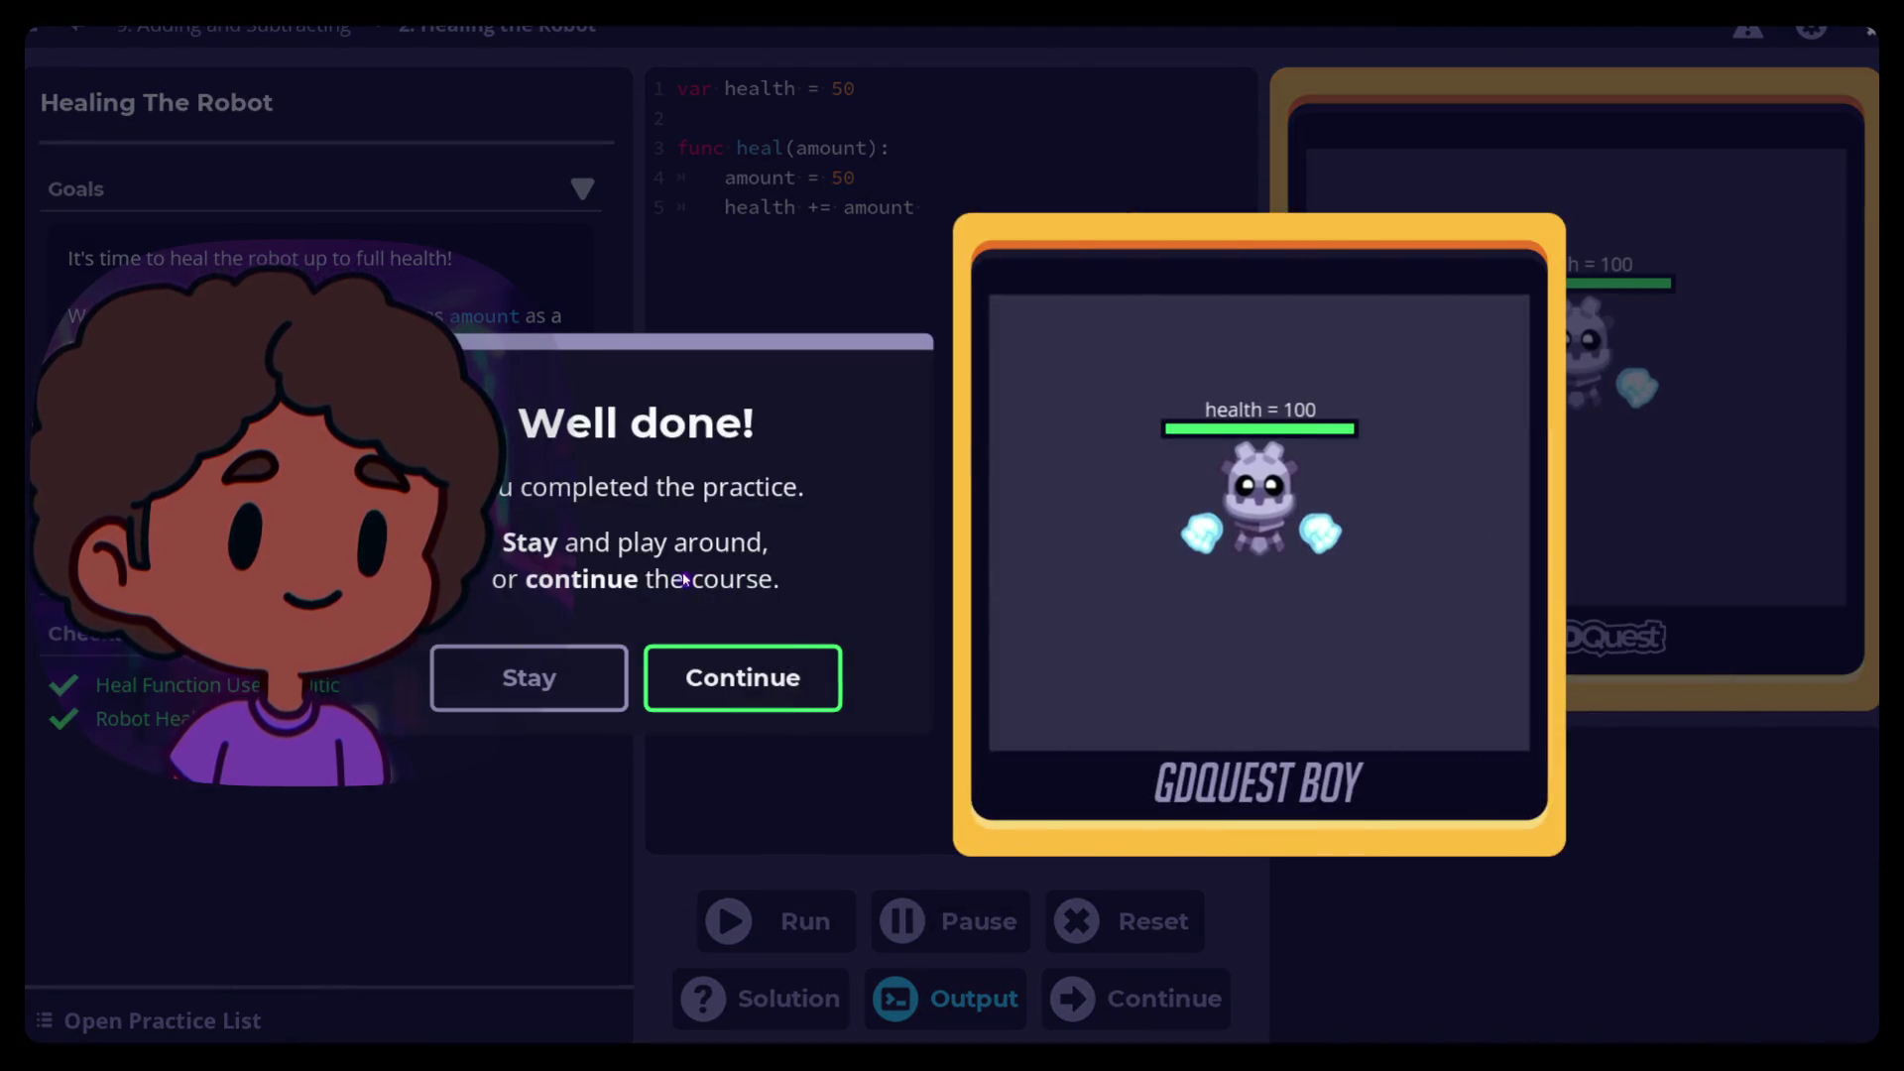
pyautogui.click(726, 691)
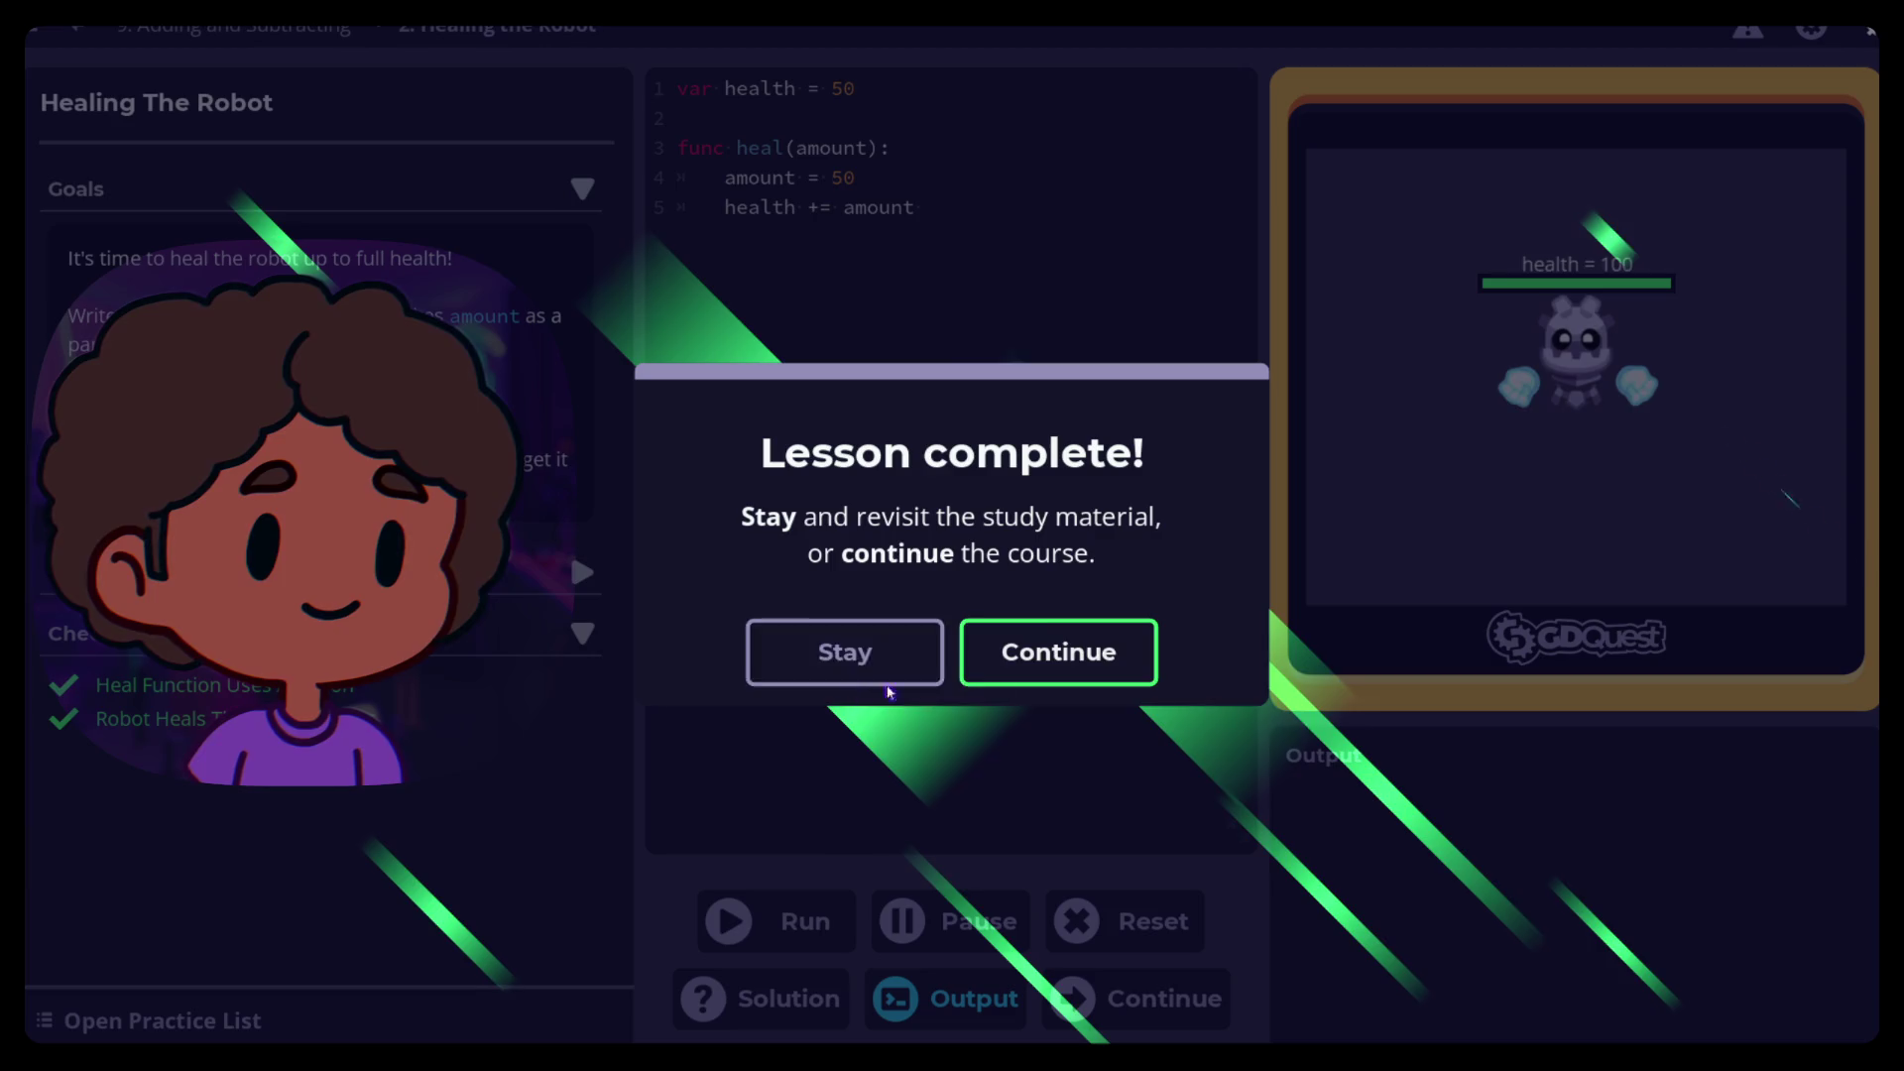
pyautogui.click(1043, 674)
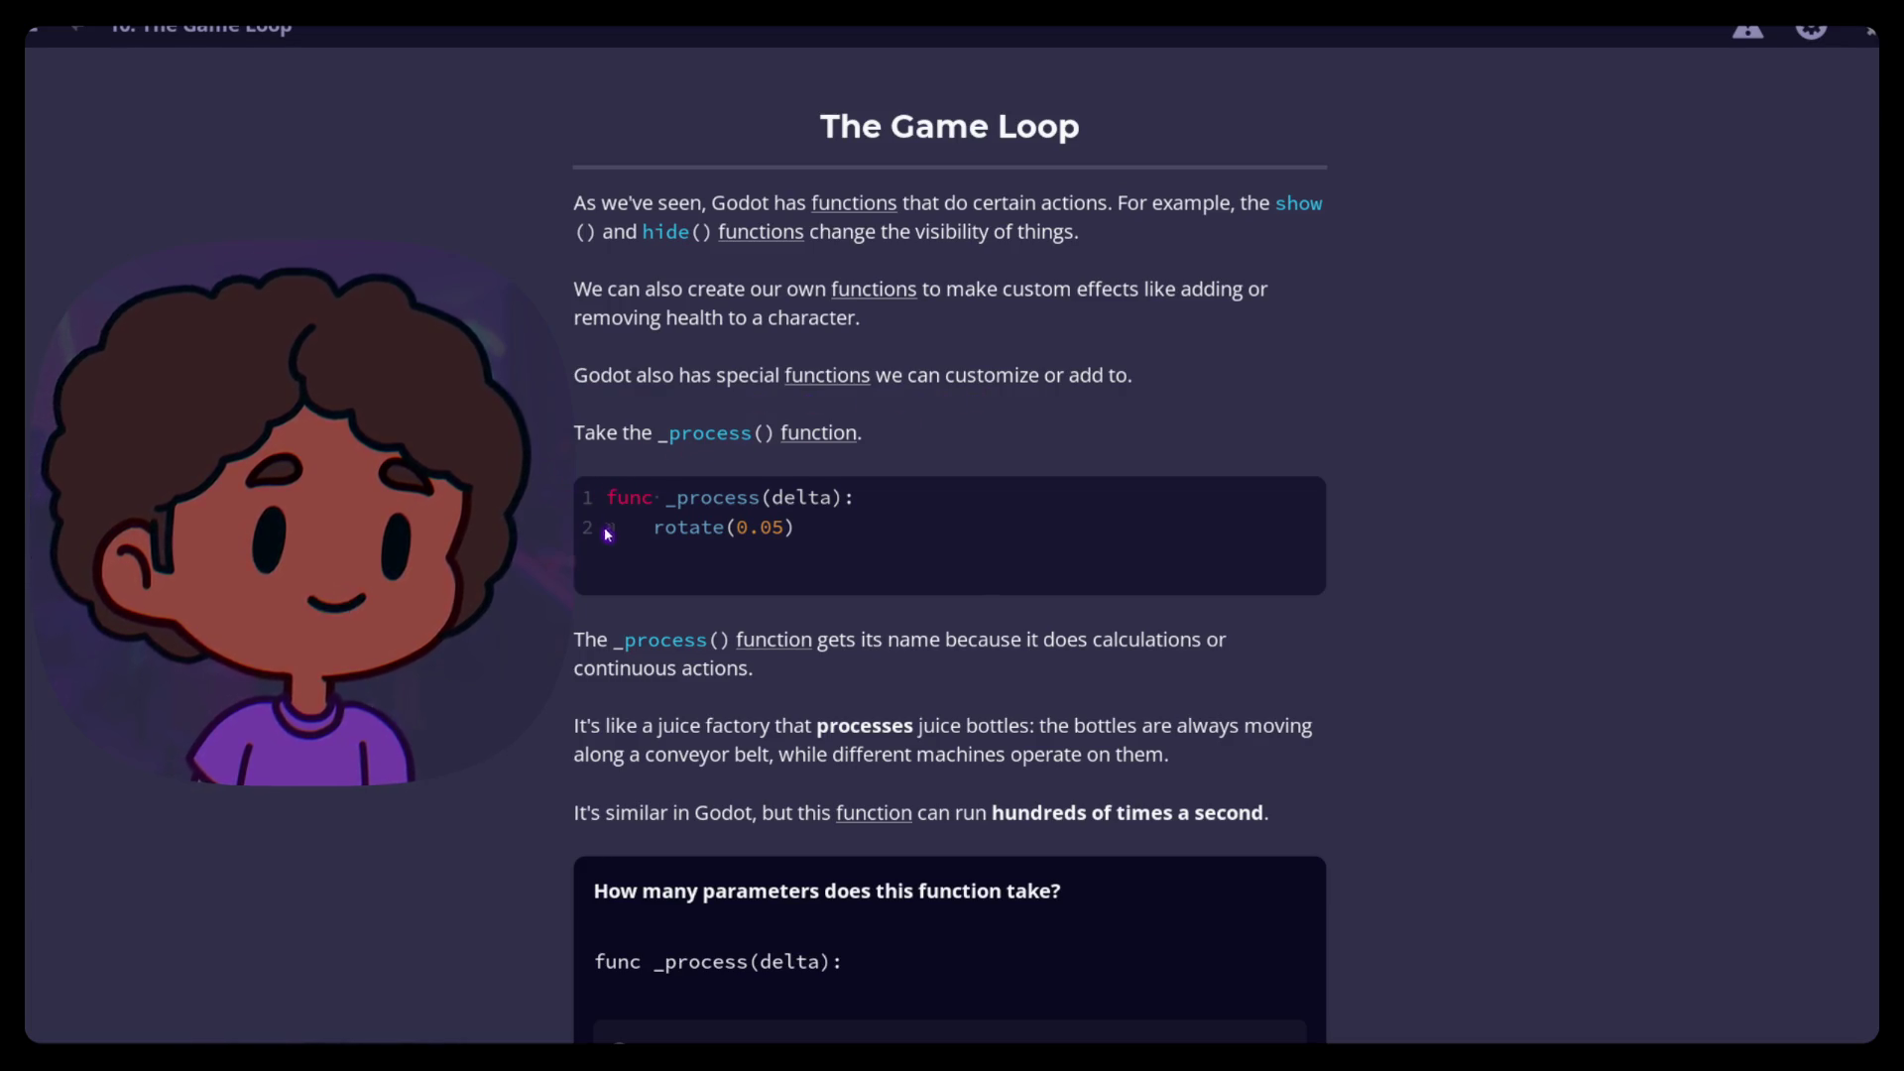
# Answer the quiz with '1' as the number of parameters _process takes and submit
pyautogui.scroll(-1, 821, 514)
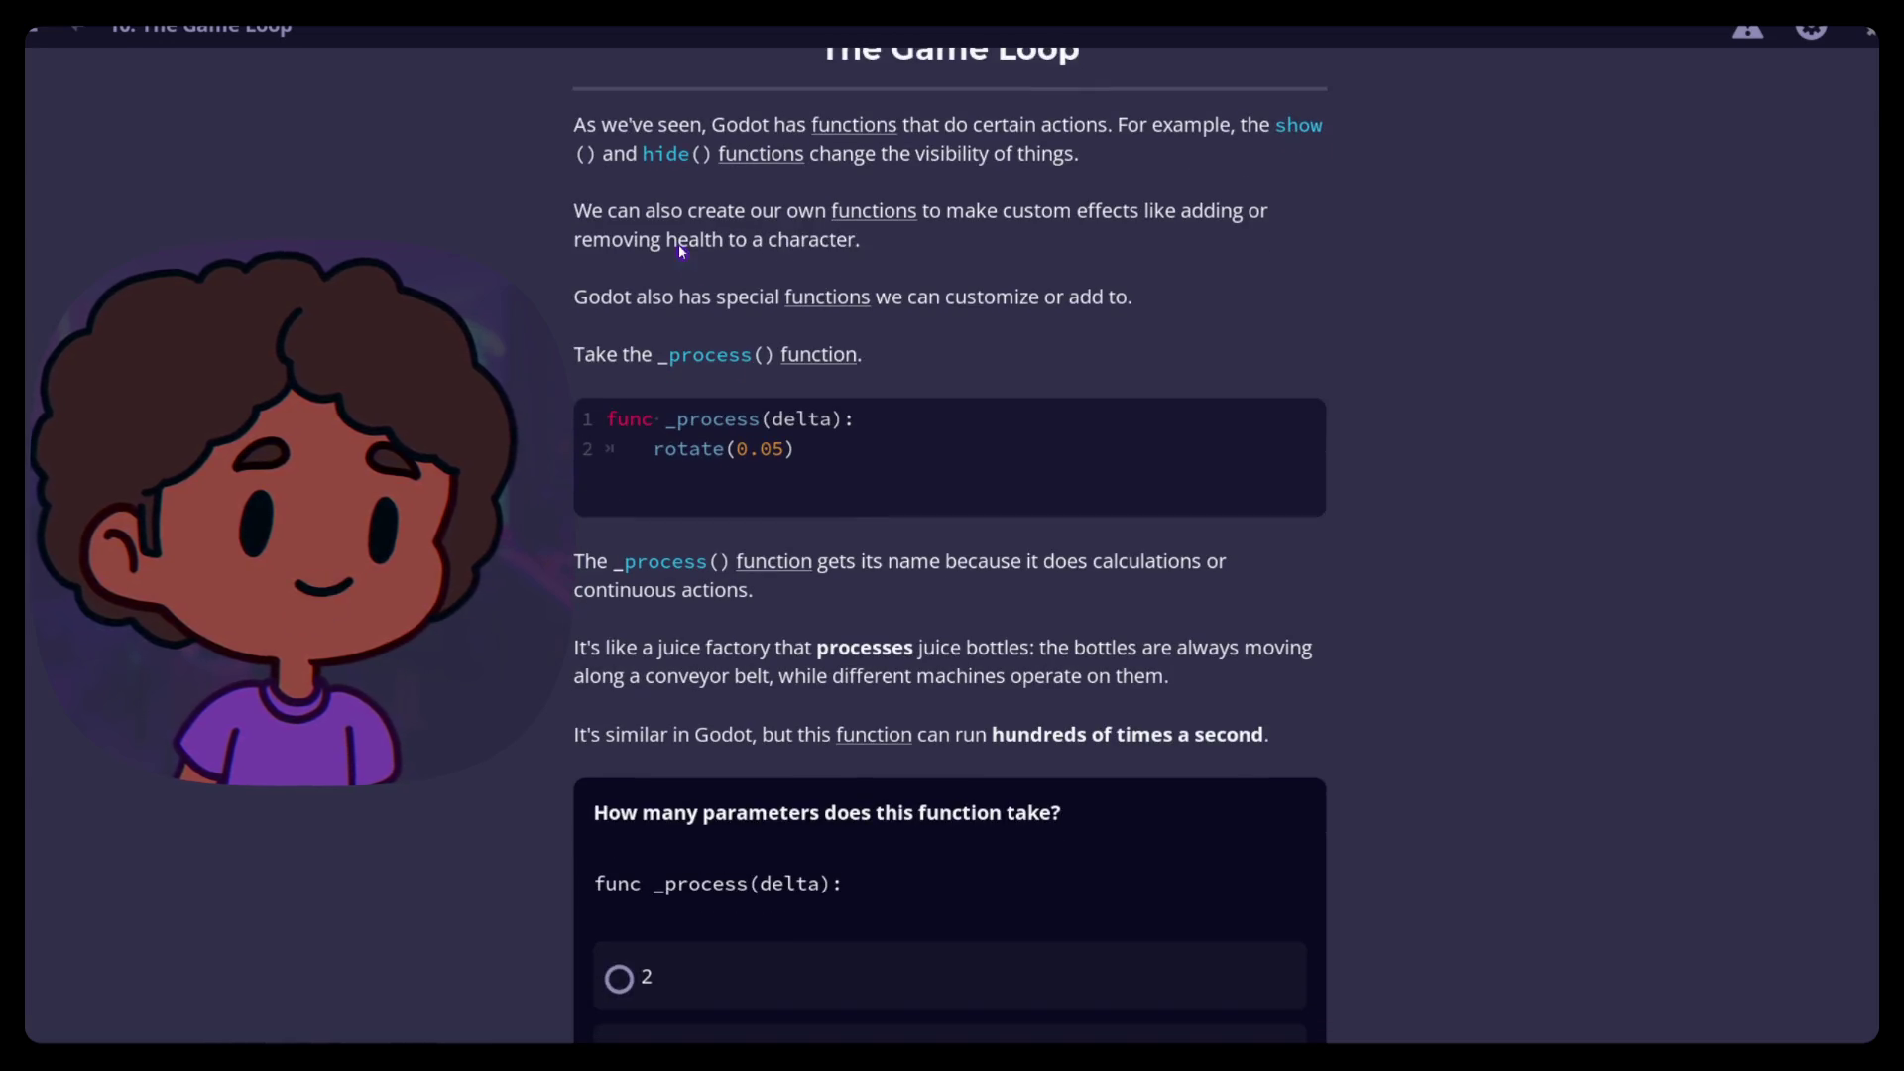
pyautogui.scroll(-2, 681, 242)
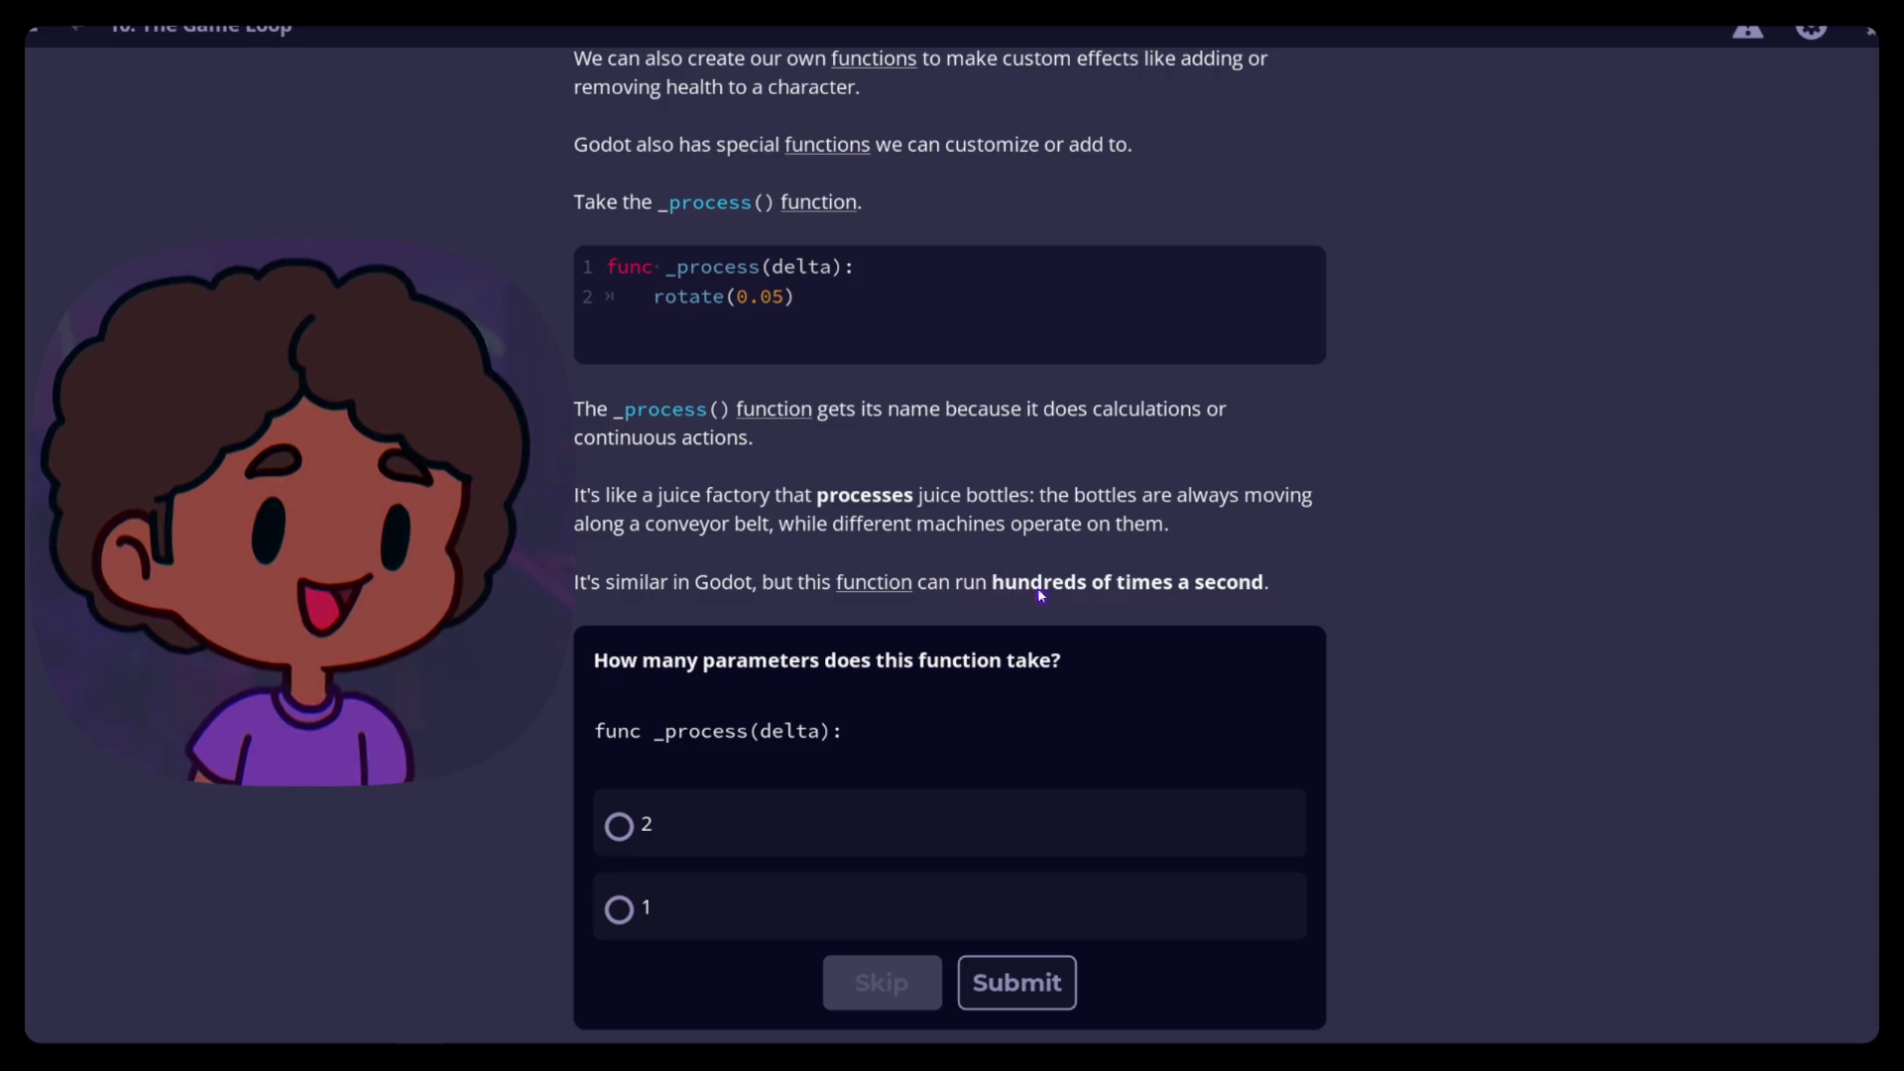
pyautogui.scroll(3, 534, 510)
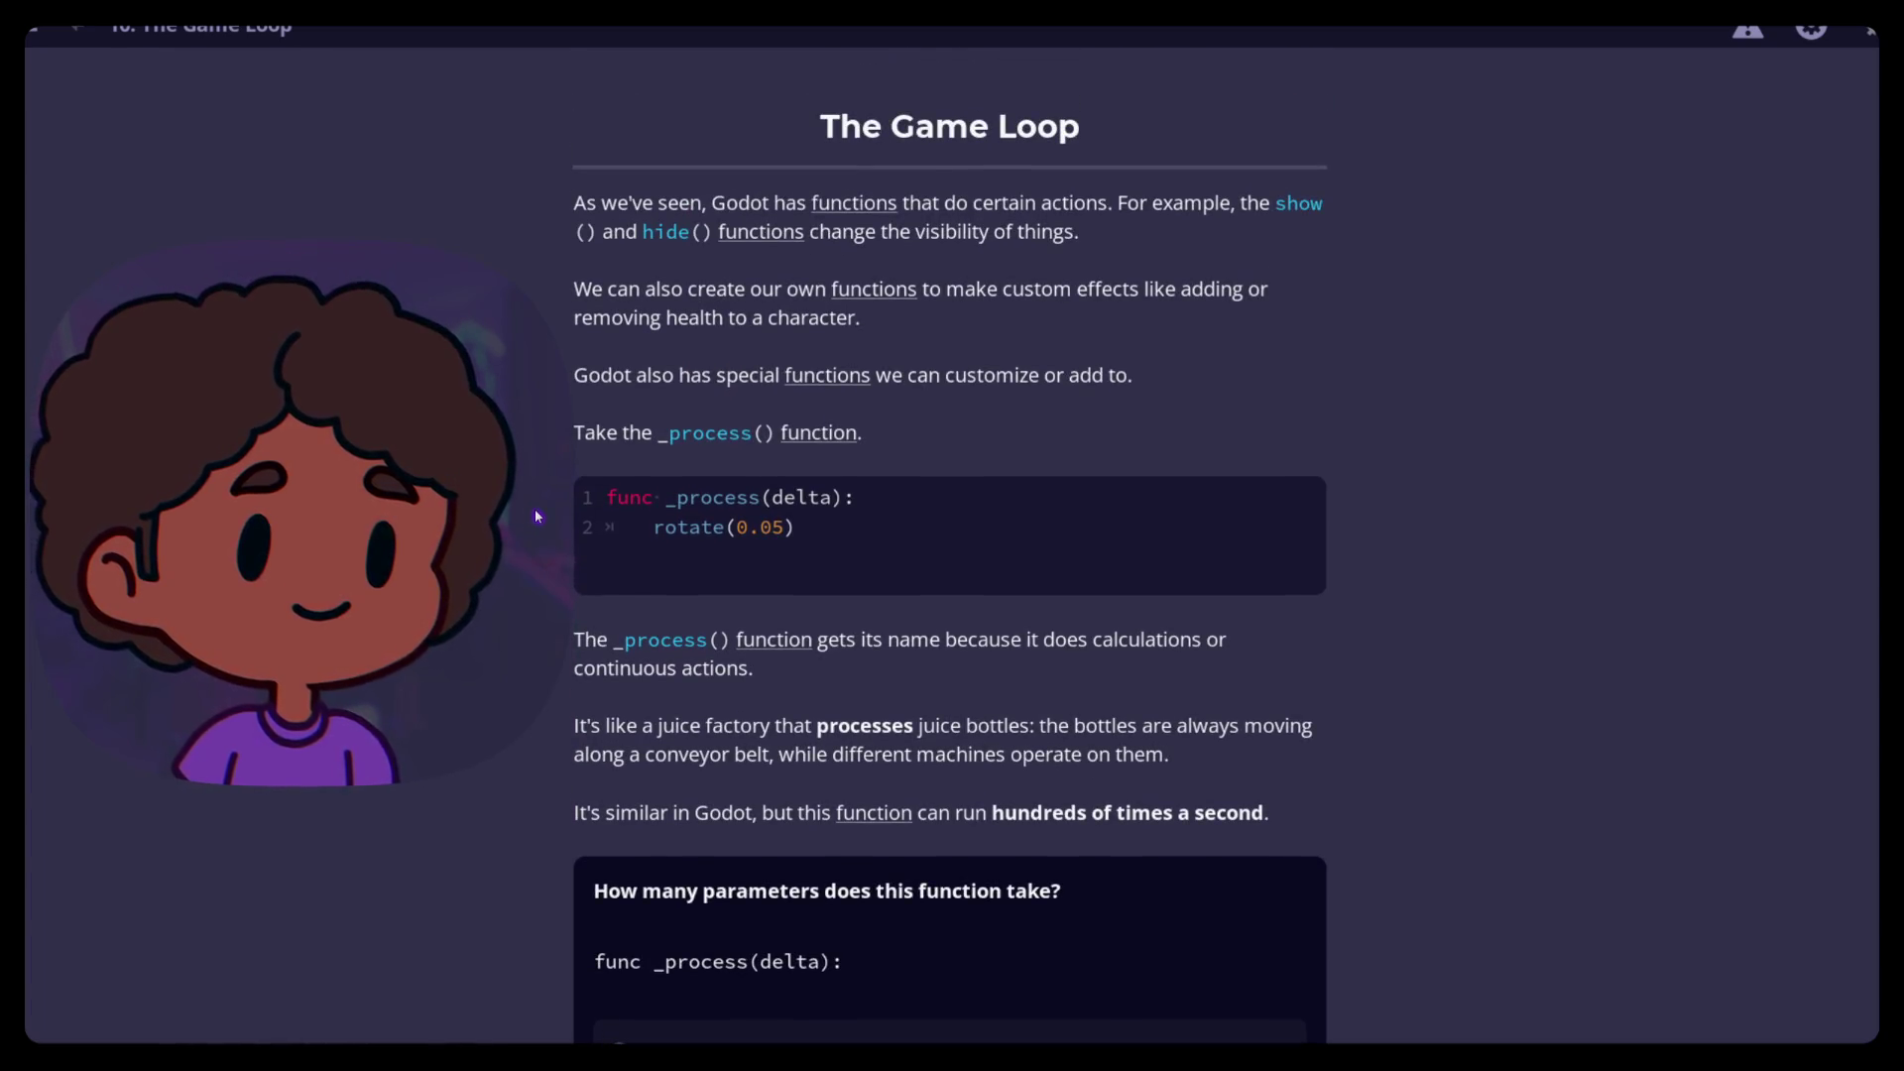
pyautogui.scroll(-3, 535, 516)
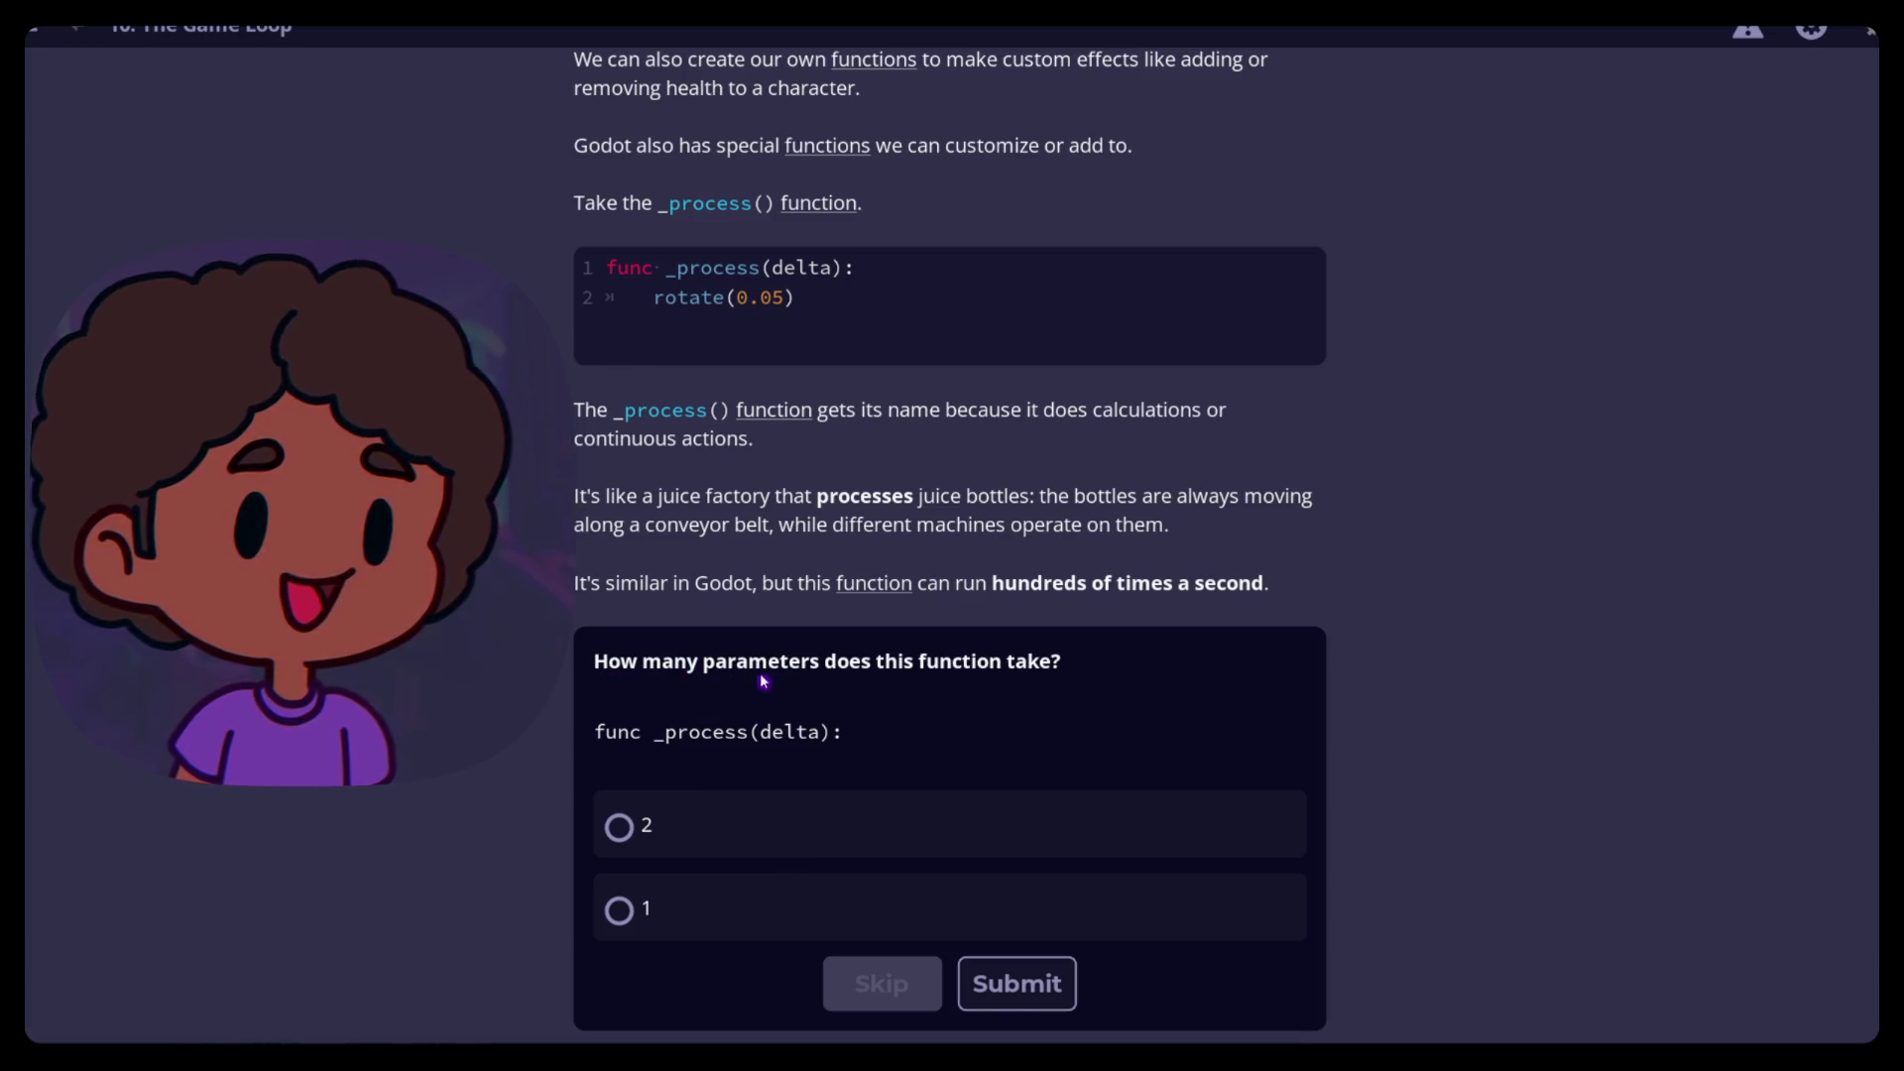
pyautogui.scroll(3, 466, 753)
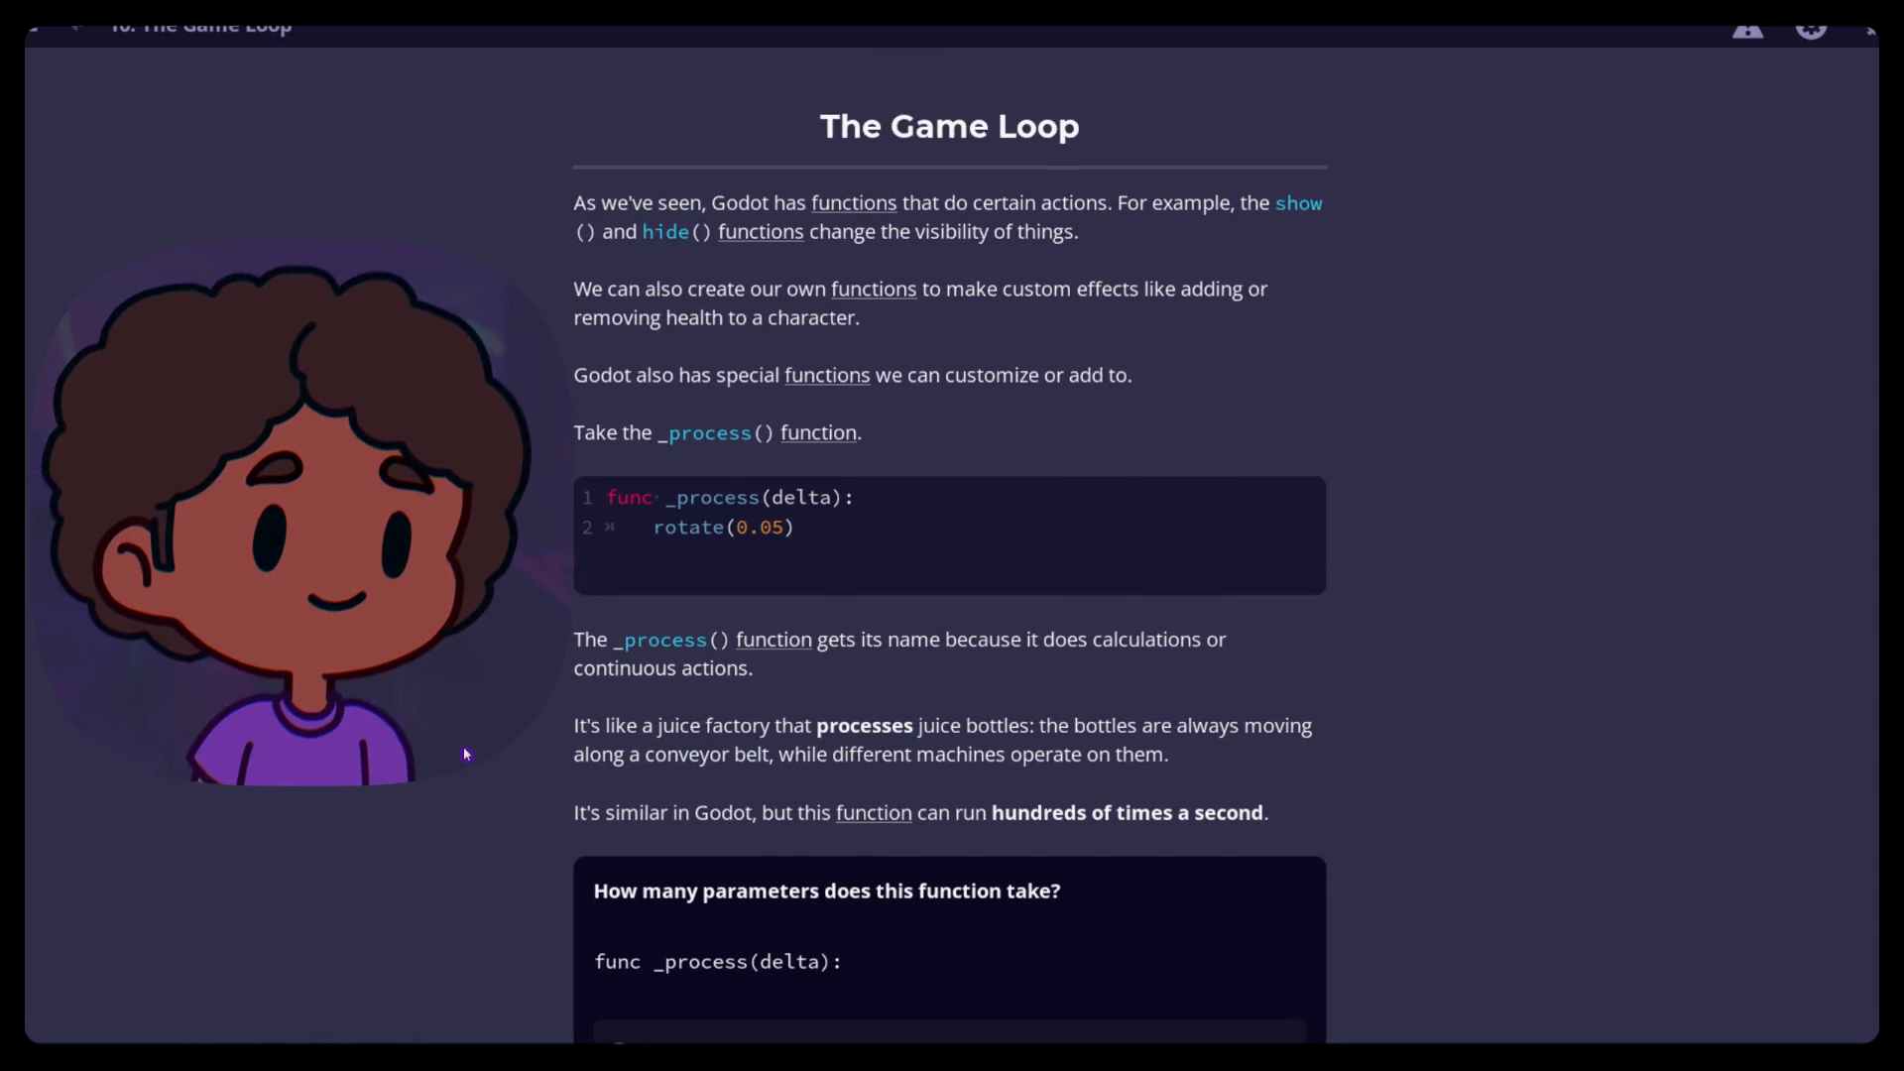
pyautogui.scroll(-3, 464, 754)
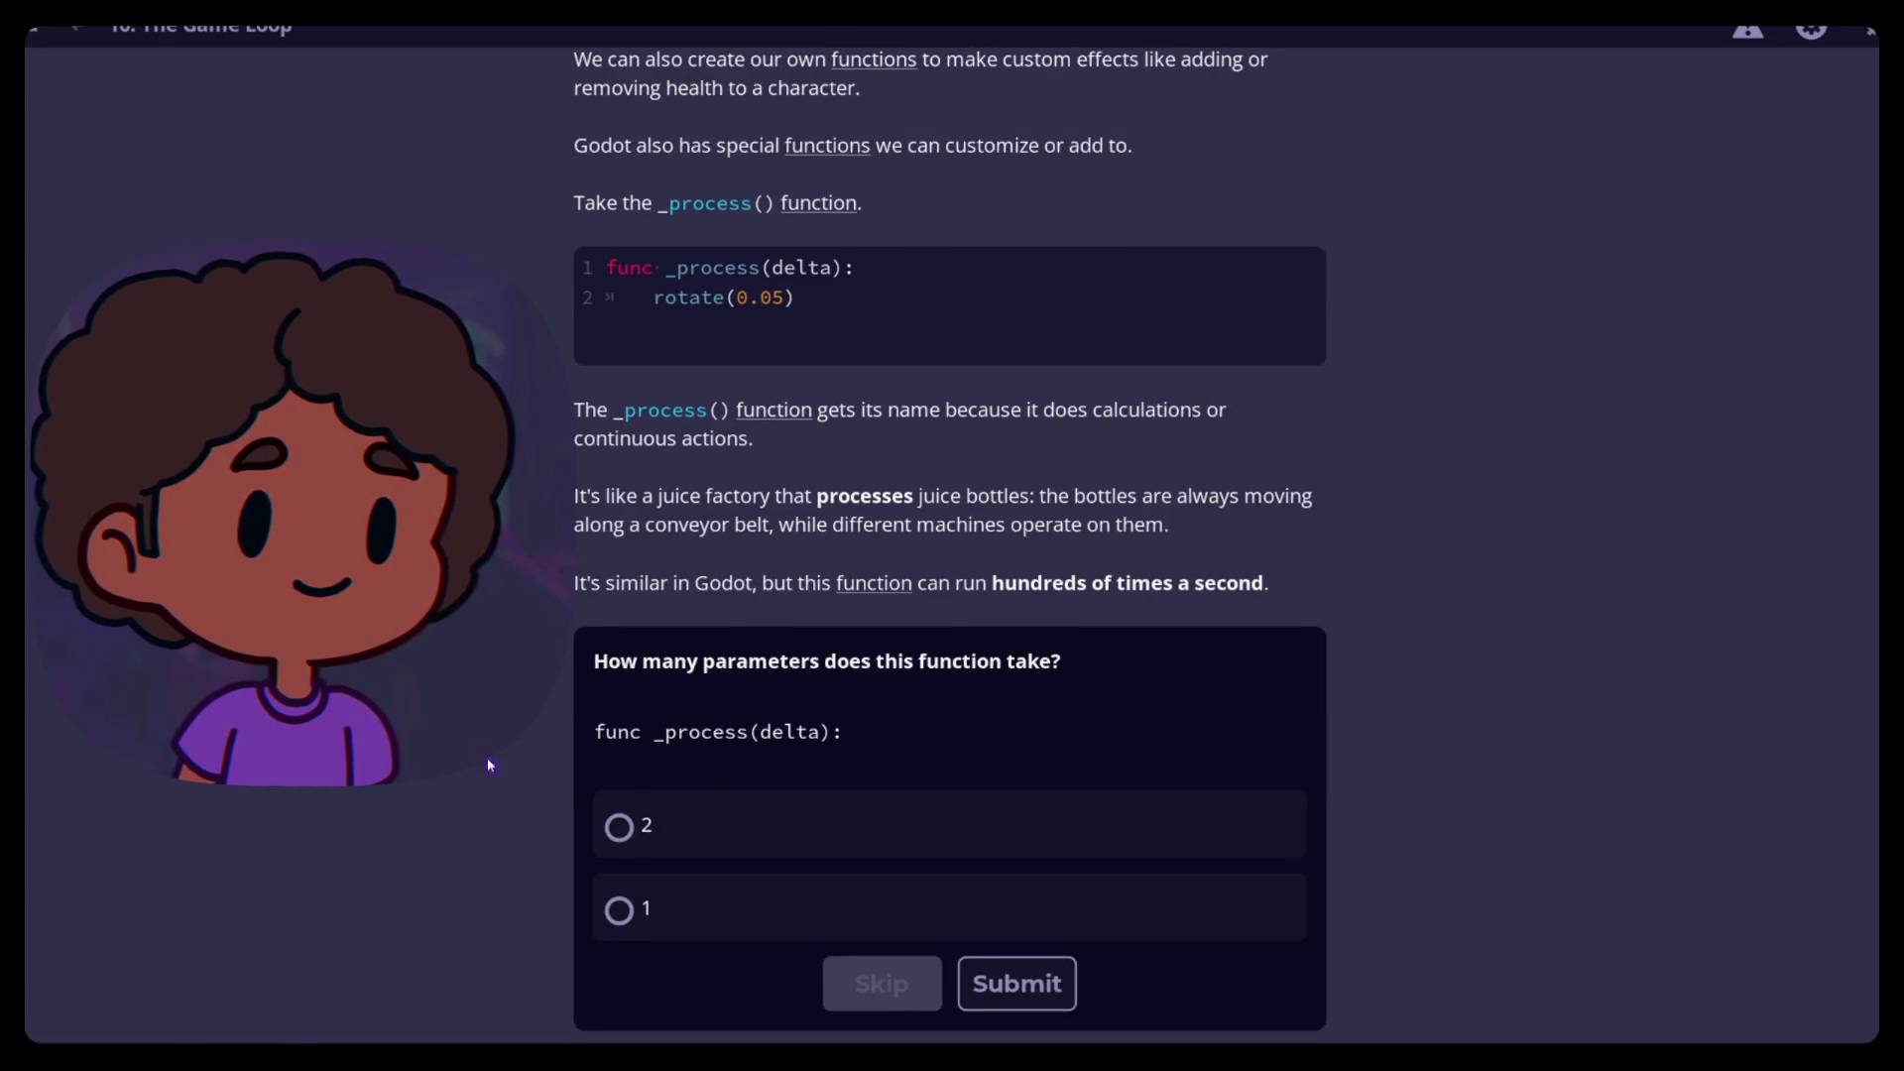
pyautogui.click(616, 908)
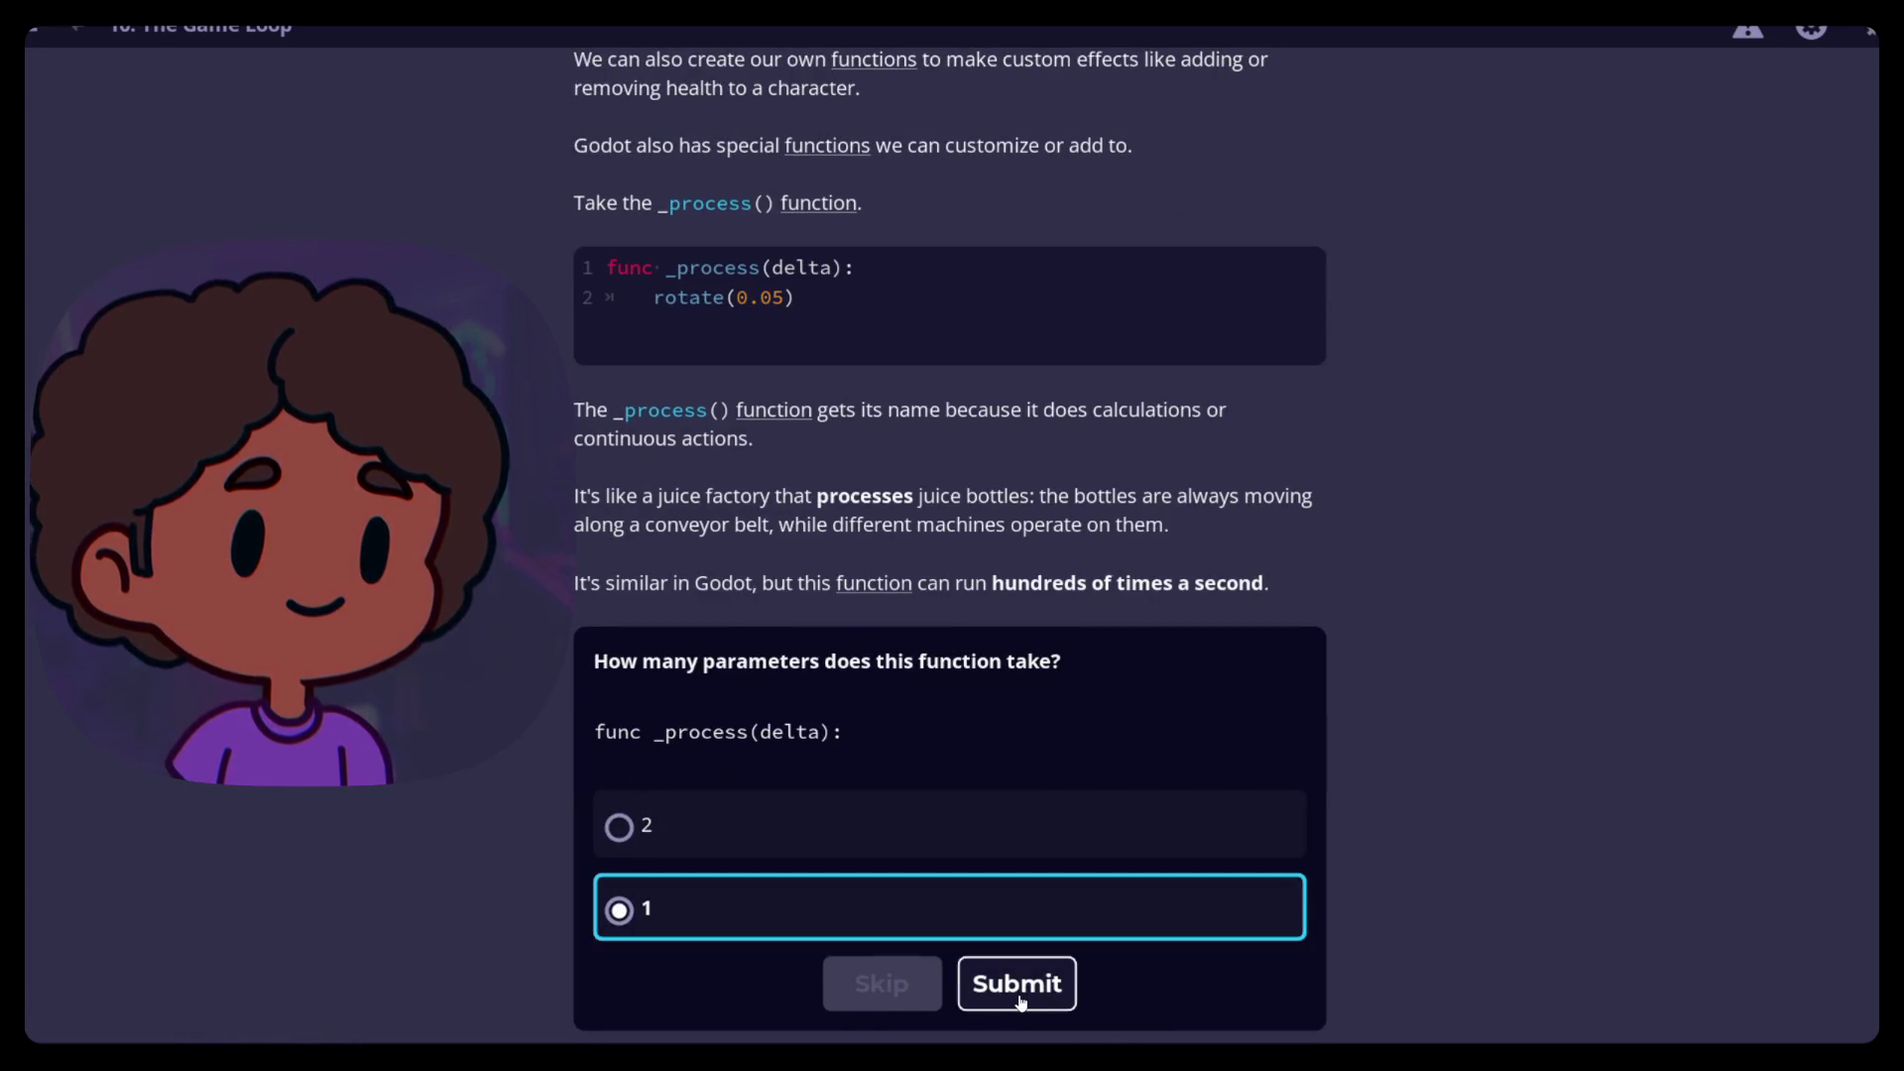
pyautogui.click(1021, 1003)
pyautogui.scroll(-5, 494, 764)
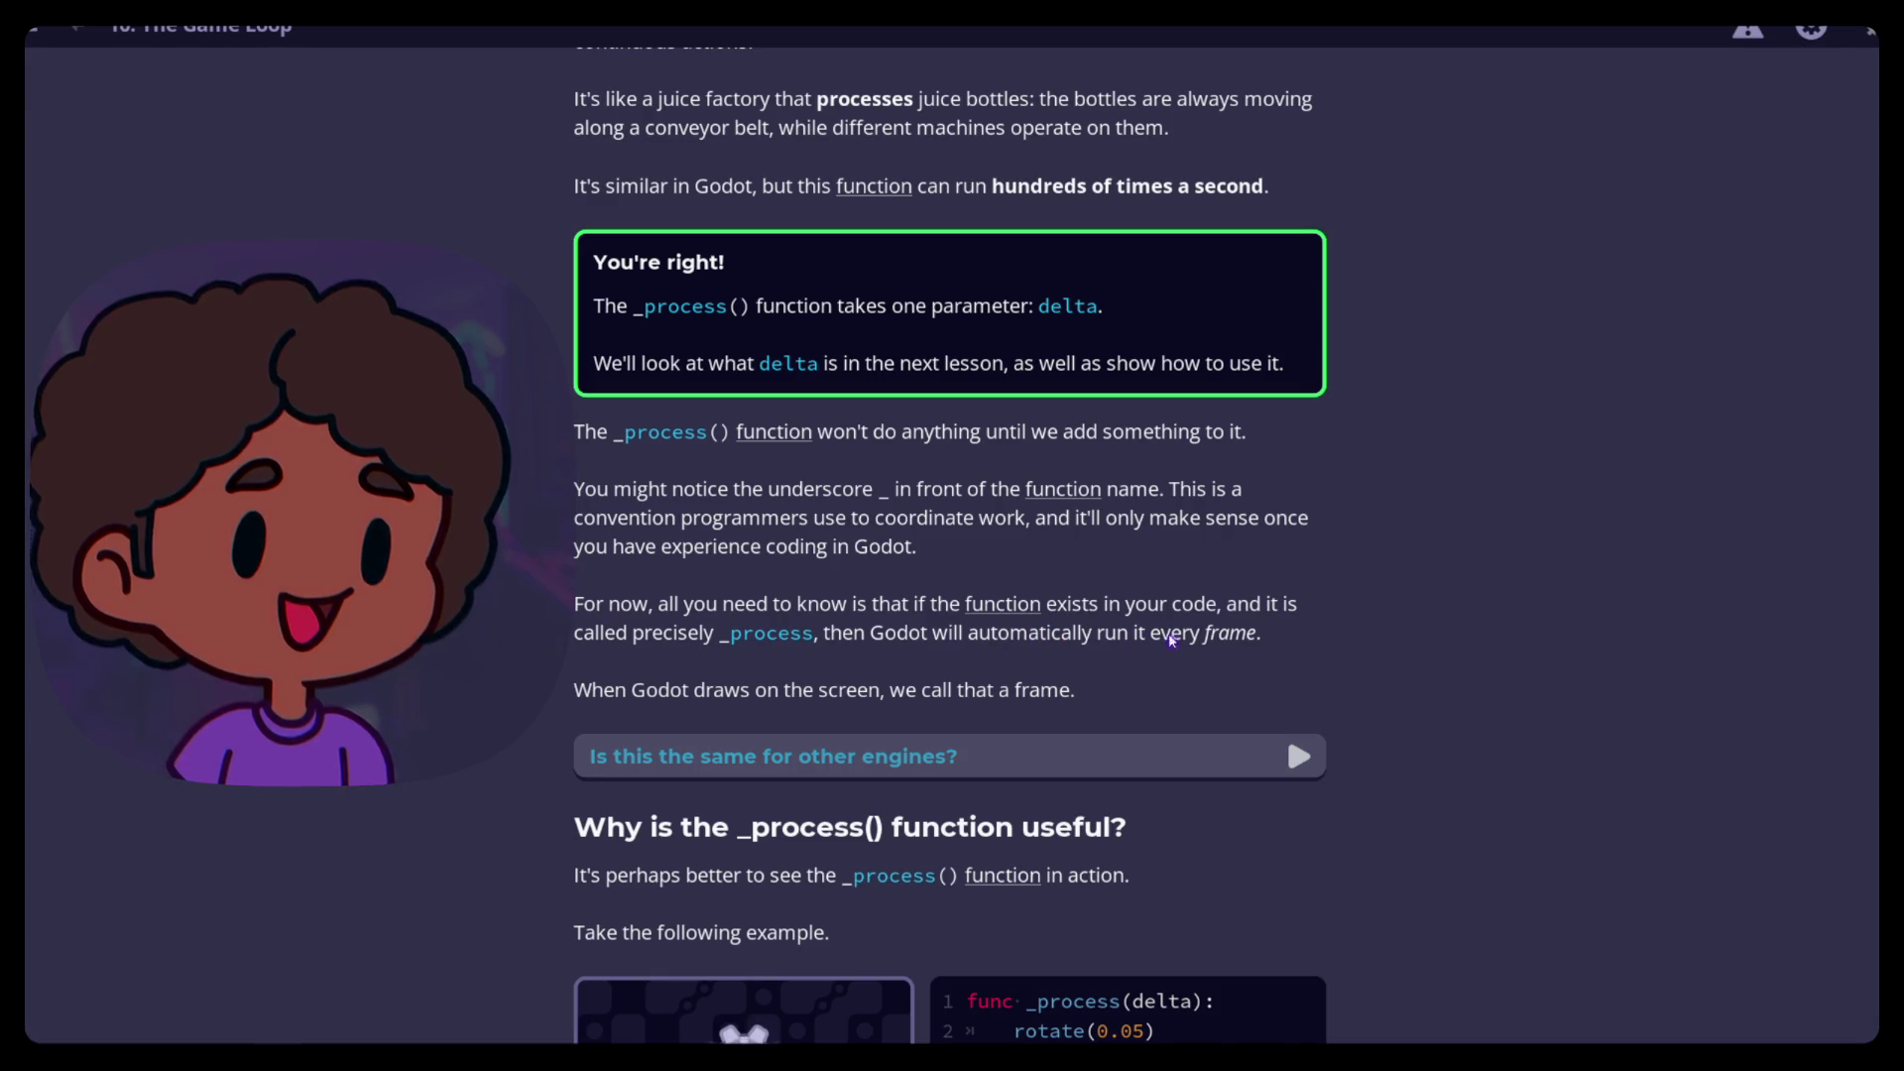
pyautogui.scroll(-3, 1314, 640)
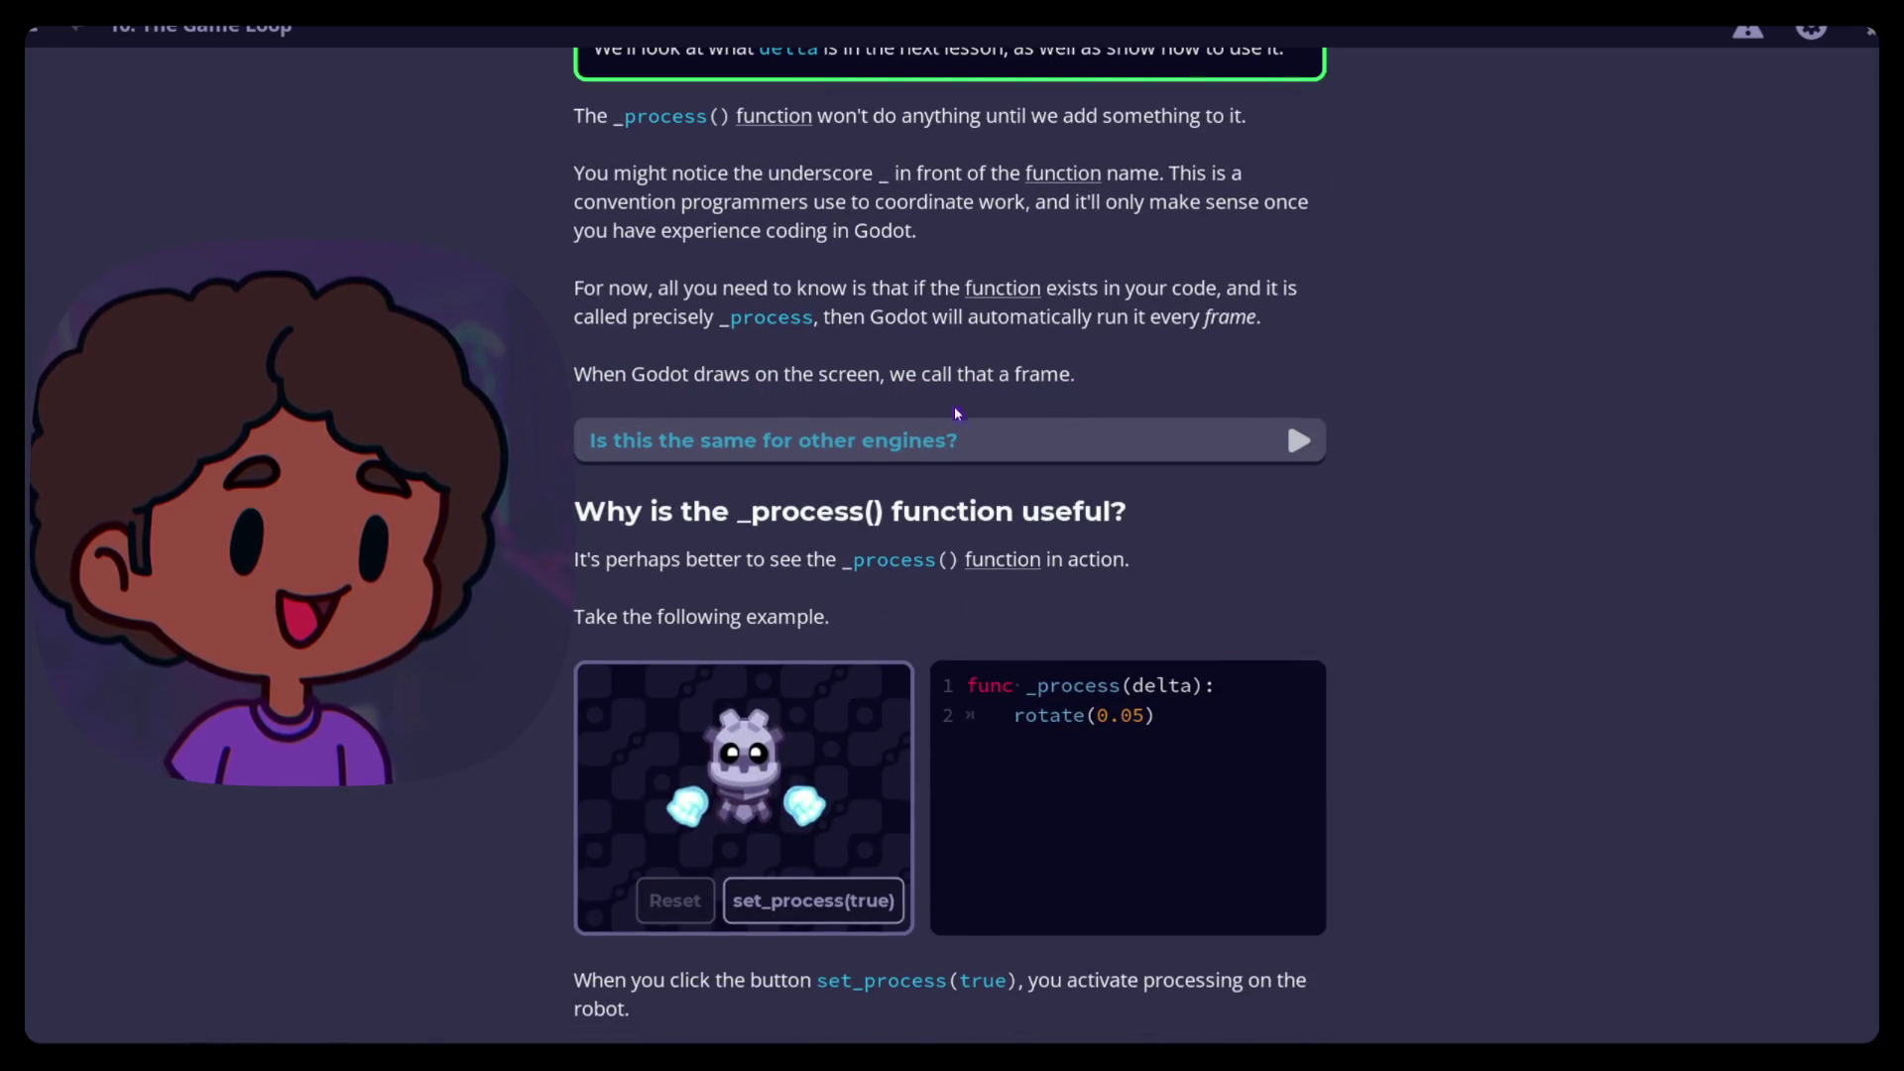
# Expand the 'Is this the same for other engines?' note and read on
pyautogui.click(1145, 448)
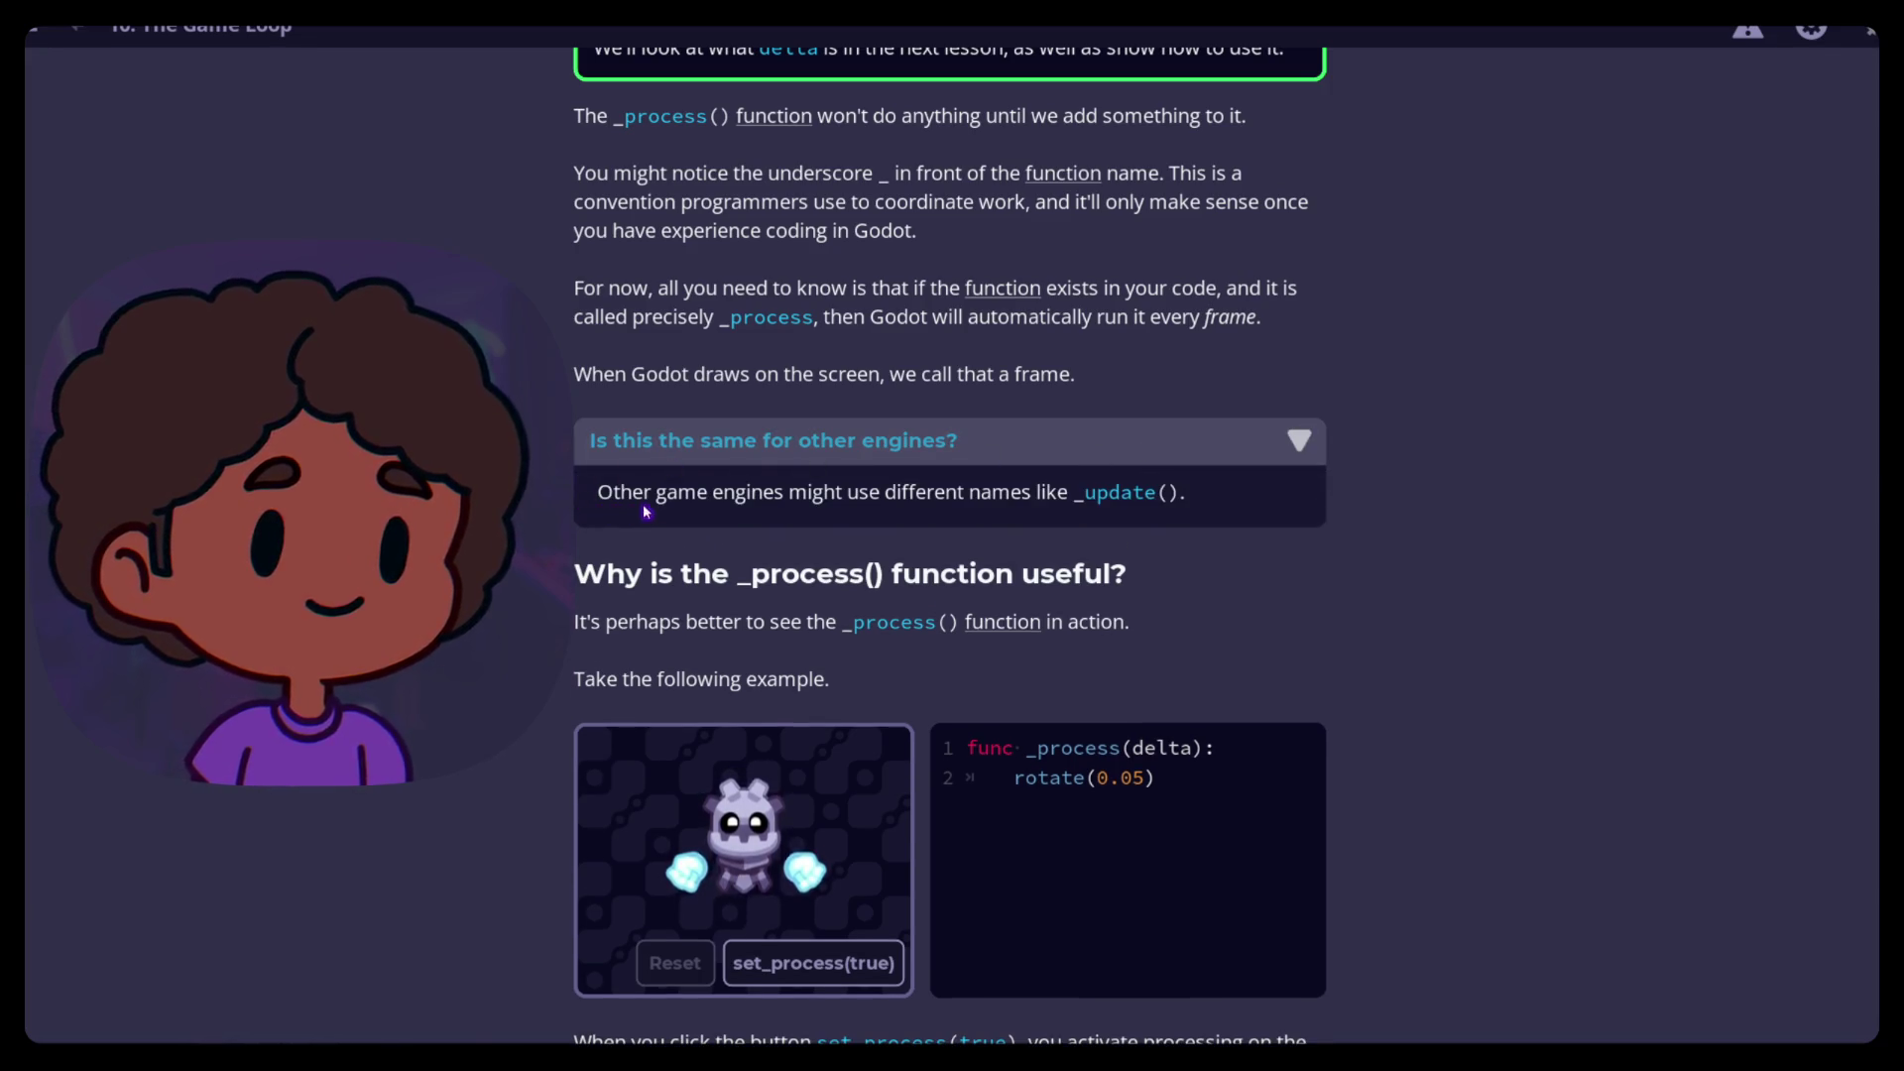
pyautogui.scroll(-2, 532, 532)
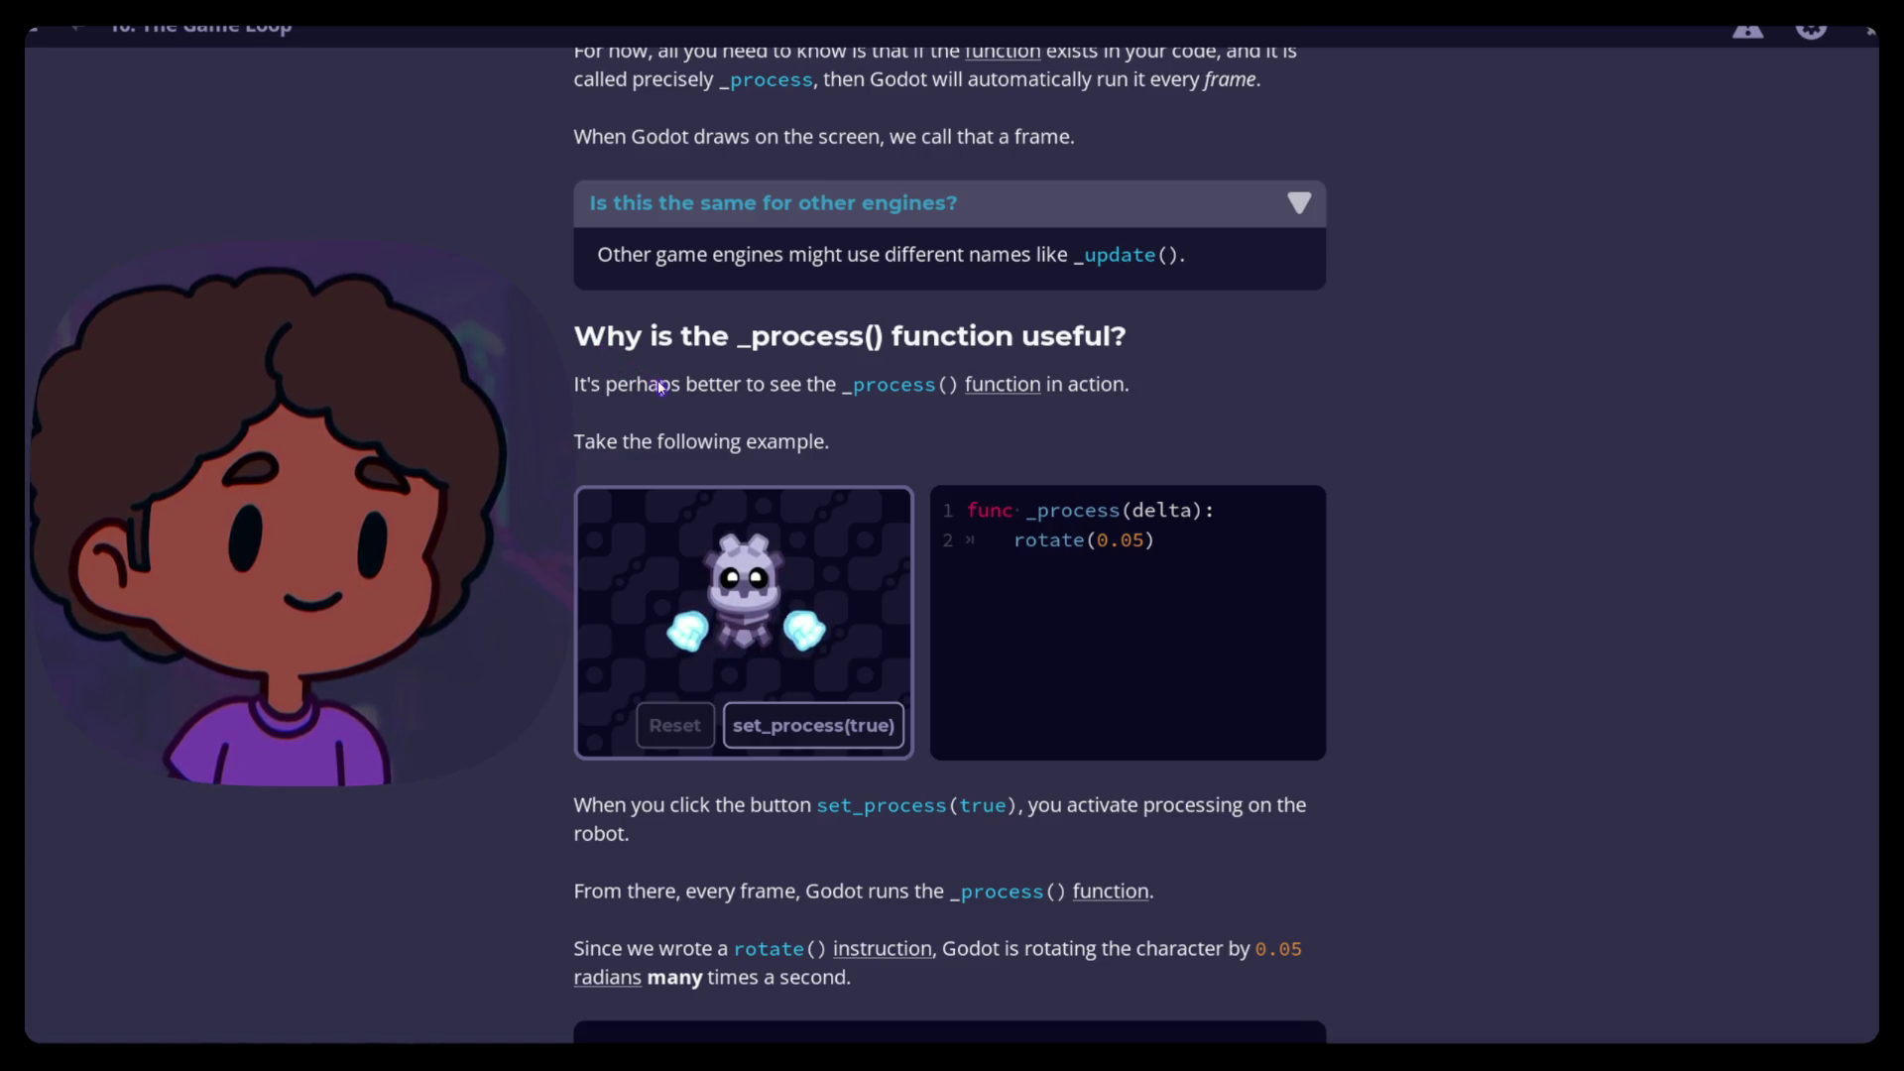
pyautogui.scroll(-2, 583, 478)
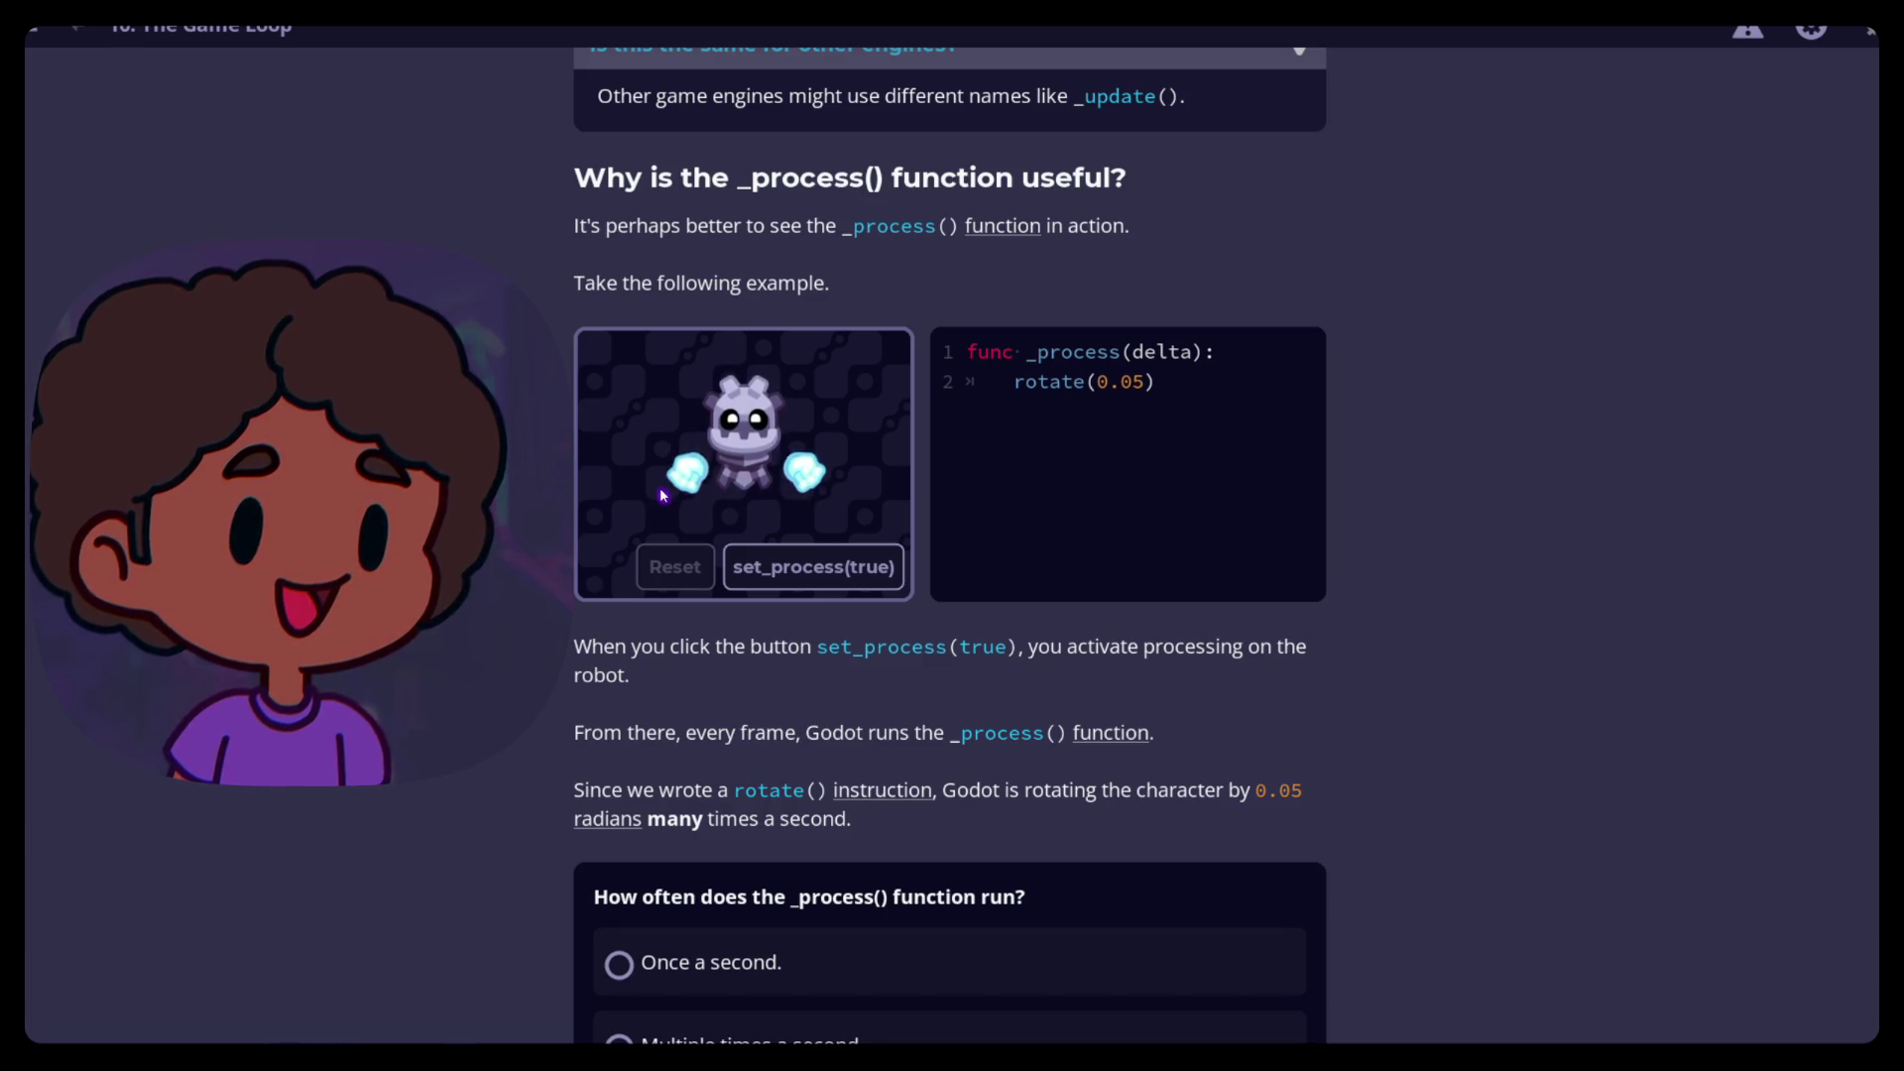
# Start the example robot rotating with set_process(true), then reset it upright
pyautogui.click(808, 566)
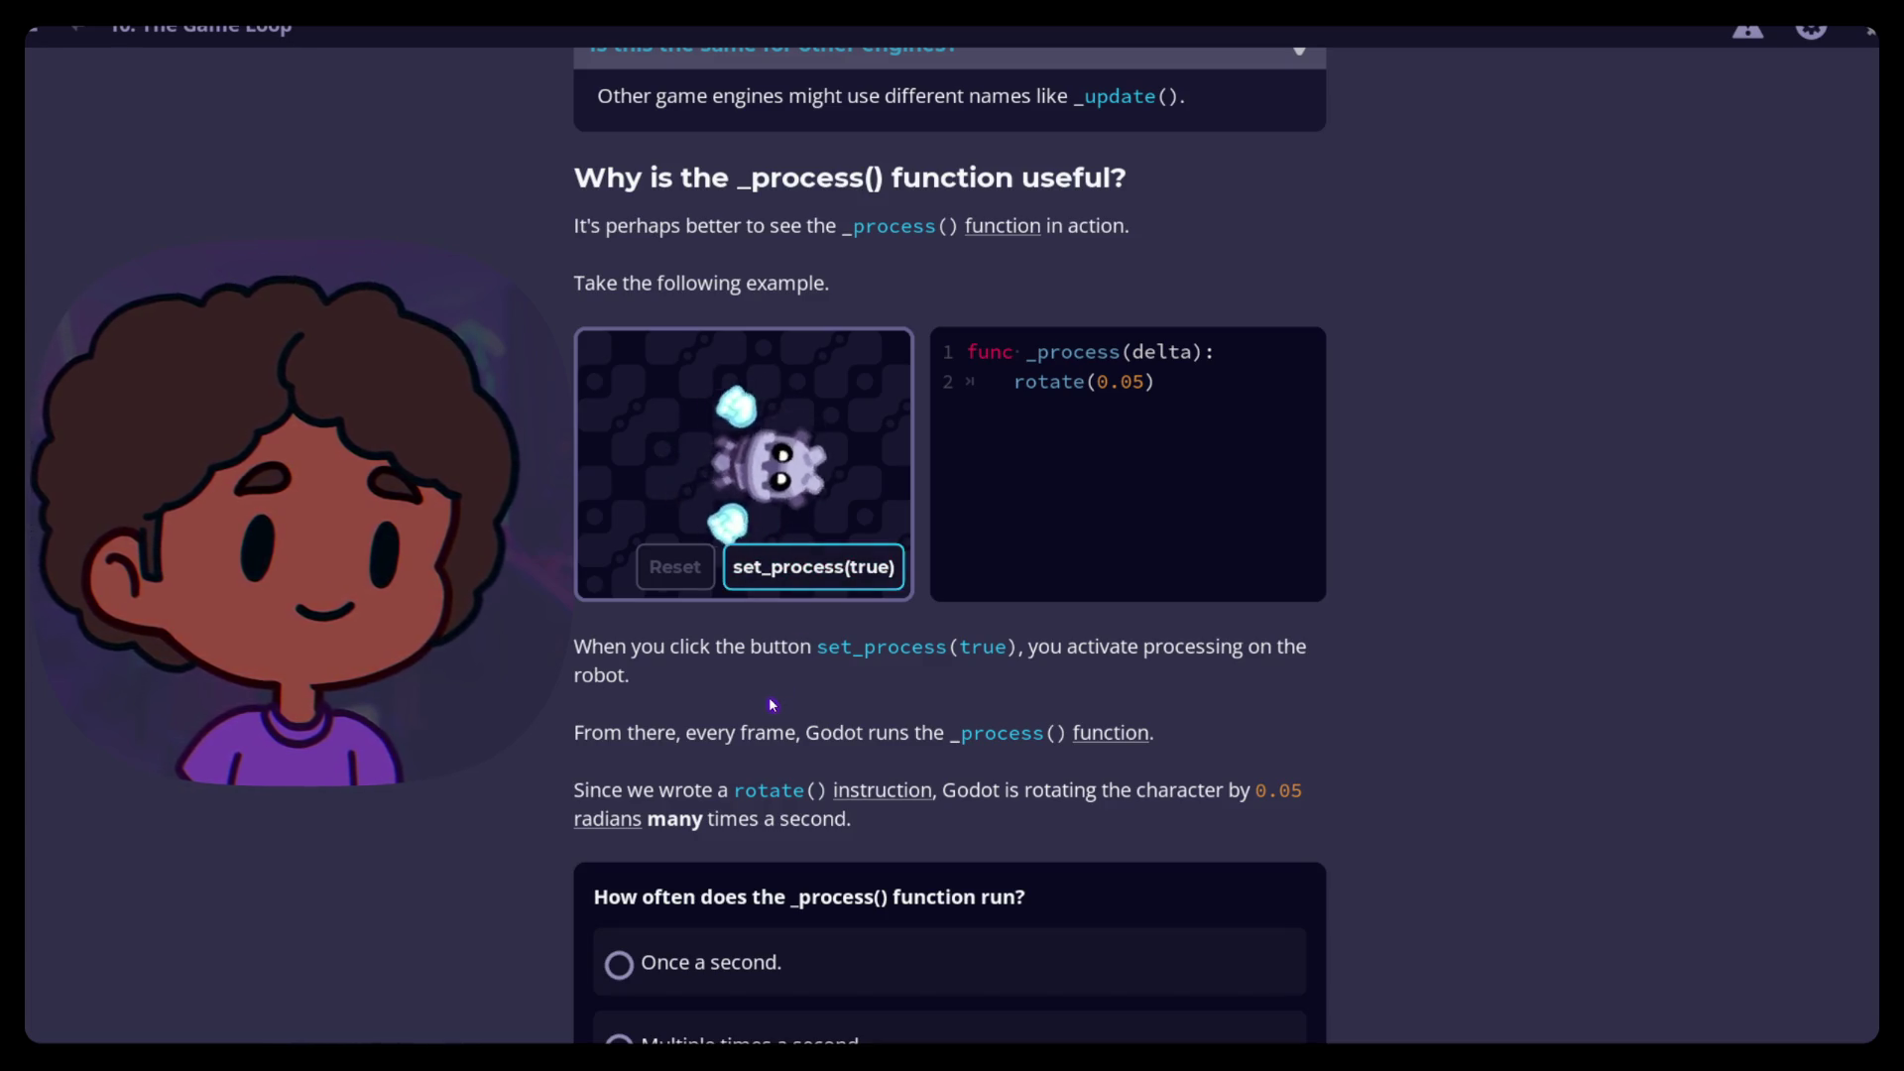
pyautogui.scroll(-1, 502, 691)
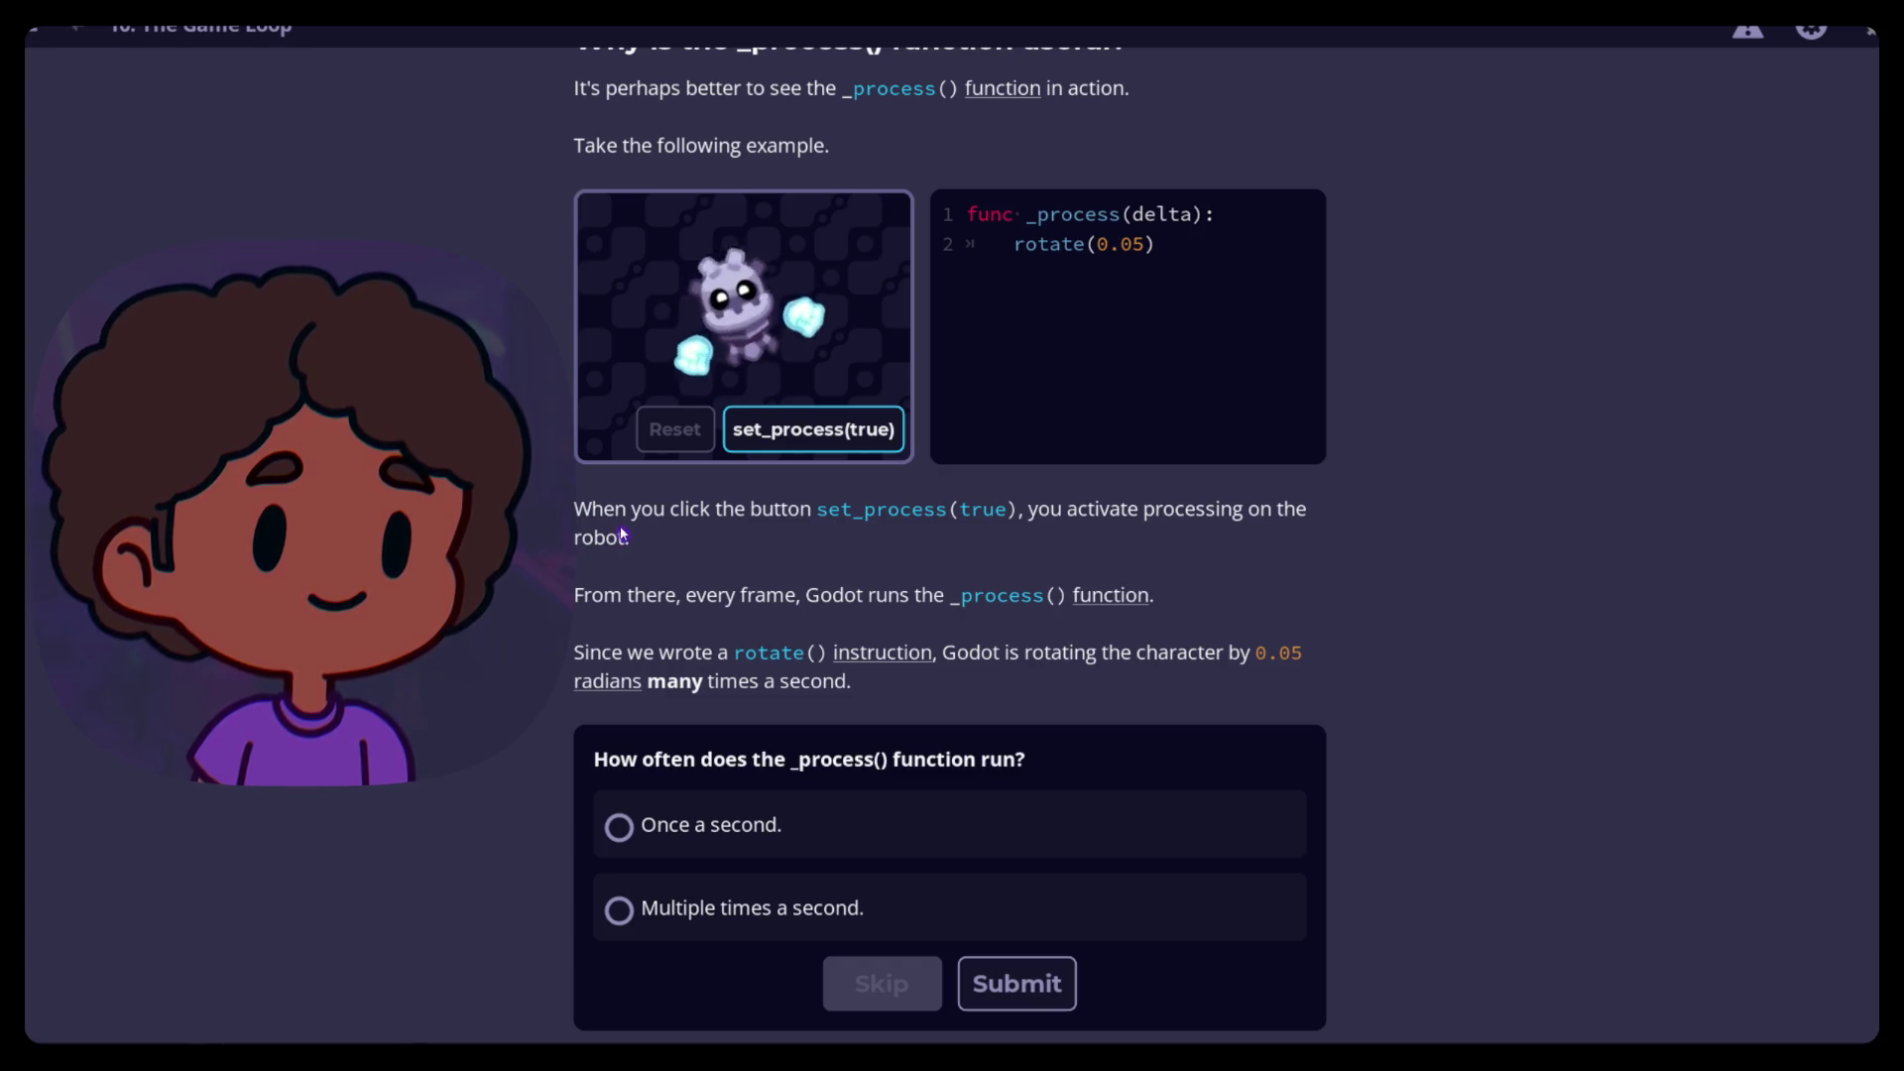
pyautogui.click(671, 433)
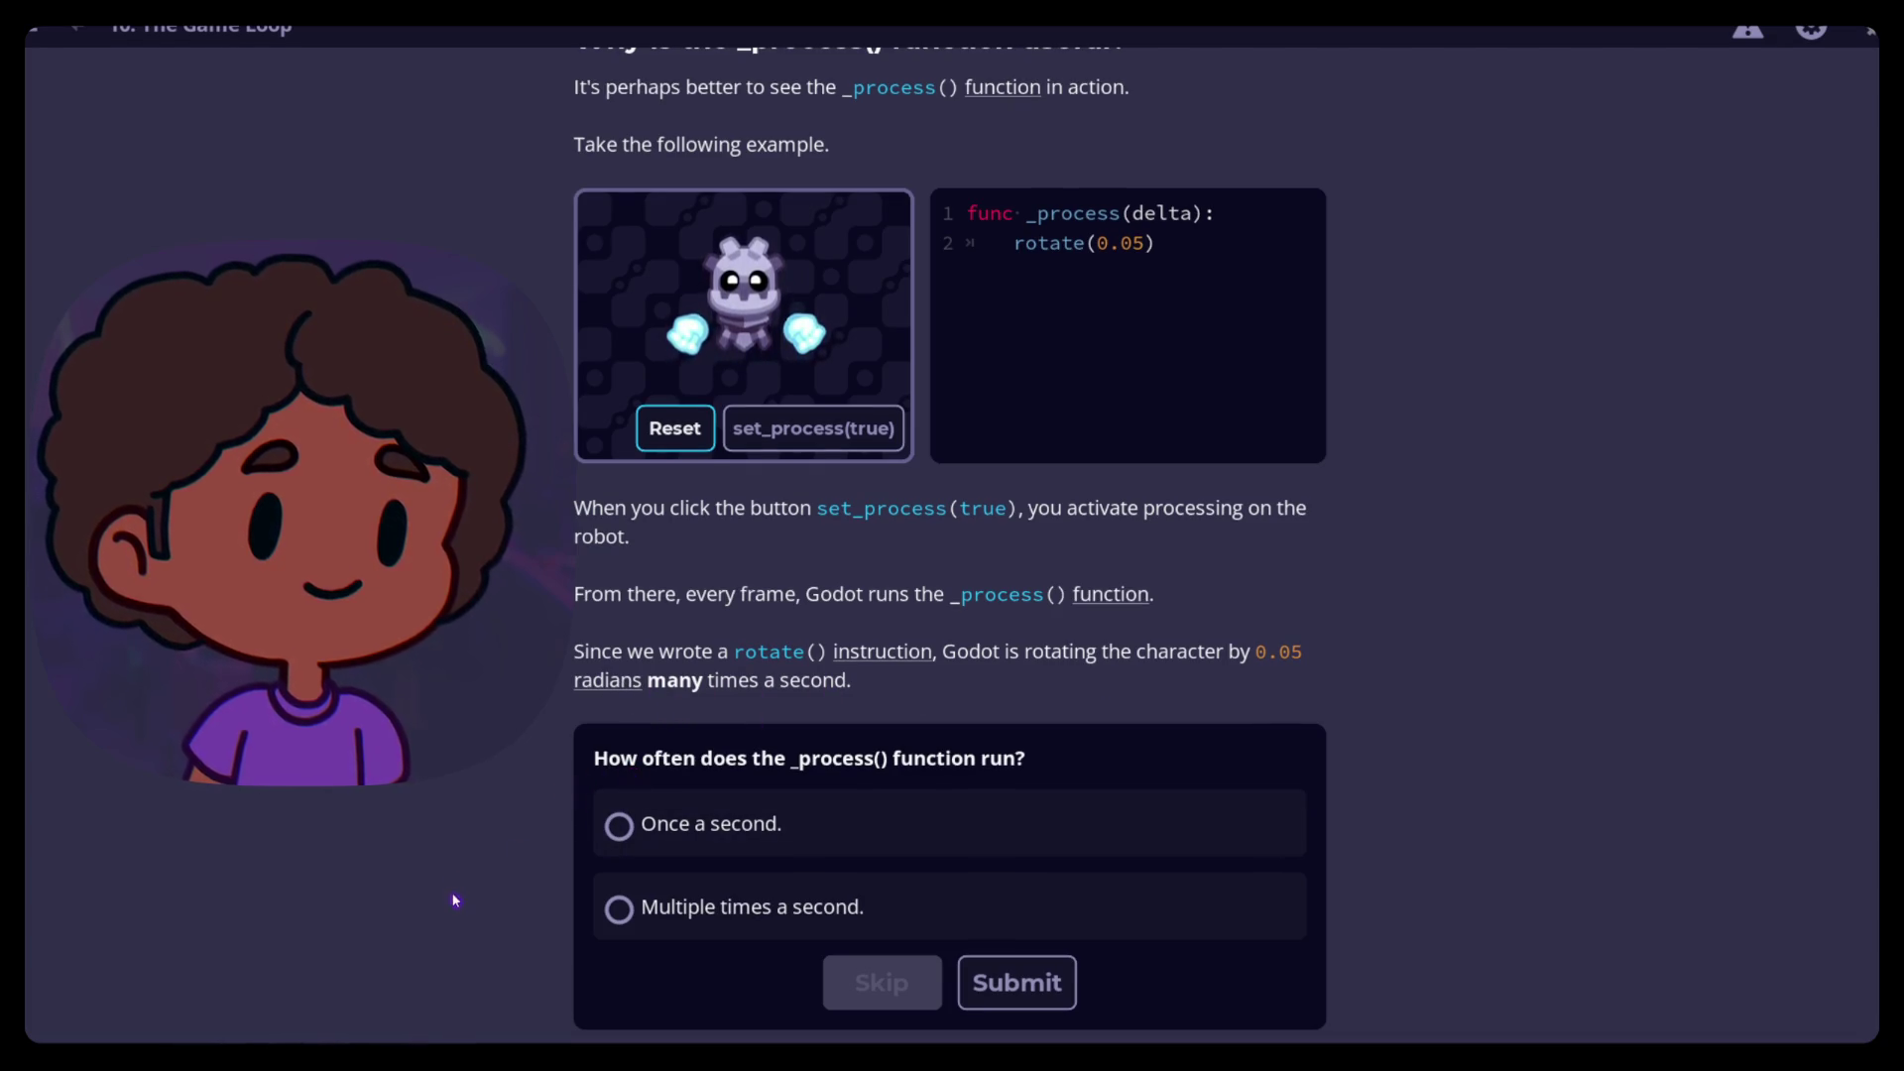
# Submit 'Multiple times a second.' as the answer, then open the Rotating A Character Continuously practice
pyautogui.click(619, 907)
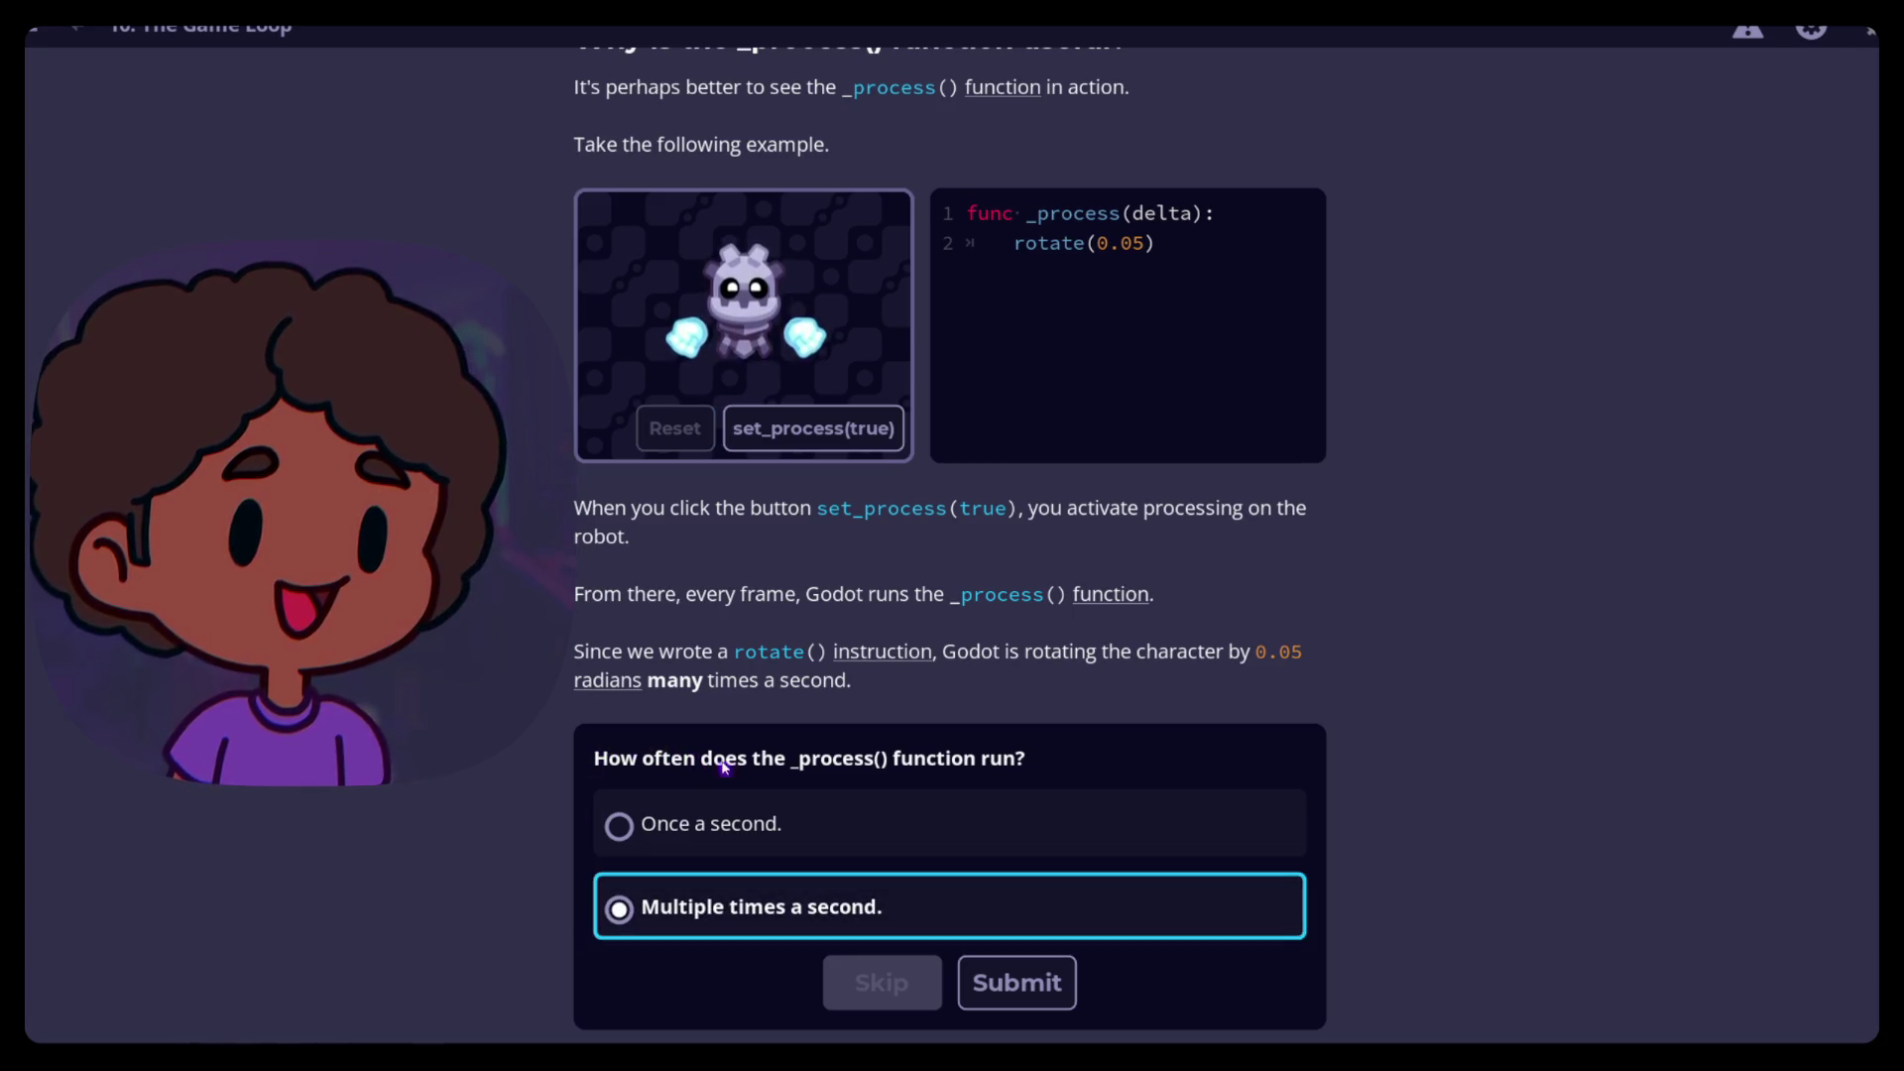
pyautogui.click(1021, 967)
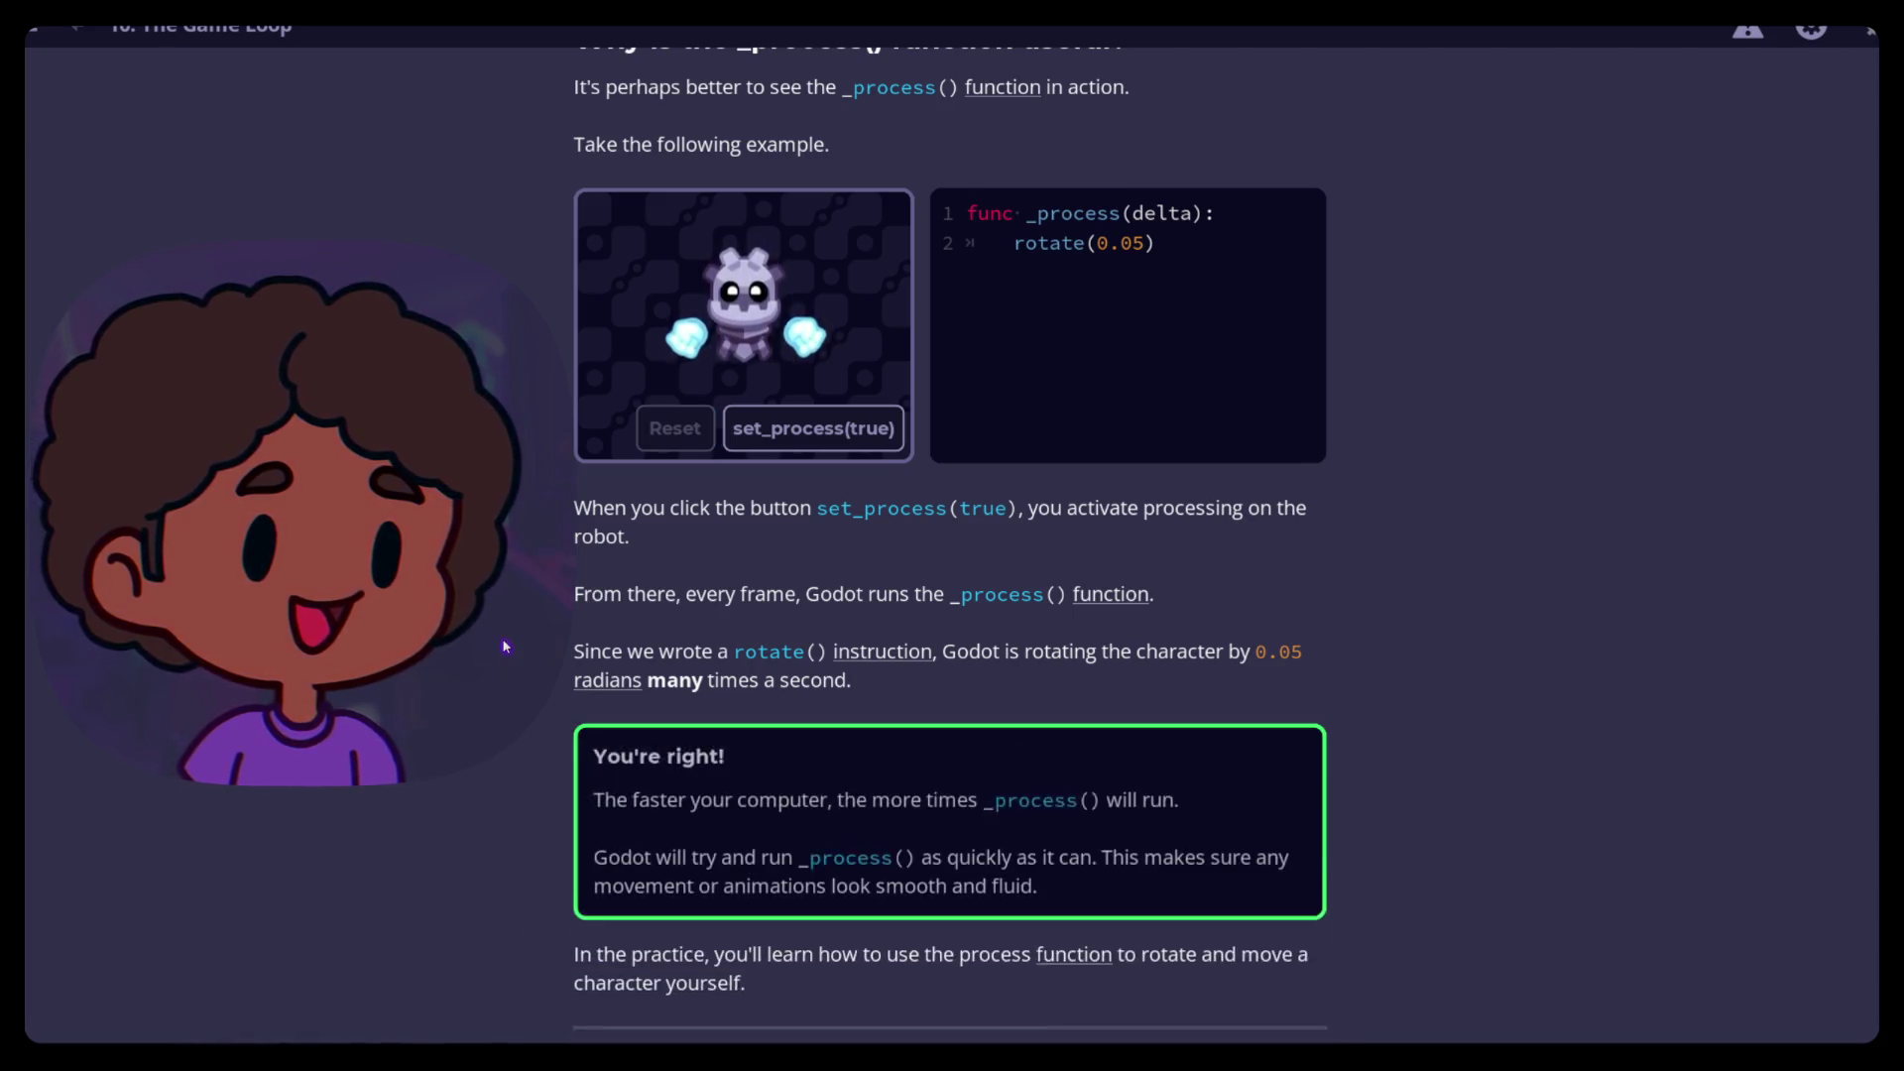
pyautogui.scroll(-3, 515, 646)
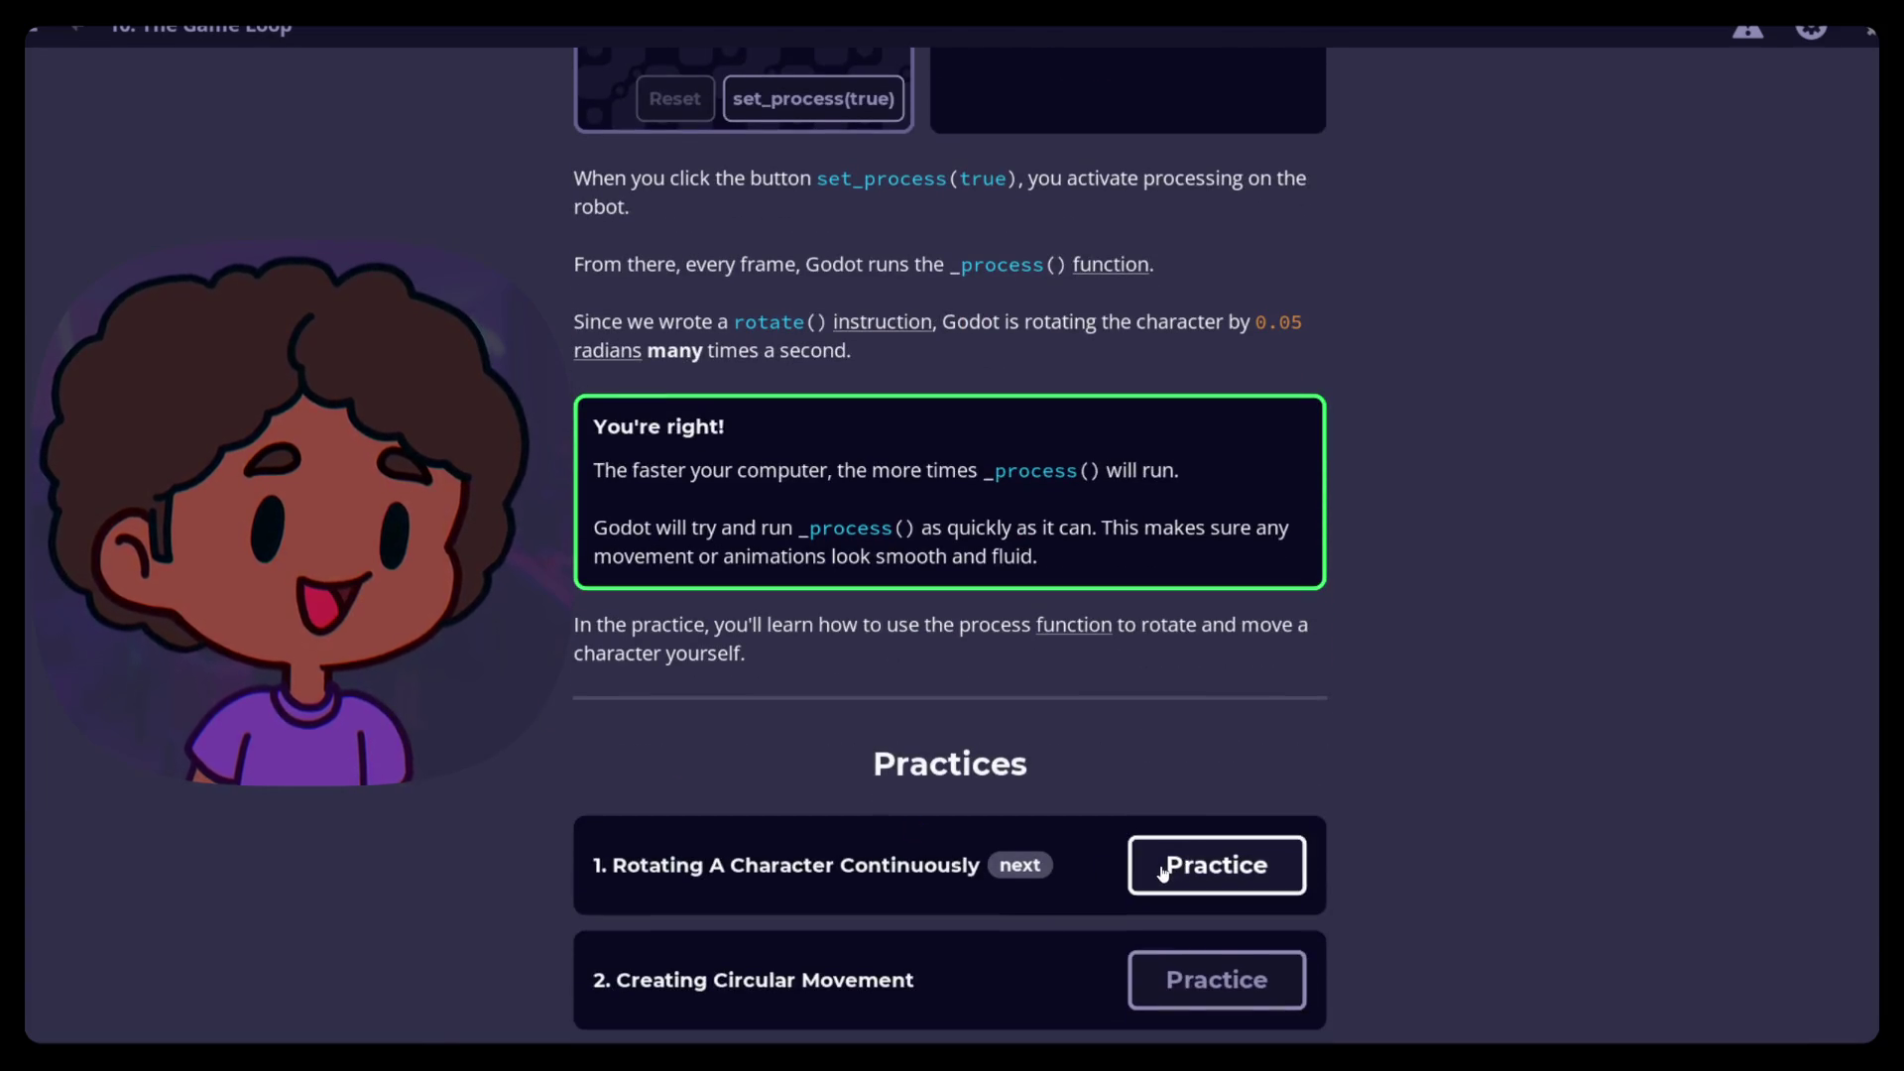
pyautogui.scroll(4, 952, 764)
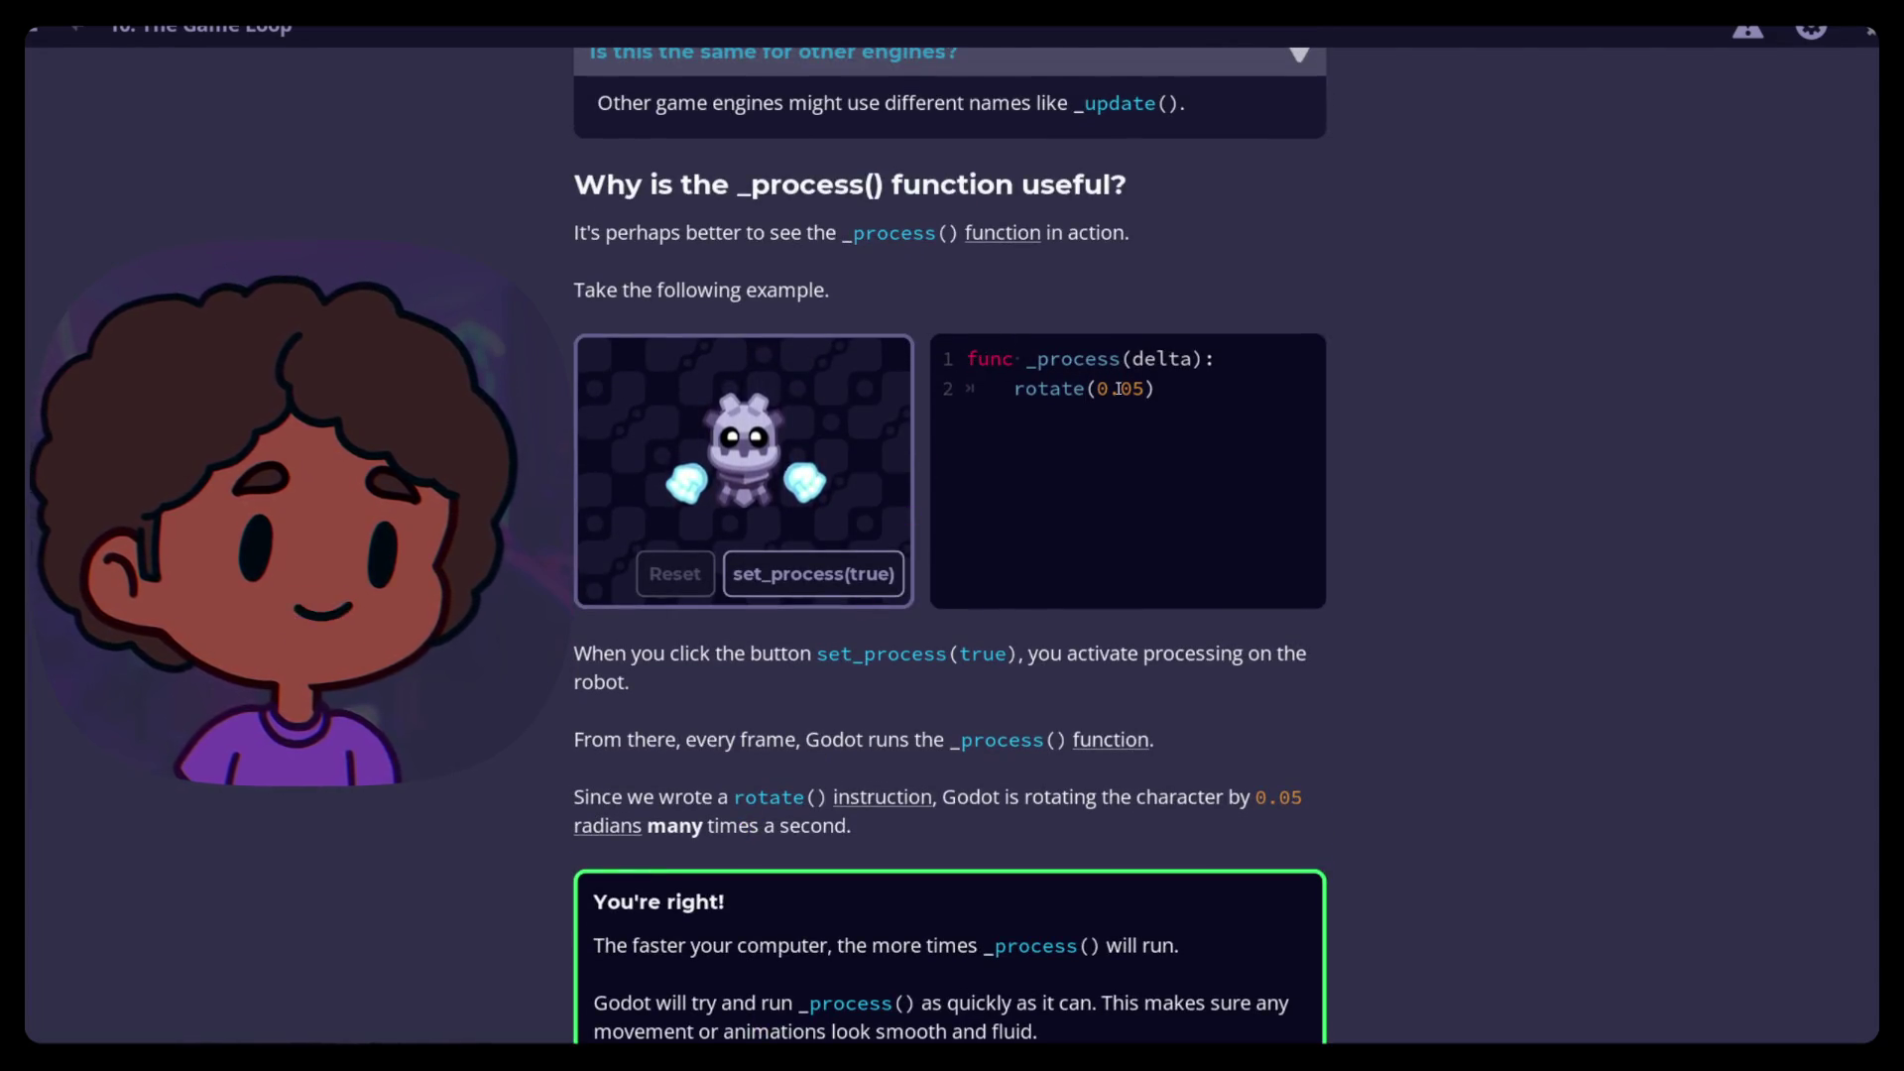
pyautogui.scroll(-4, 1066, 878)
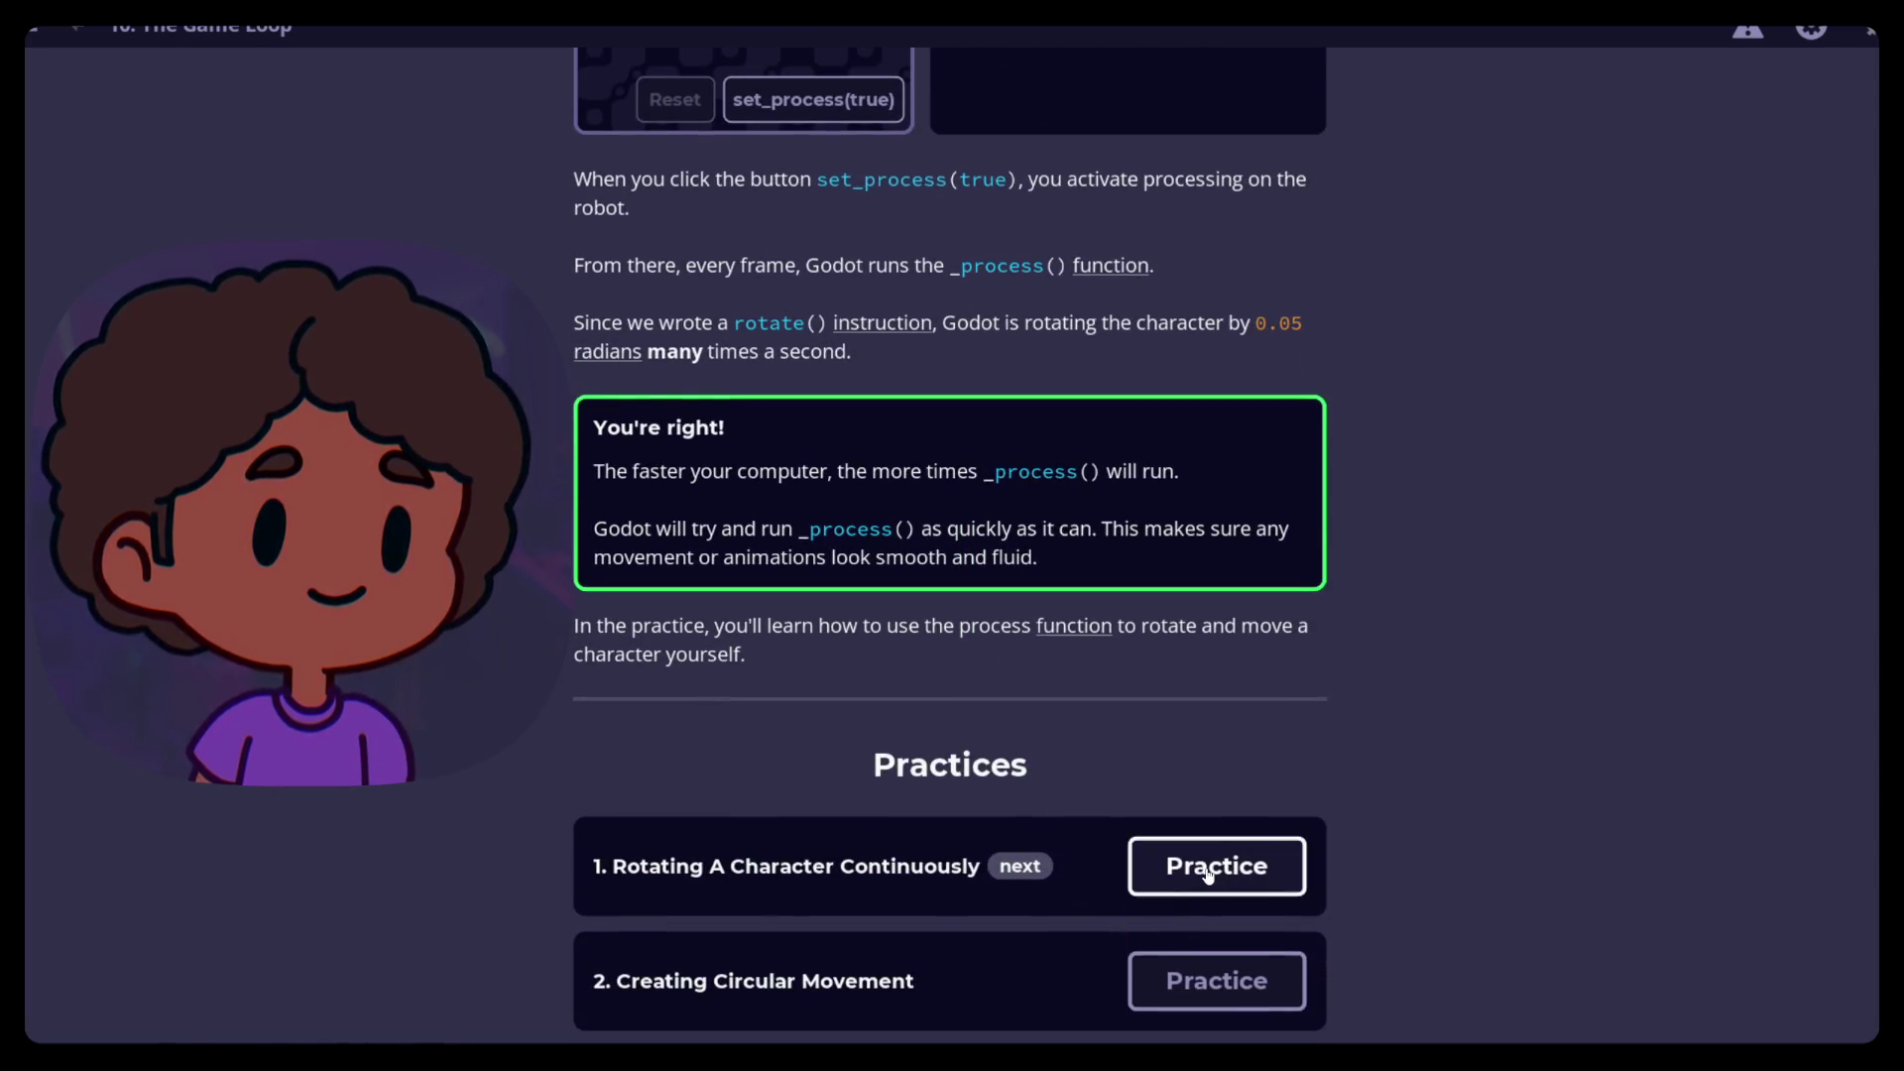
pyautogui.click(1217, 869)
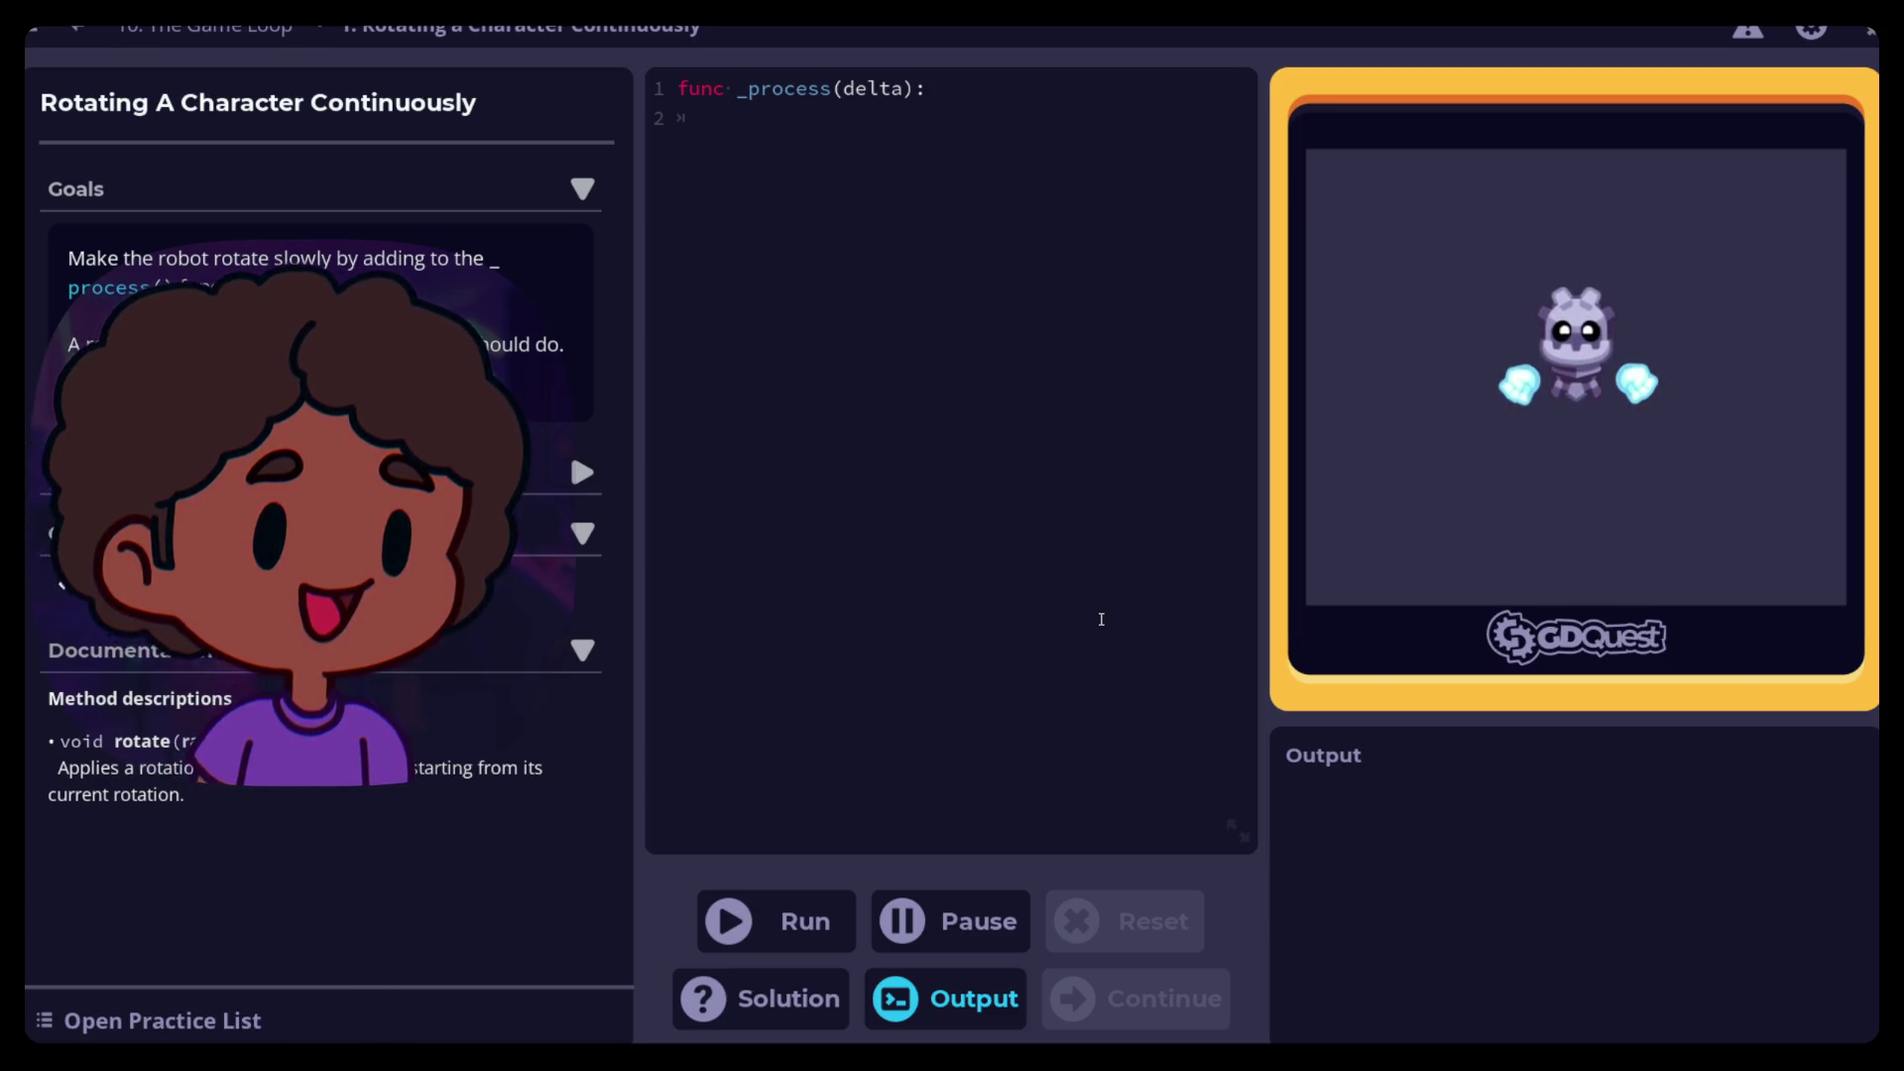
# Write rotate(0.05) in _process, run it, and continue to Creating Circular Movement
pyautogui.write('rat')
pyautogui.press('BackSpace')
pyautogui.press('BackSpace')
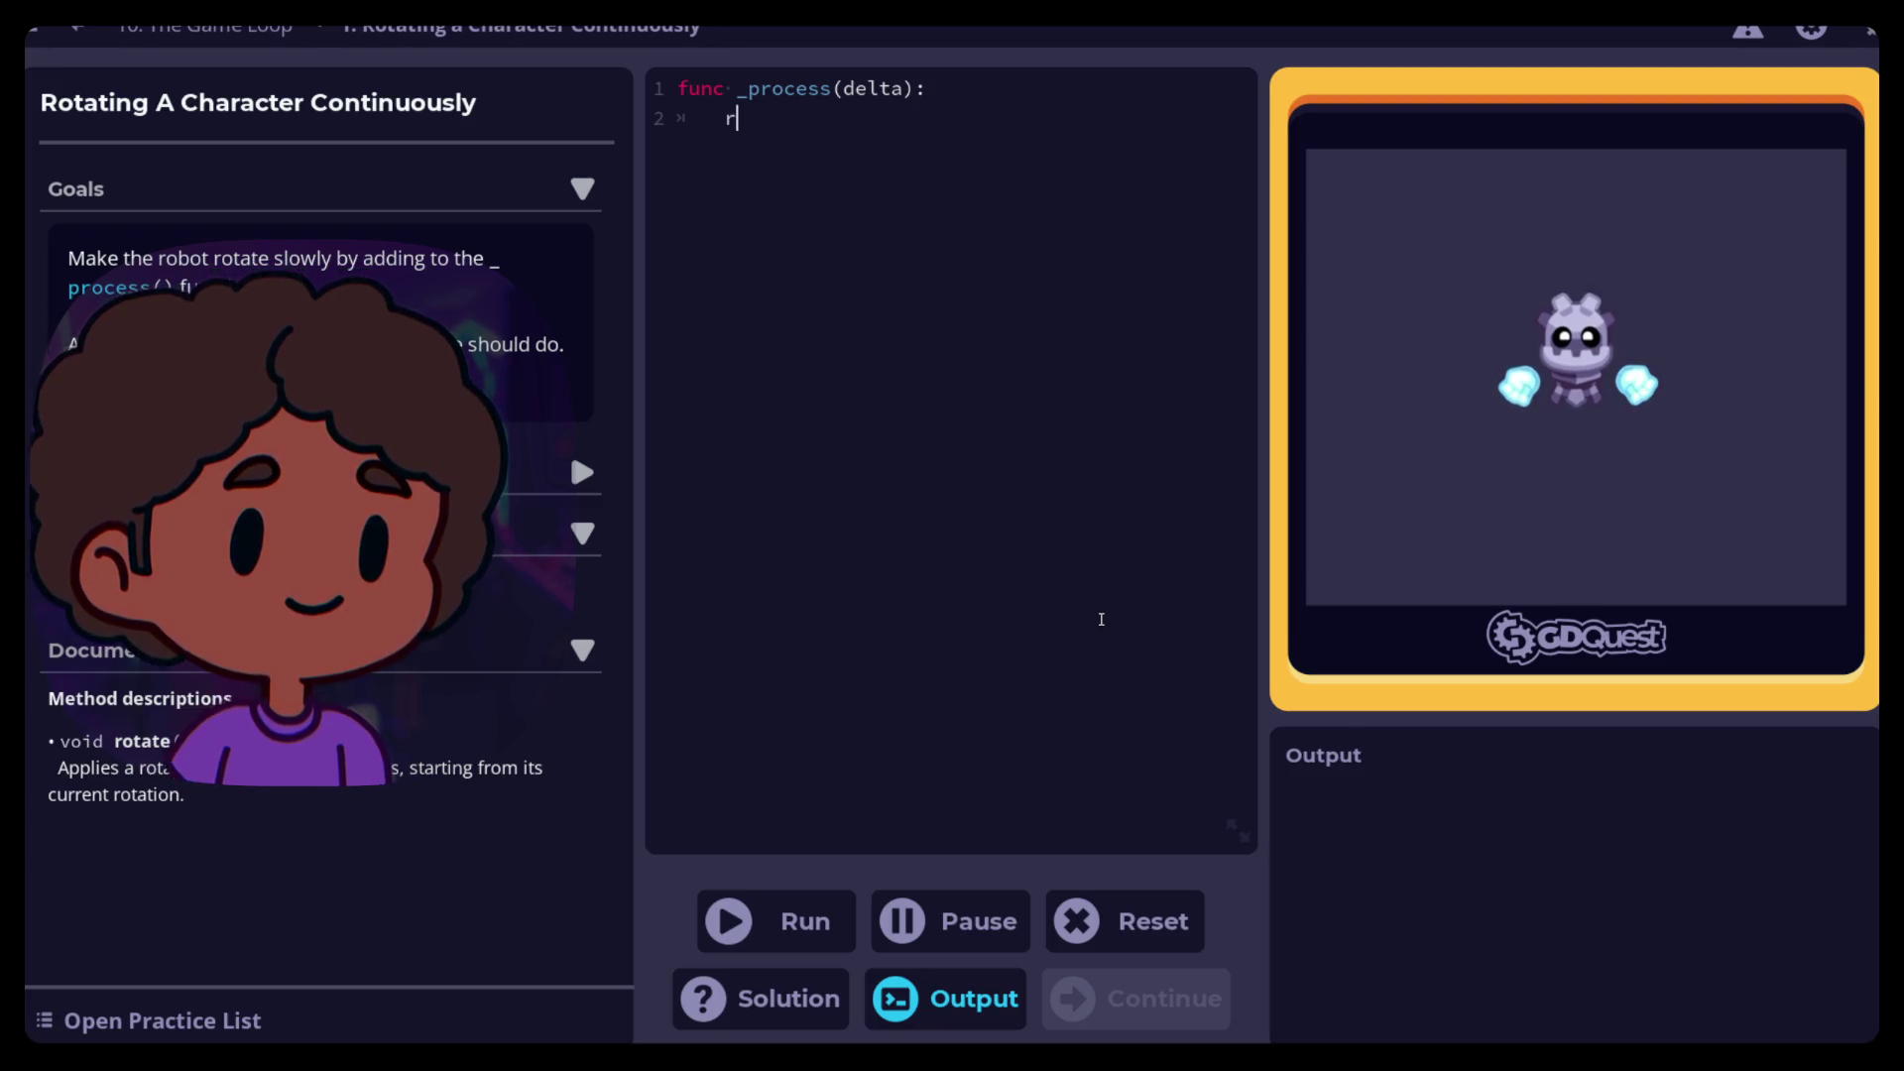
pyautogui.write('otate')
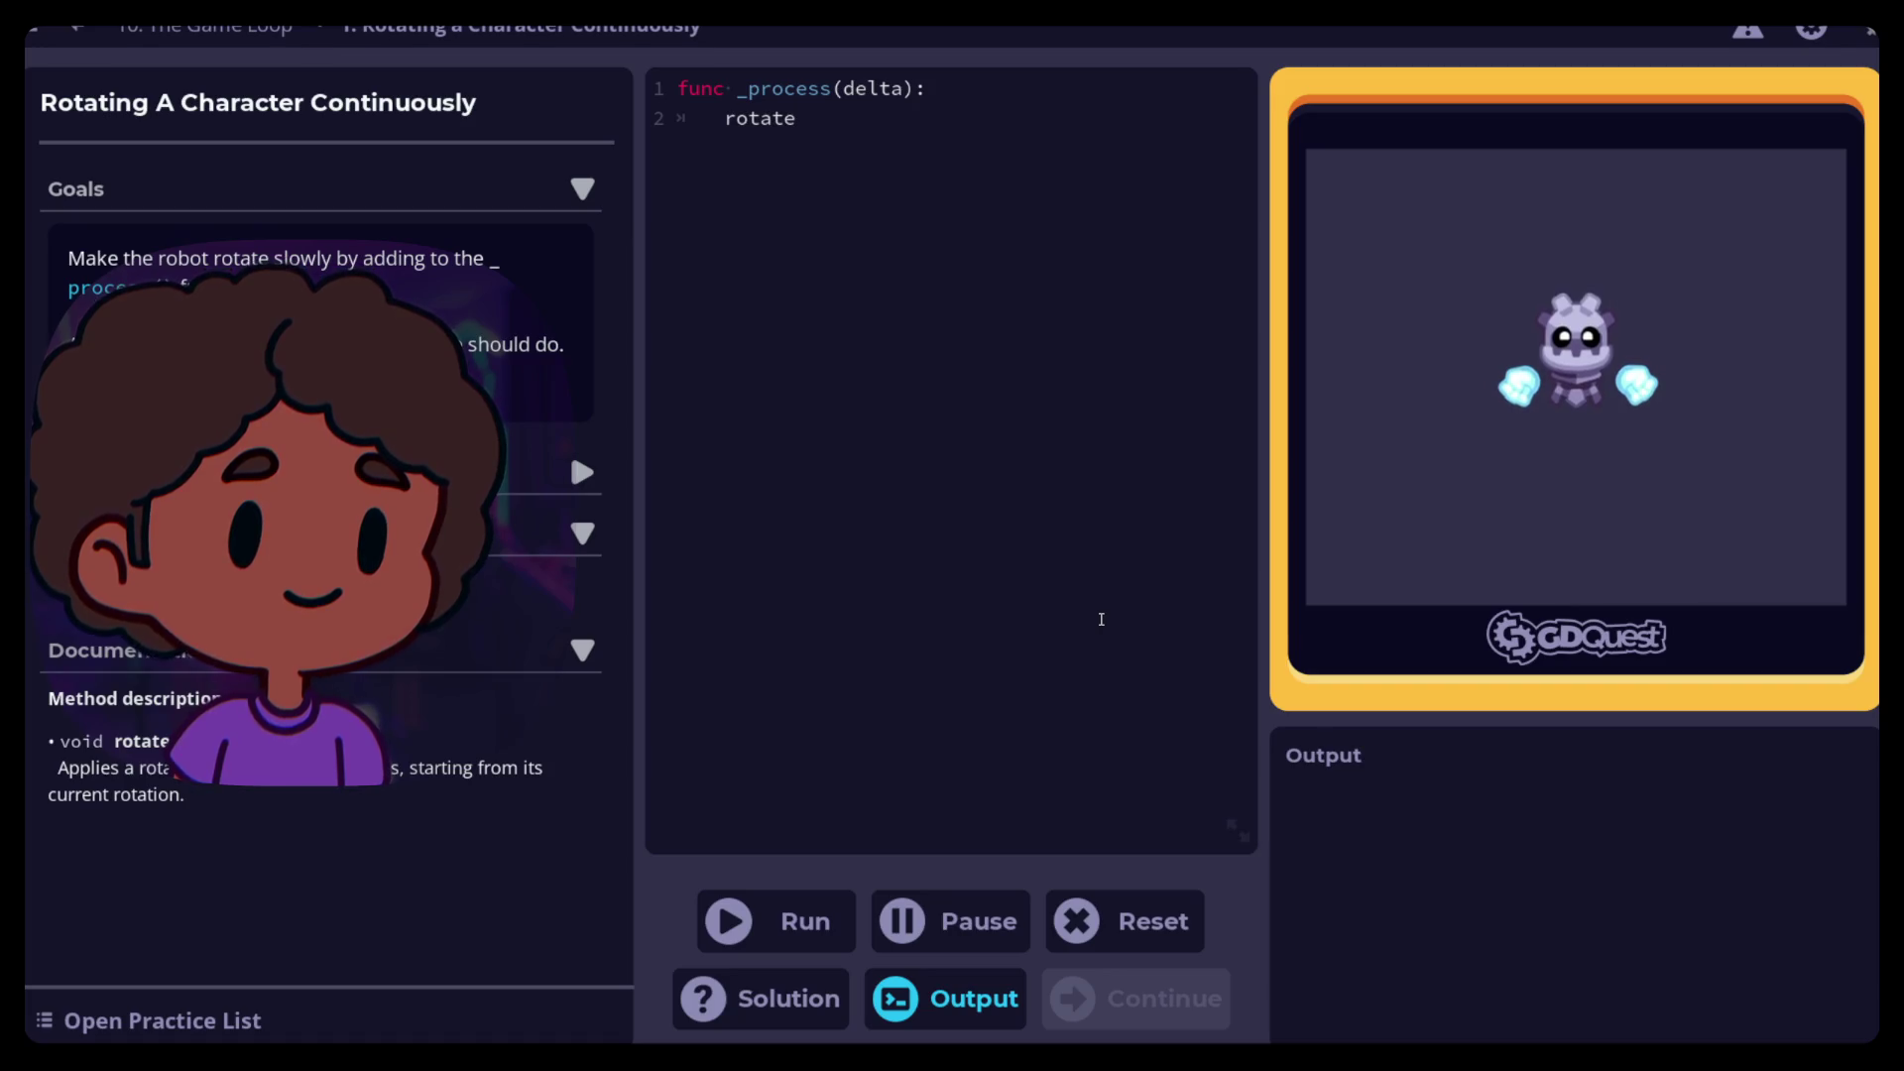
pyautogui.write('-')
pyautogui.press('BackSpace')
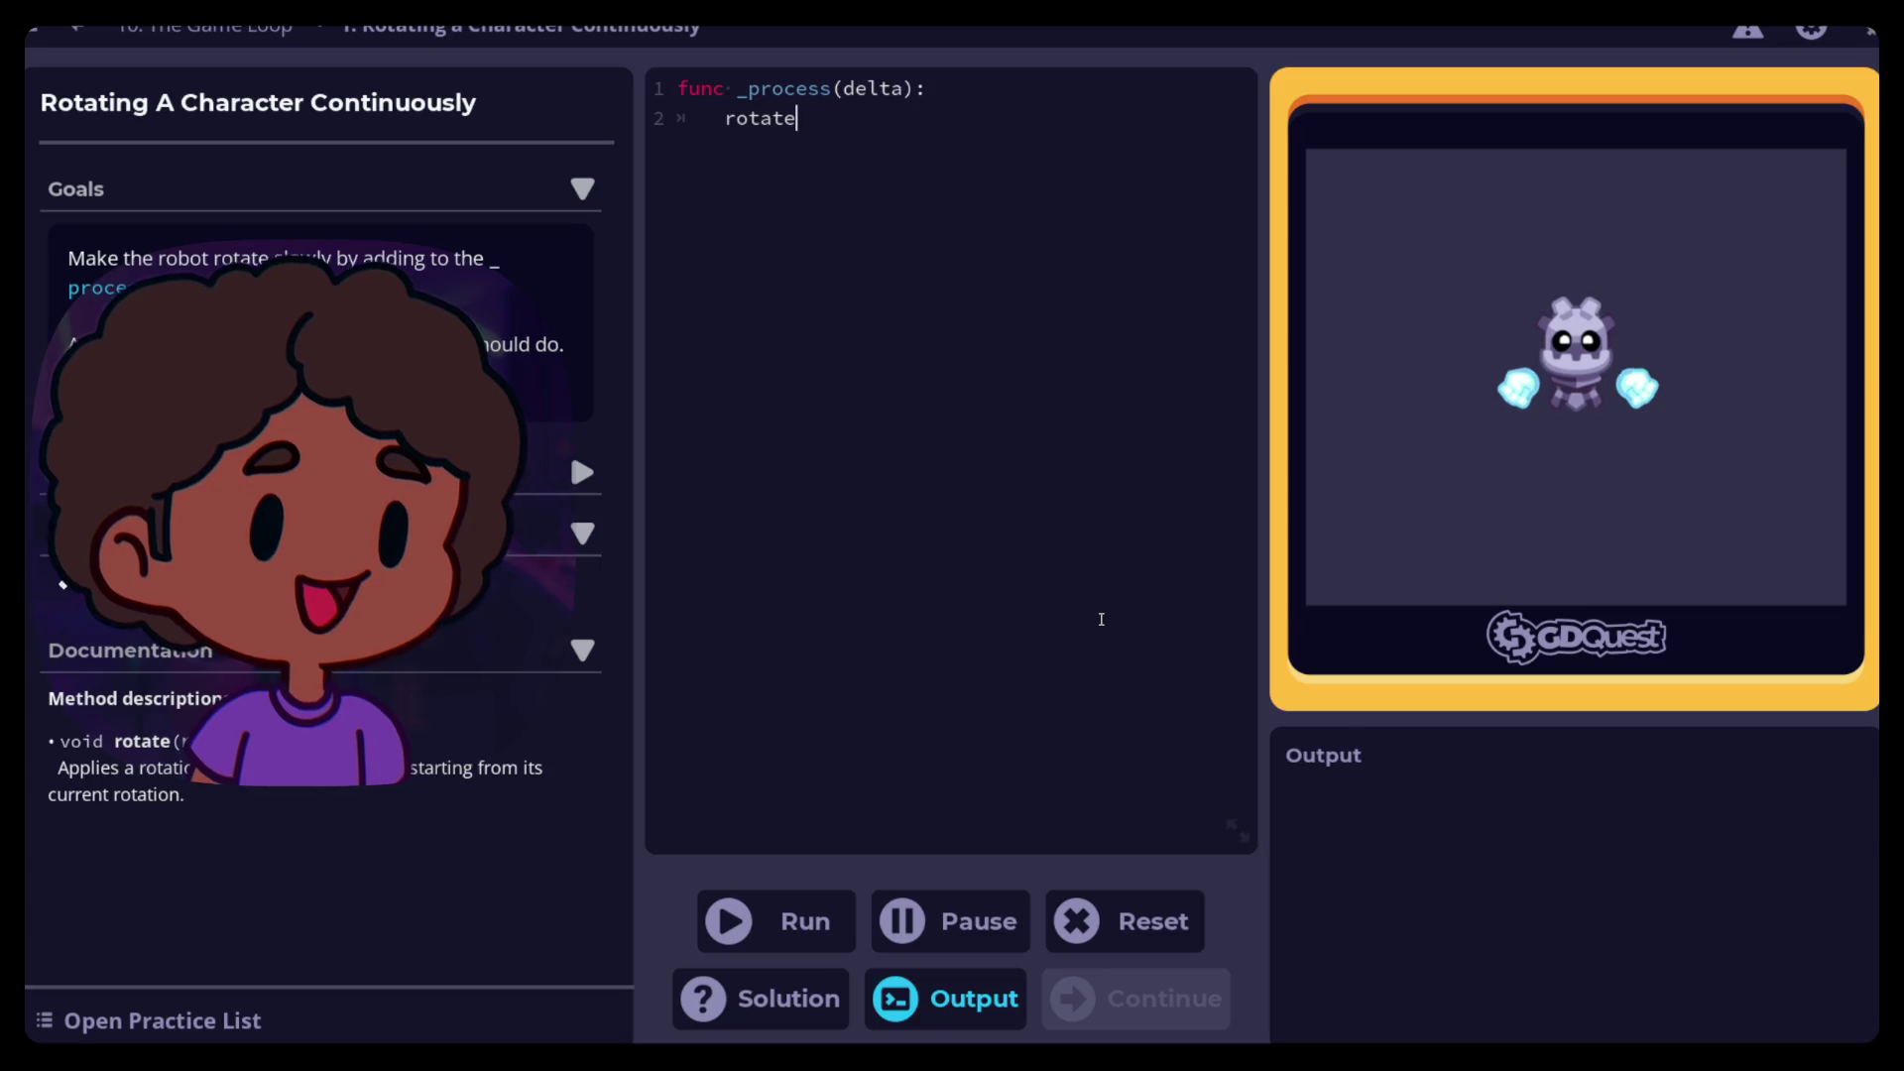
pyautogui.write('(')
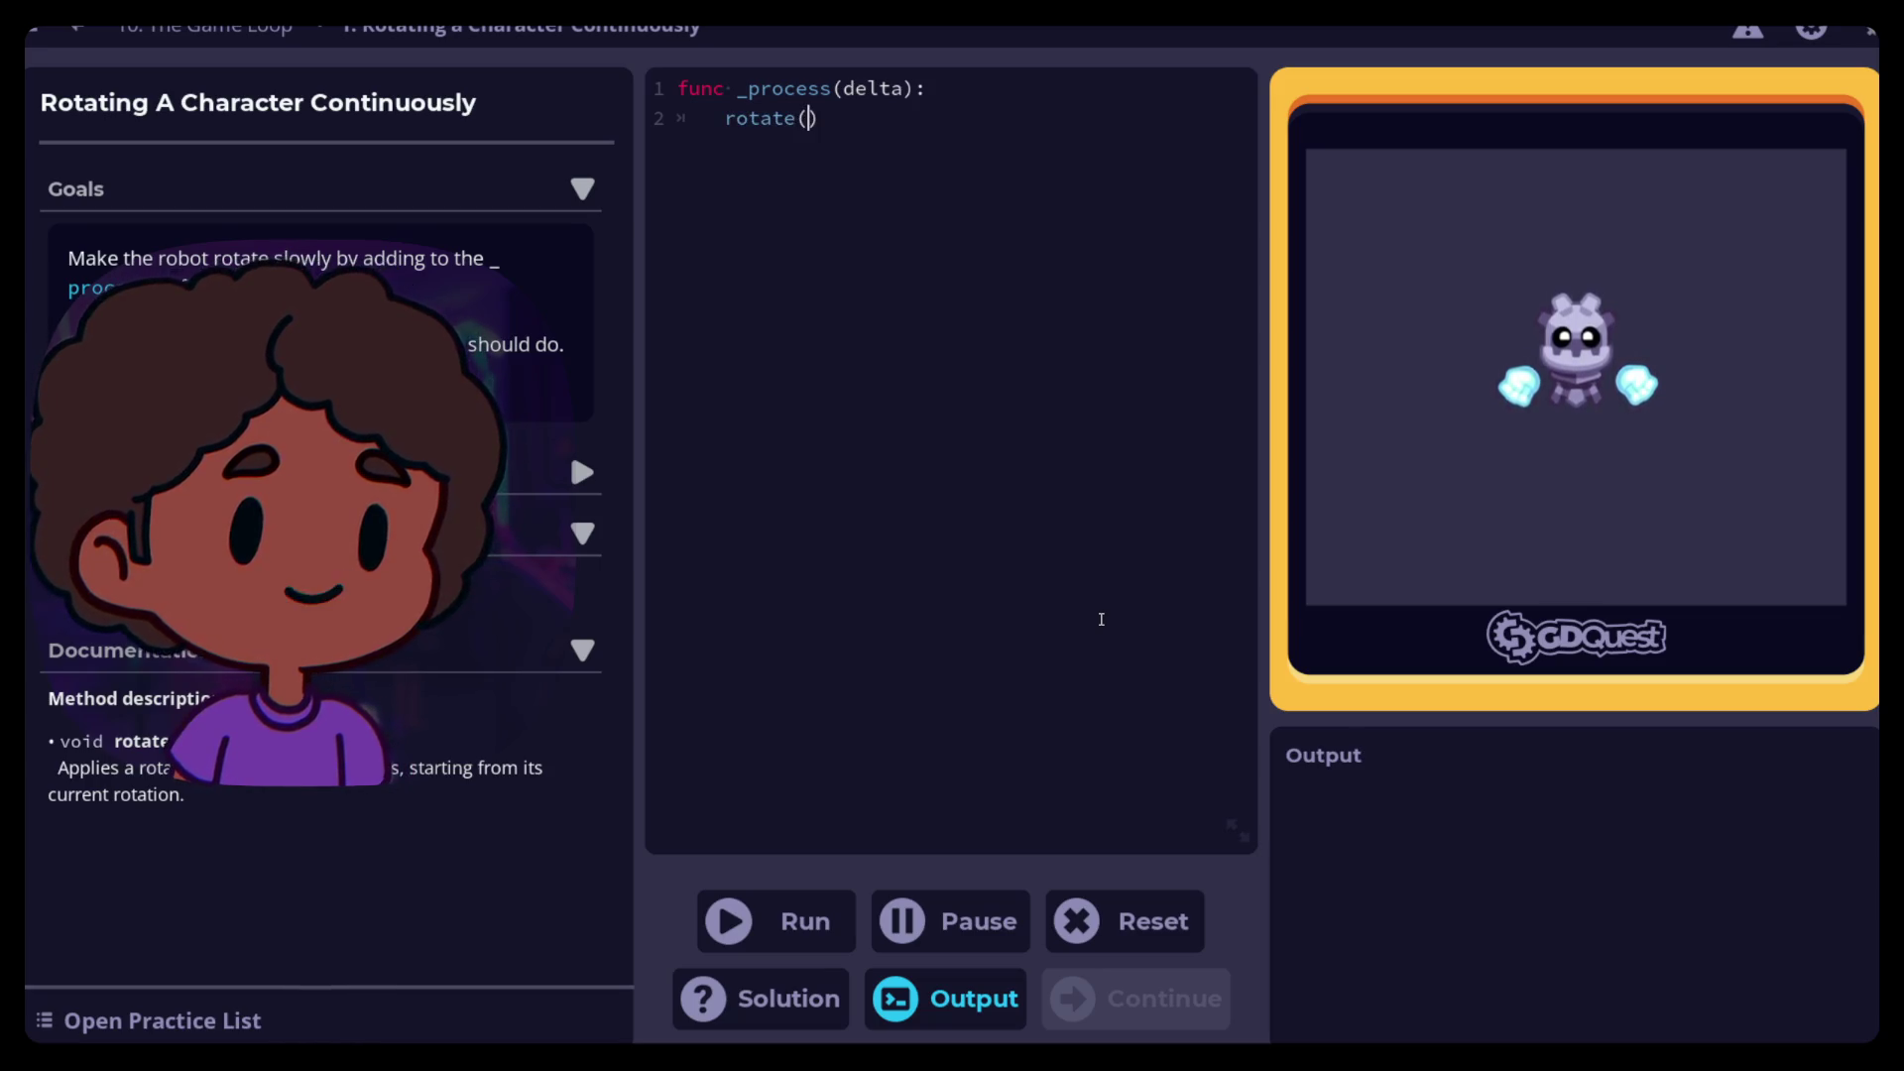
pyautogui.write('0')
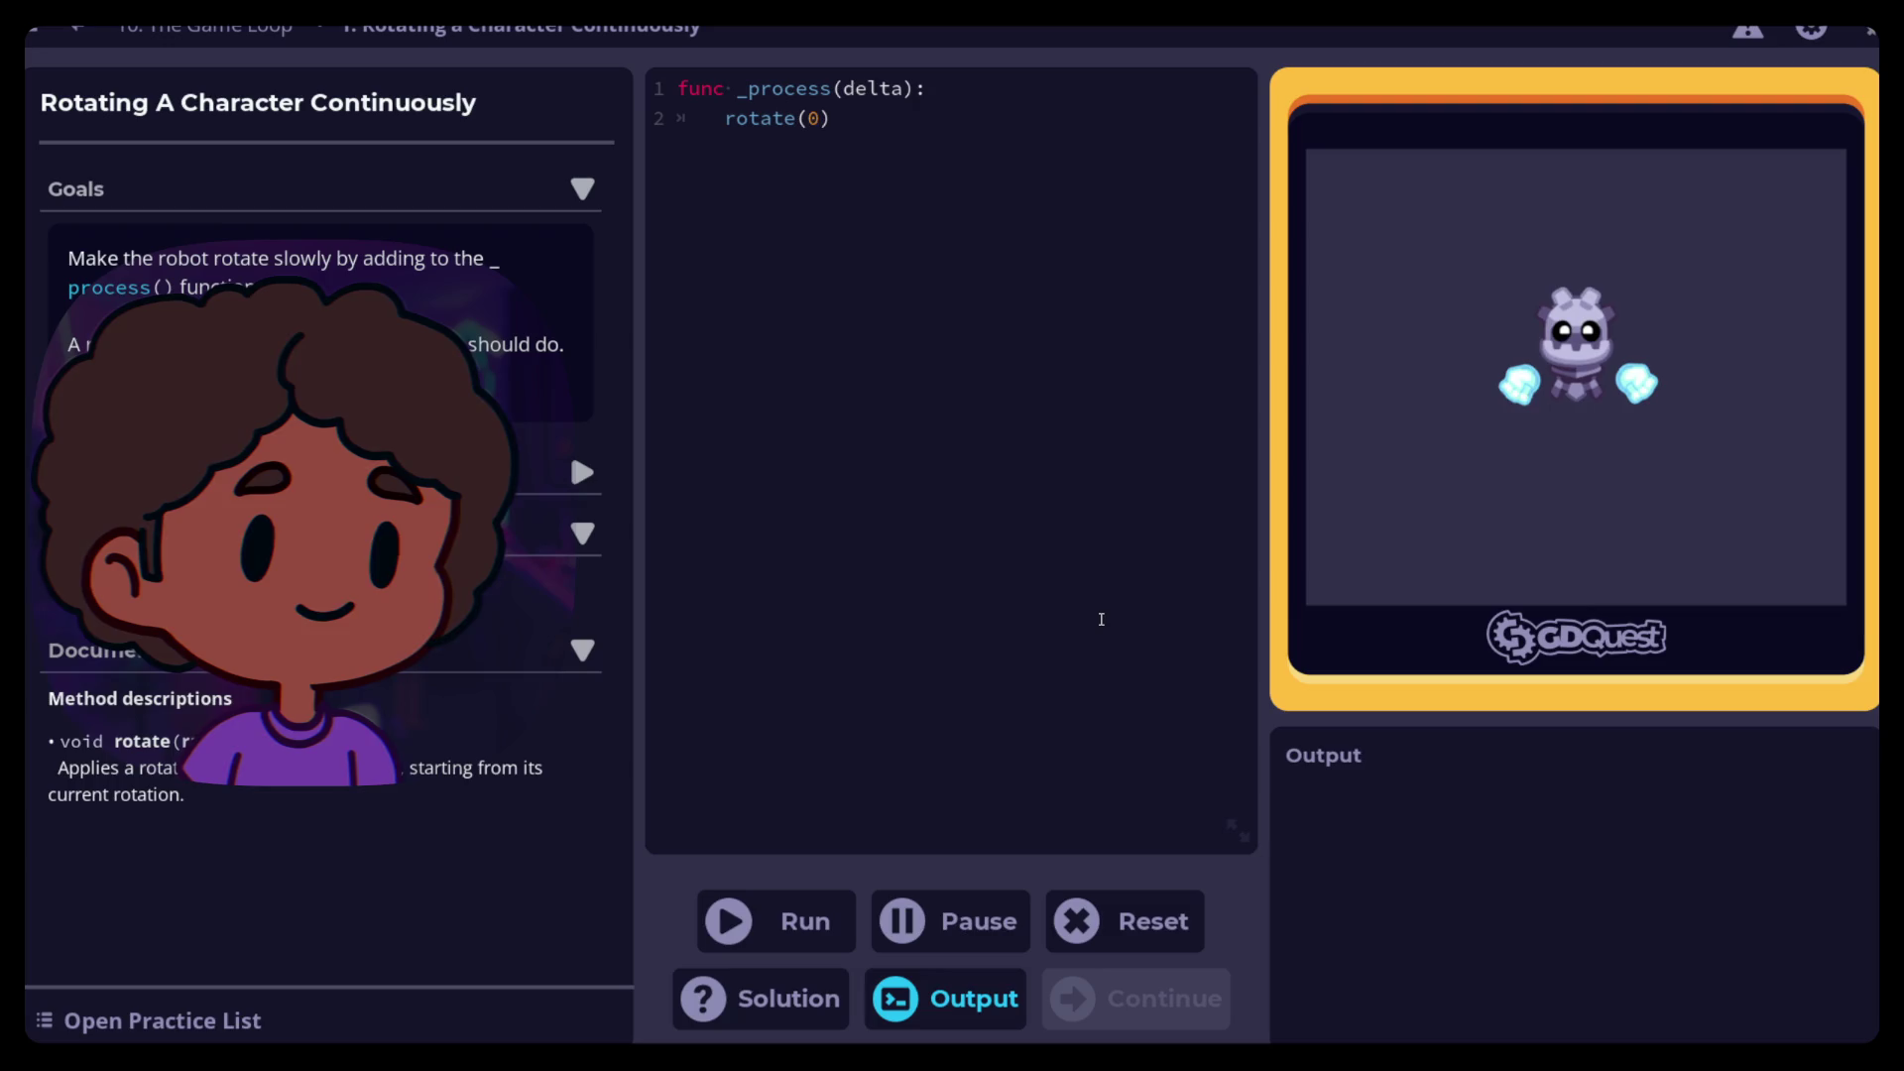
pyautogui.write('.05')
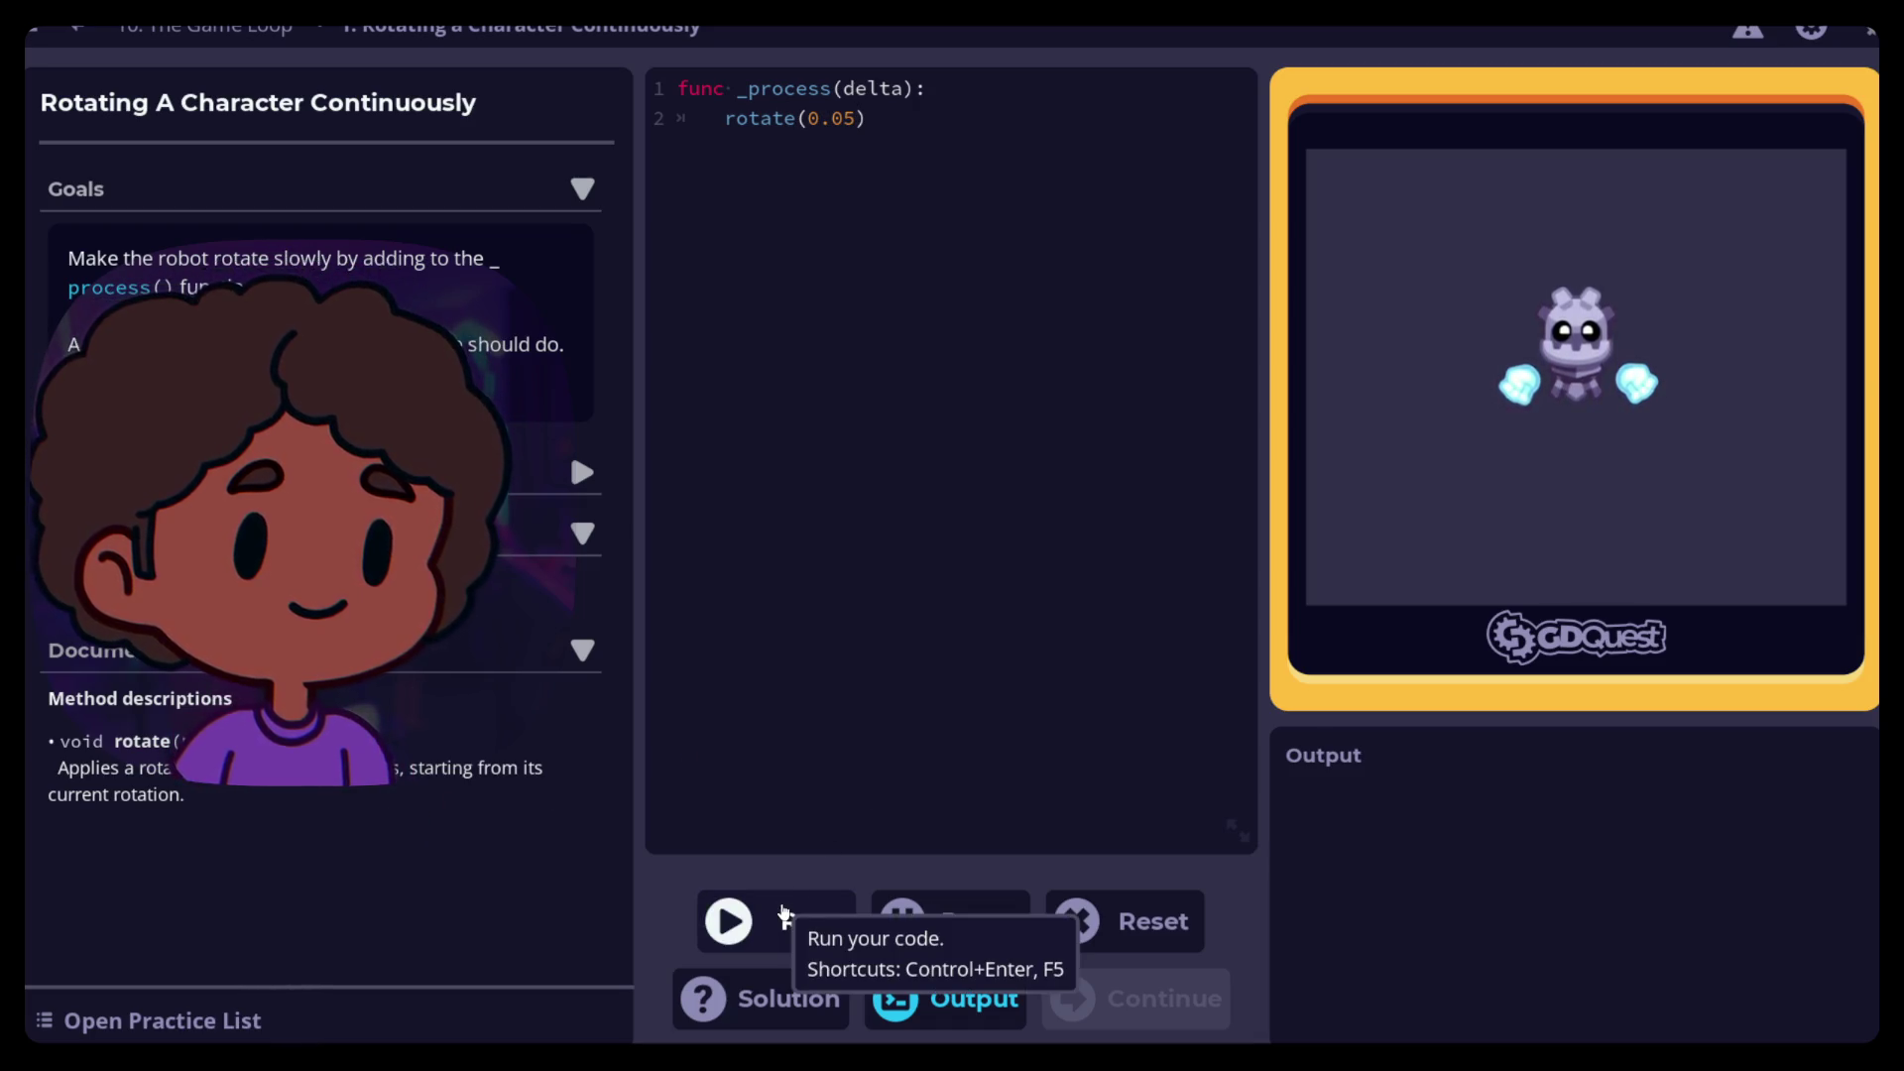
pyautogui.click(783, 913)
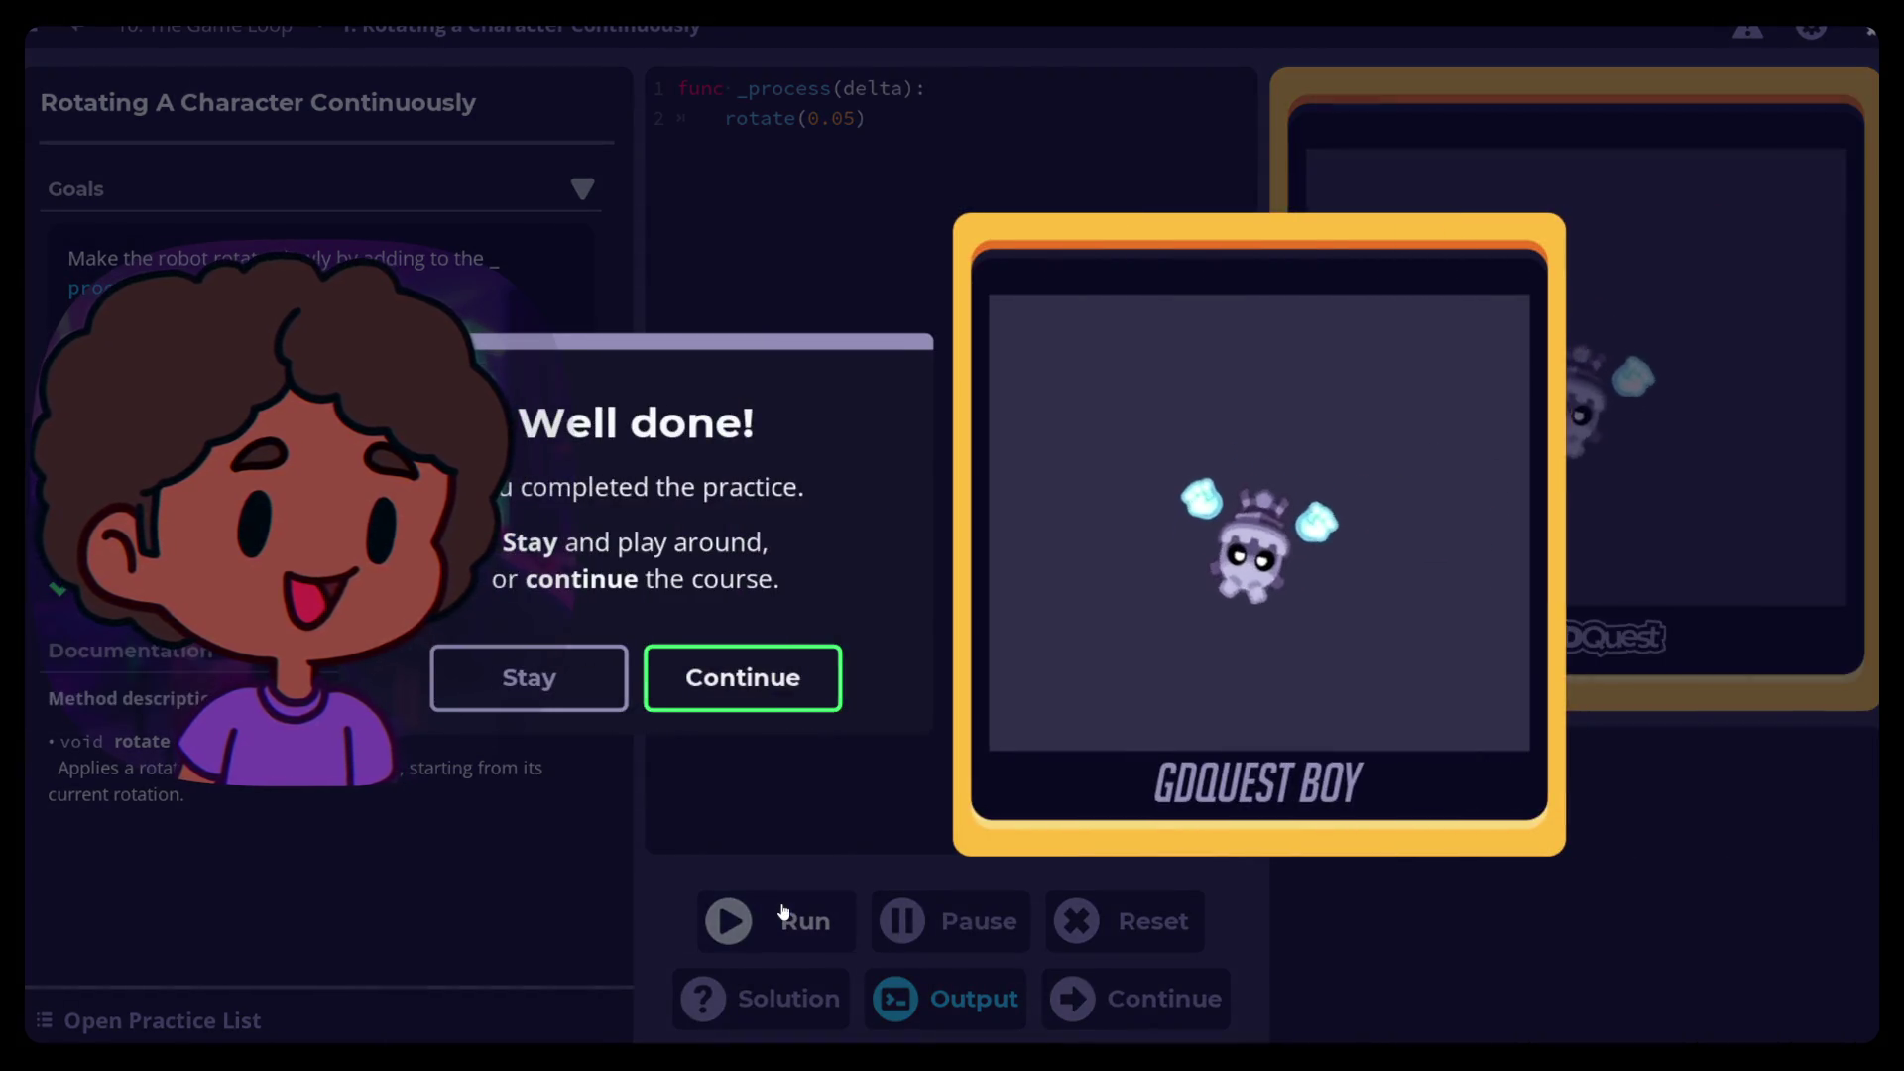
pyautogui.click(694, 680)
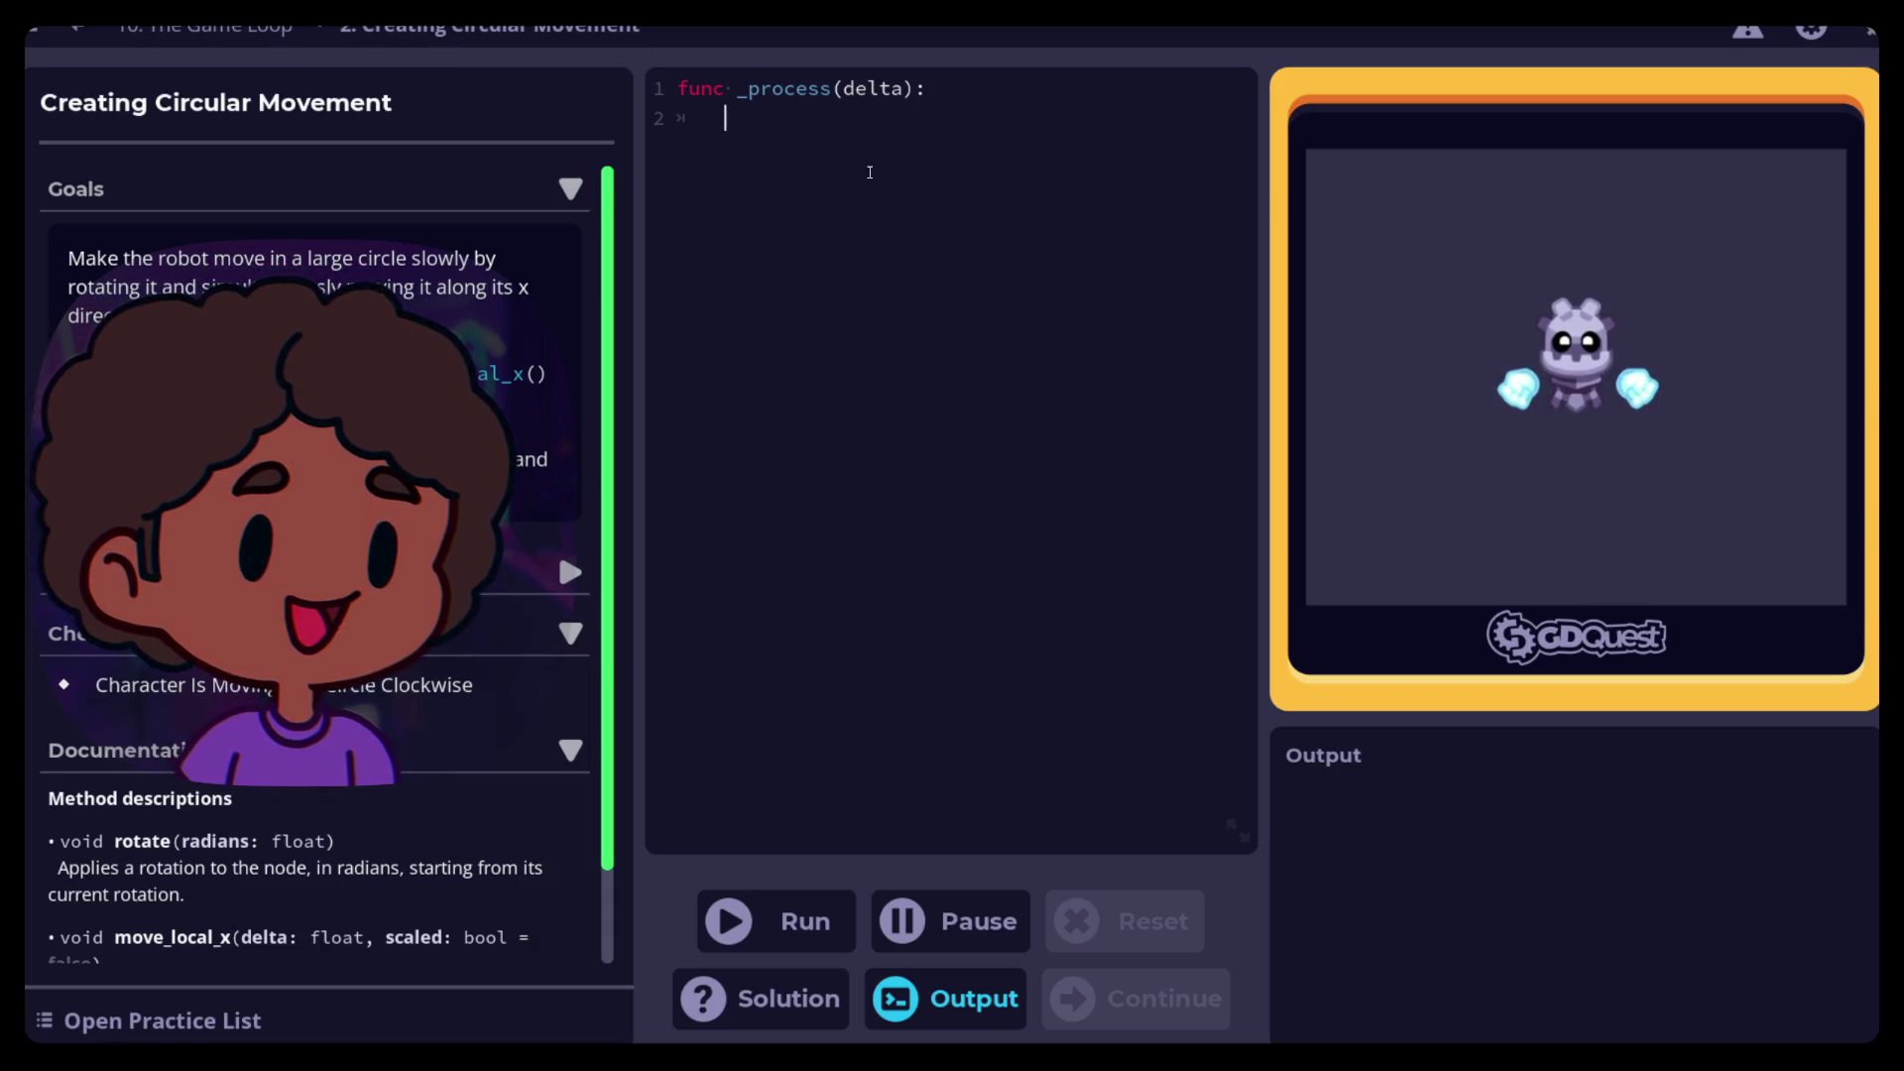
# Put rotate(0.05) and move_local_x(5) in _process and run the code
pyautogui.write('rotate(')
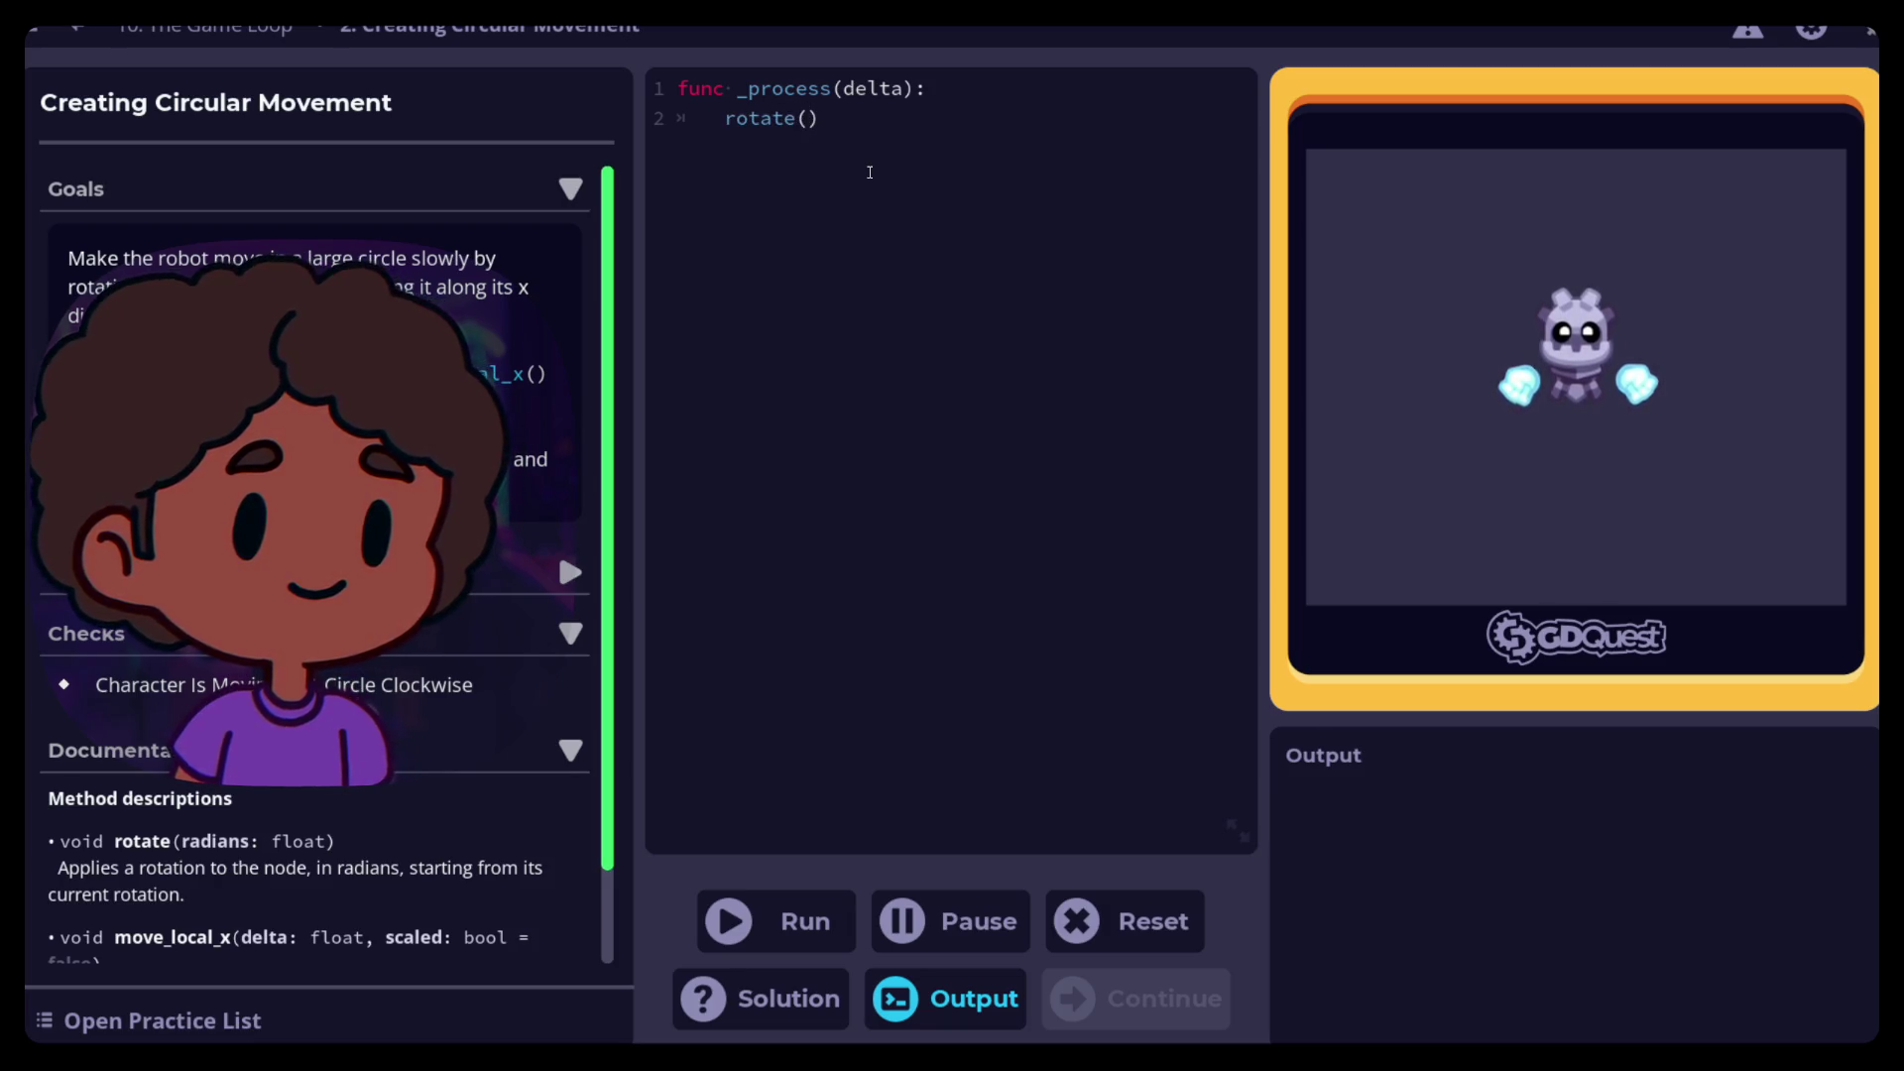
pyautogui.write('0.05)')
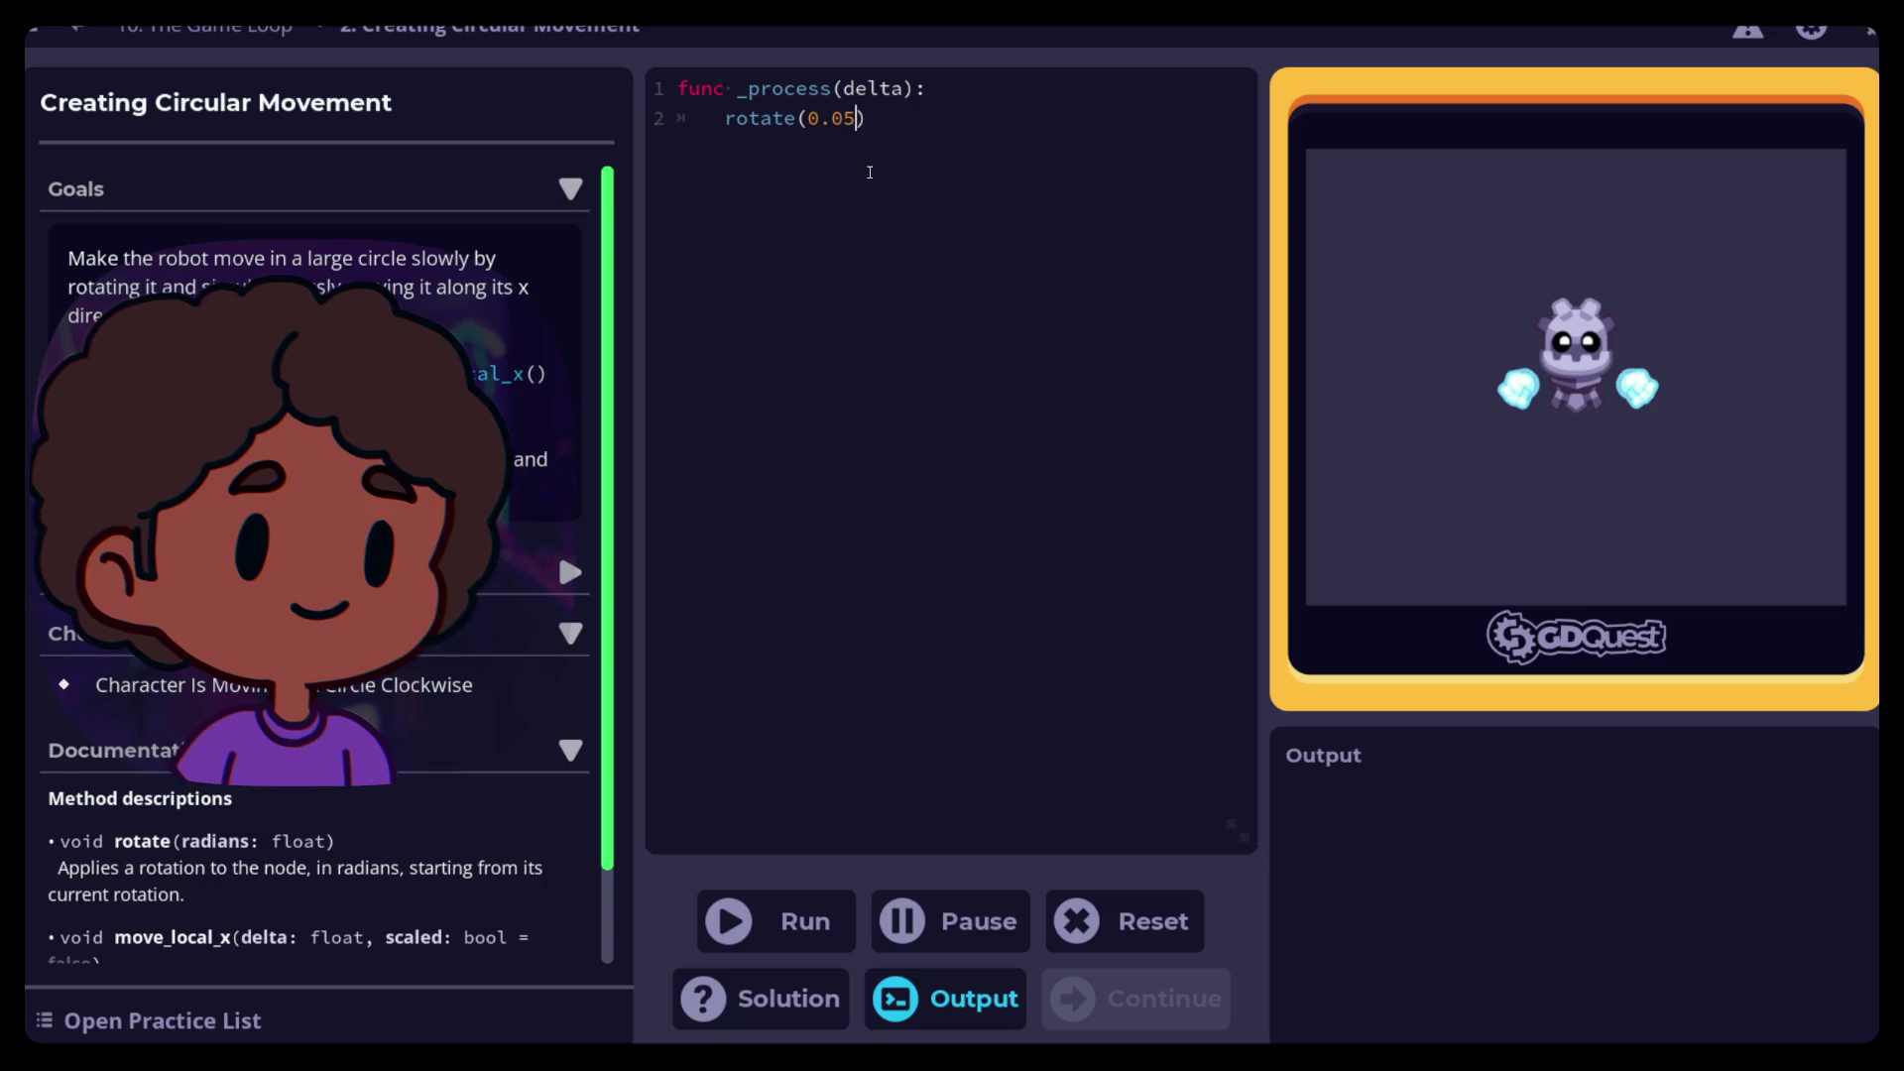
pyautogui.press('Return')
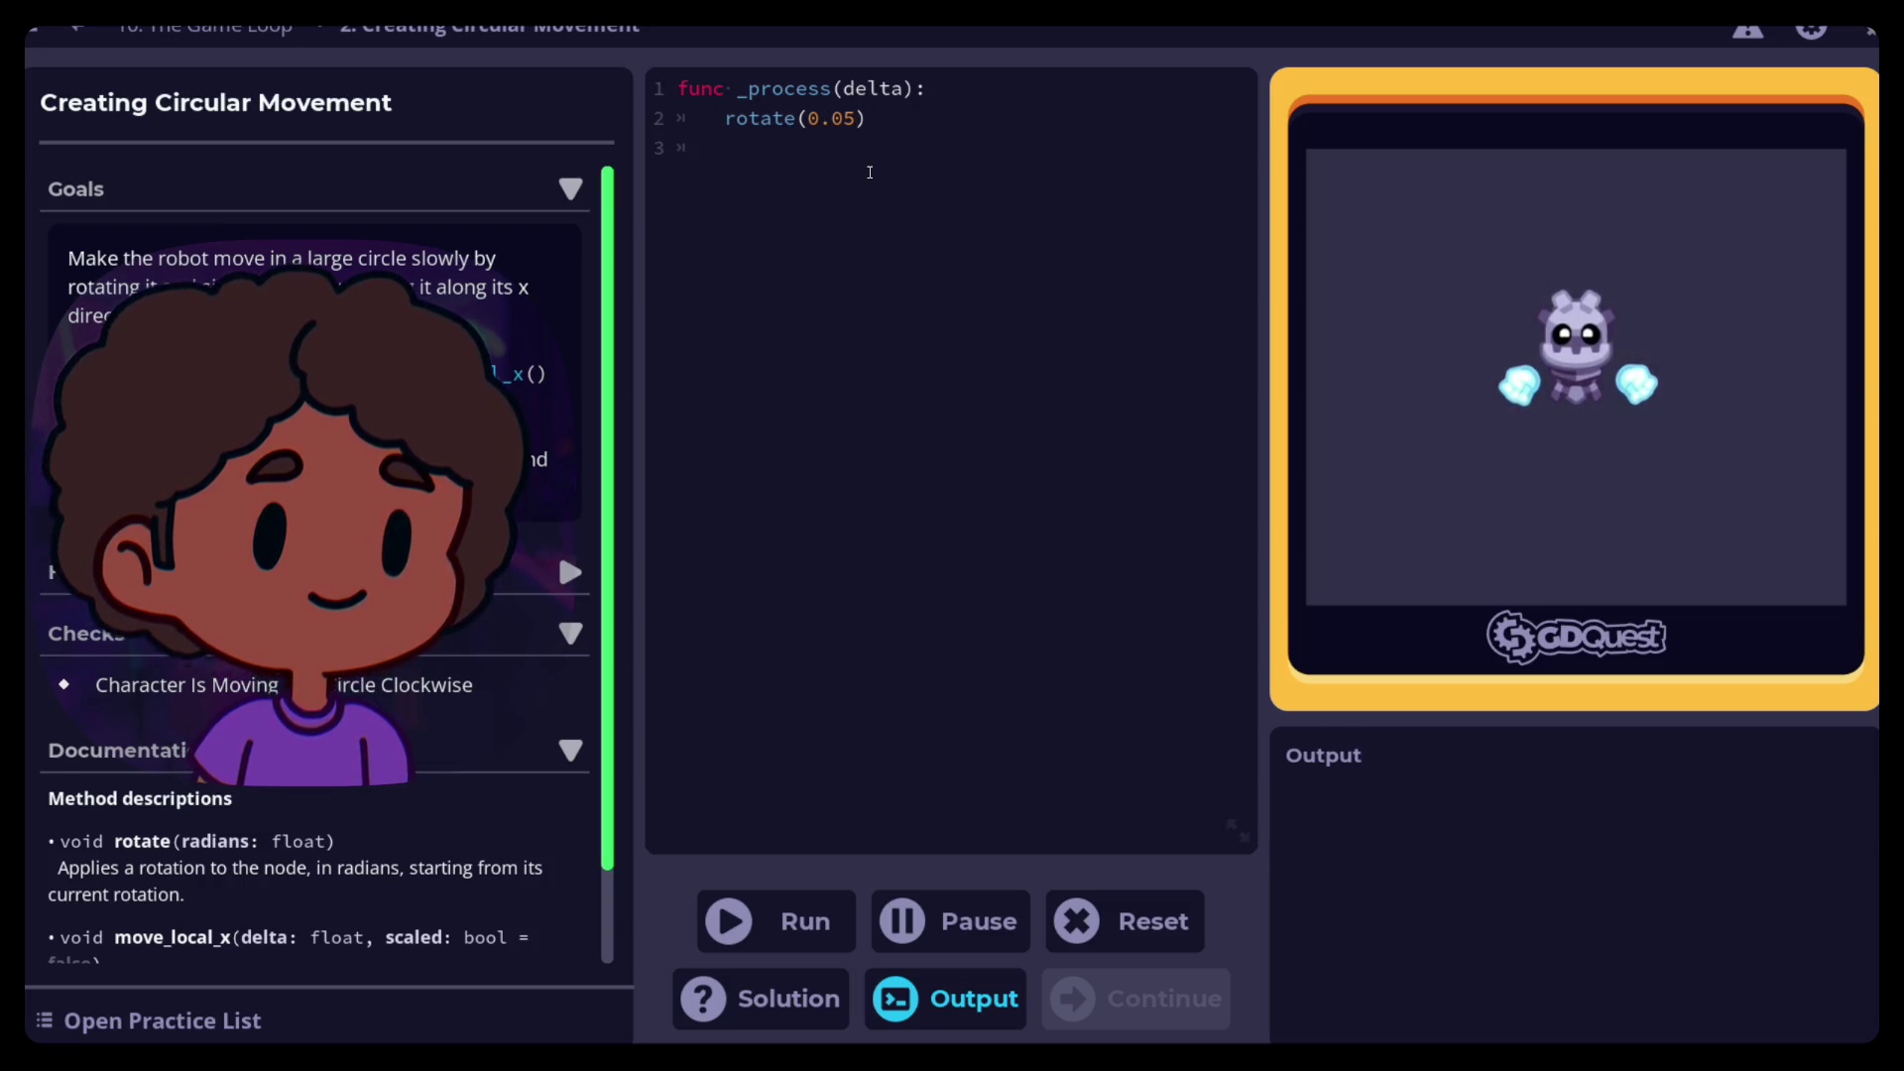
pyautogui.write('move')
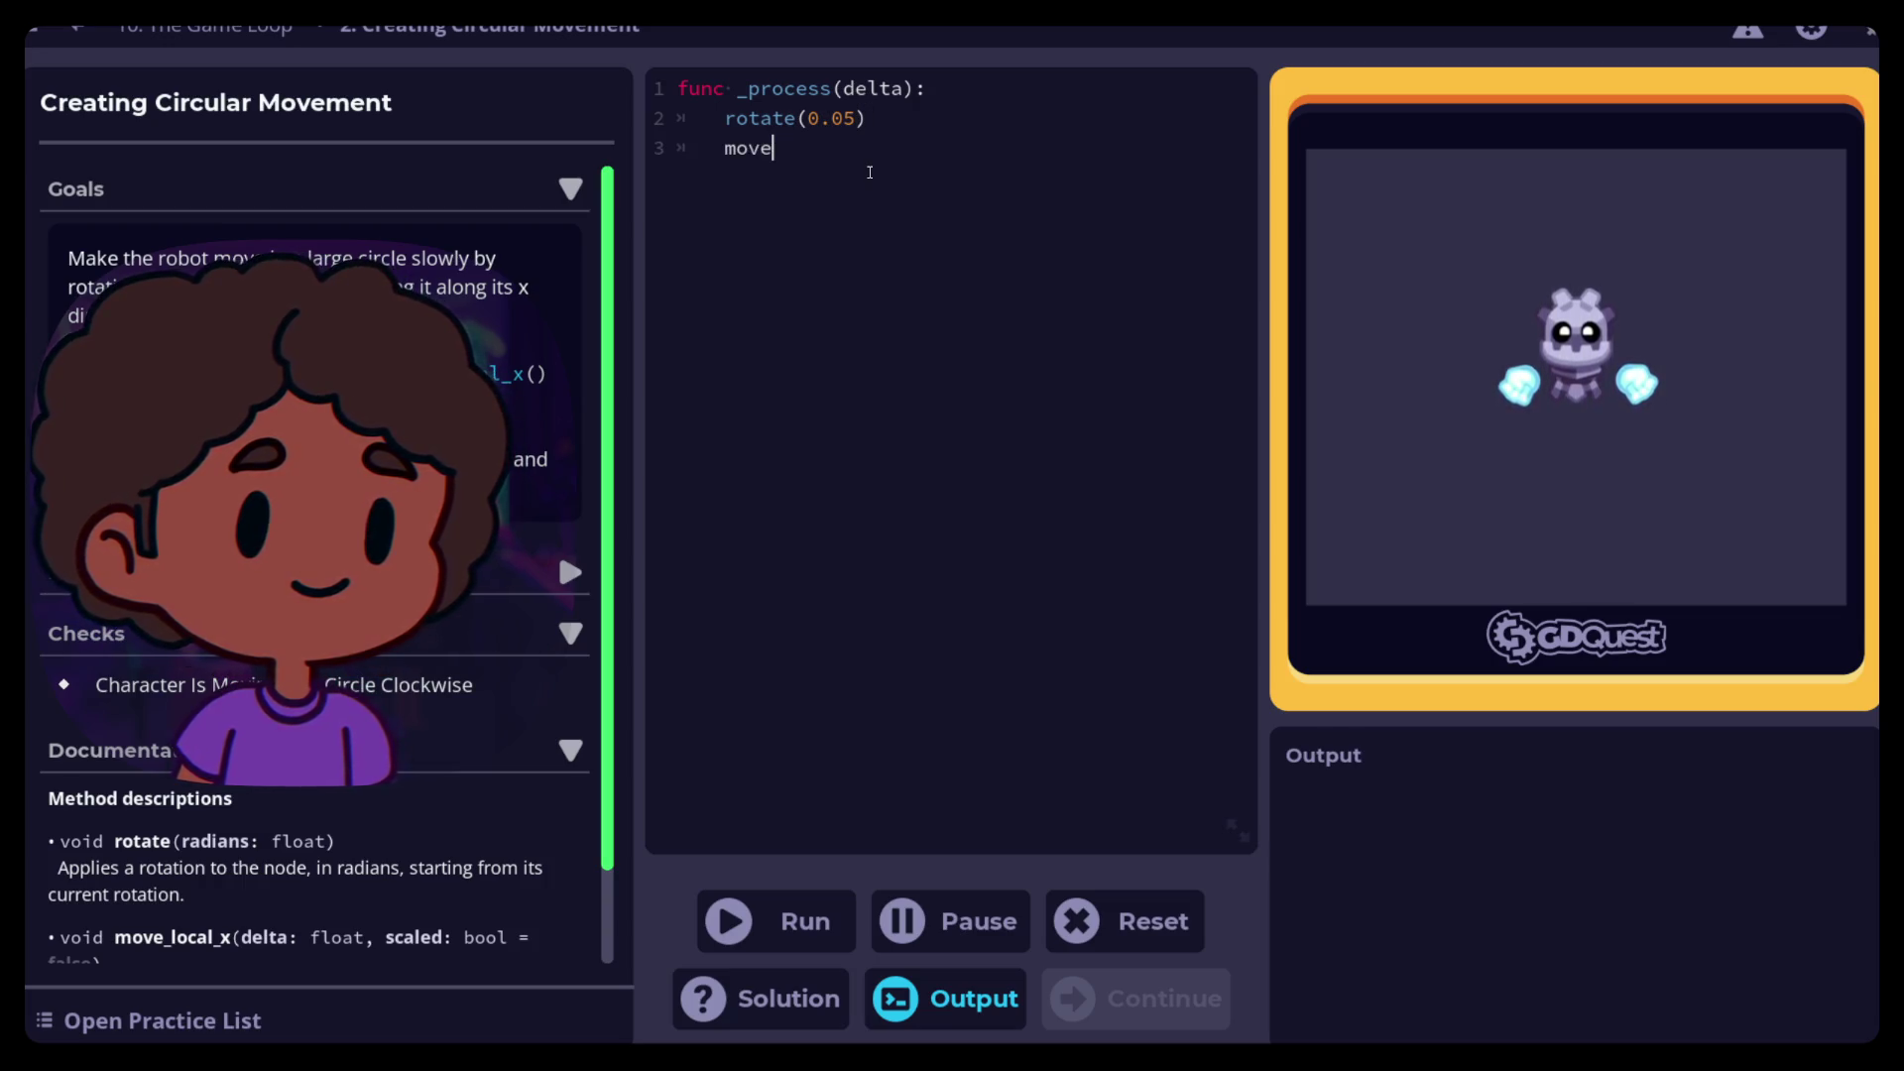
pyautogui.write('_local')
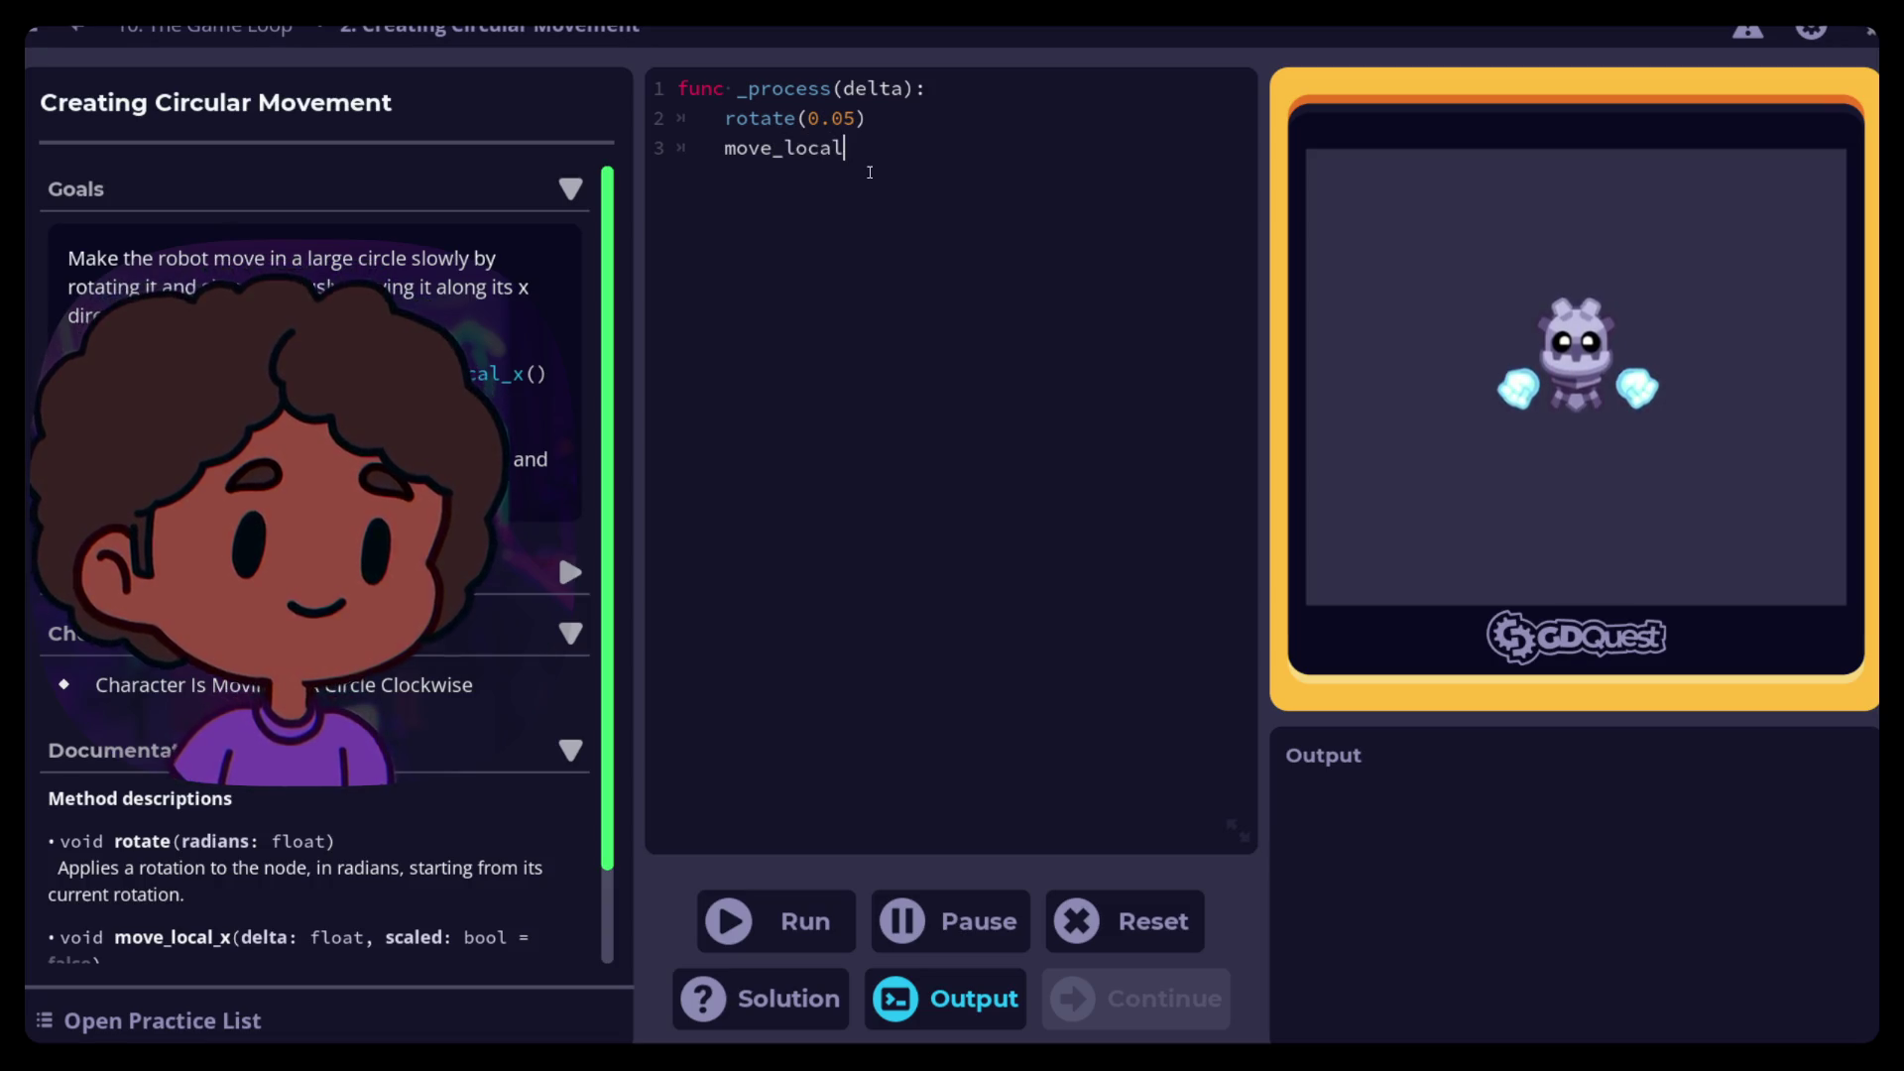
pyautogui.write('_x()')
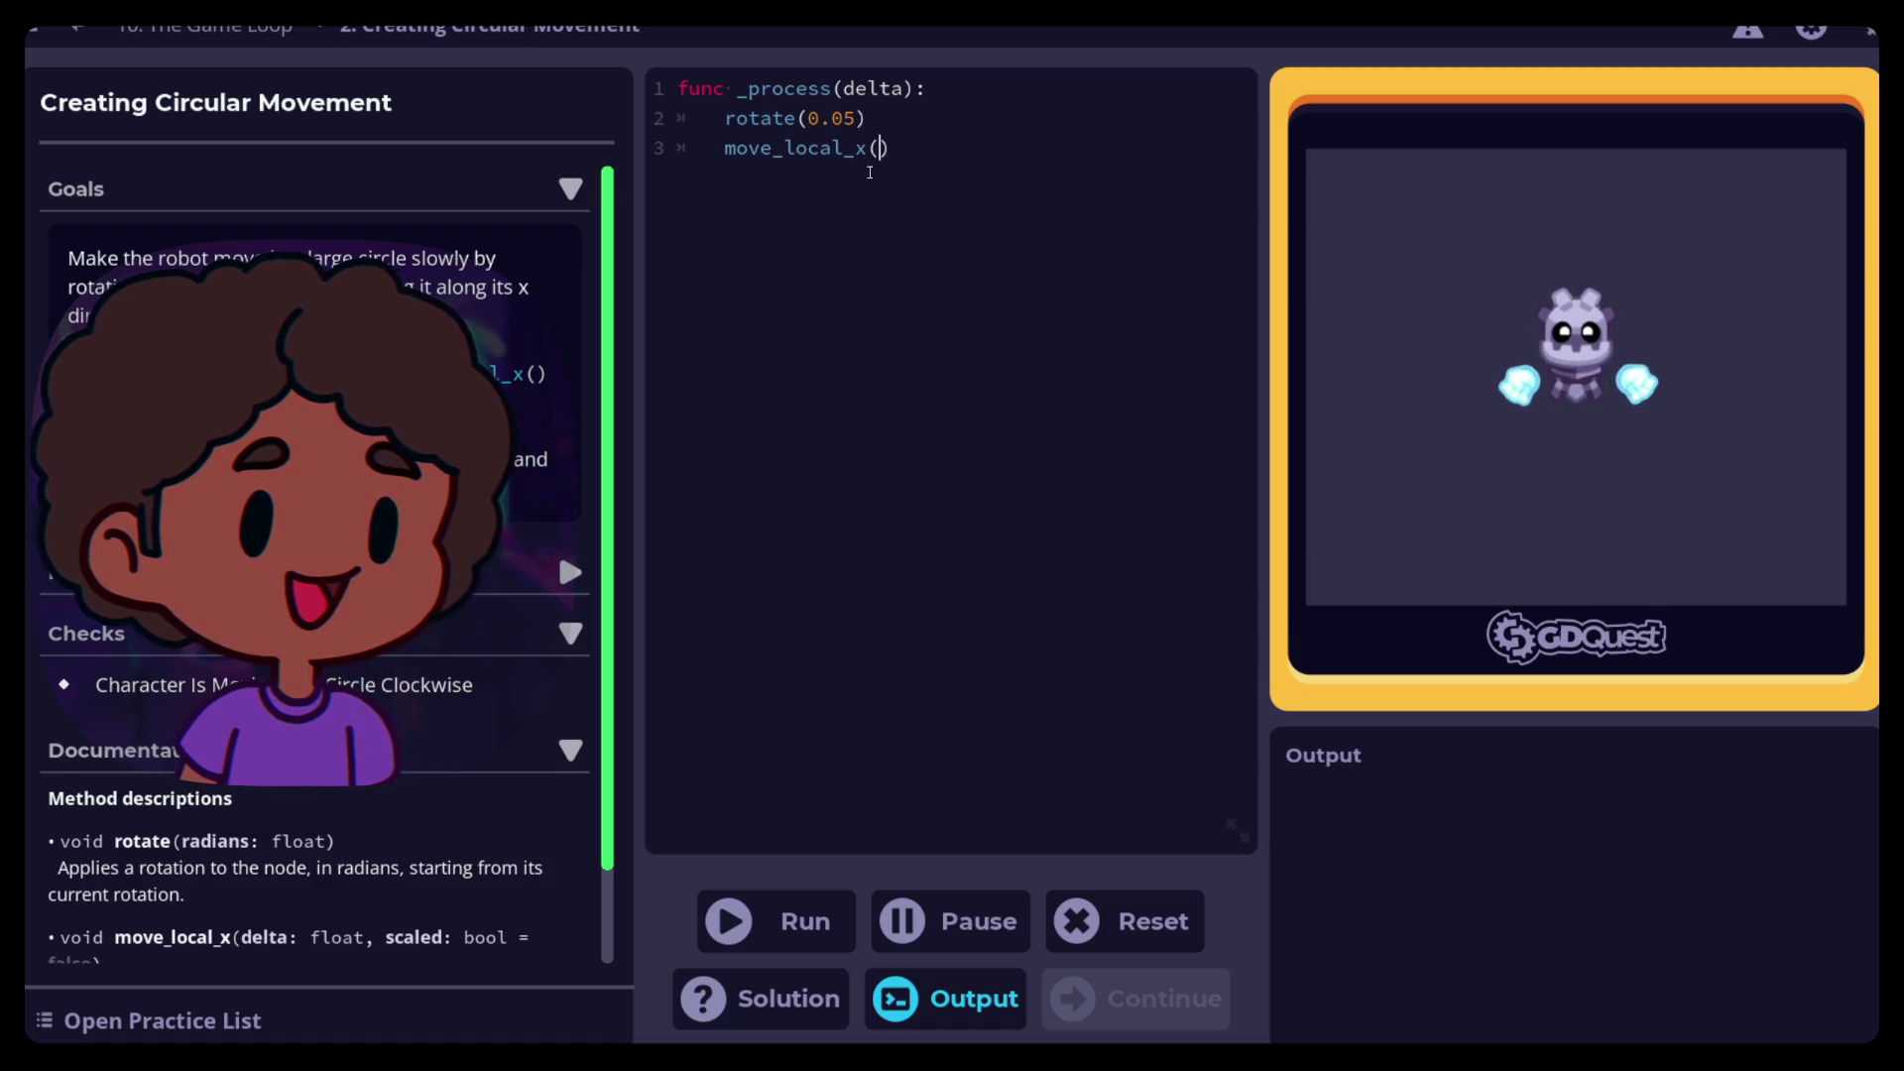
pyautogui.write('5')
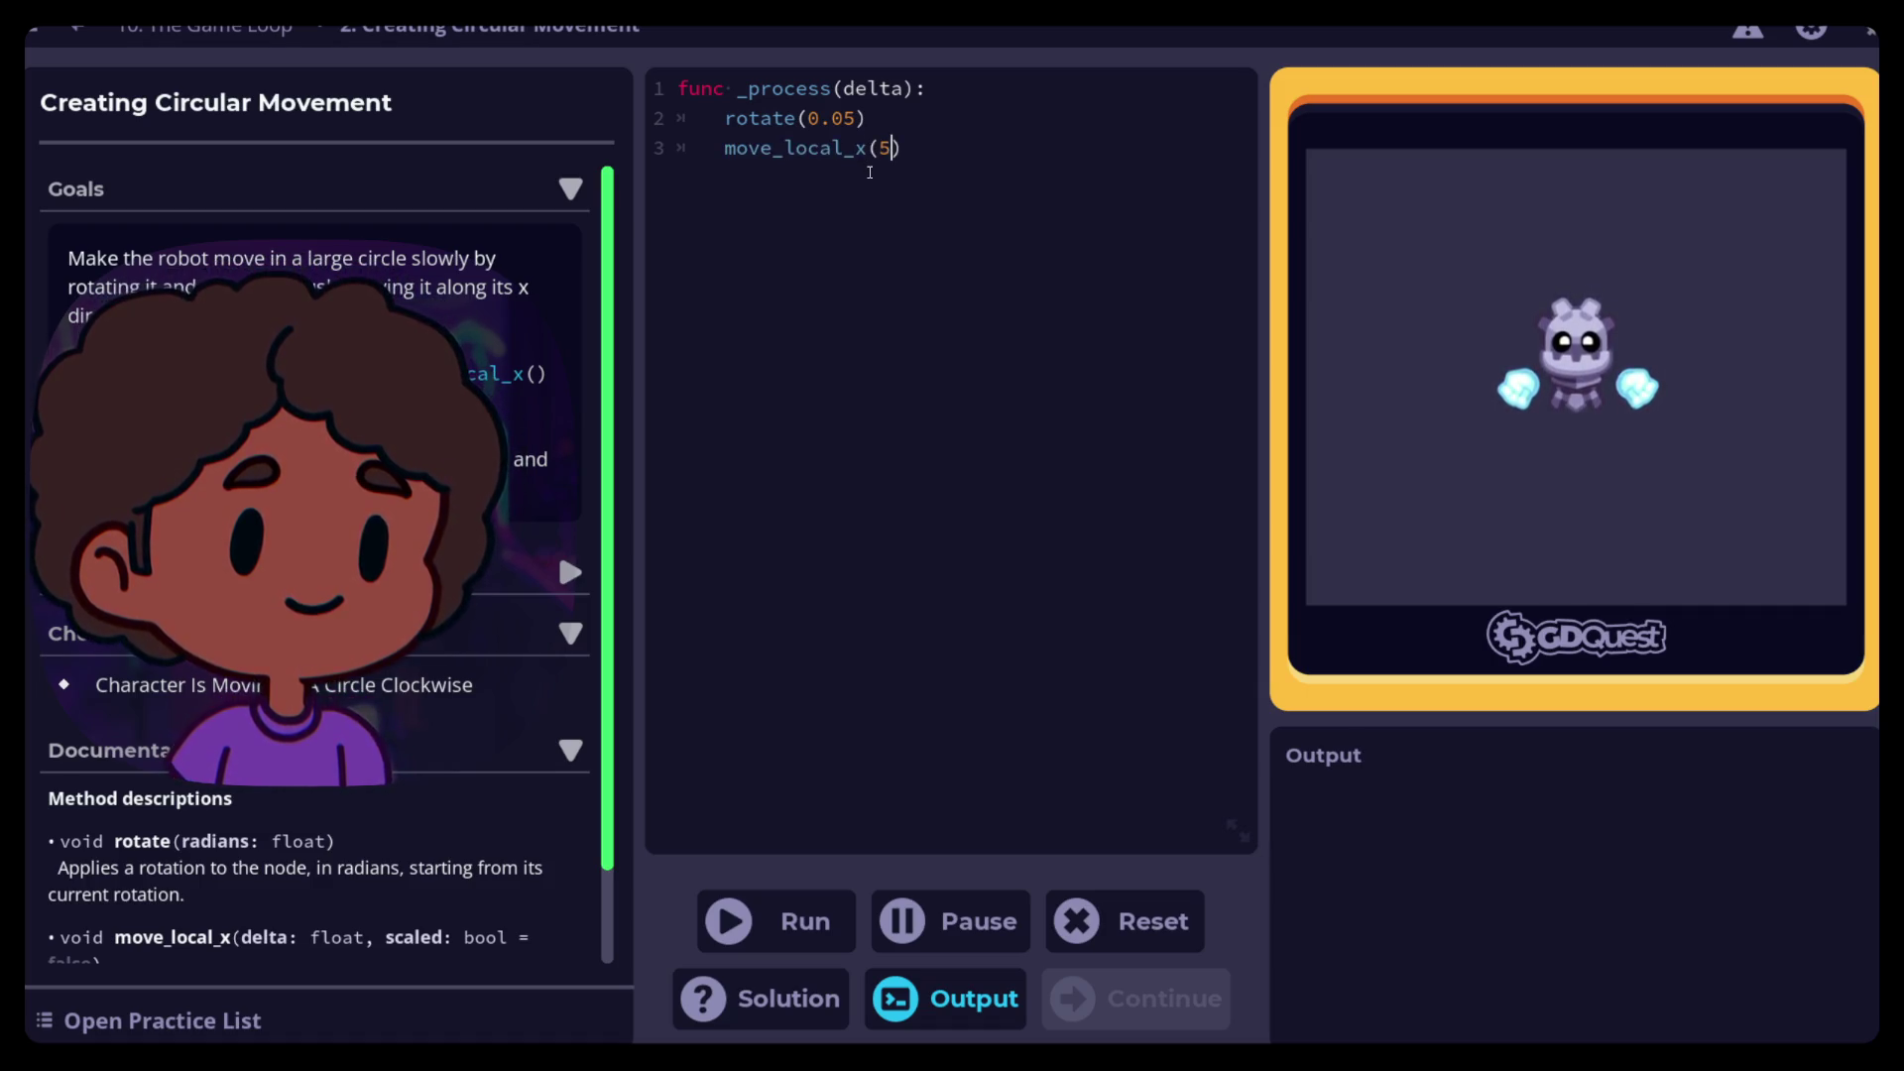
pyautogui.press('End')
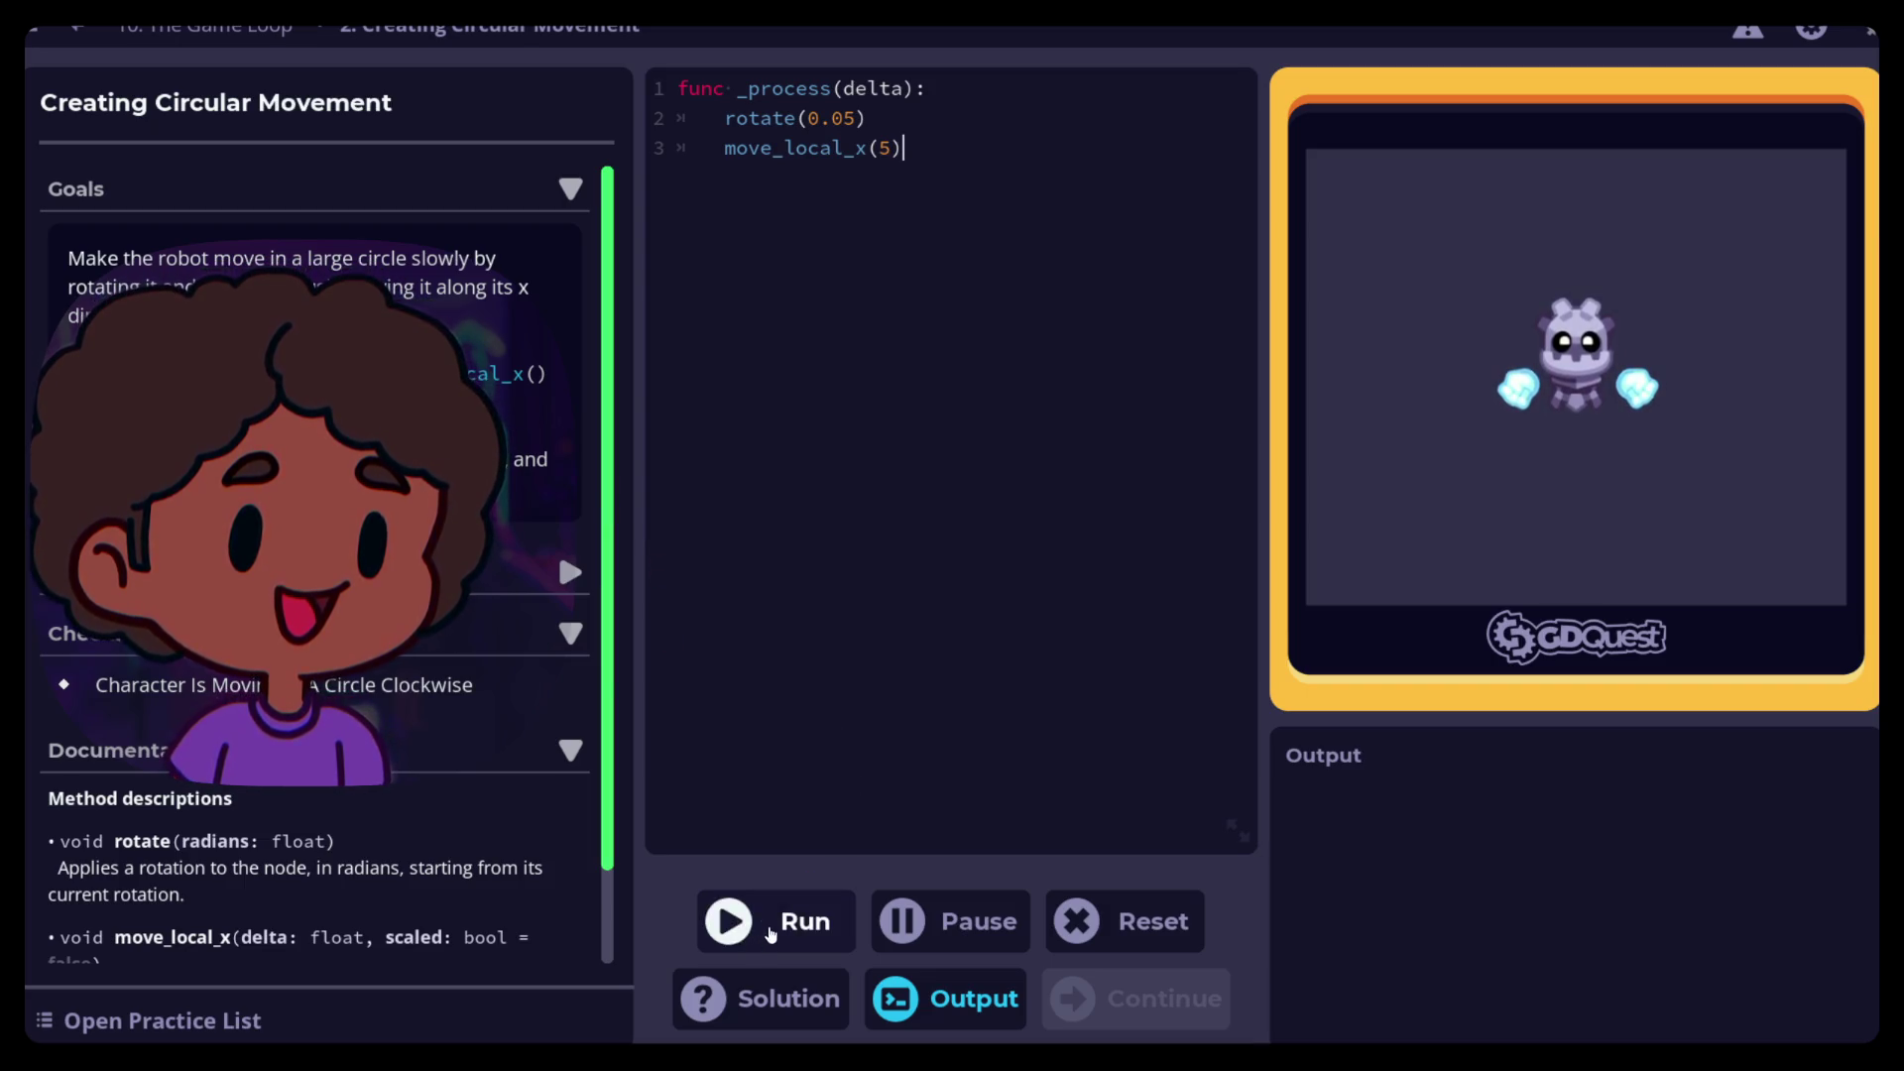
pyautogui.click(757, 932)
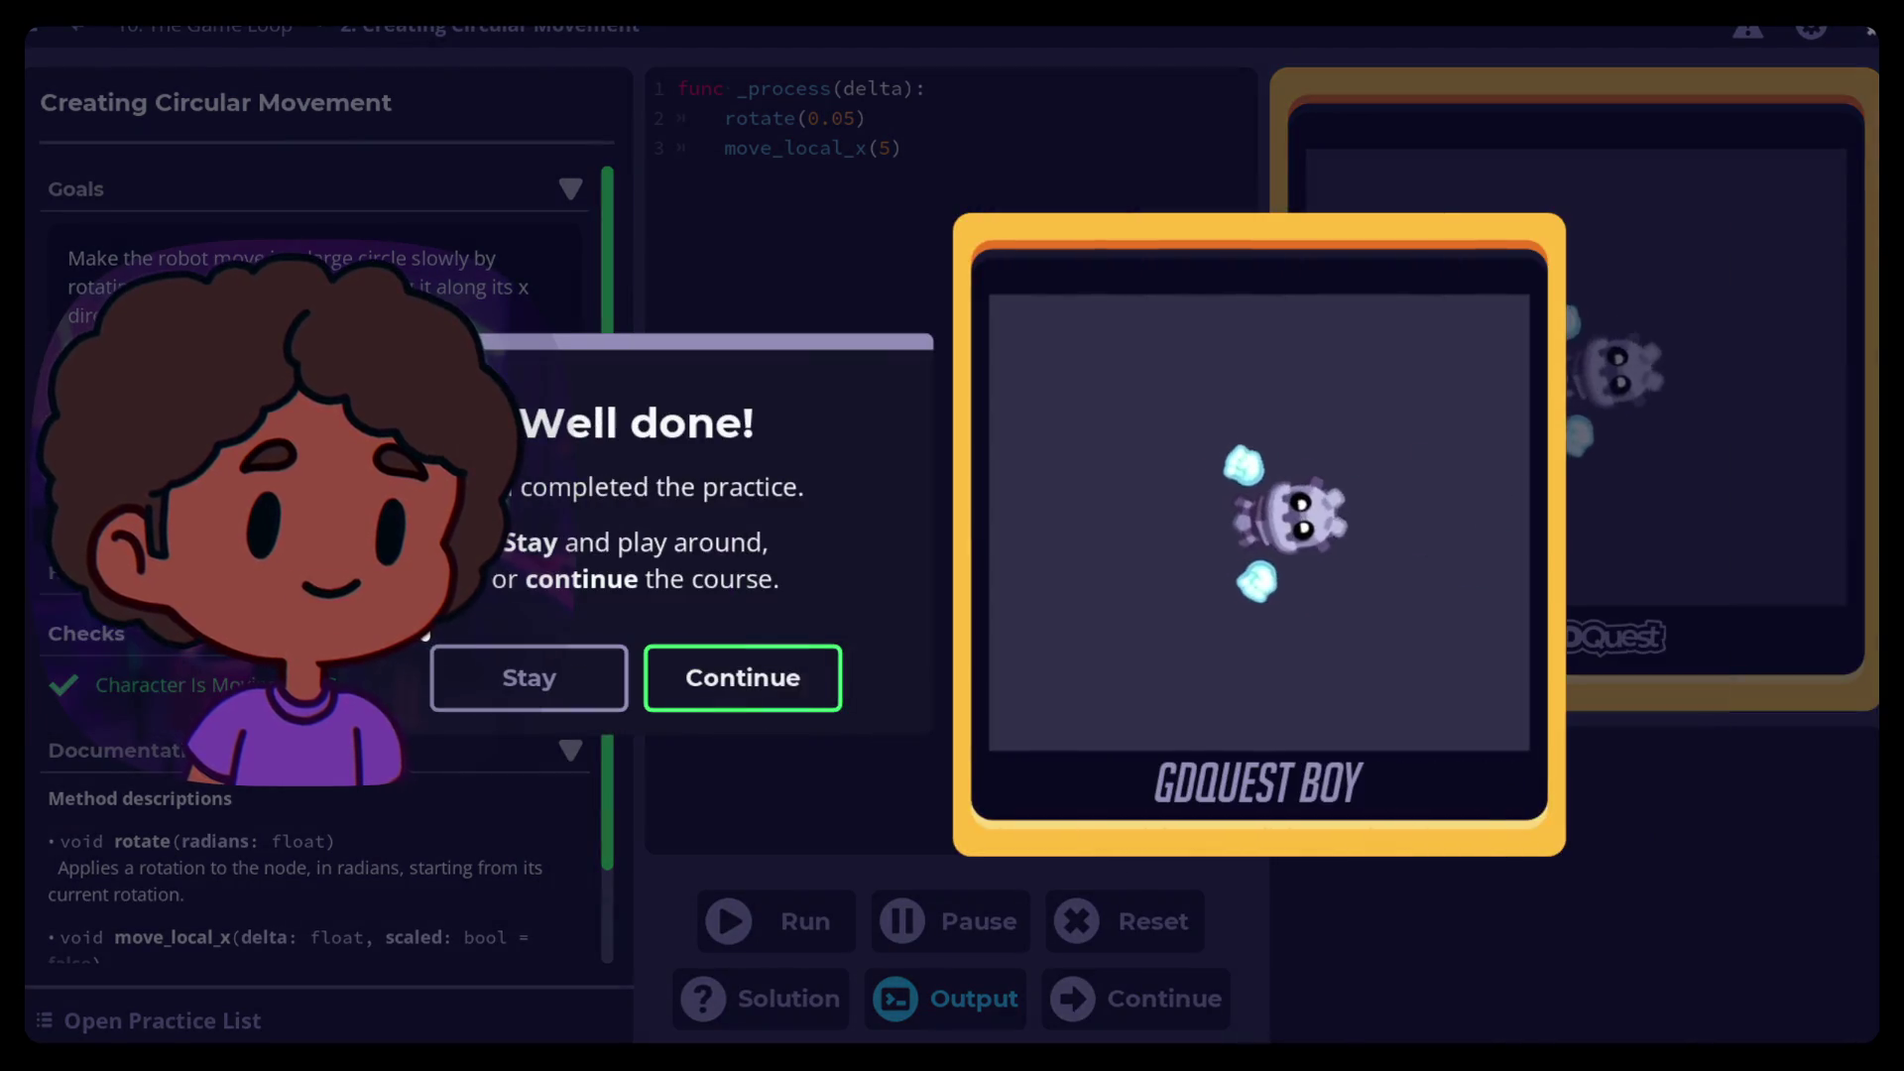
# Dismiss the Well done! and Lesson complete! dialogs to enter the Time Delta lesson
pyautogui.click(781, 677)
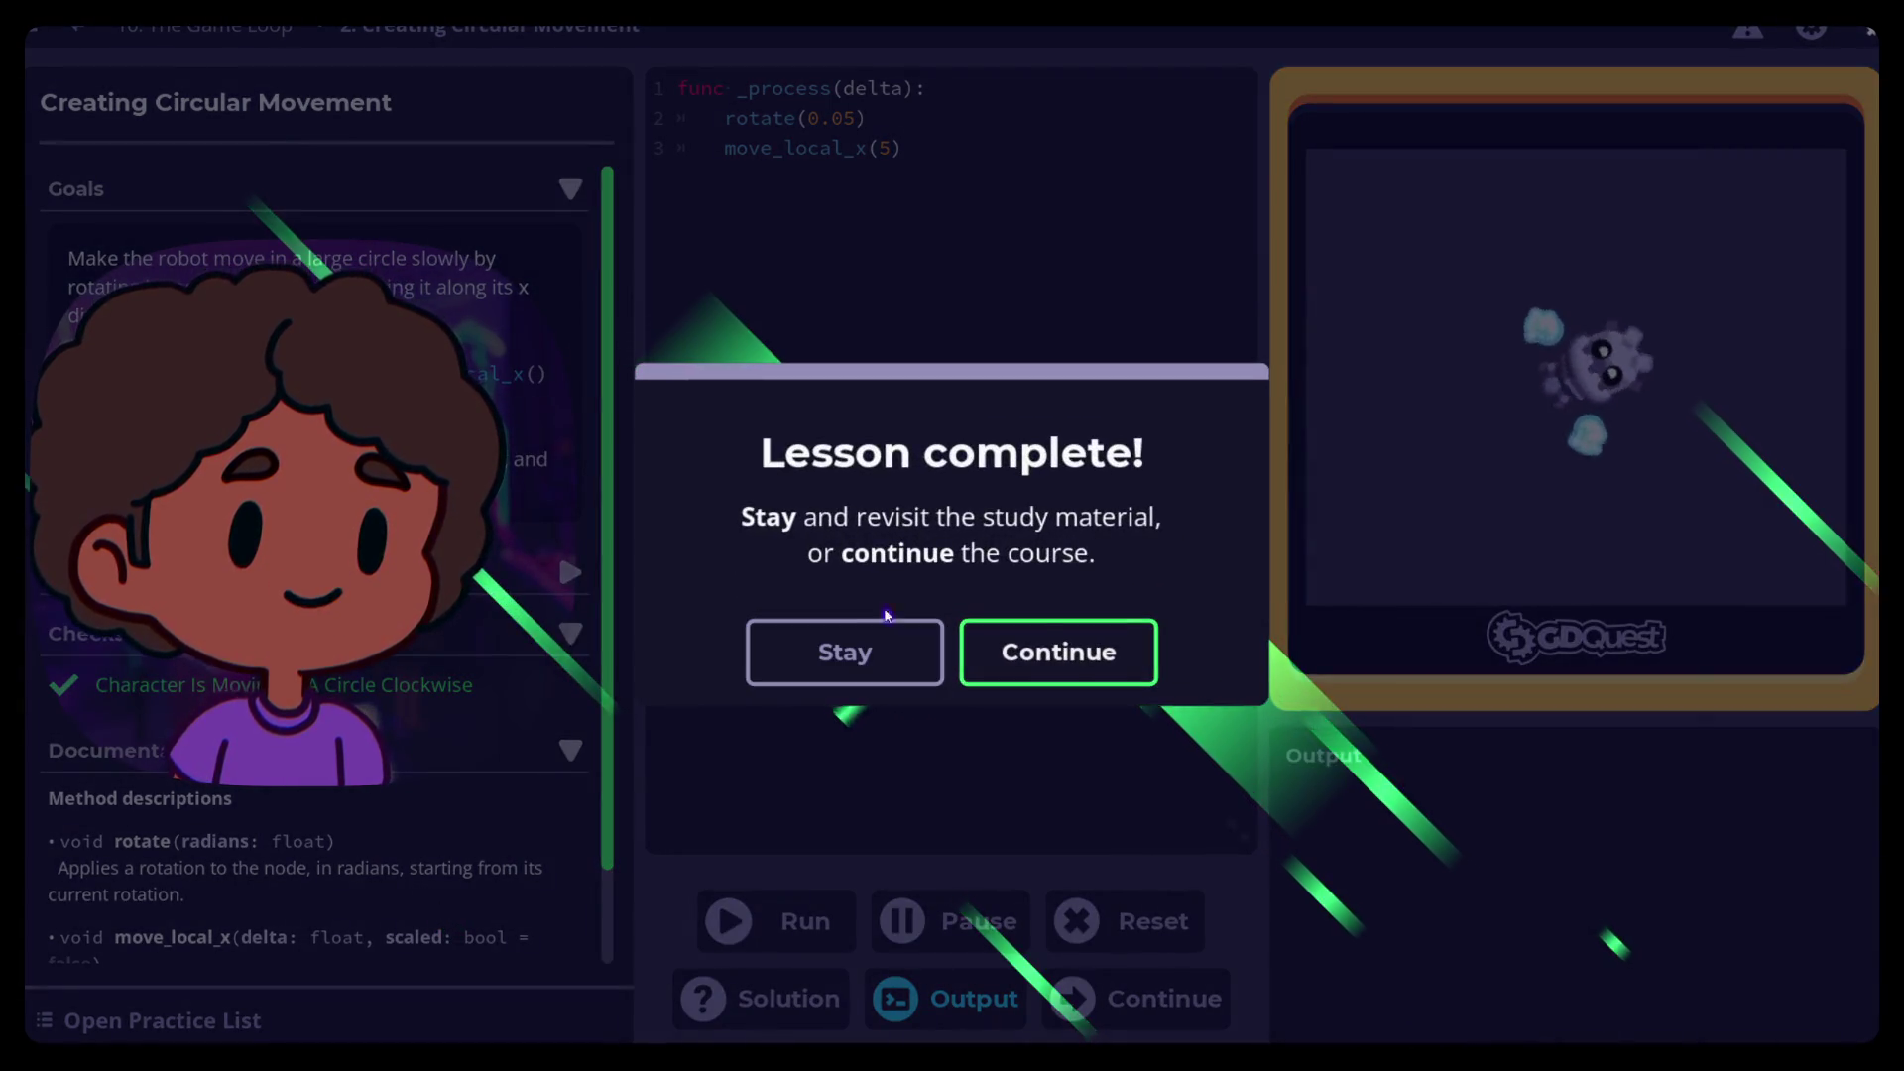
pyautogui.click(1046, 607)
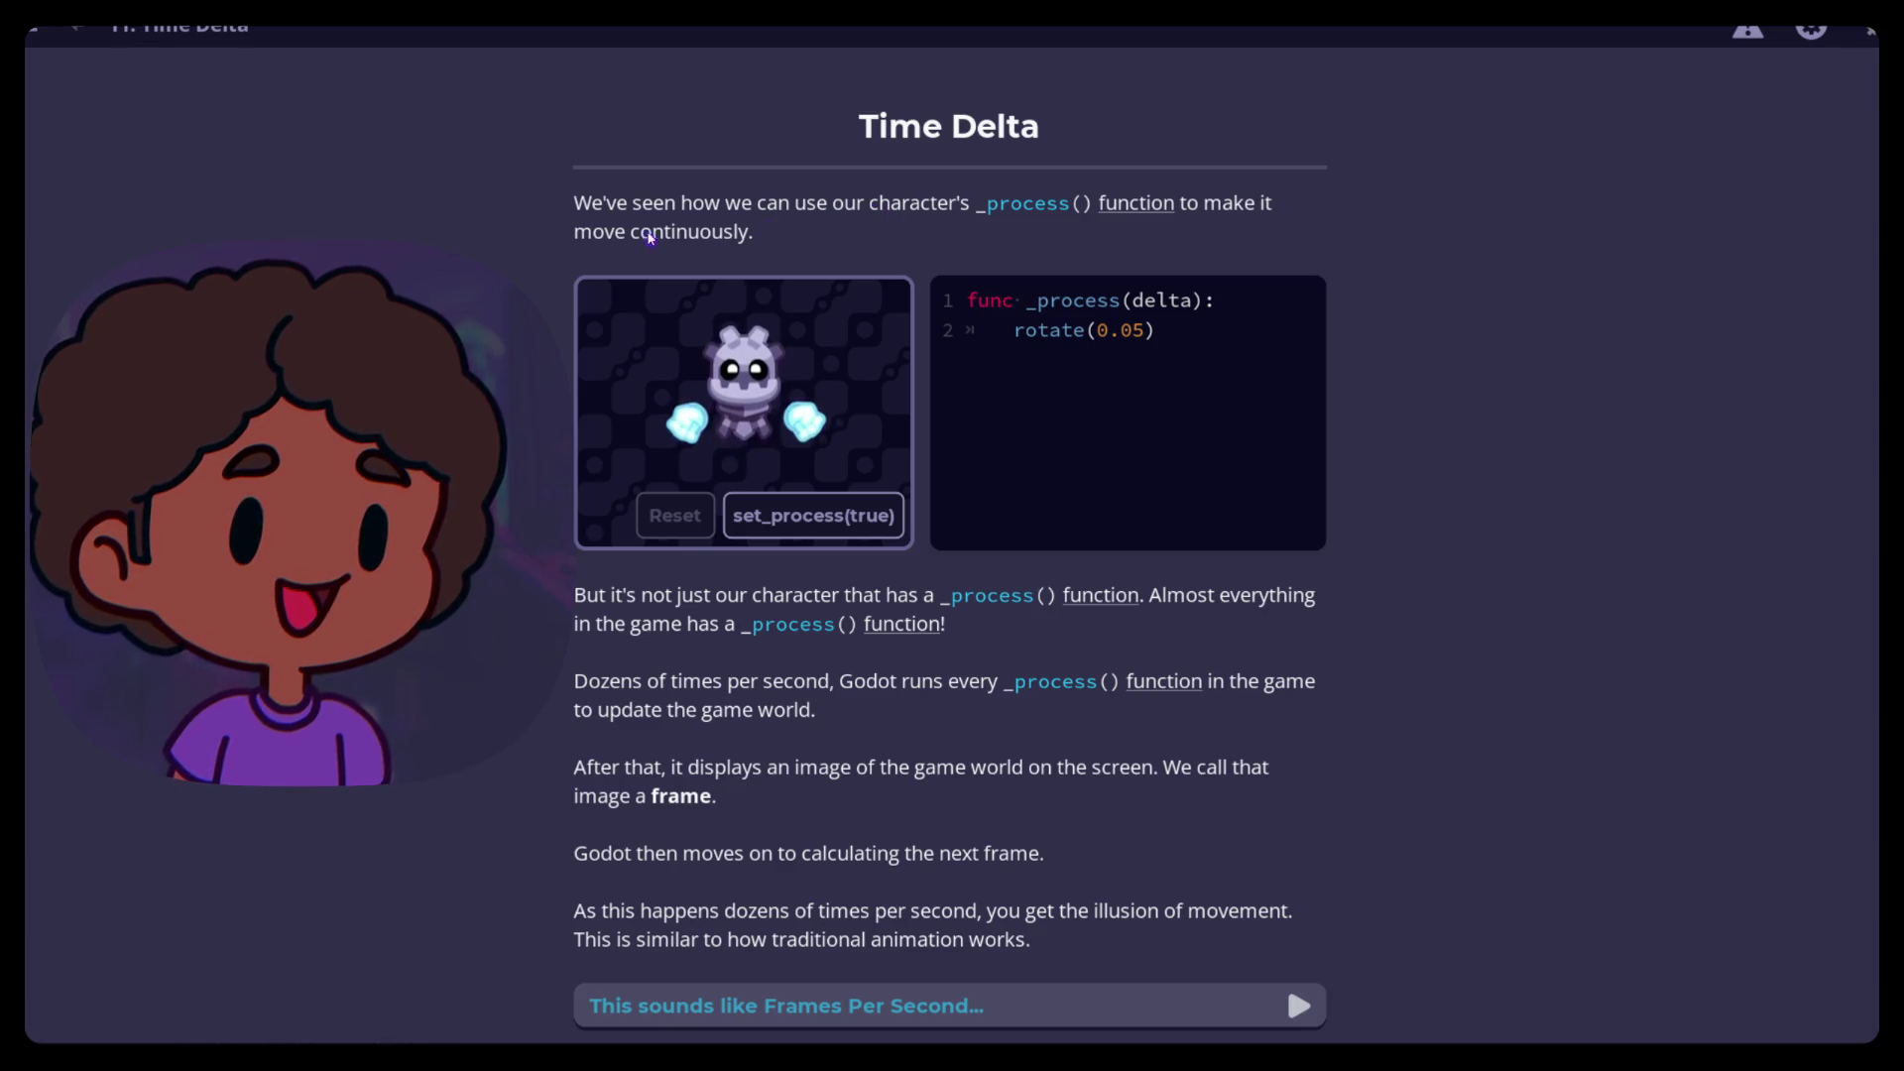
# Start the demo robot spinning with set_process(true) and scroll toward the quiz
pyautogui.click(818, 516)
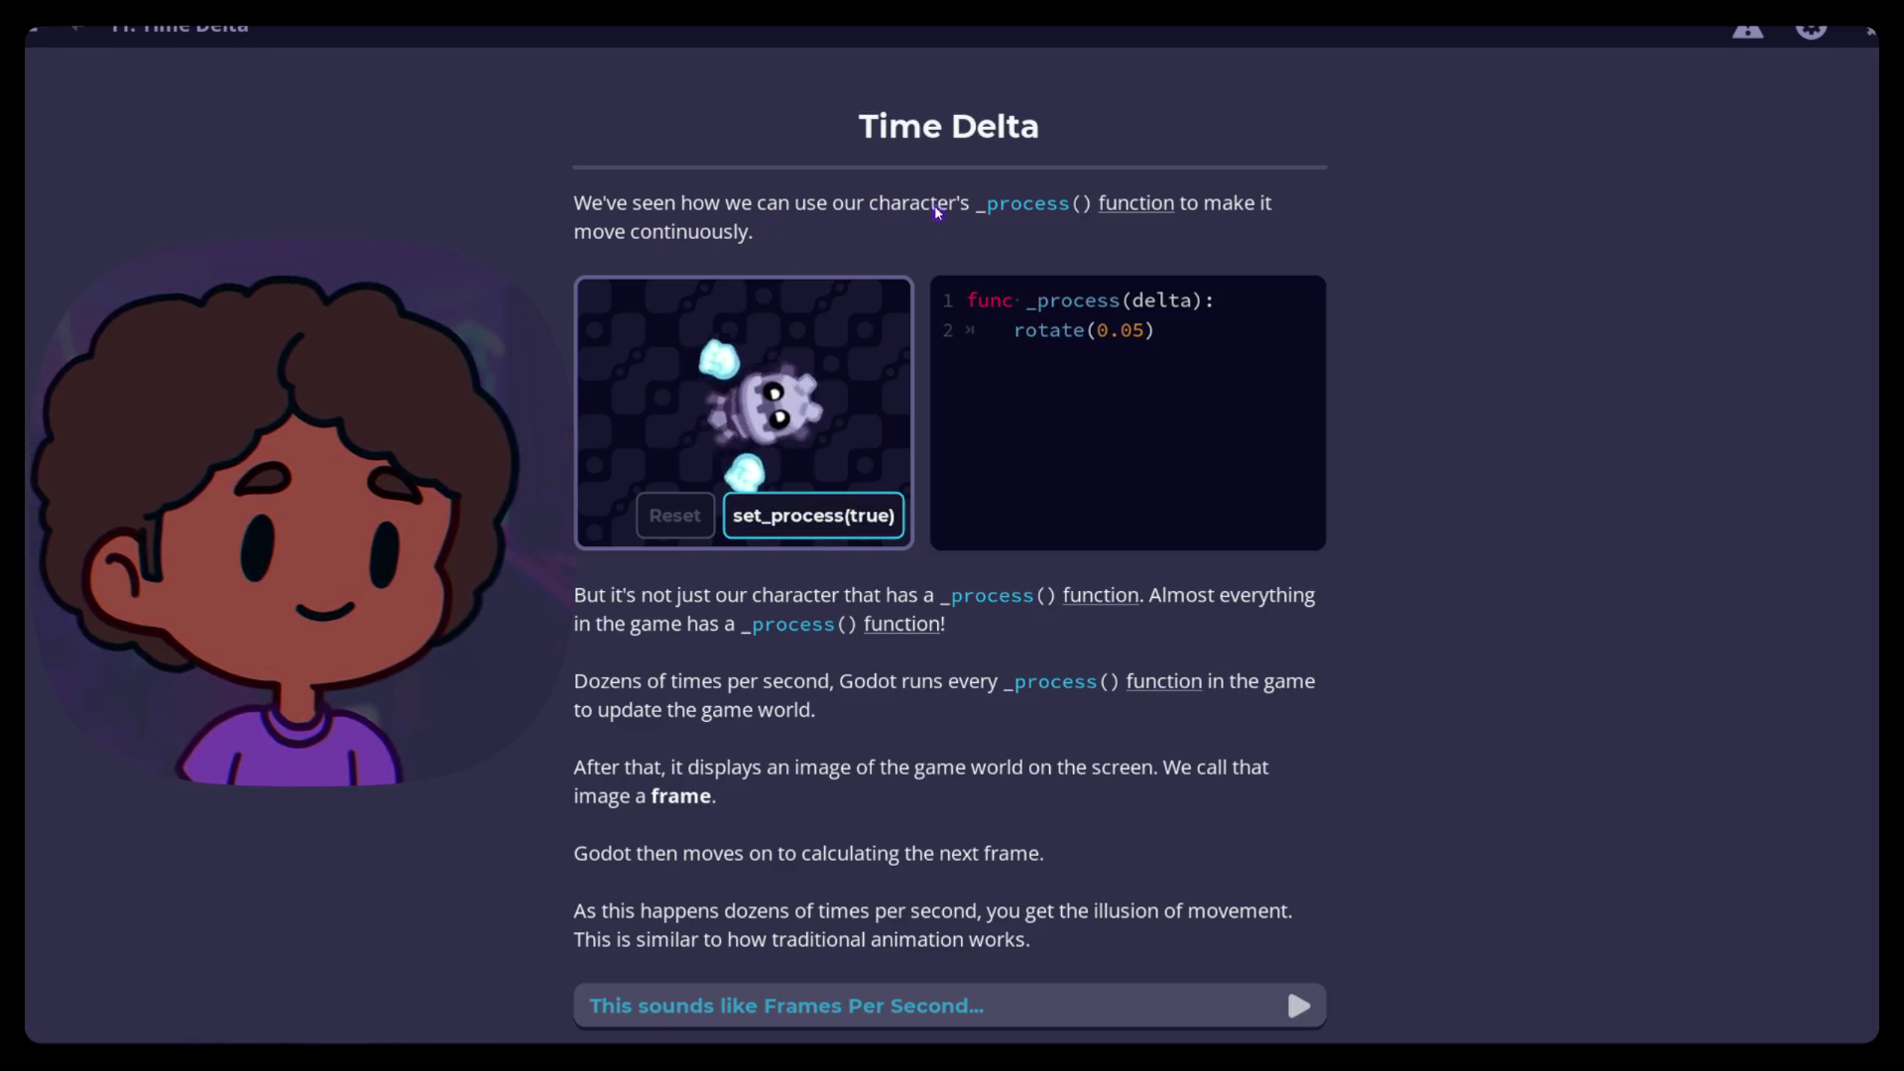
pyautogui.scroll(-3, 547, 250)
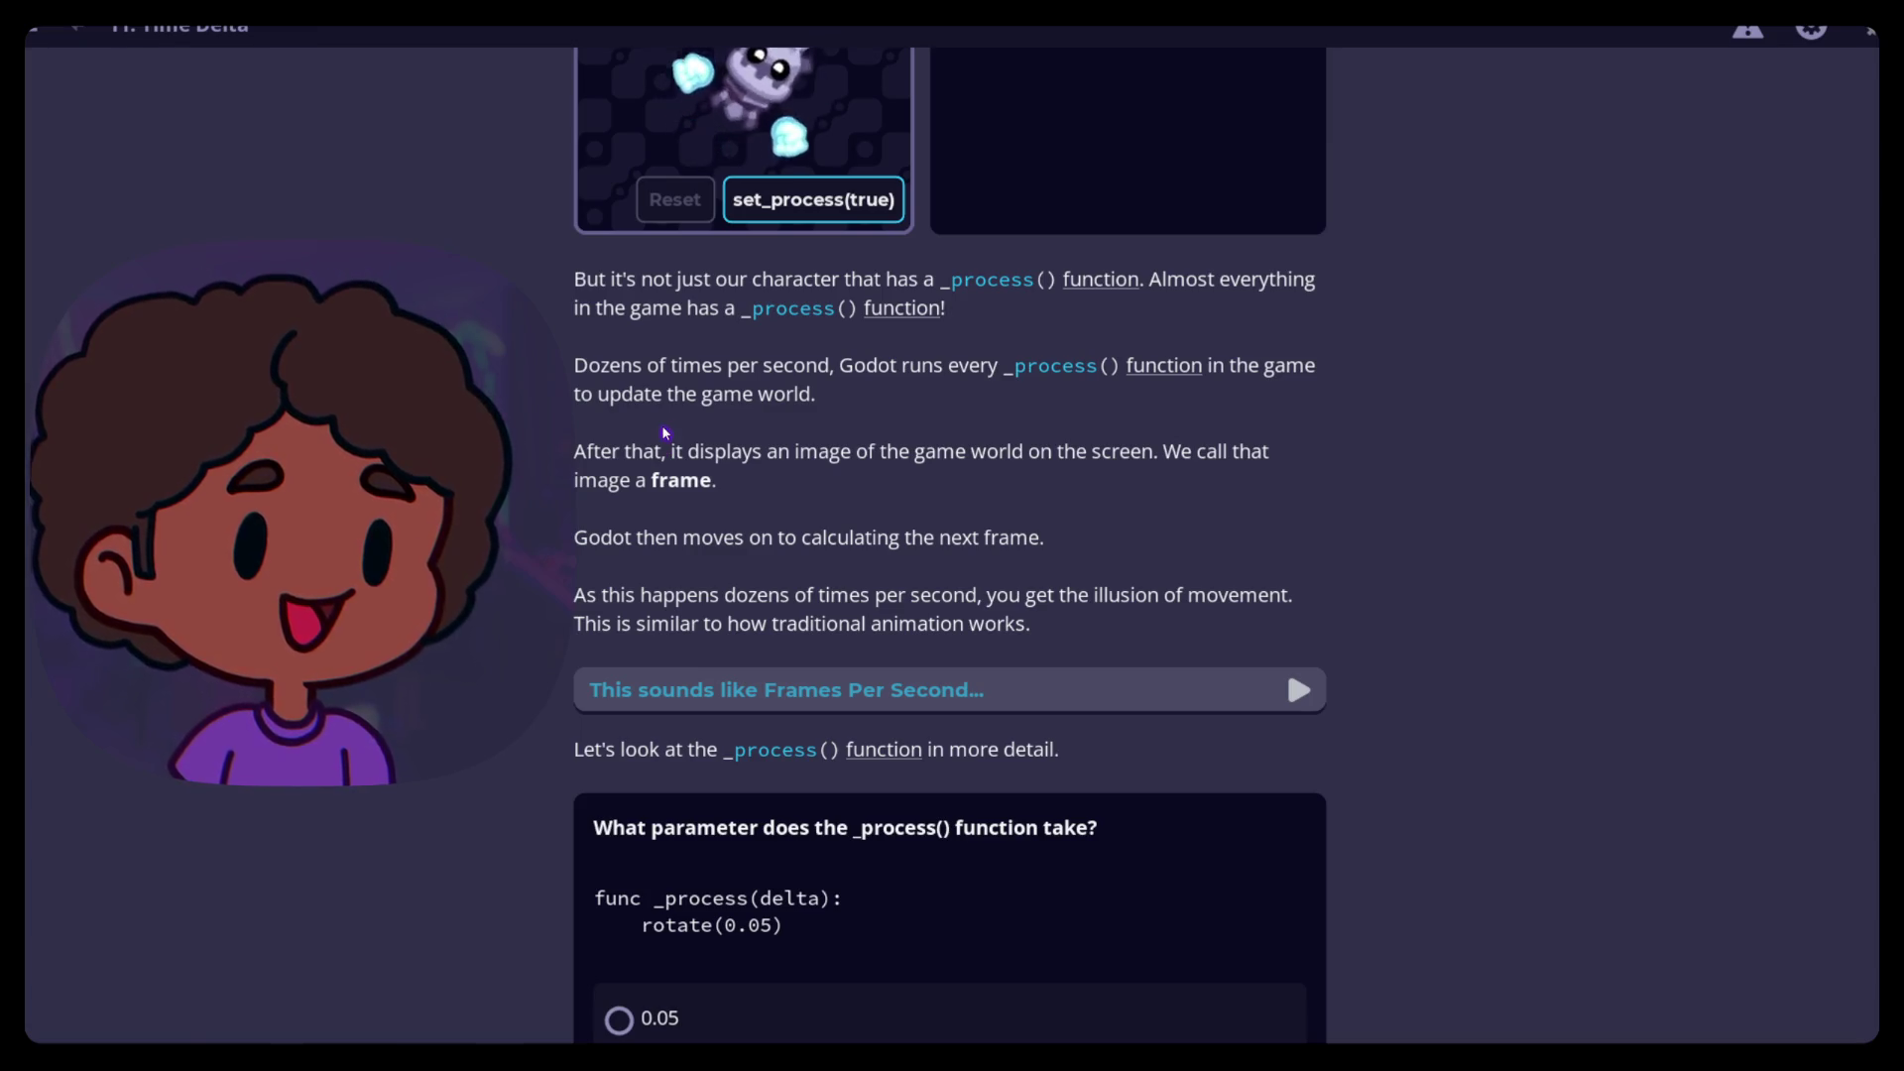
# Answer the _process() parameter quiz with delta and submit it
pyautogui.scroll(-2, 639, 430)
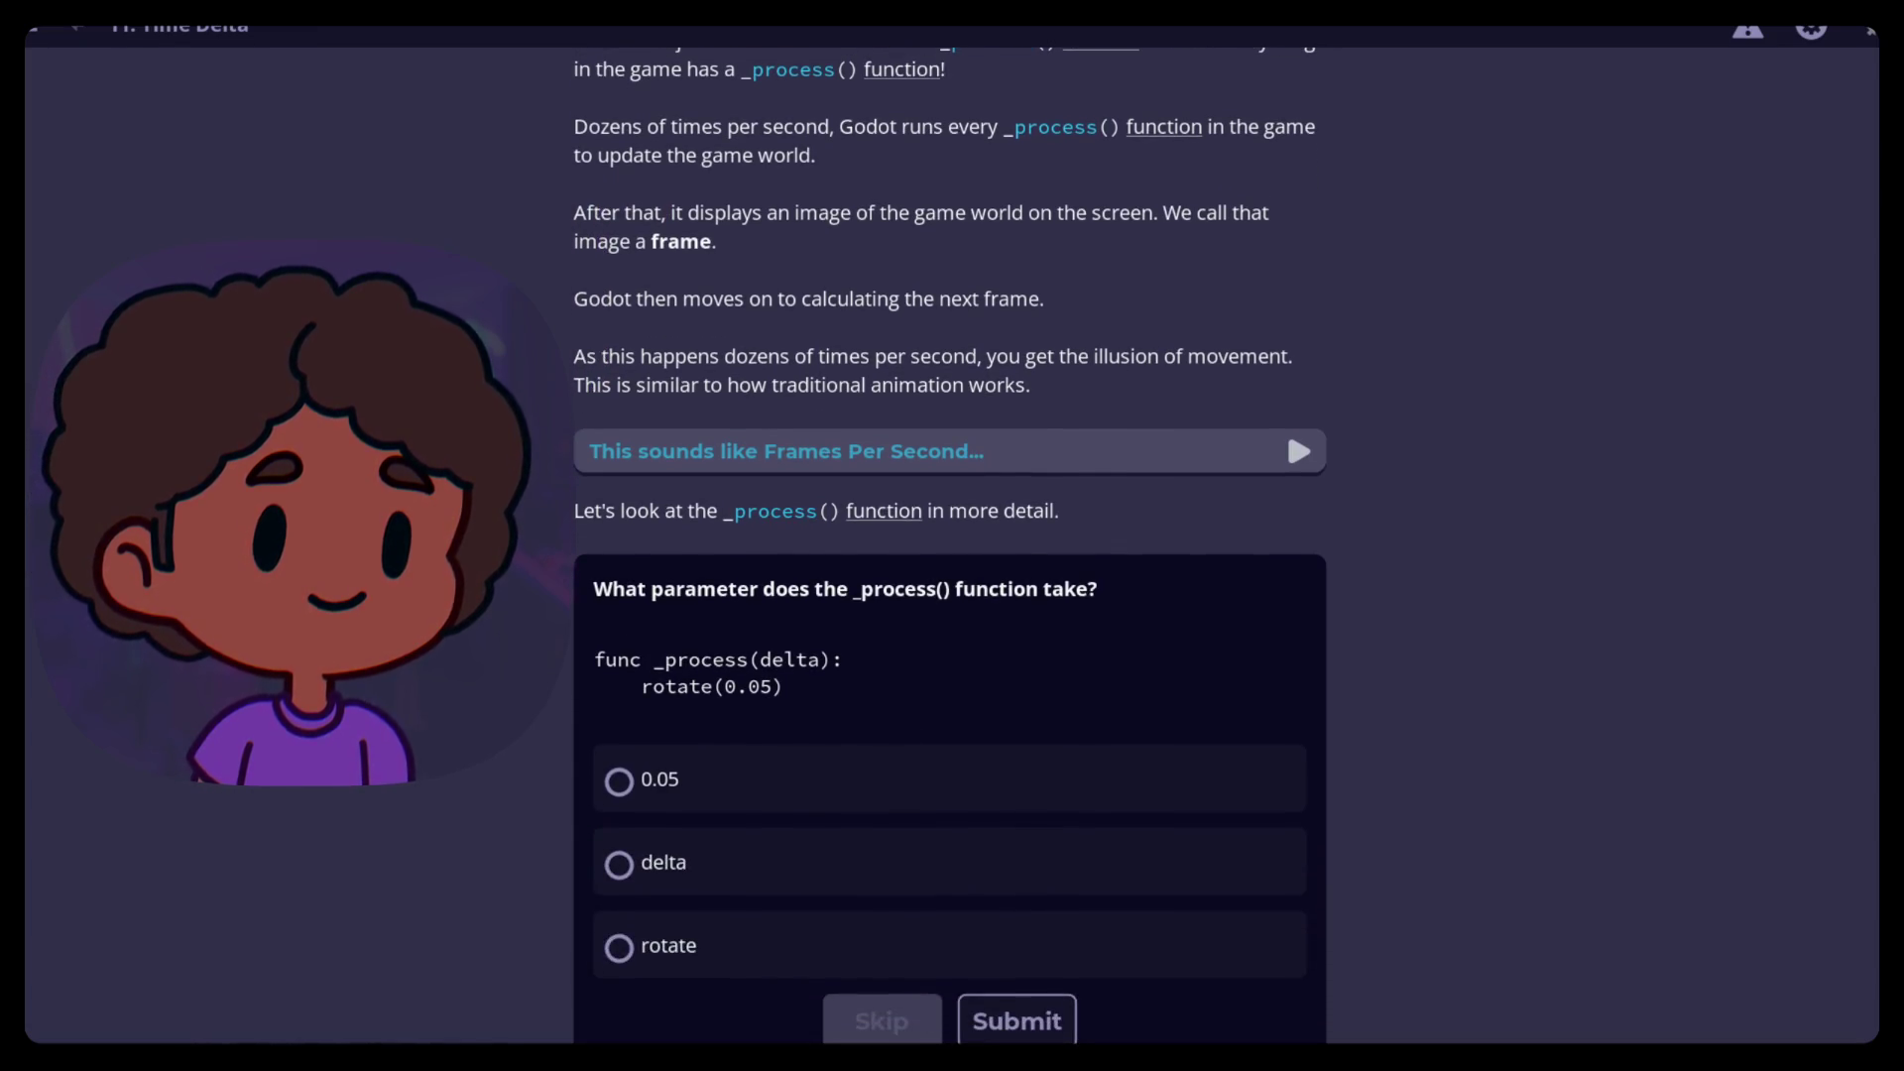
pyautogui.scroll(2, 539, 337)
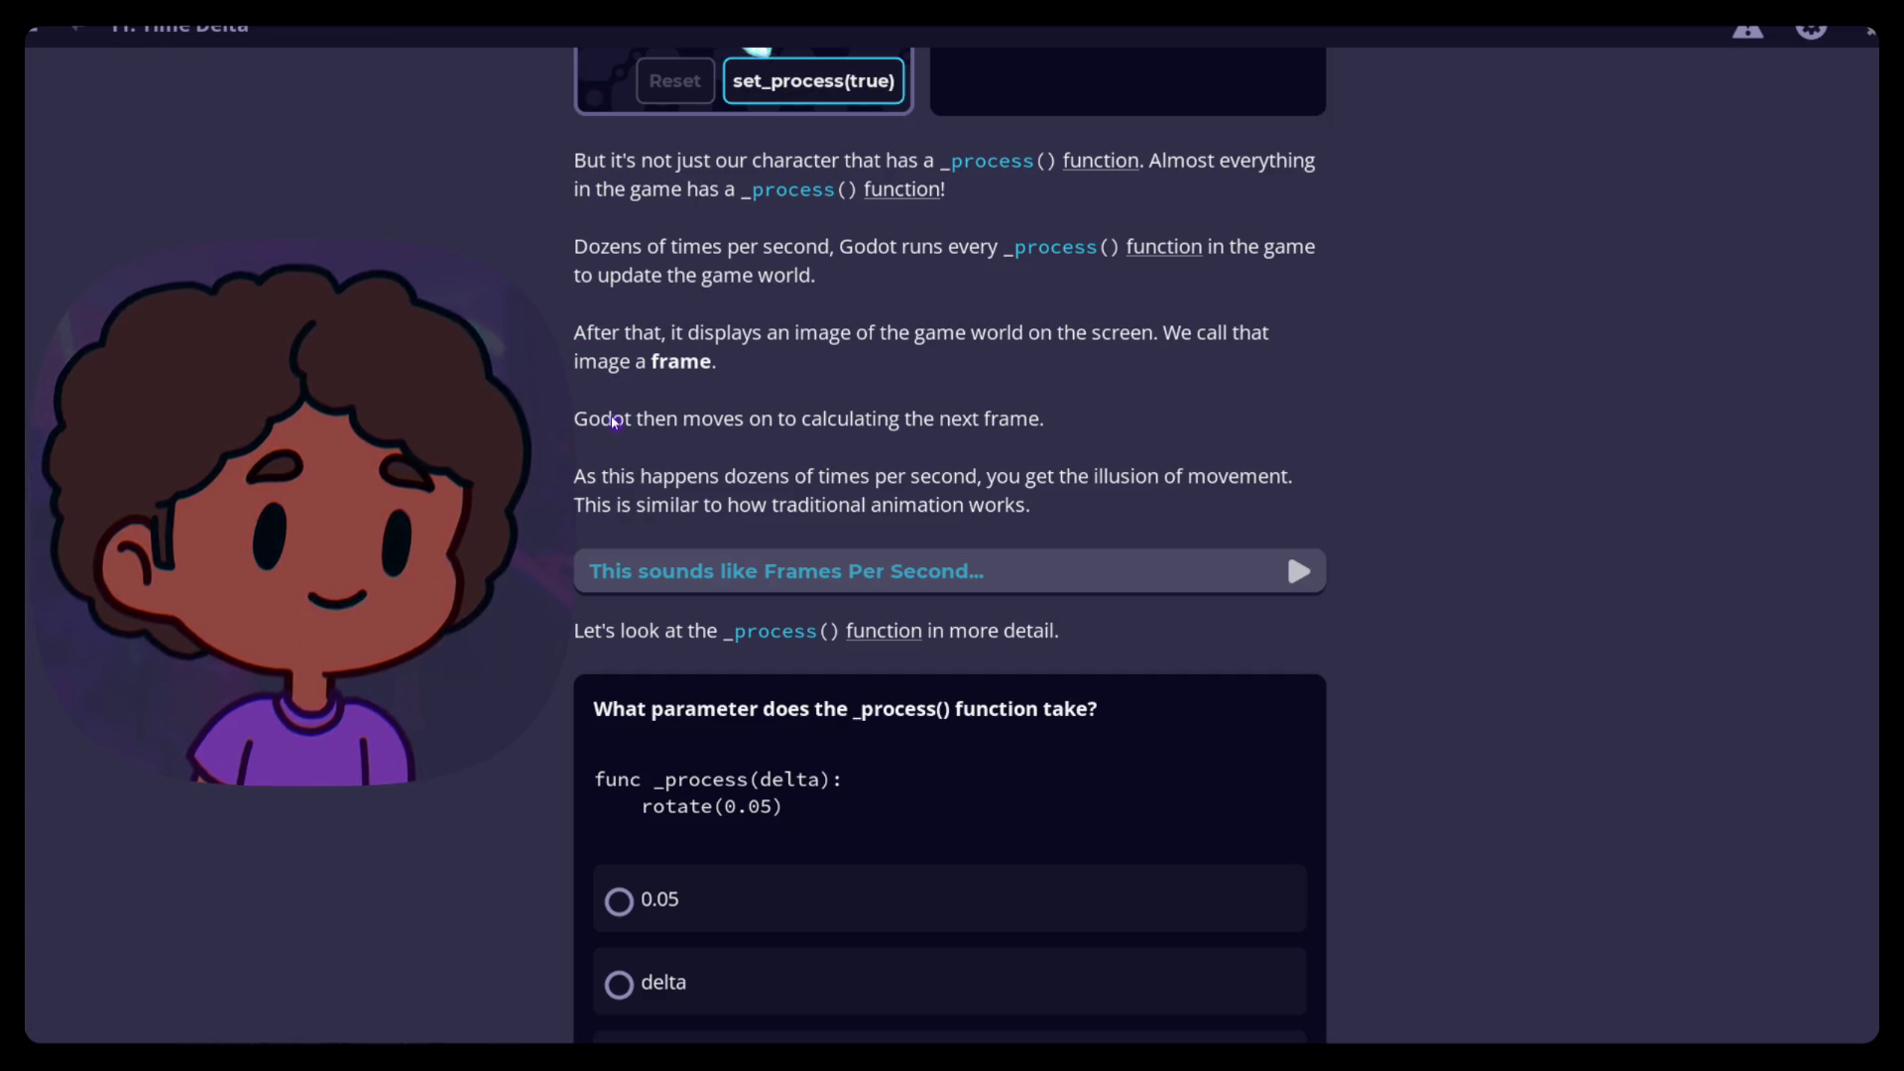
pyautogui.scroll(1, 615, 422)
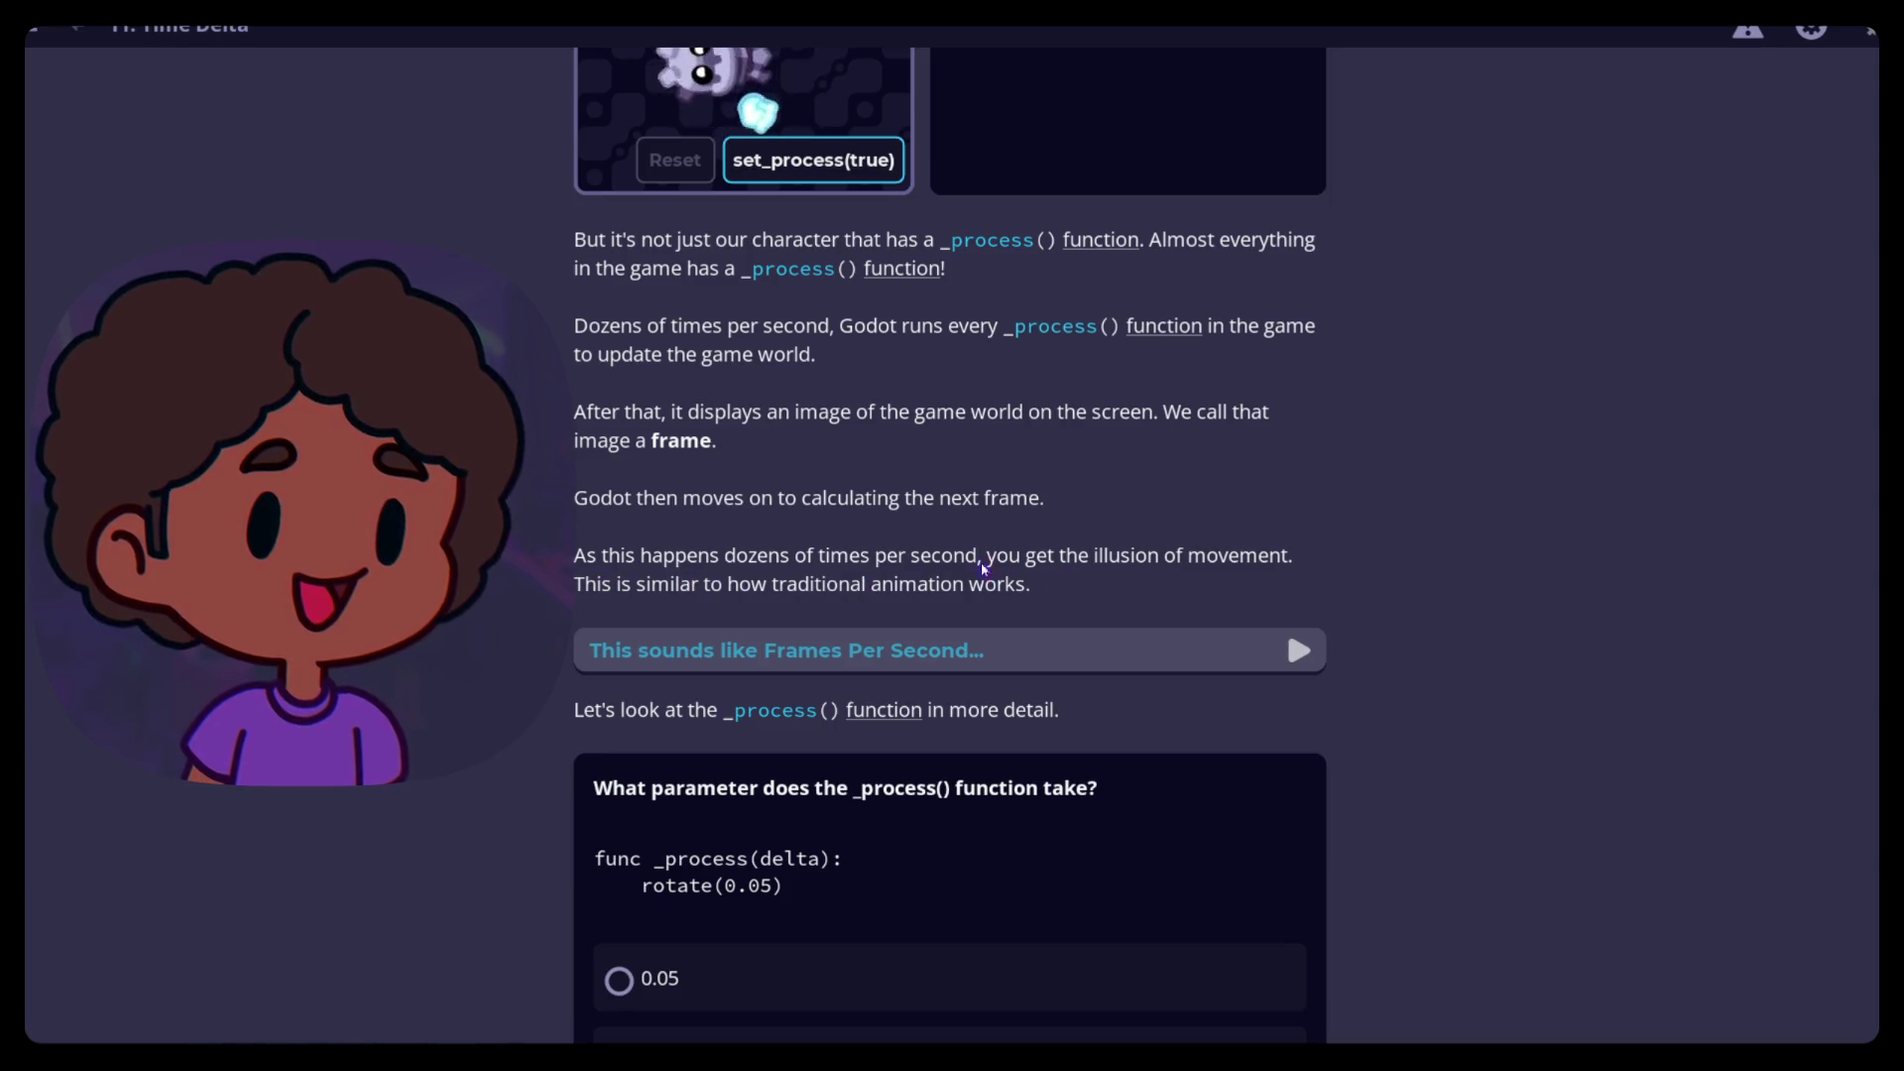
pyautogui.scroll(-2, 1203, 595)
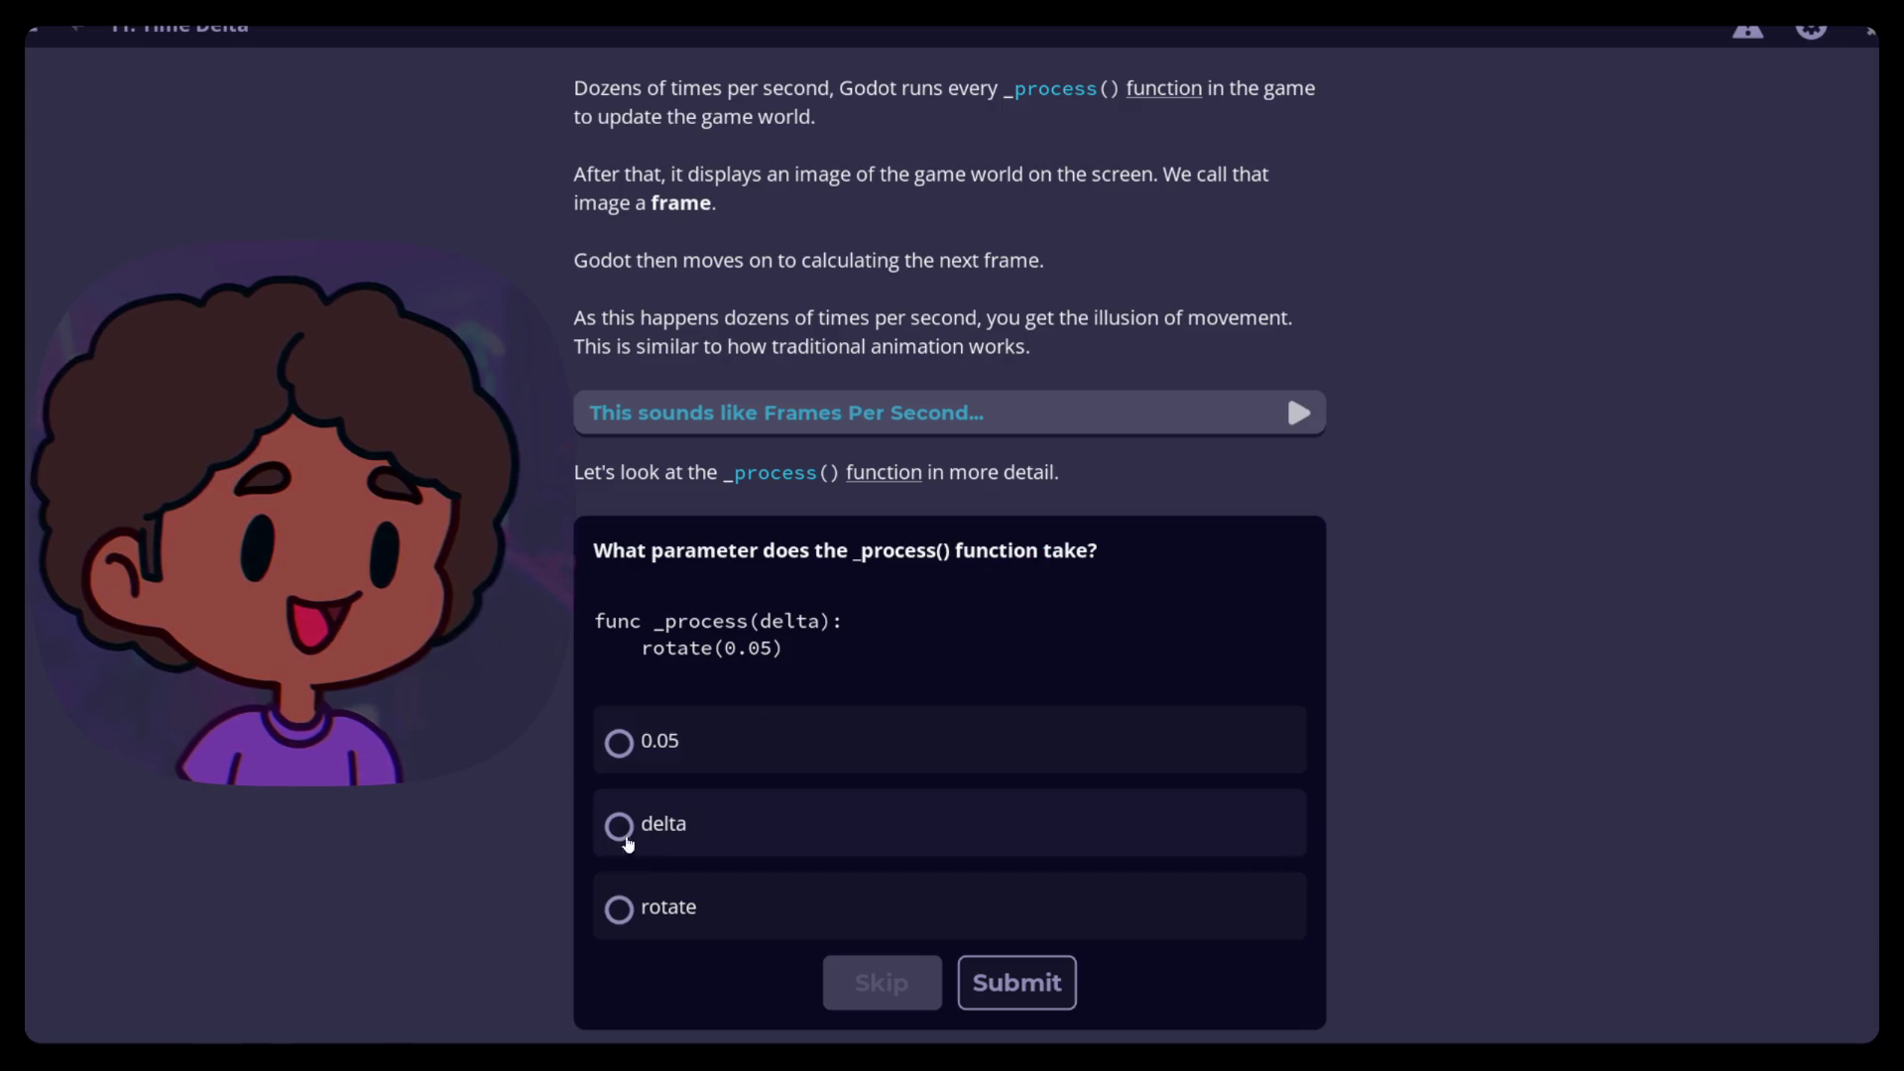
pyautogui.click(651, 851)
pyautogui.click(1017, 982)
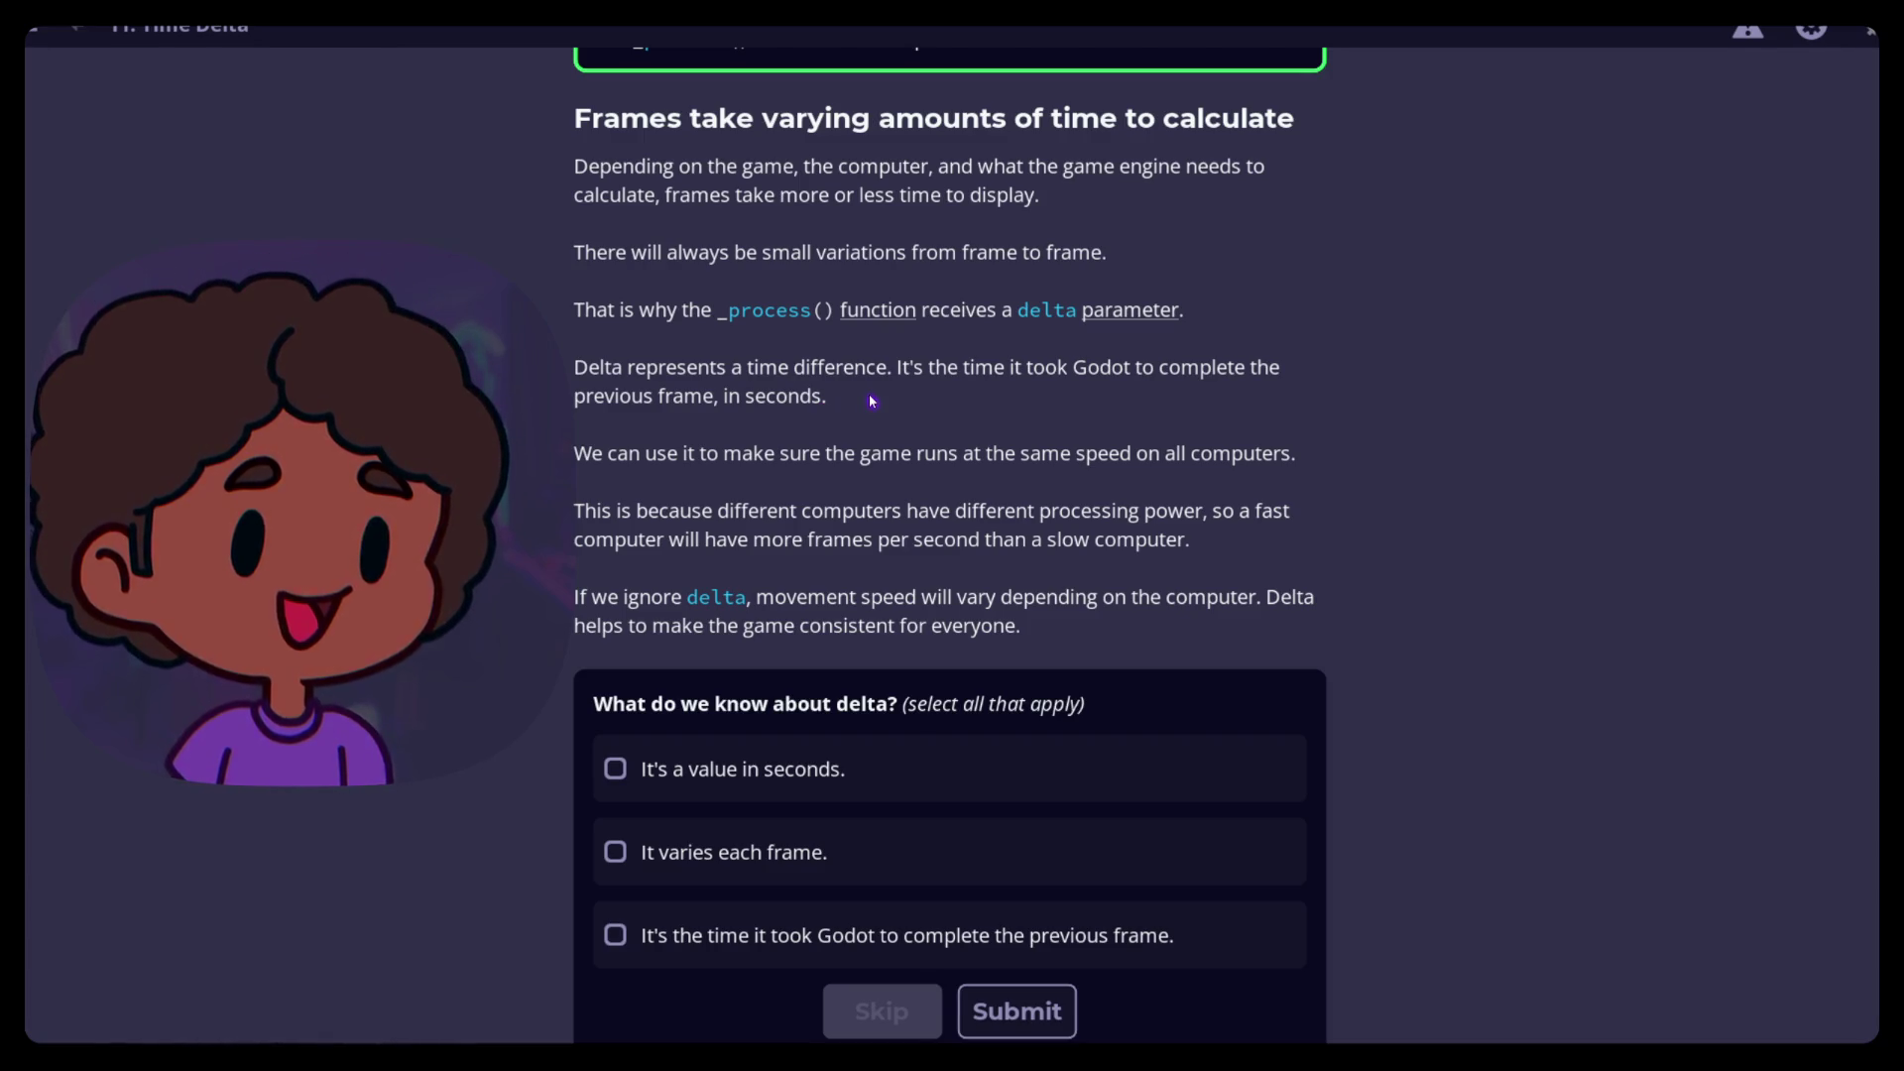
pyautogui.scroll(-1, 644, 409)
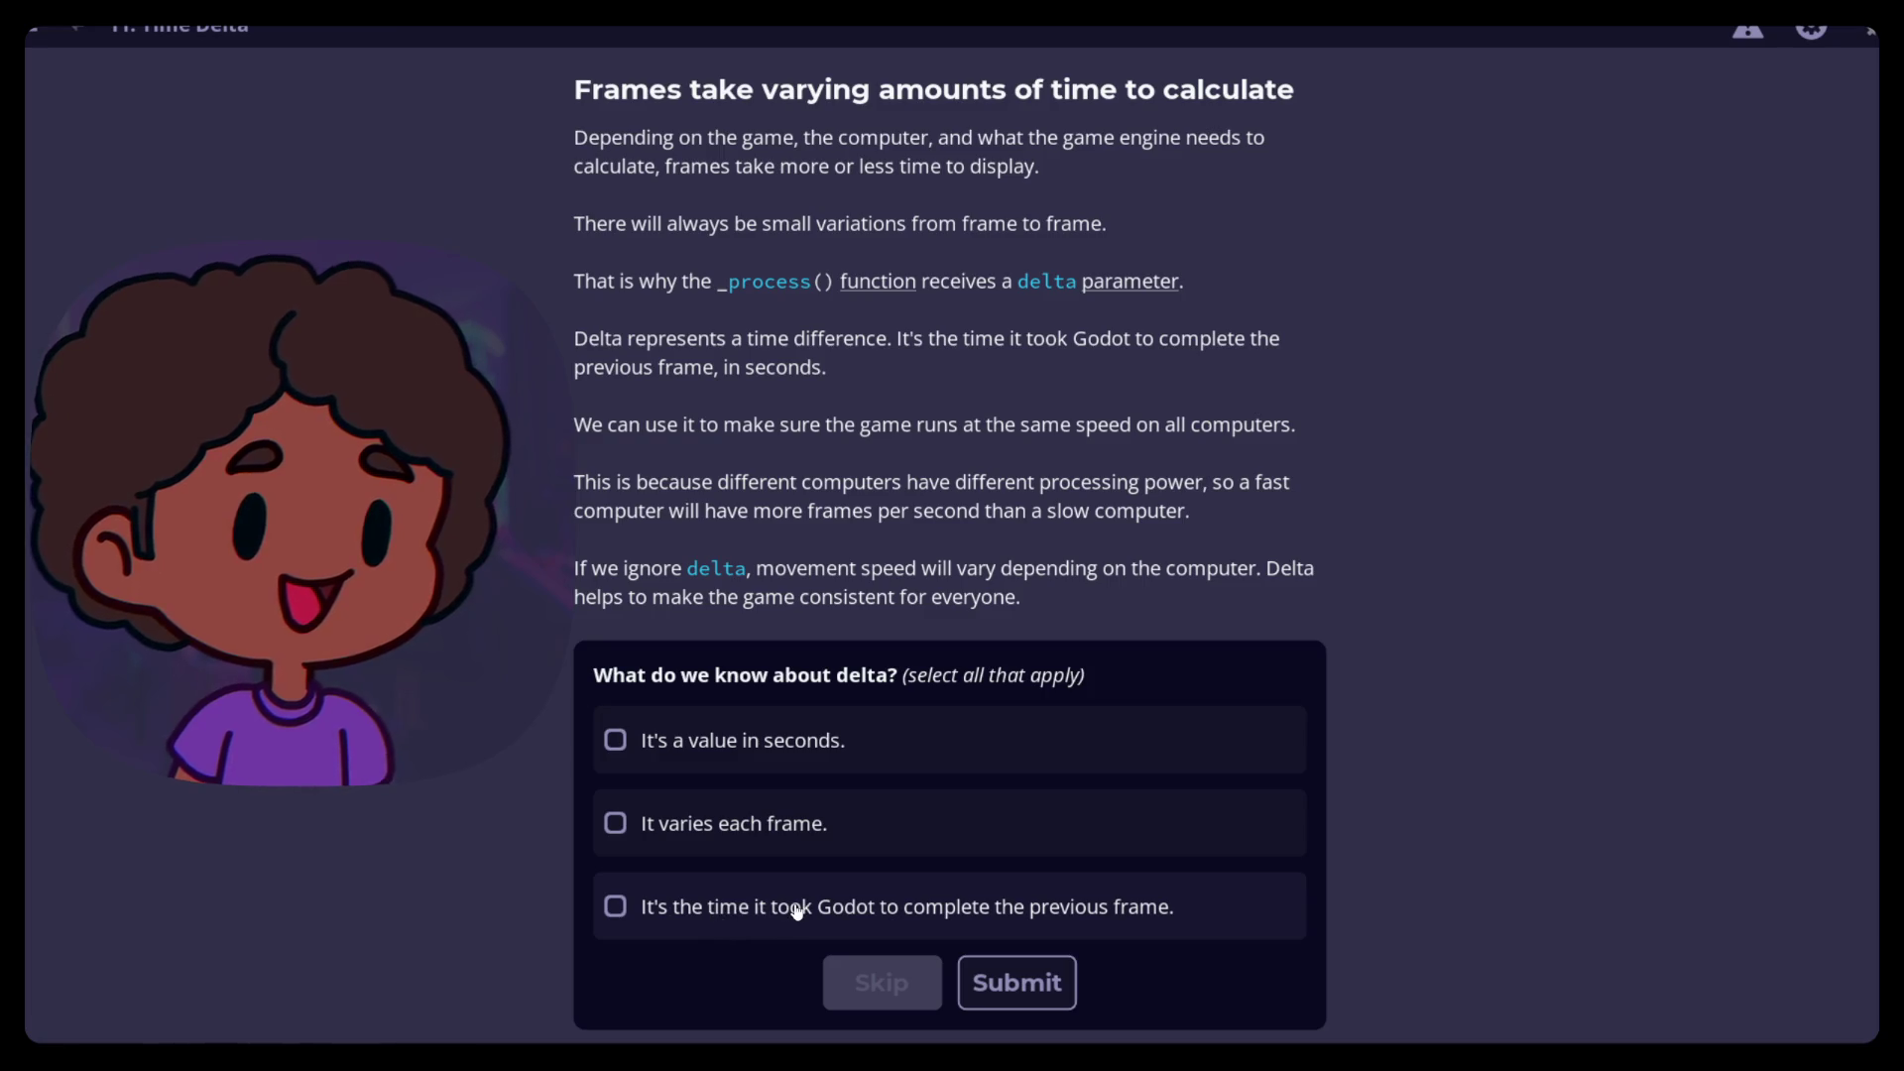
# Try partial delta quiz answers: the previous-frame time statement, then 'It varies each frame'
pyautogui.click(615, 907)
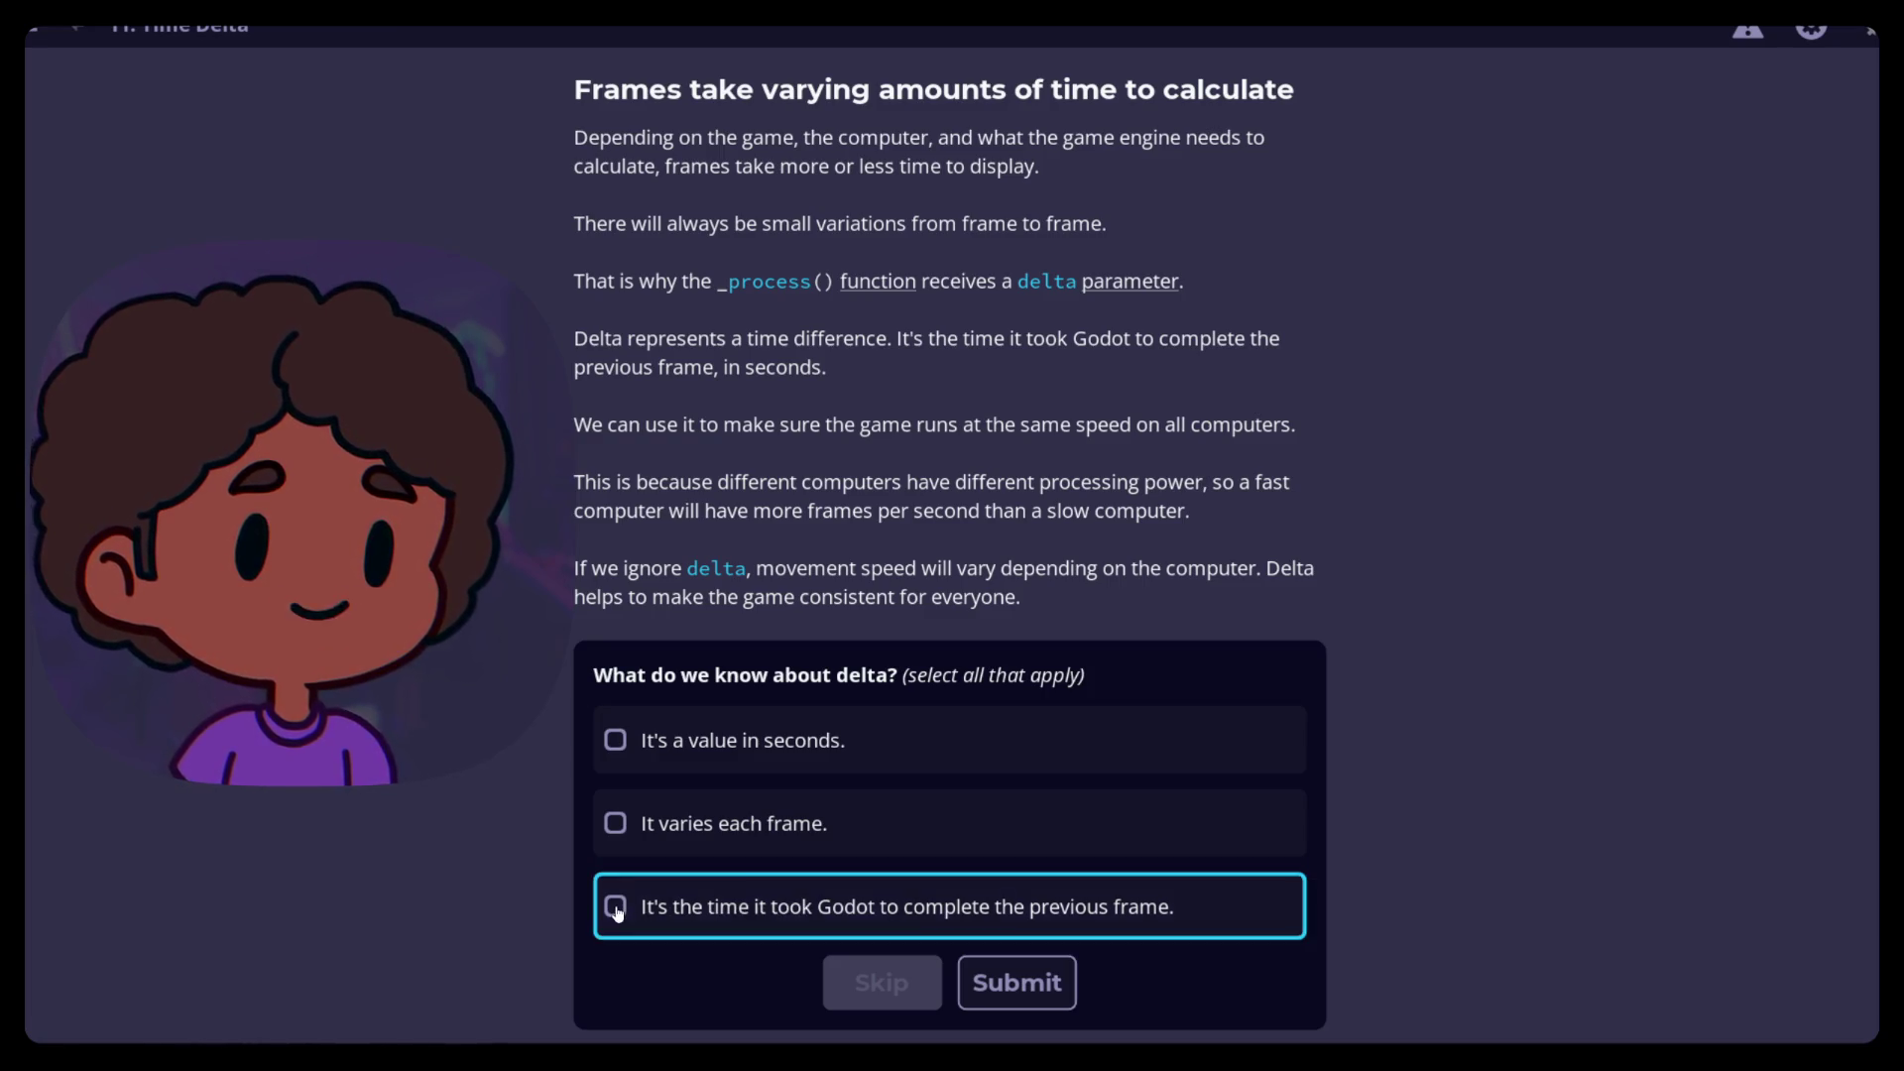
pyautogui.click(1029, 980)
pyautogui.click(615, 907)
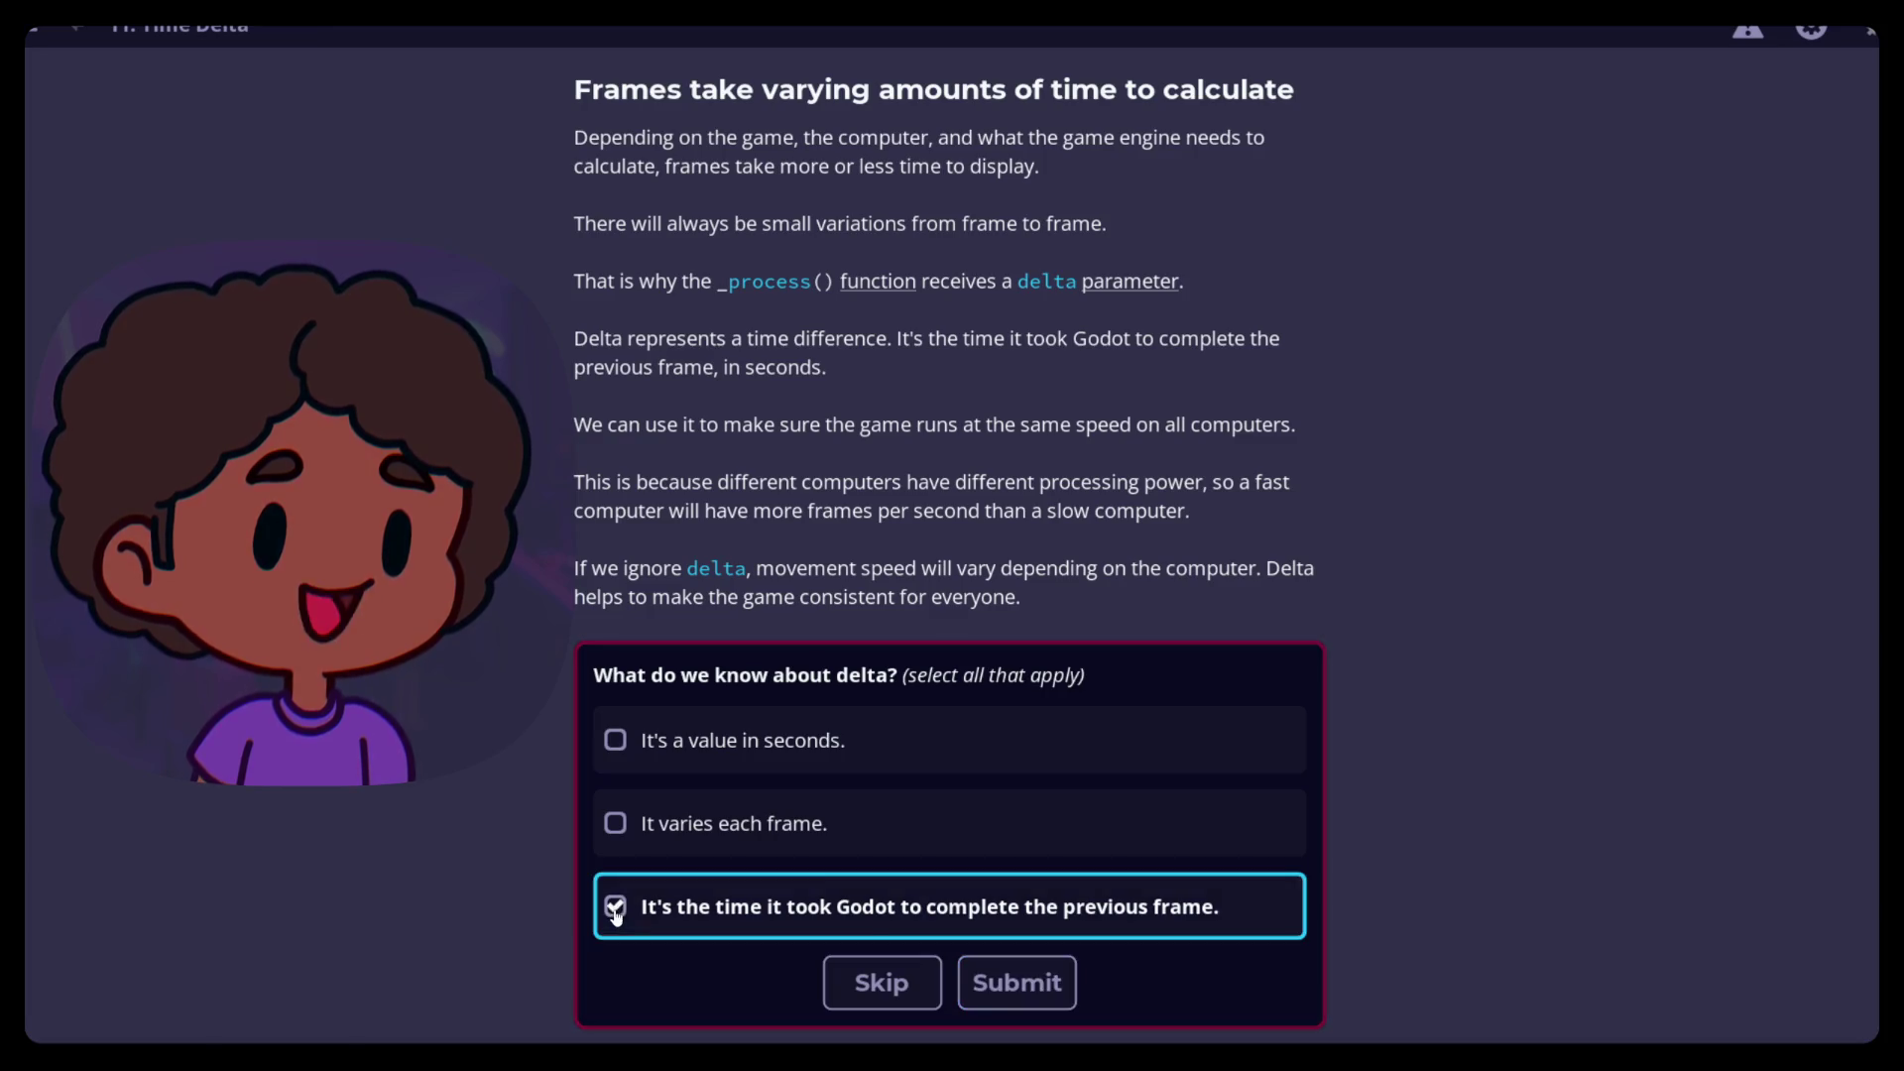
pyautogui.click(615, 824)
pyautogui.click(615, 907)
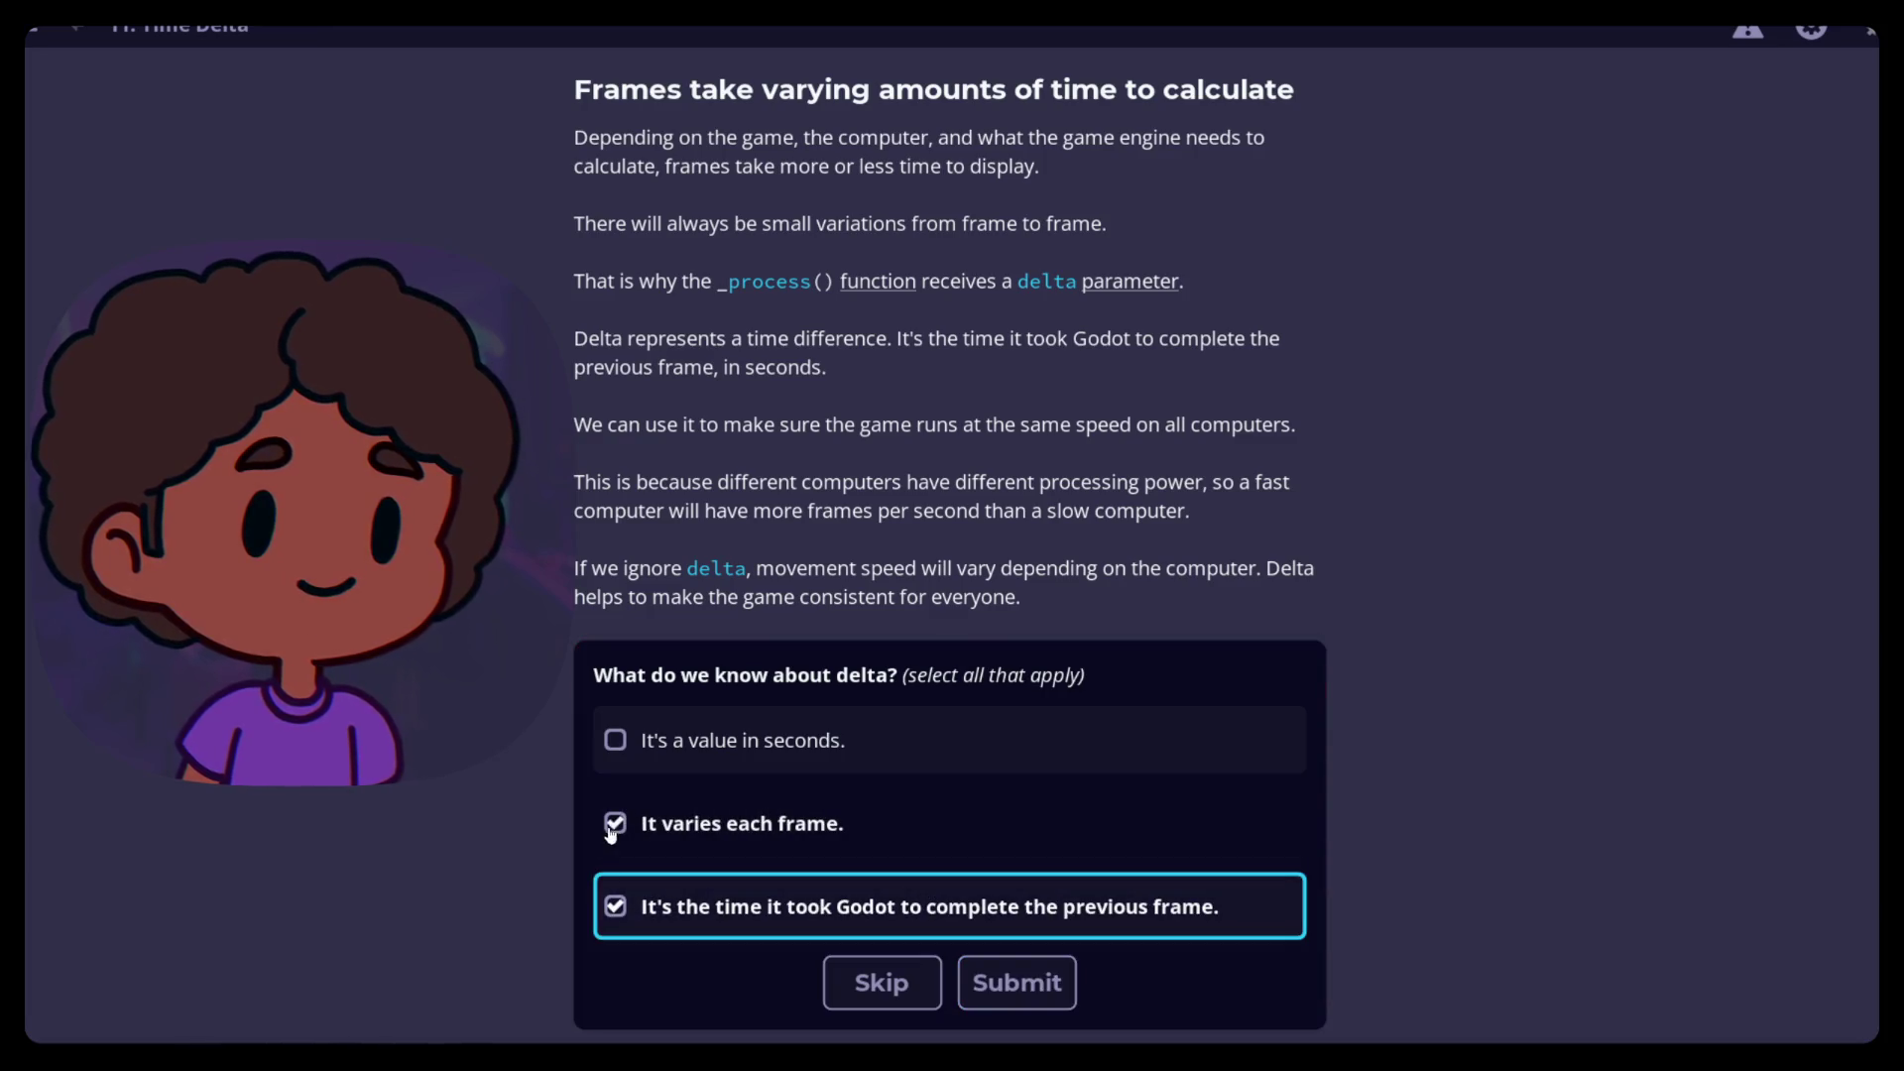
pyautogui.click(1022, 980)
pyautogui.click(615, 905)
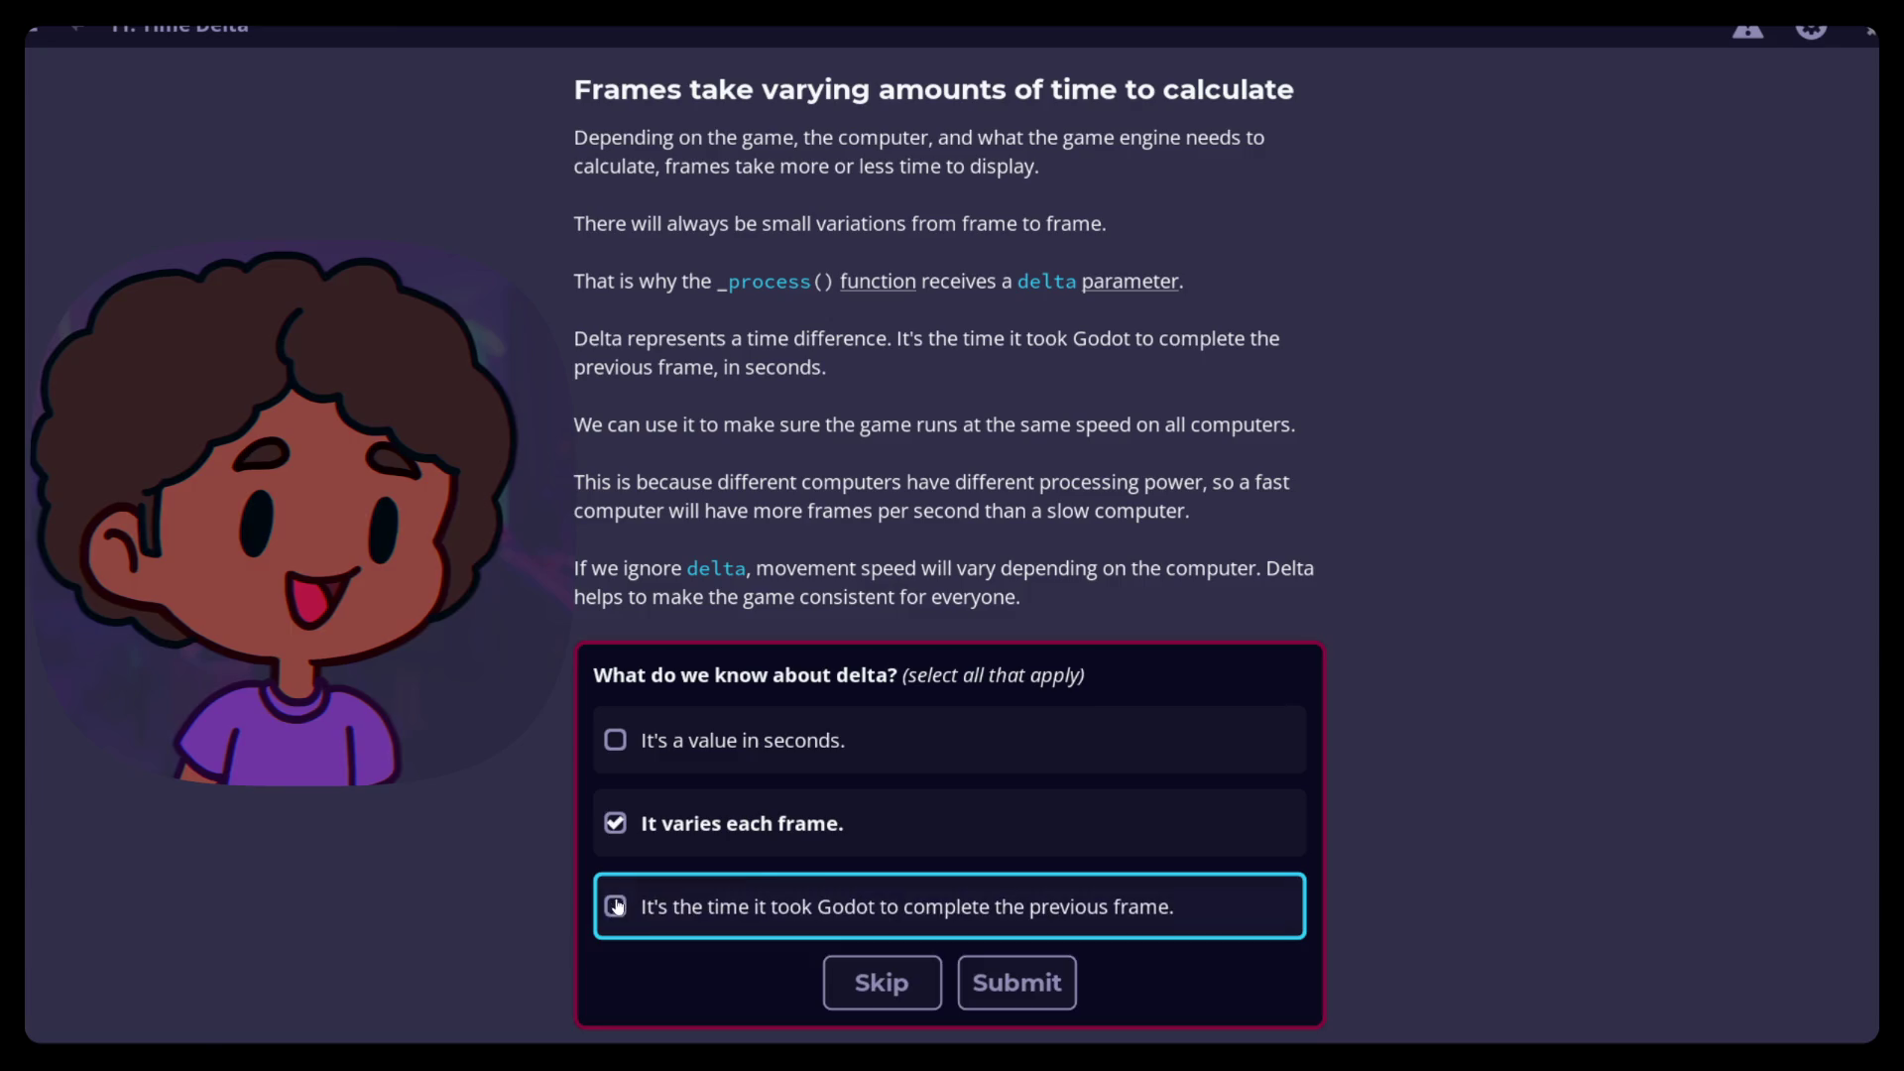
pyautogui.click(1032, 967)
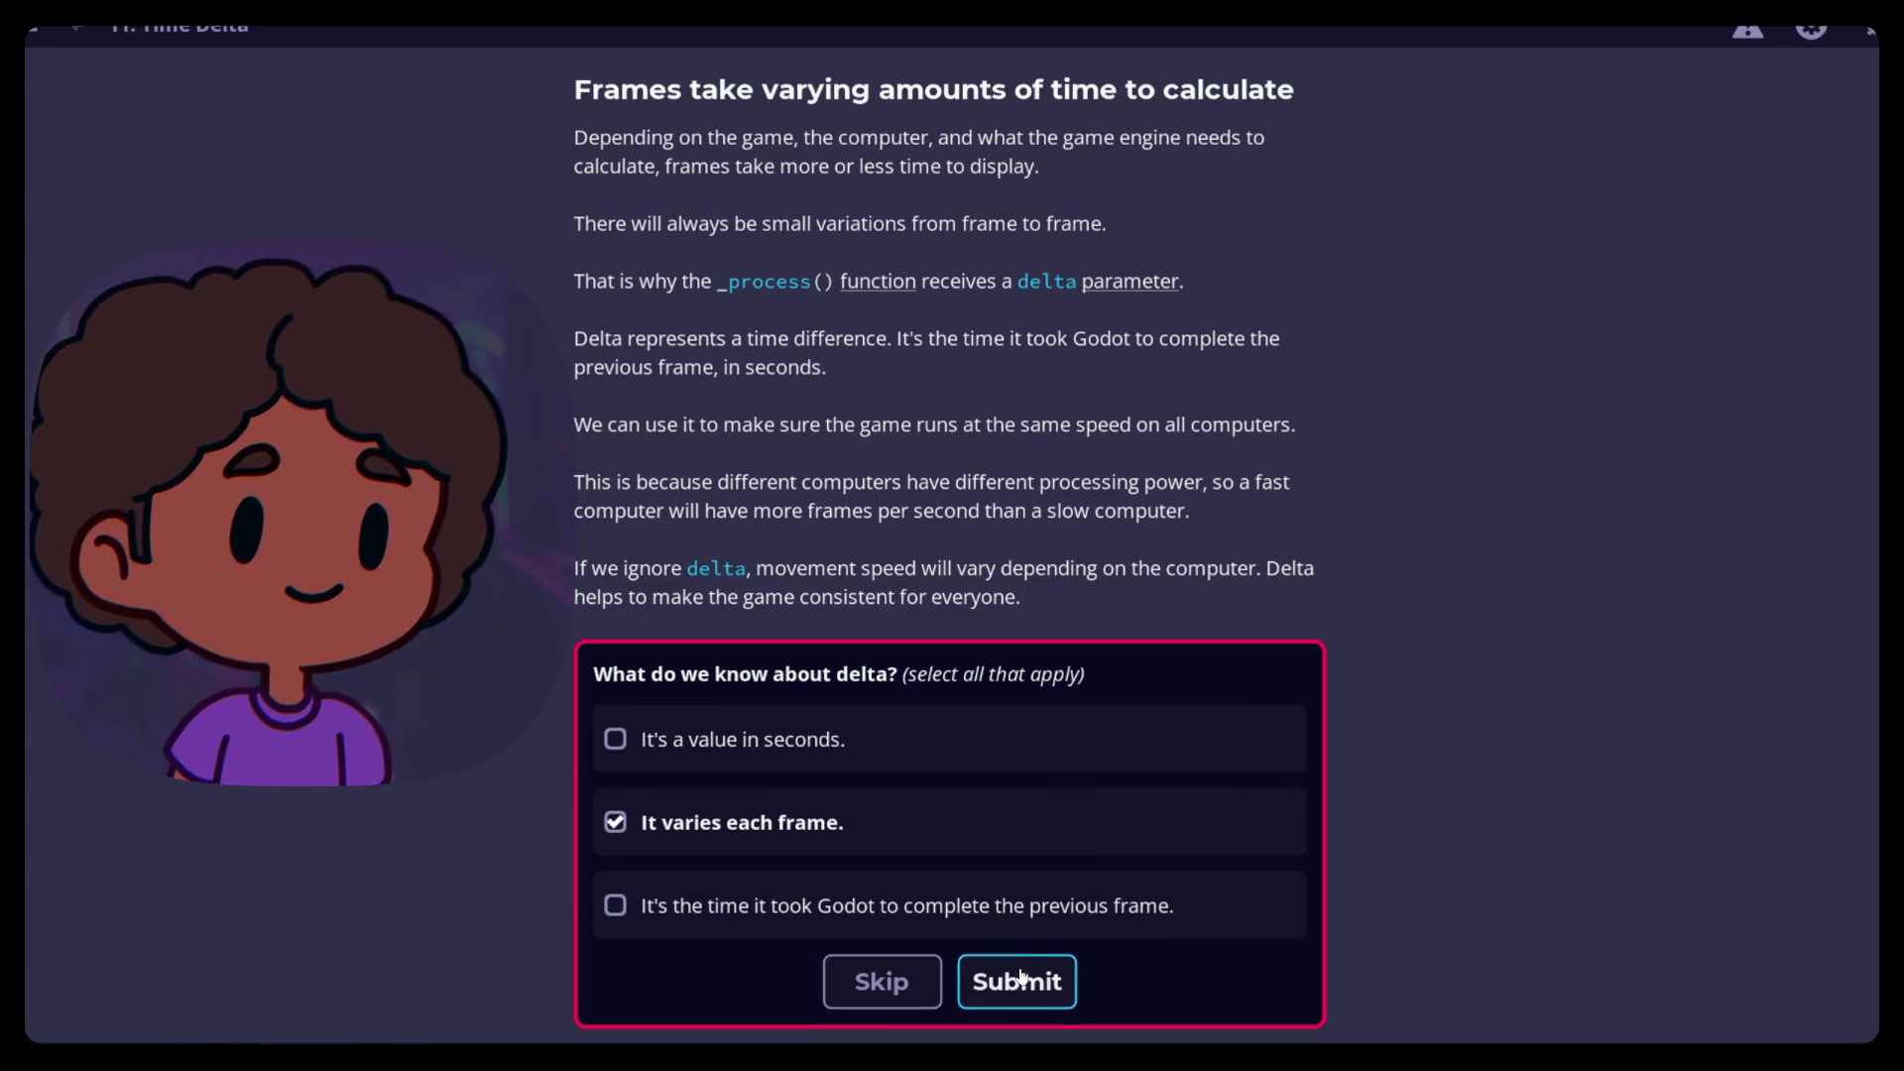
# Tick 'It's a value in seconds', 'It varies each frame' and the previous-frame statement, then submit
pyautogui.click(631, 833)
pyautogui.click(631, 833)
pyautogui.click(616, 738)
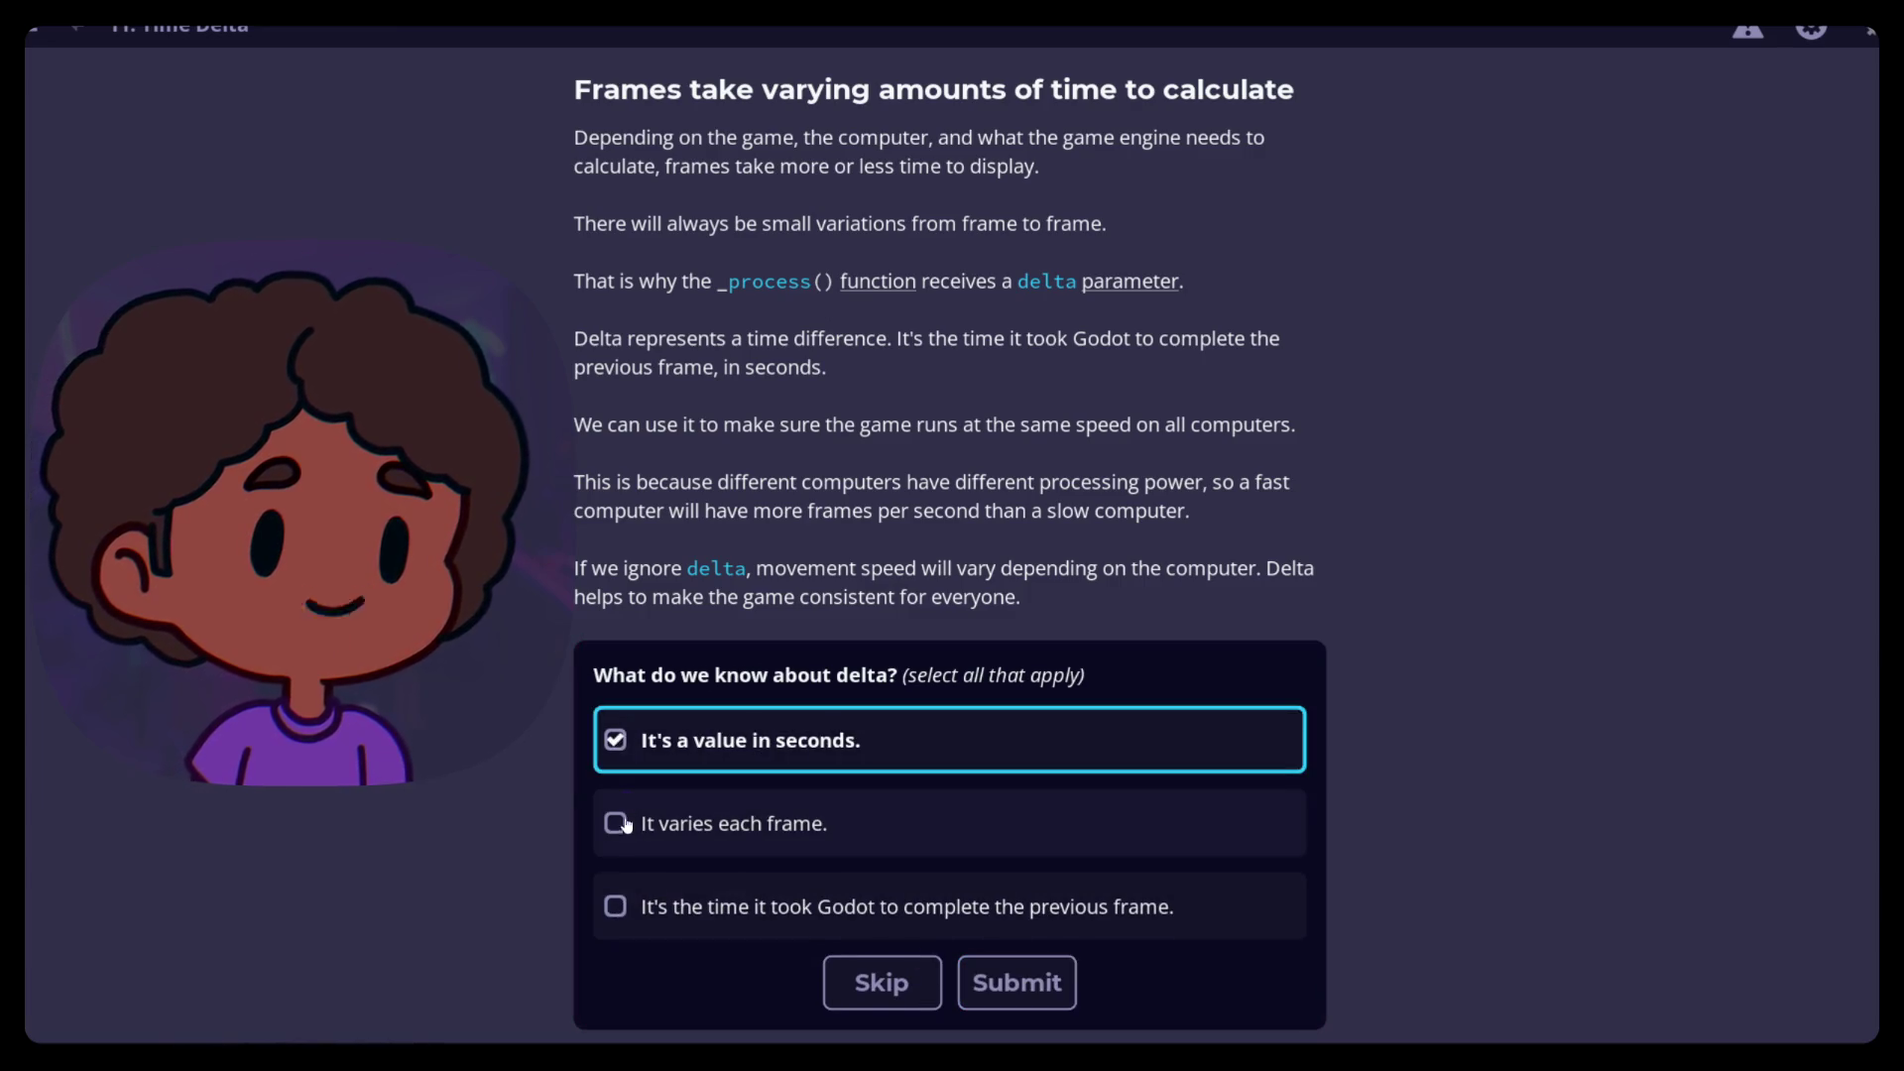
pyautogui.click(617, 825)
pyautogui.click(616, 905)
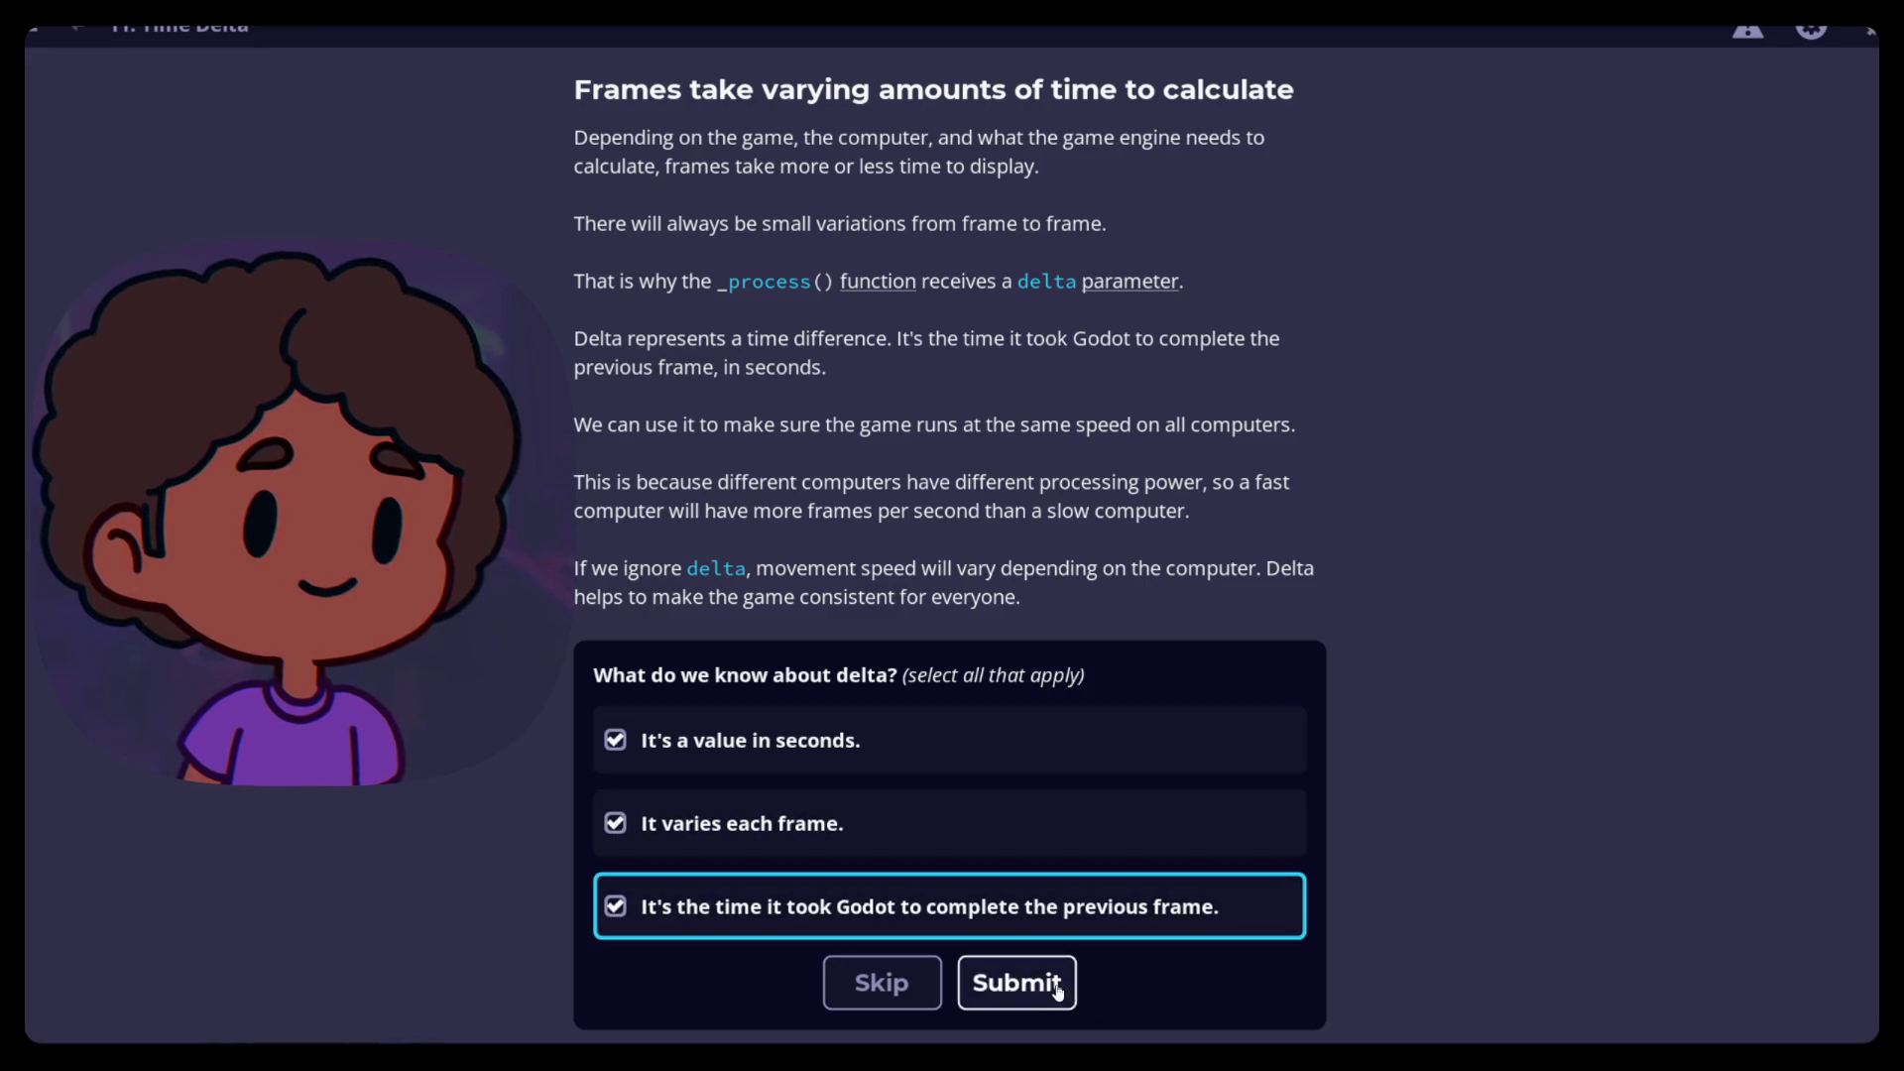
pyautogui.click(1019, 982)
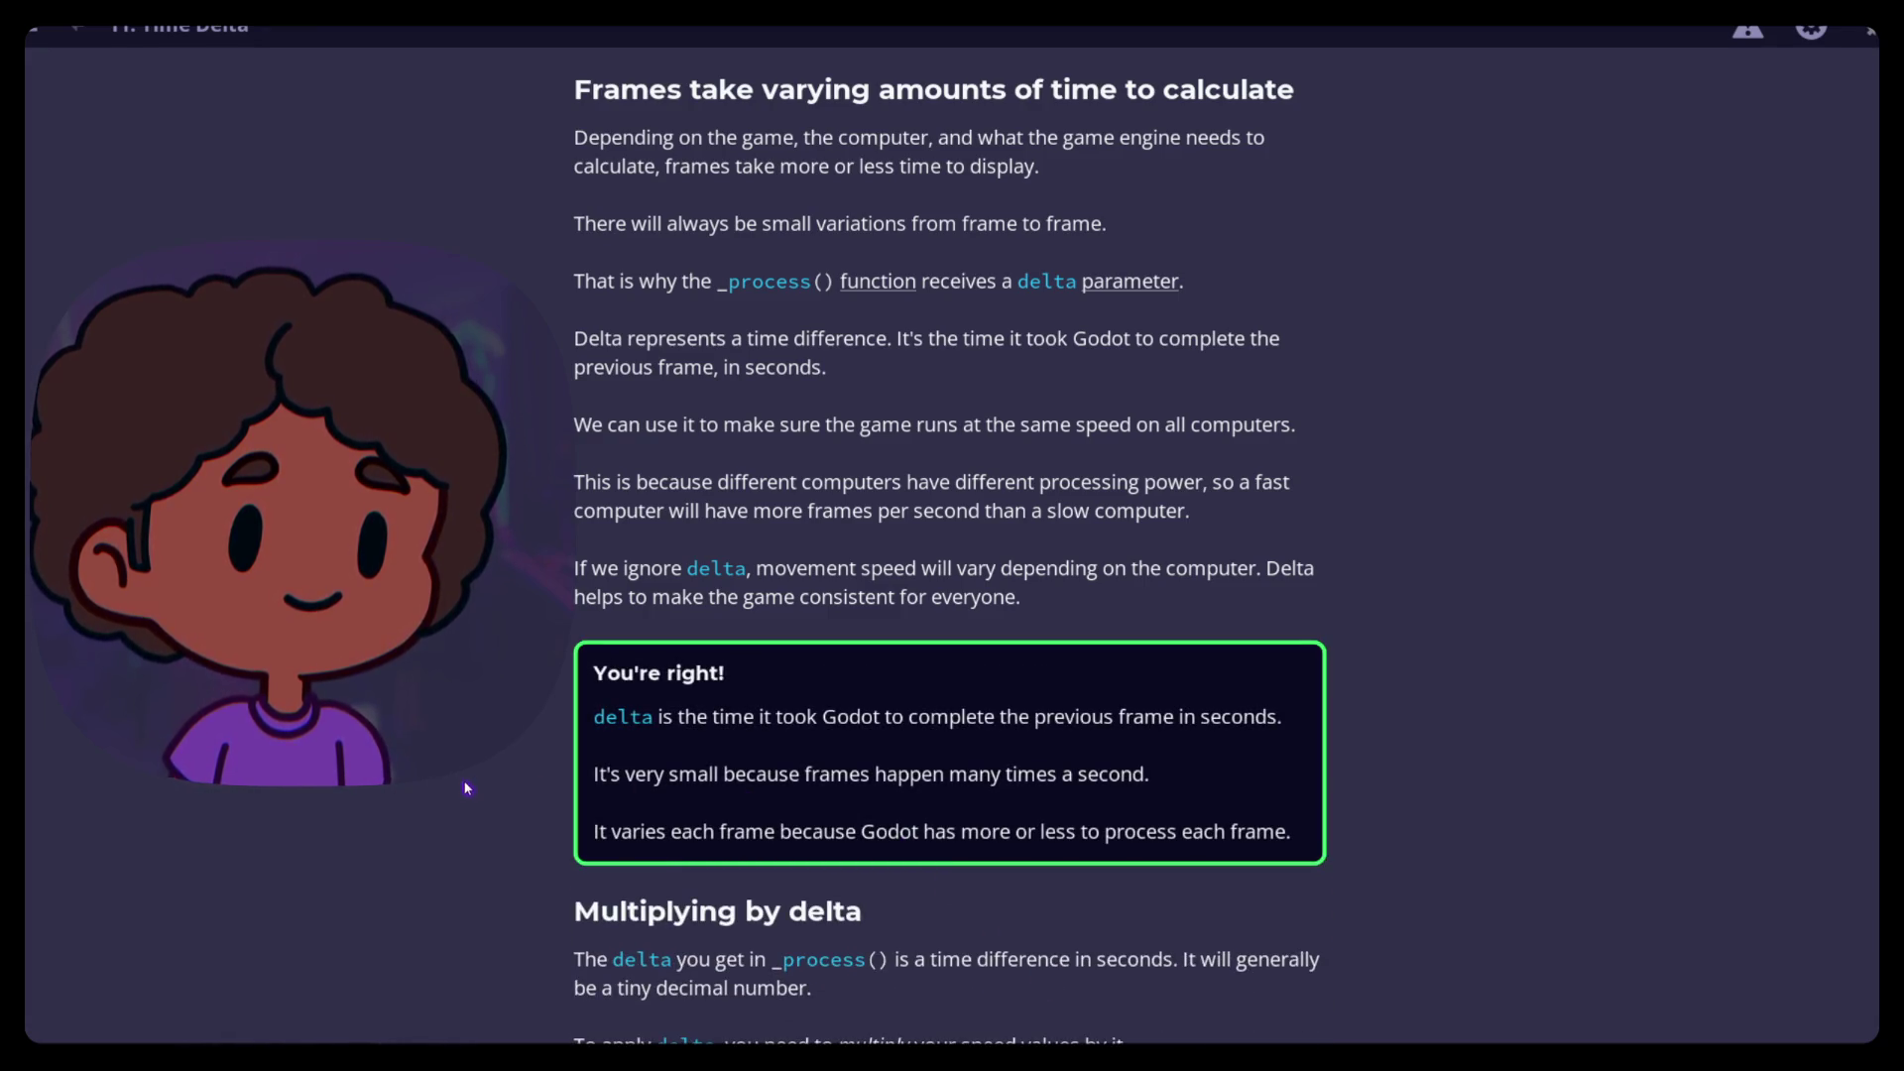
pyautogui.scroll(3, 502, 791)
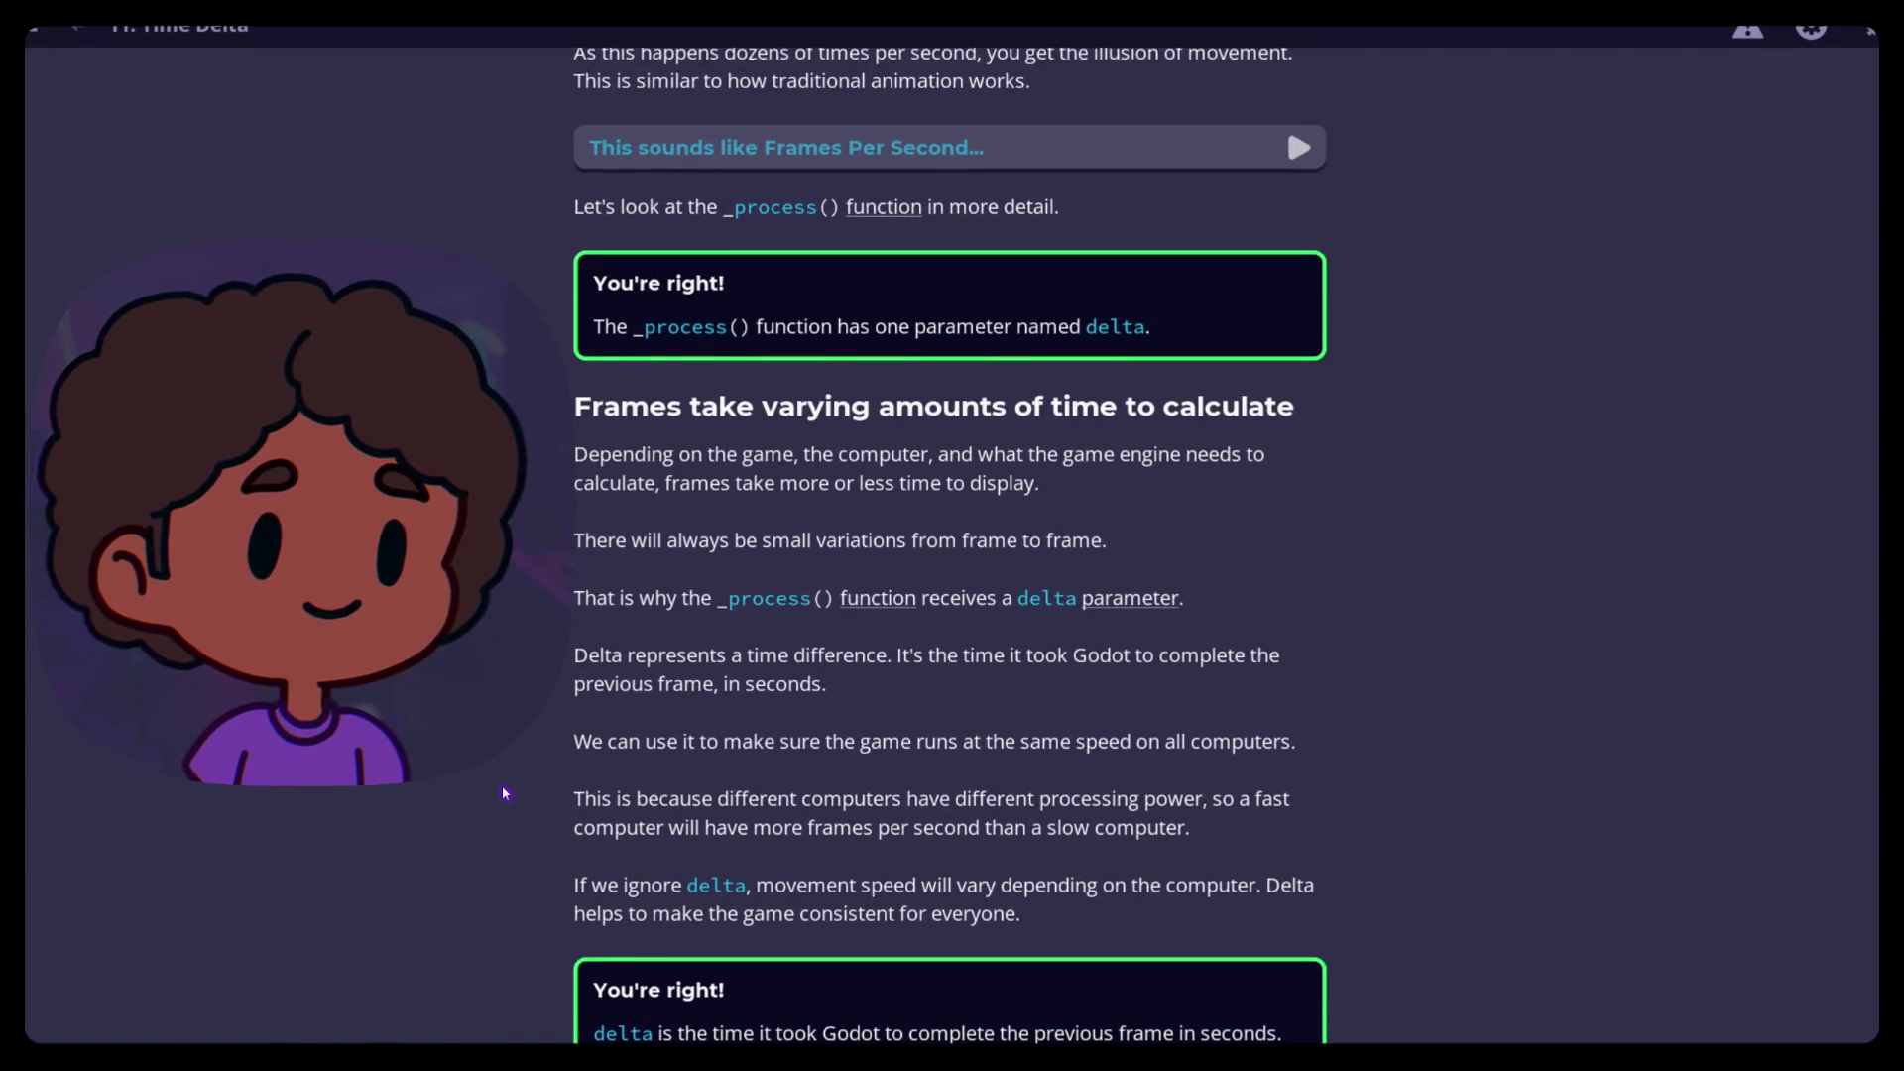
# Read past the rotate(3.0 * delta) demo down to 'Why the time between frames matters'
pyautogui.scroll(-5, 504, 793)
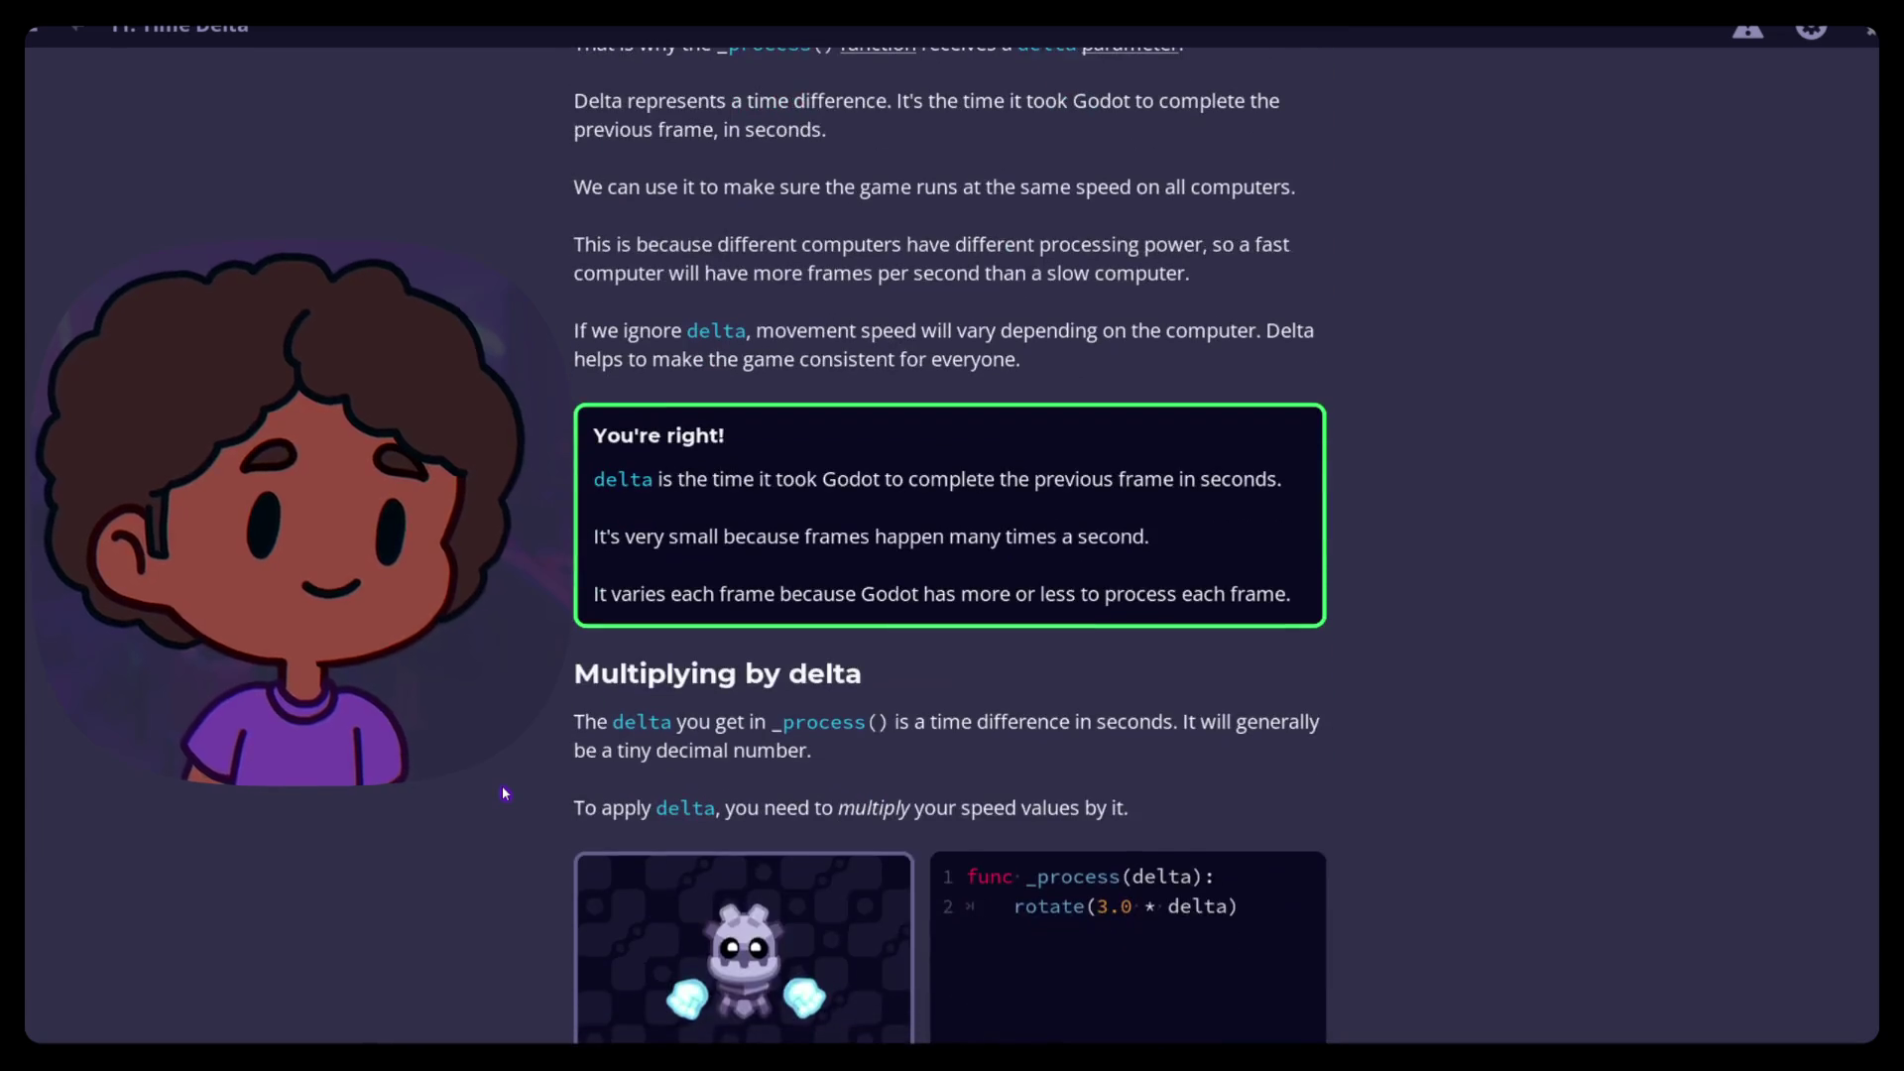
pyautogui.scroll(-4, 503, 793)
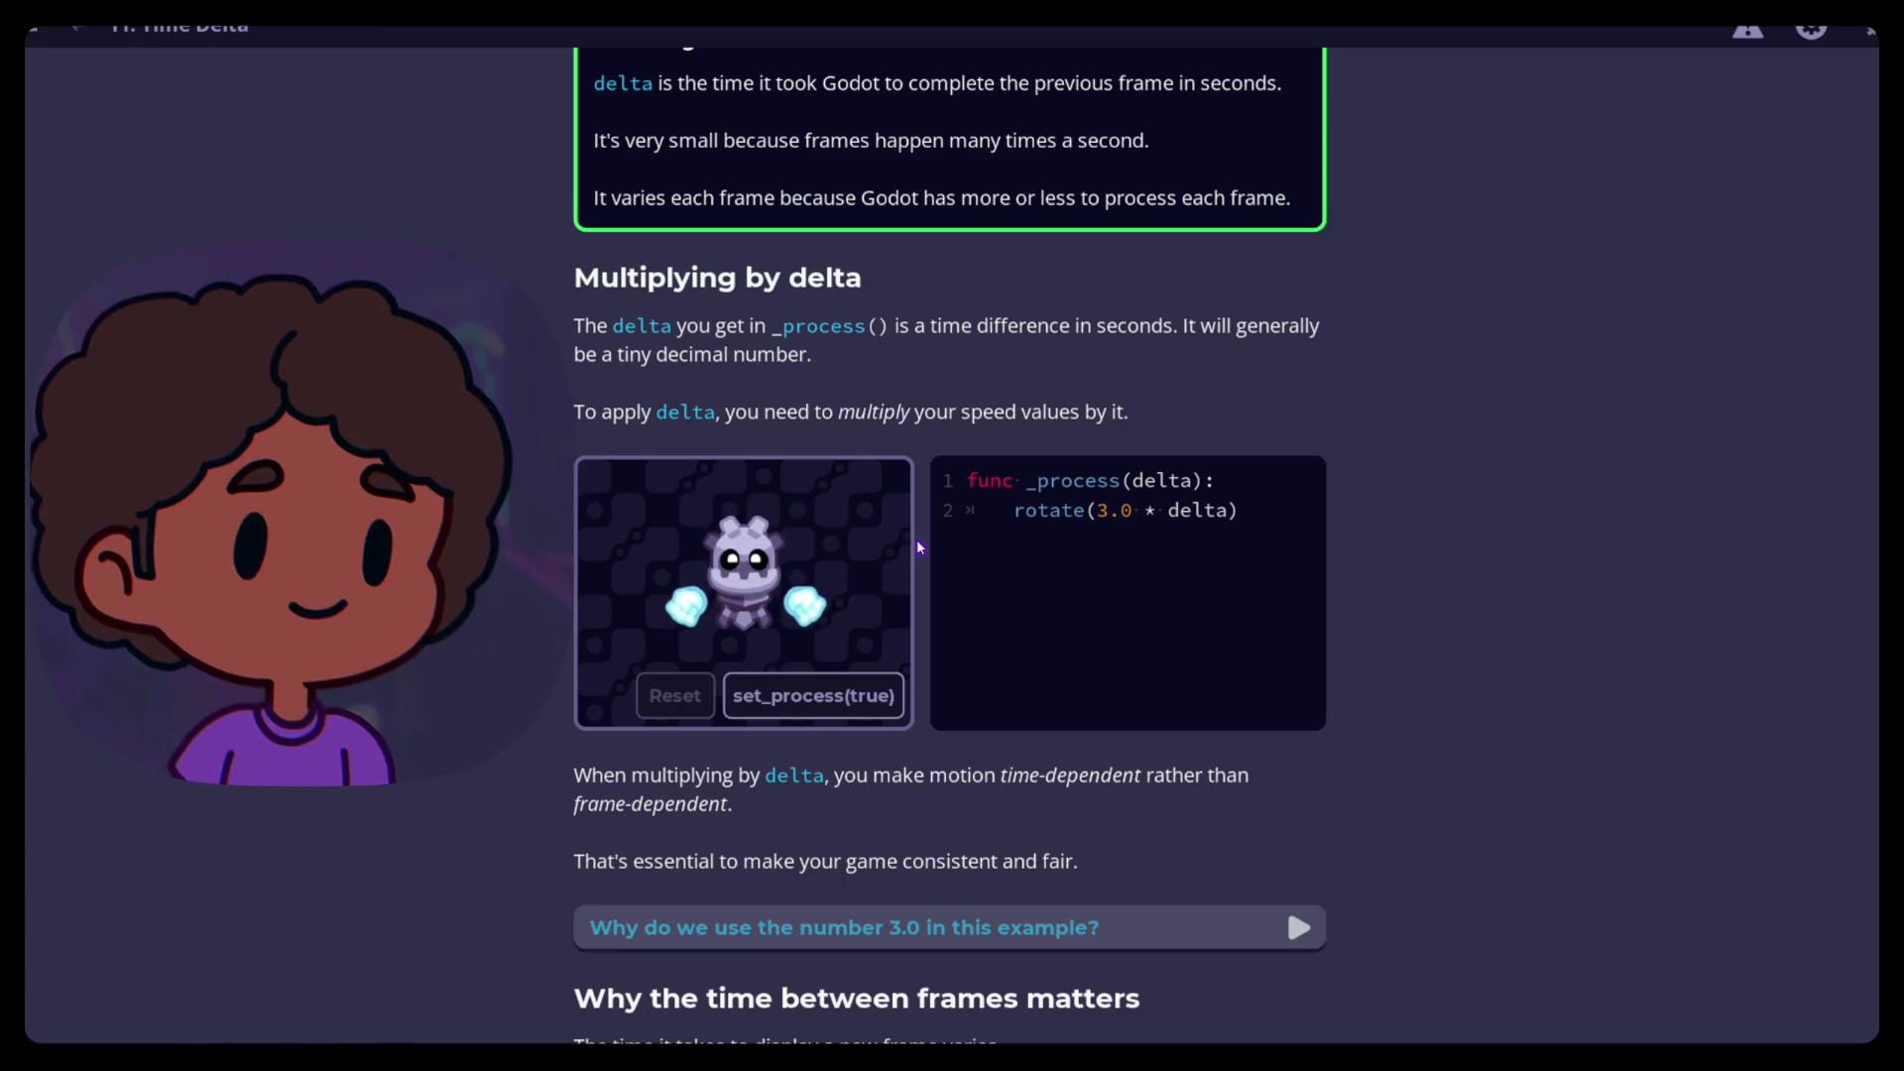
pyautogui.scroll(-3, 921, 548)
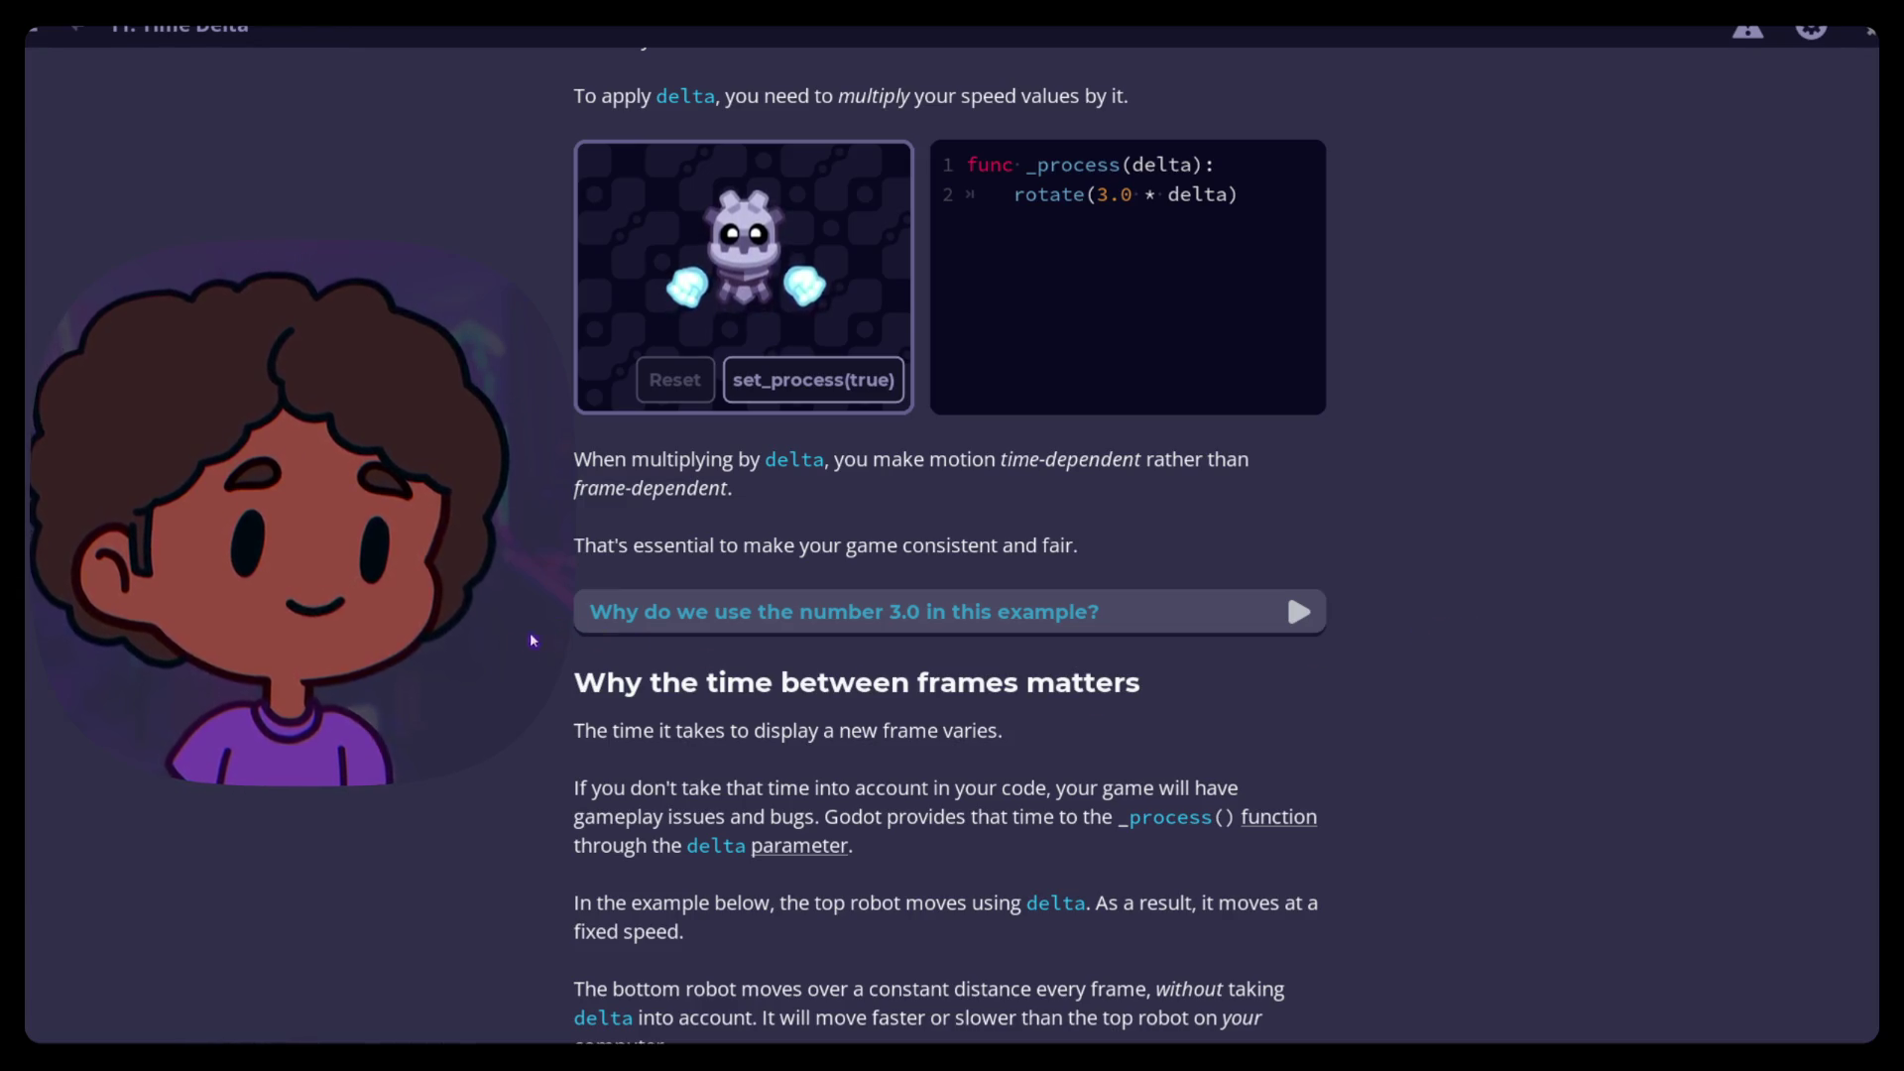
pyautogui.scroll(-3, 533, 640)
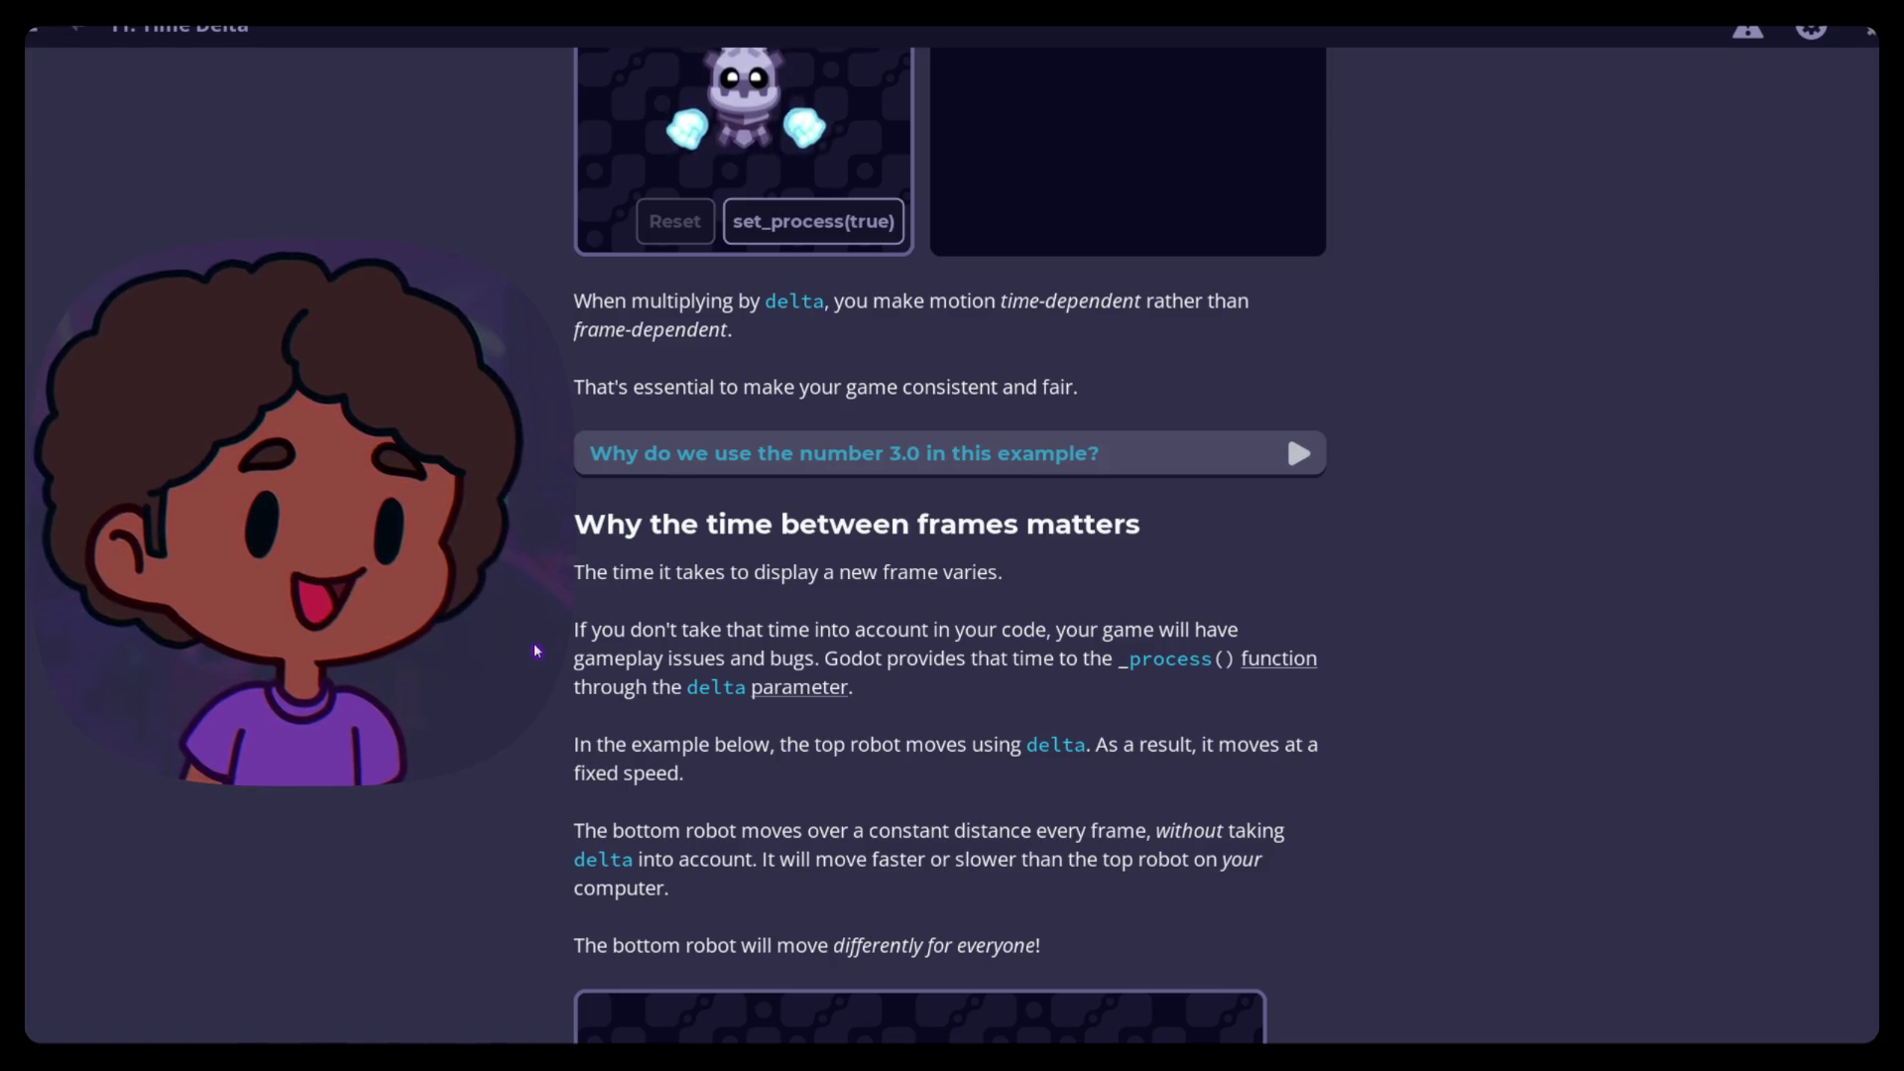
# Expand 'Why do we use the number 3.0 in this example?' and read down to the robot comparison demo
pyautogui.click(1223, 458)
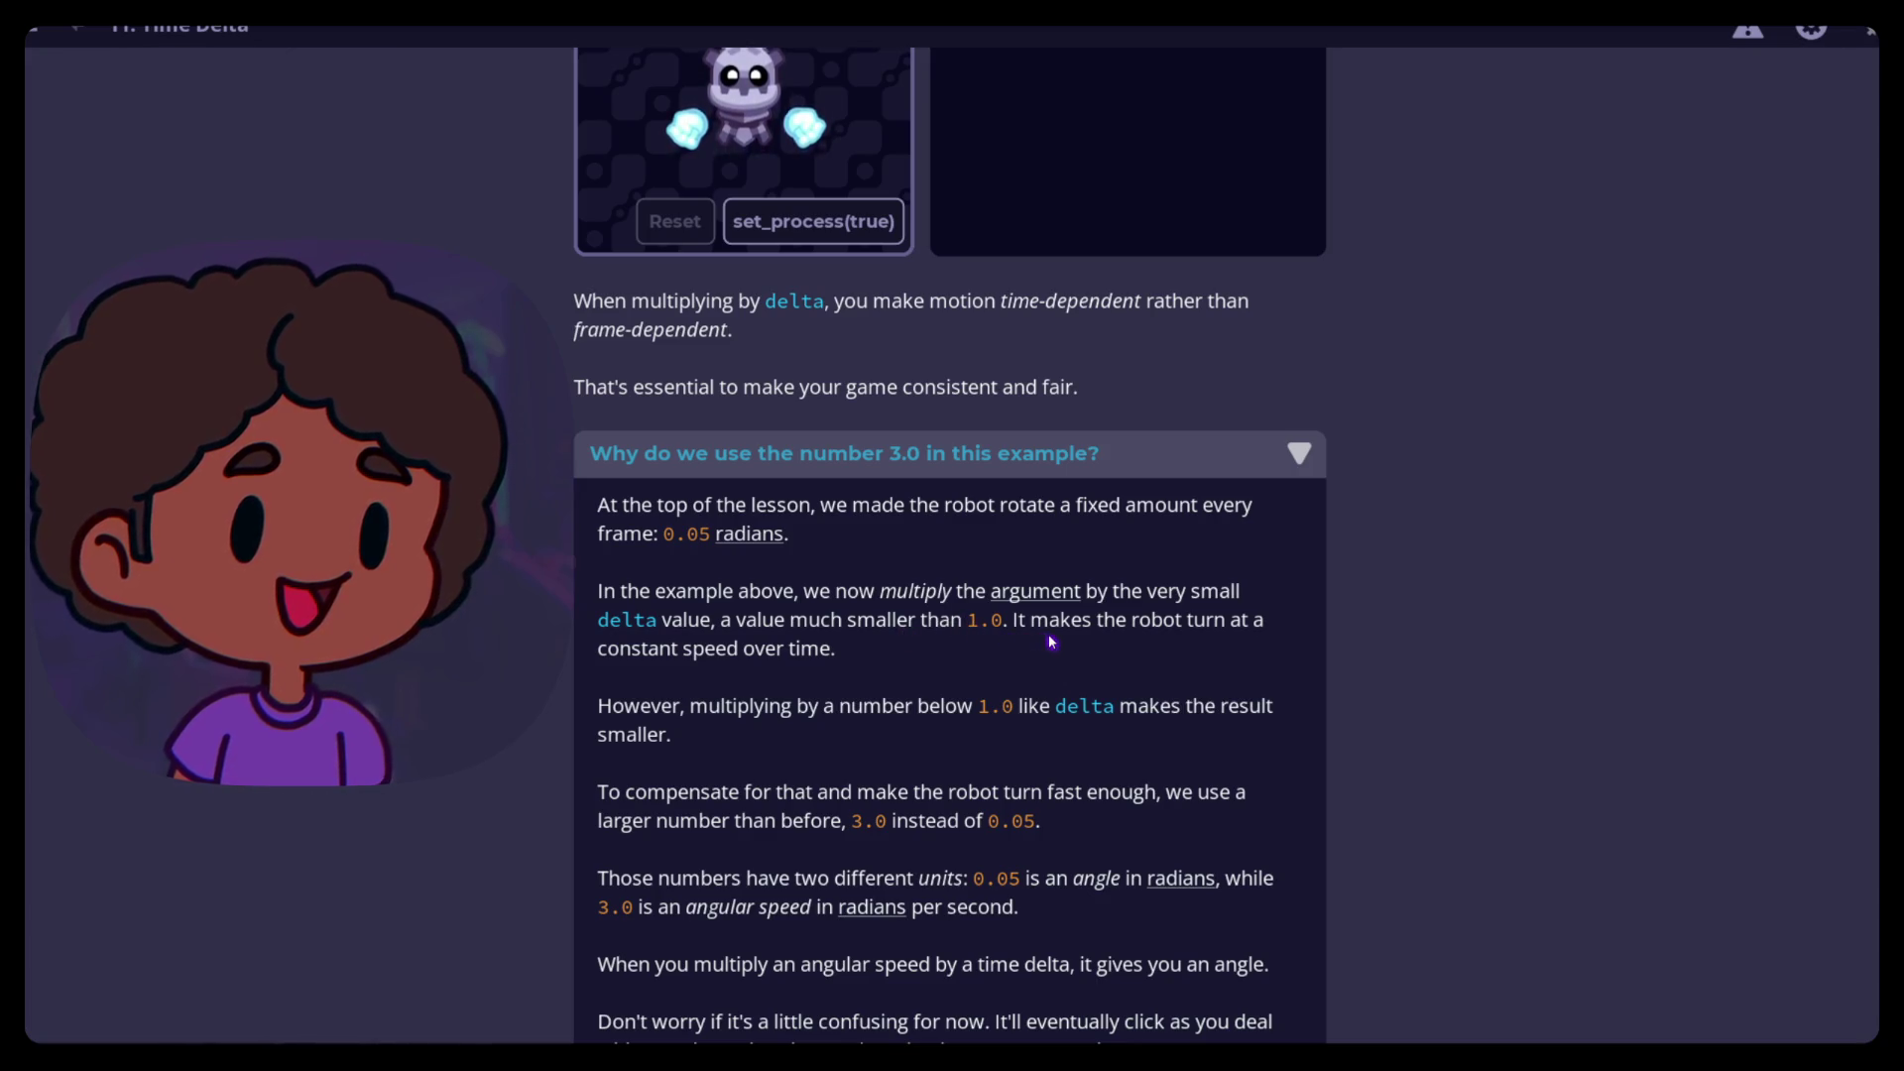
pyautogui.scroll(-3, 980, 642)
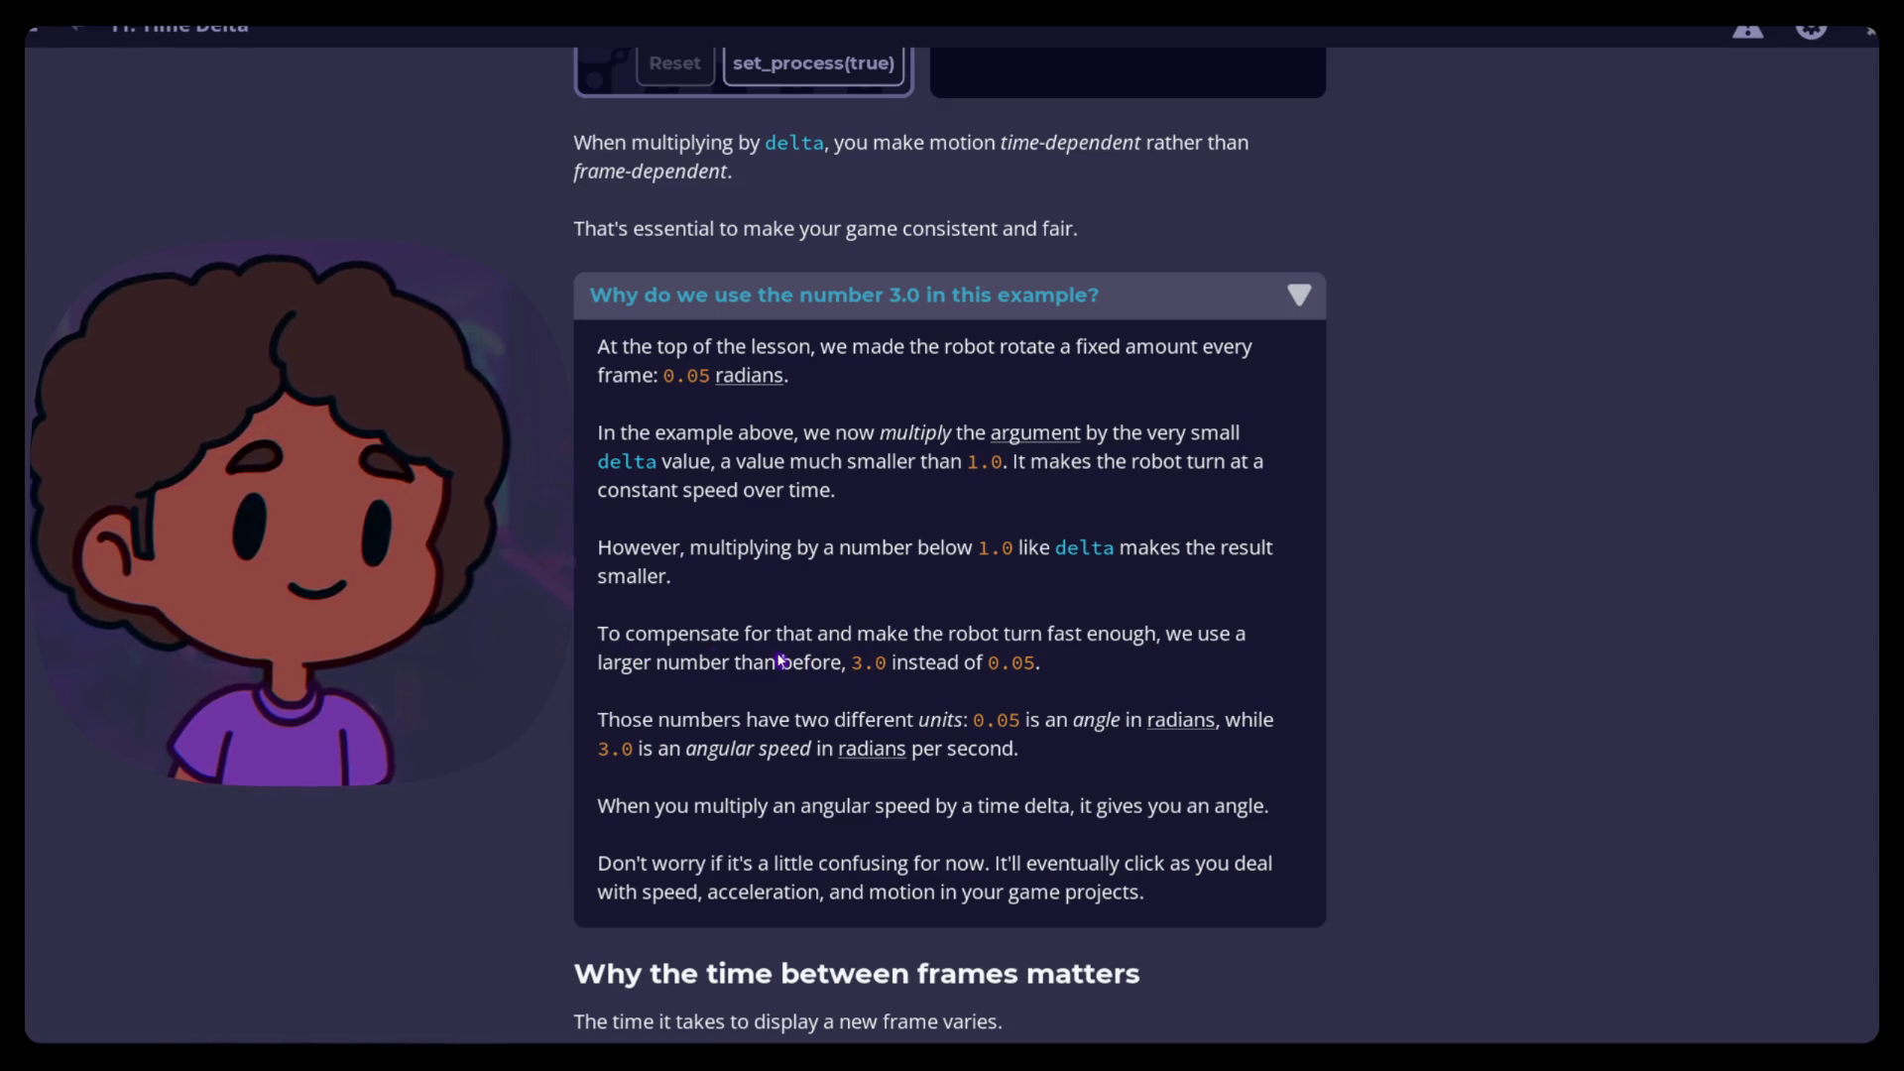
pyautogui.scroll(-9, 787, 660)
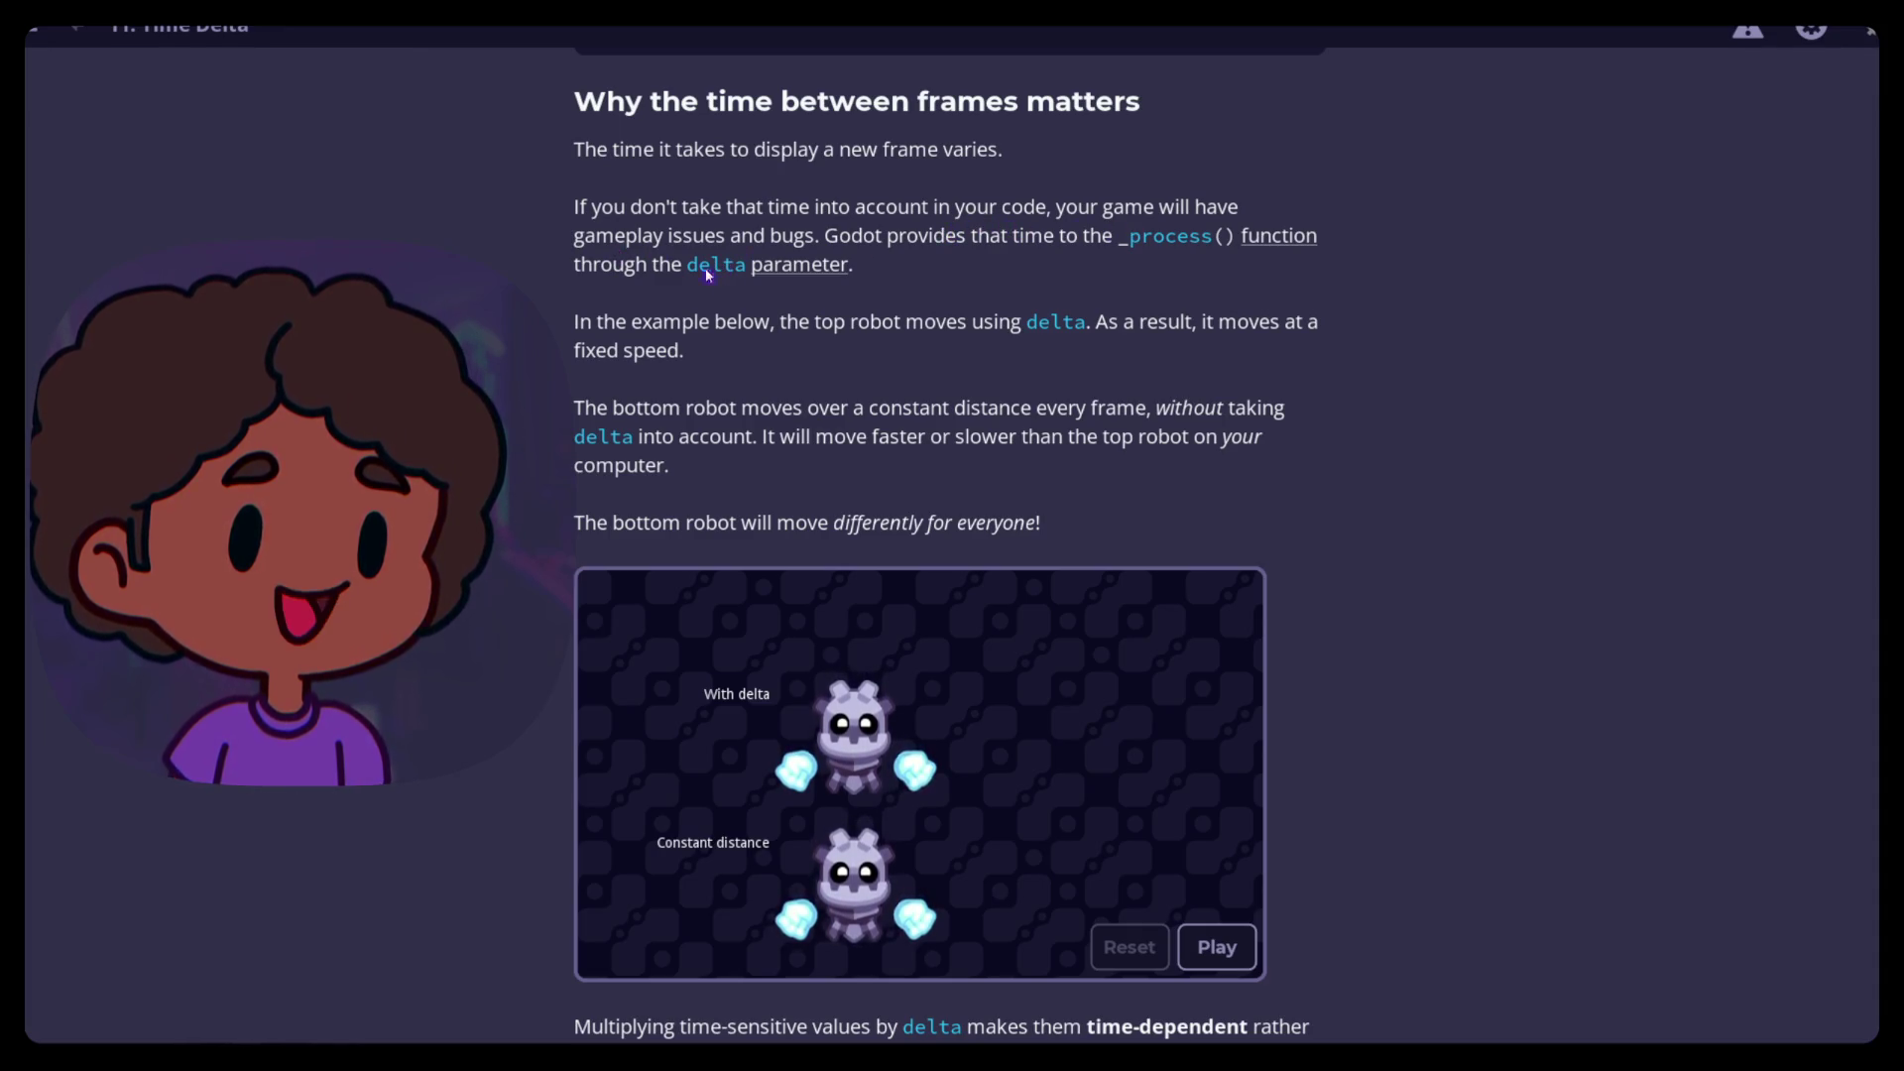
# Answer 'We're multiplying rotation_speed by delta' and start the Rotating Using Delta practice
pyautogui.scroll(-2, 709, 348)
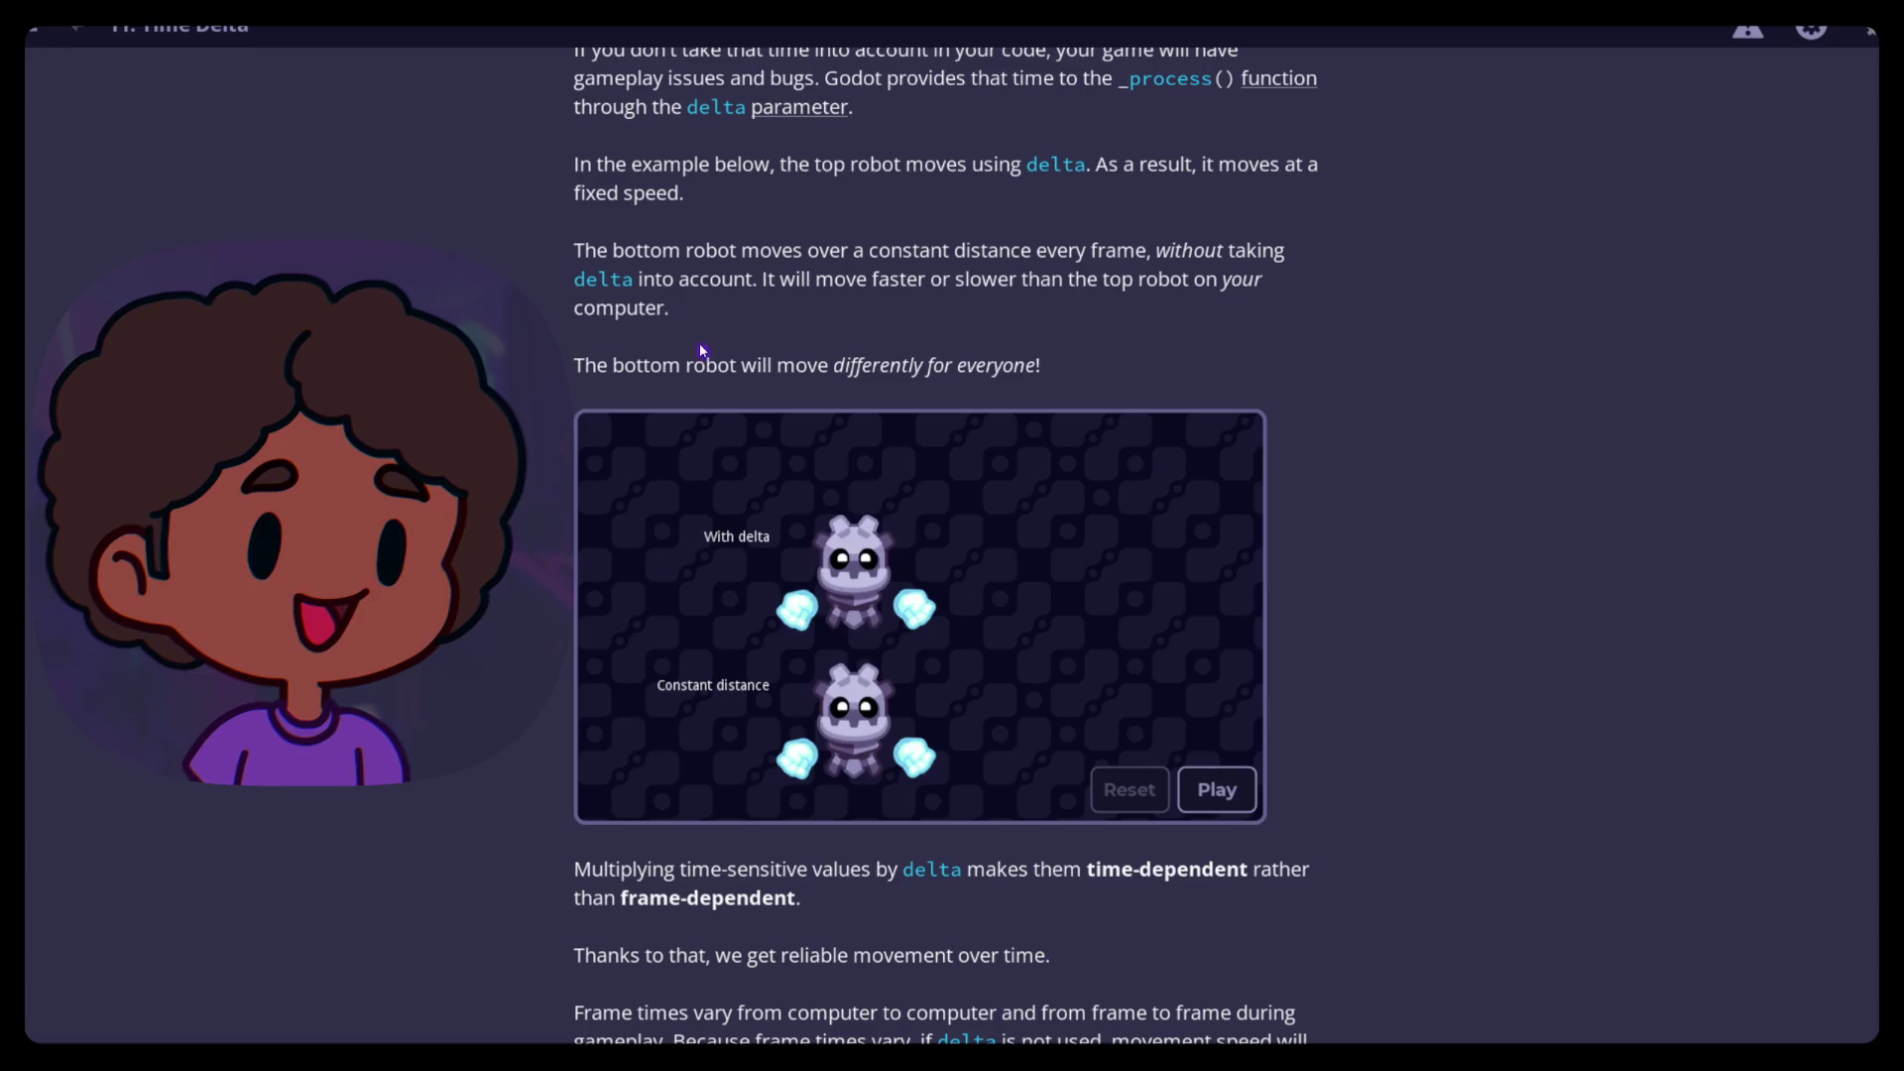
pyautogui.scroll(2, 694, 341)
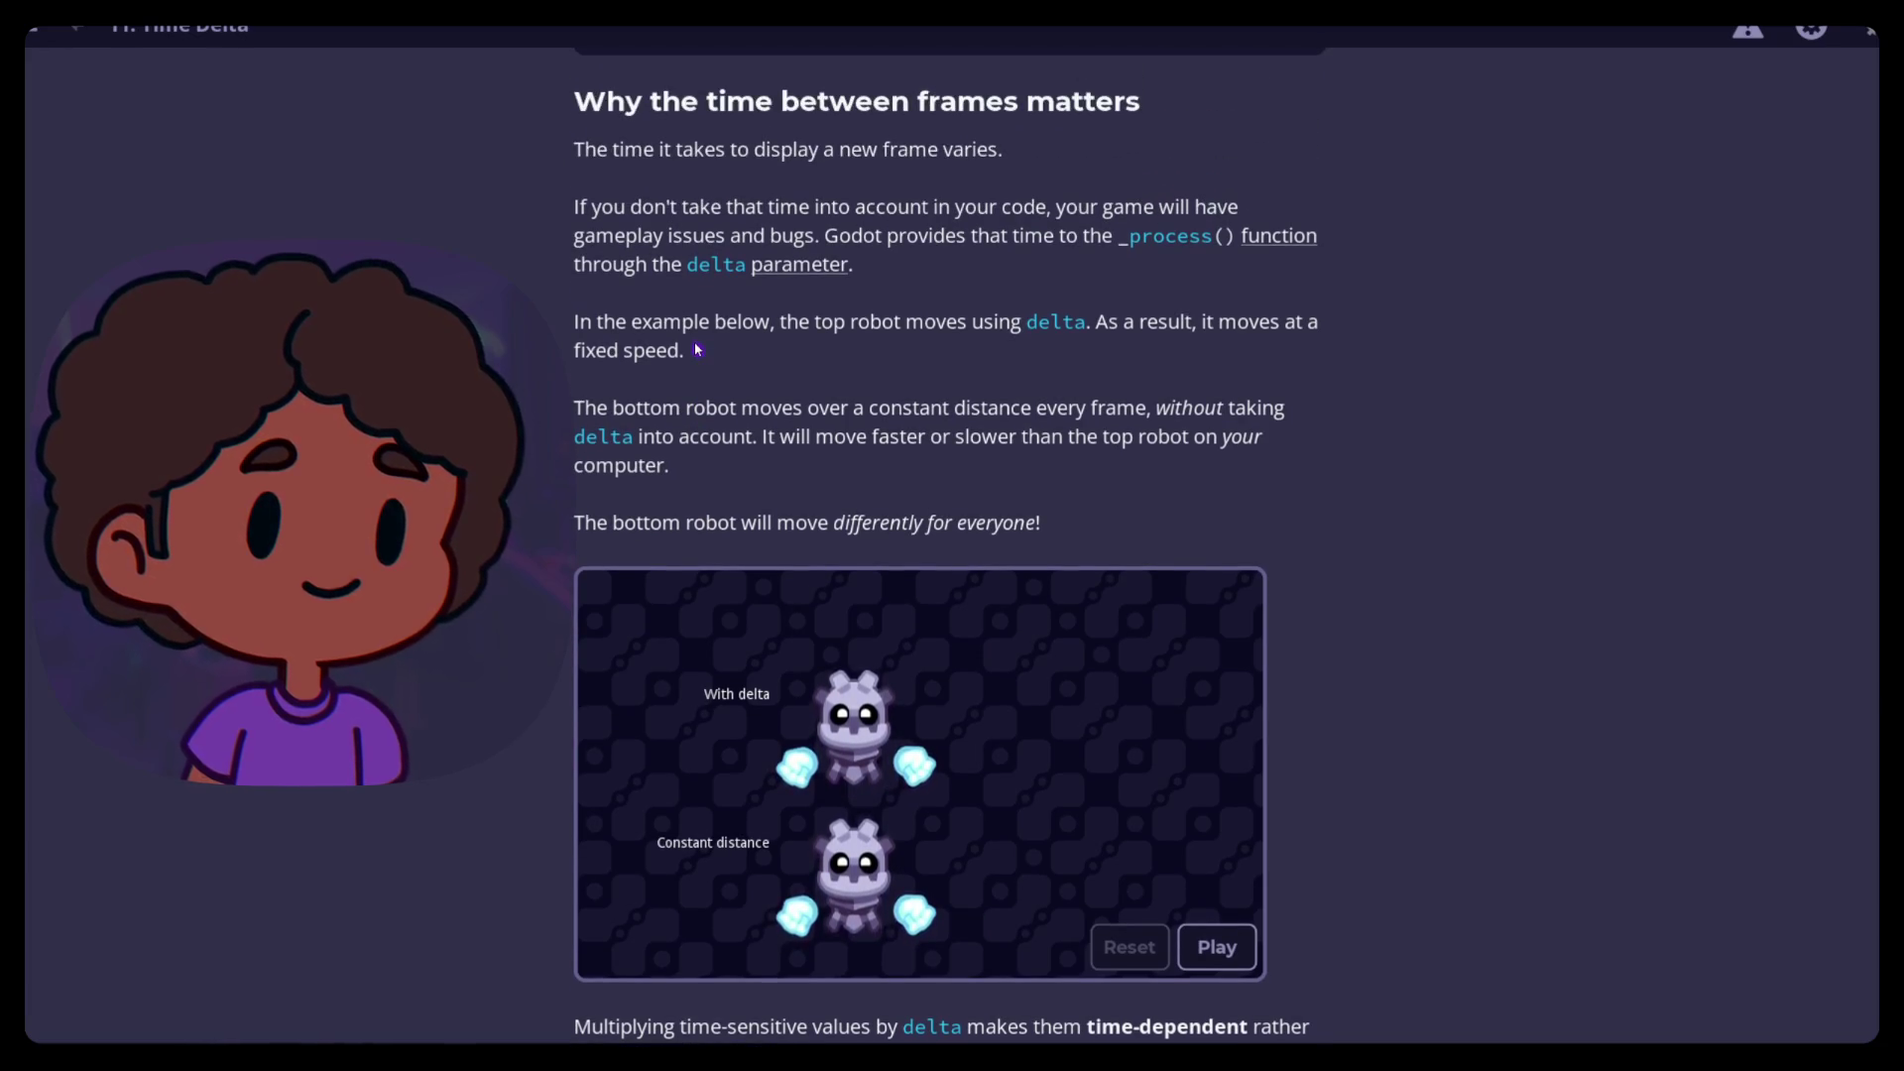
pyautogui.scroll(-1, 697, 348)
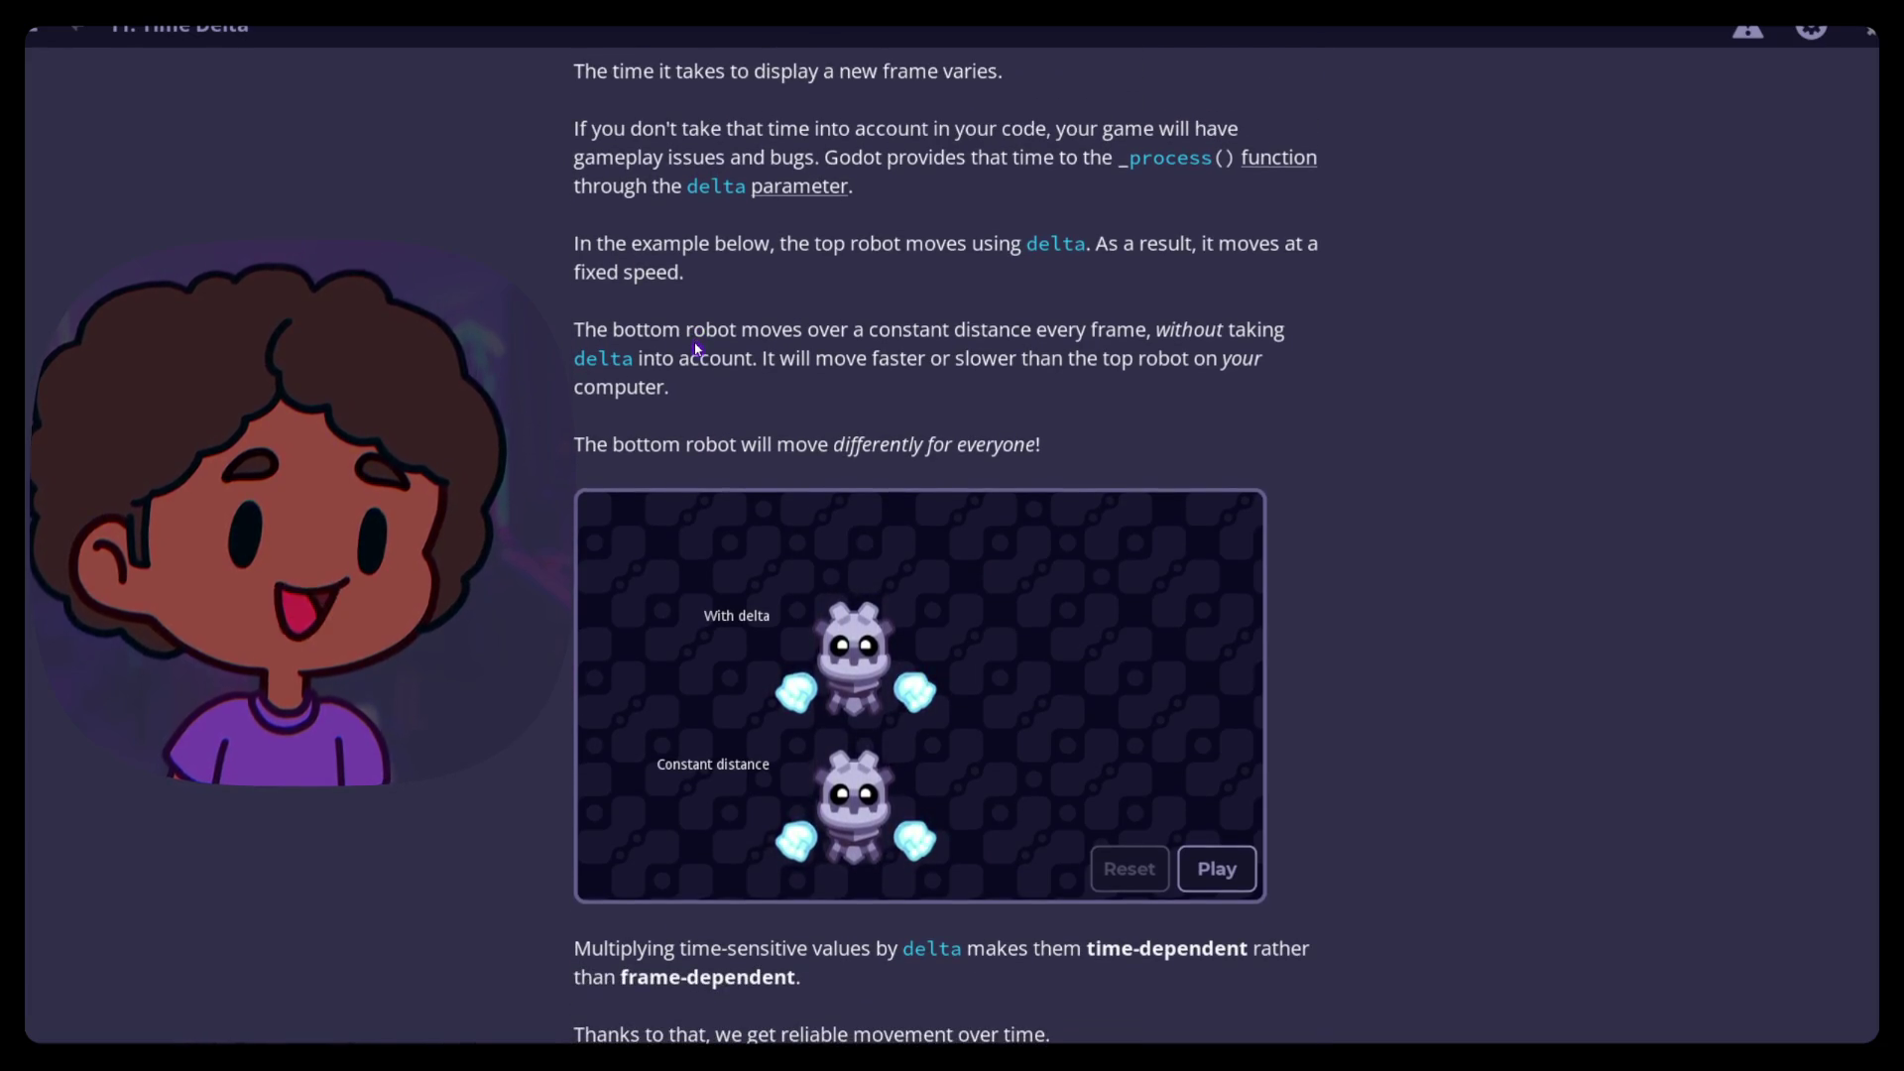
pyautogui.scroll(-3, 695, 349)
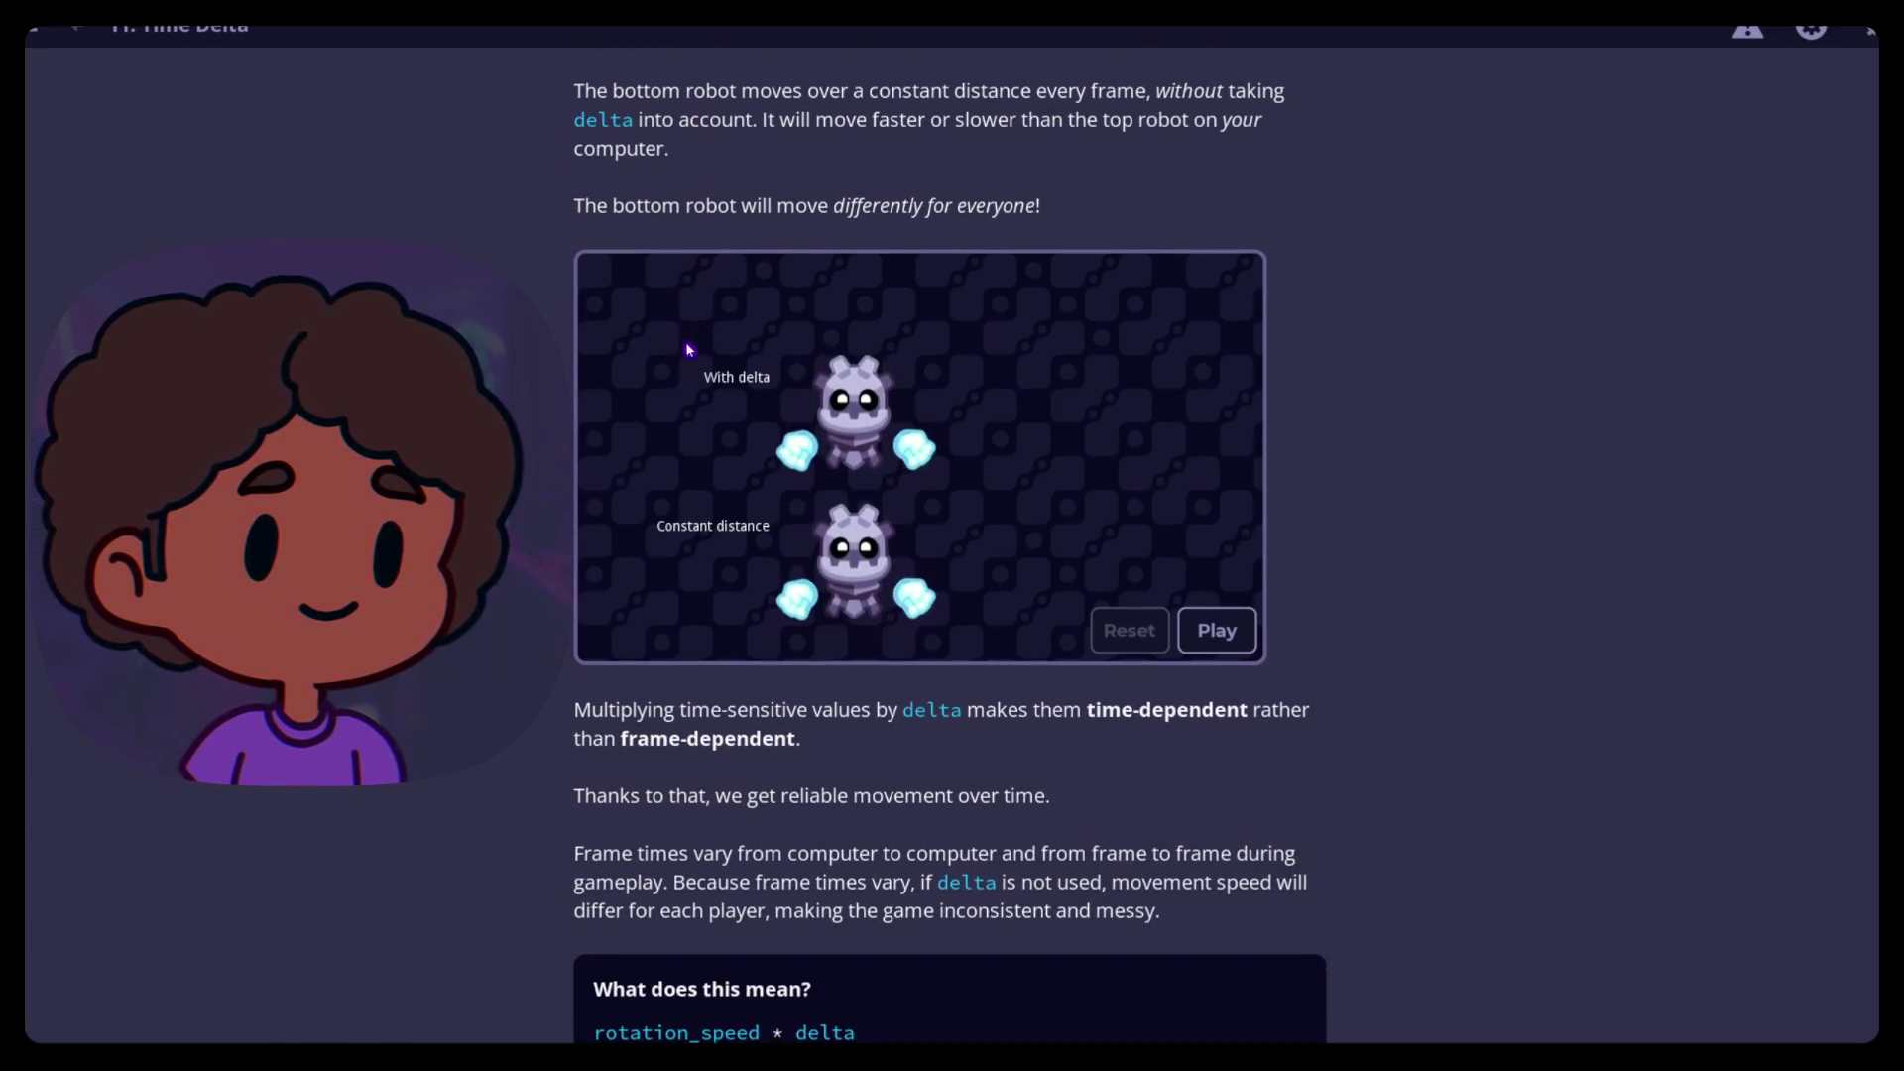
pyautogui.scroll(-1, 571, 223)
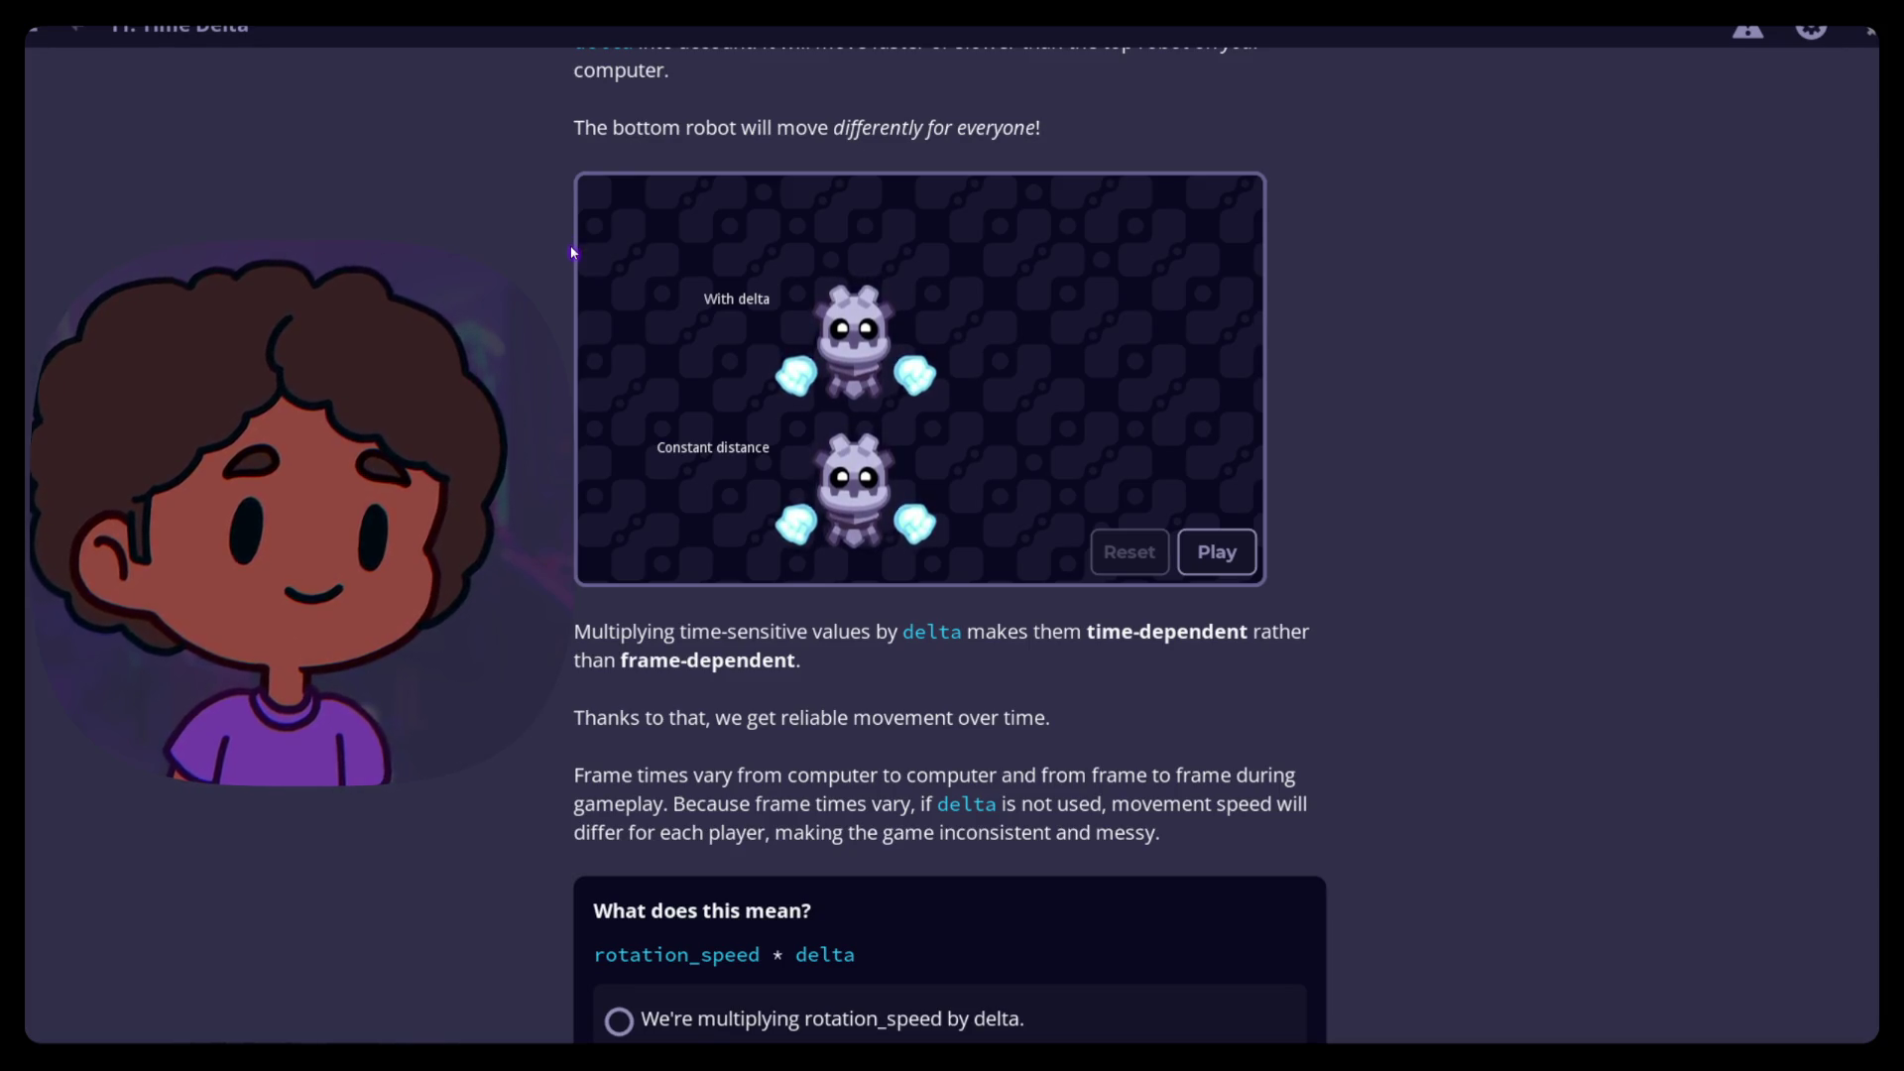
pyautogui.scroll(-1, 572, 248)
pyautogui.scroll(-3, 574, 254)
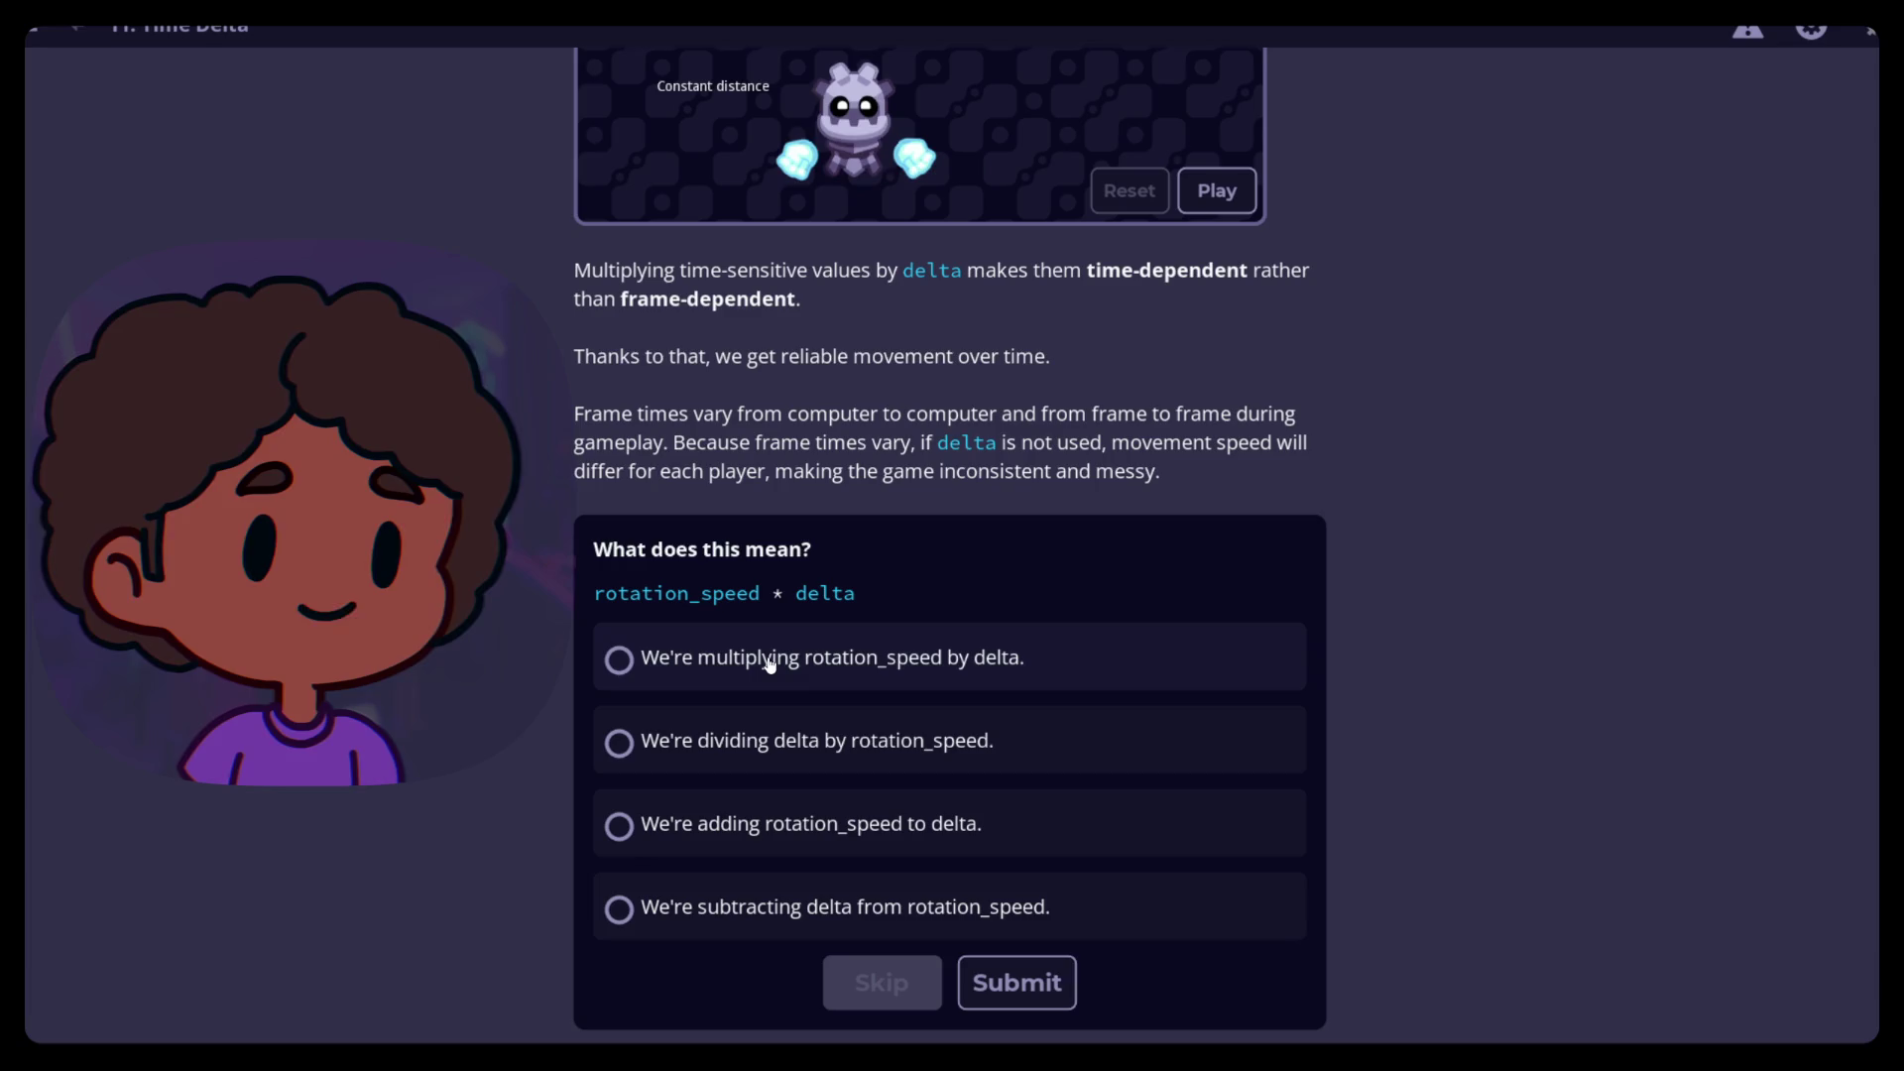
pyautogui.click(618, 662)
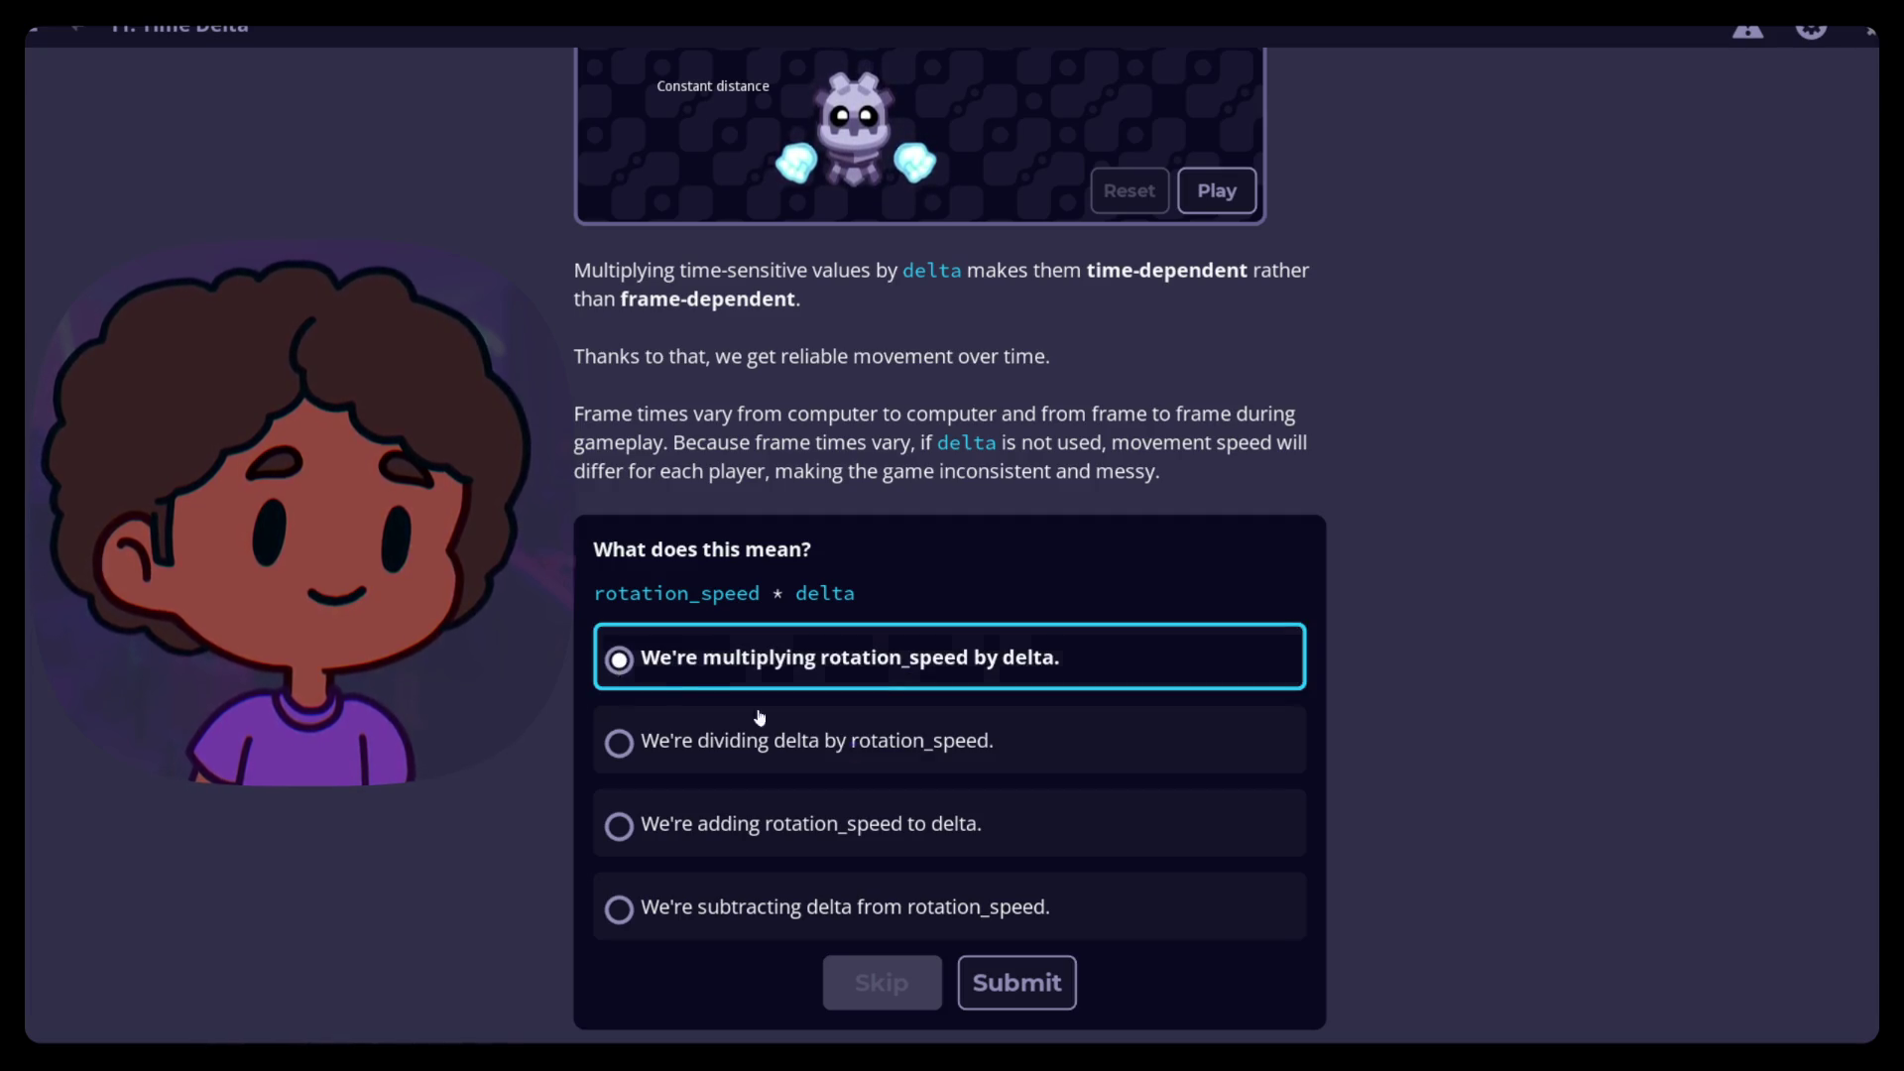
pyautogui.click(1068, 1008)
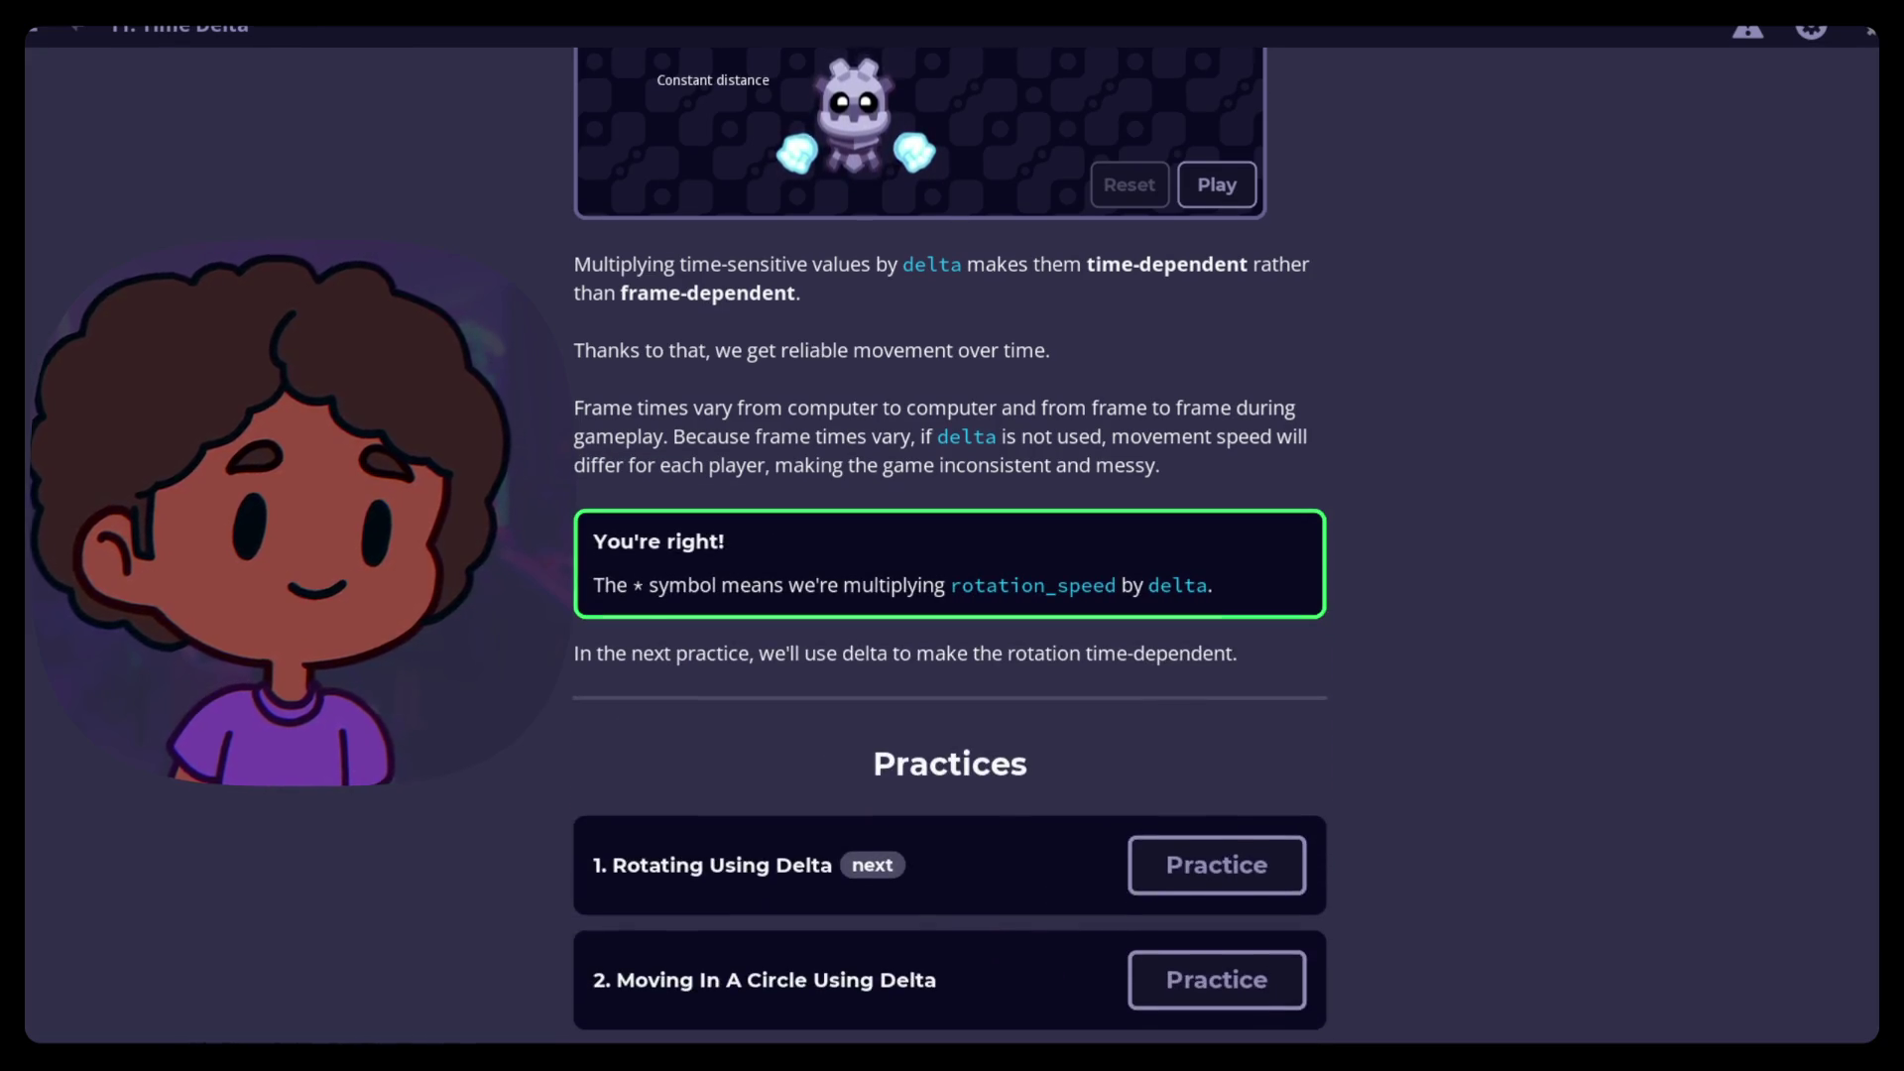
pyautogui.click(1202, 871)
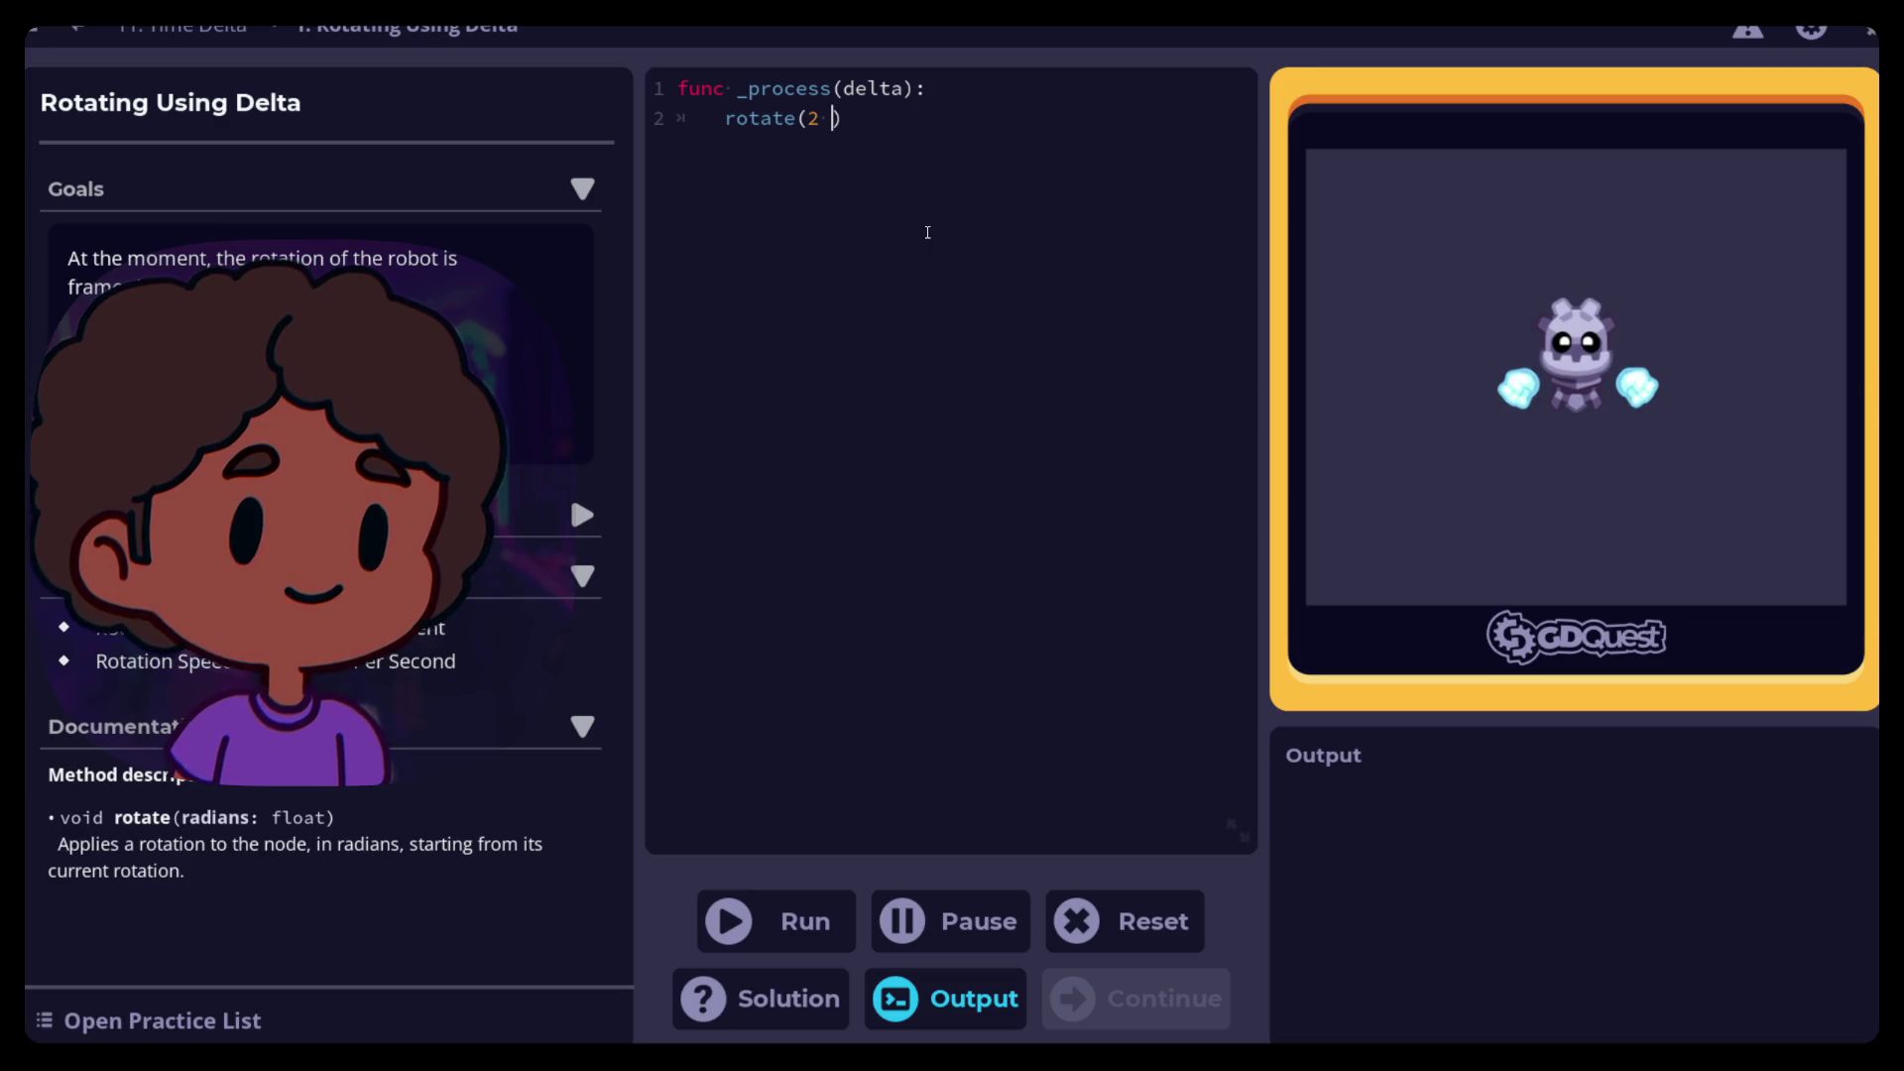
# Change line 2 to rotate(2 * delta), run it, and continue to the next practice
pyautogui.write('* ')
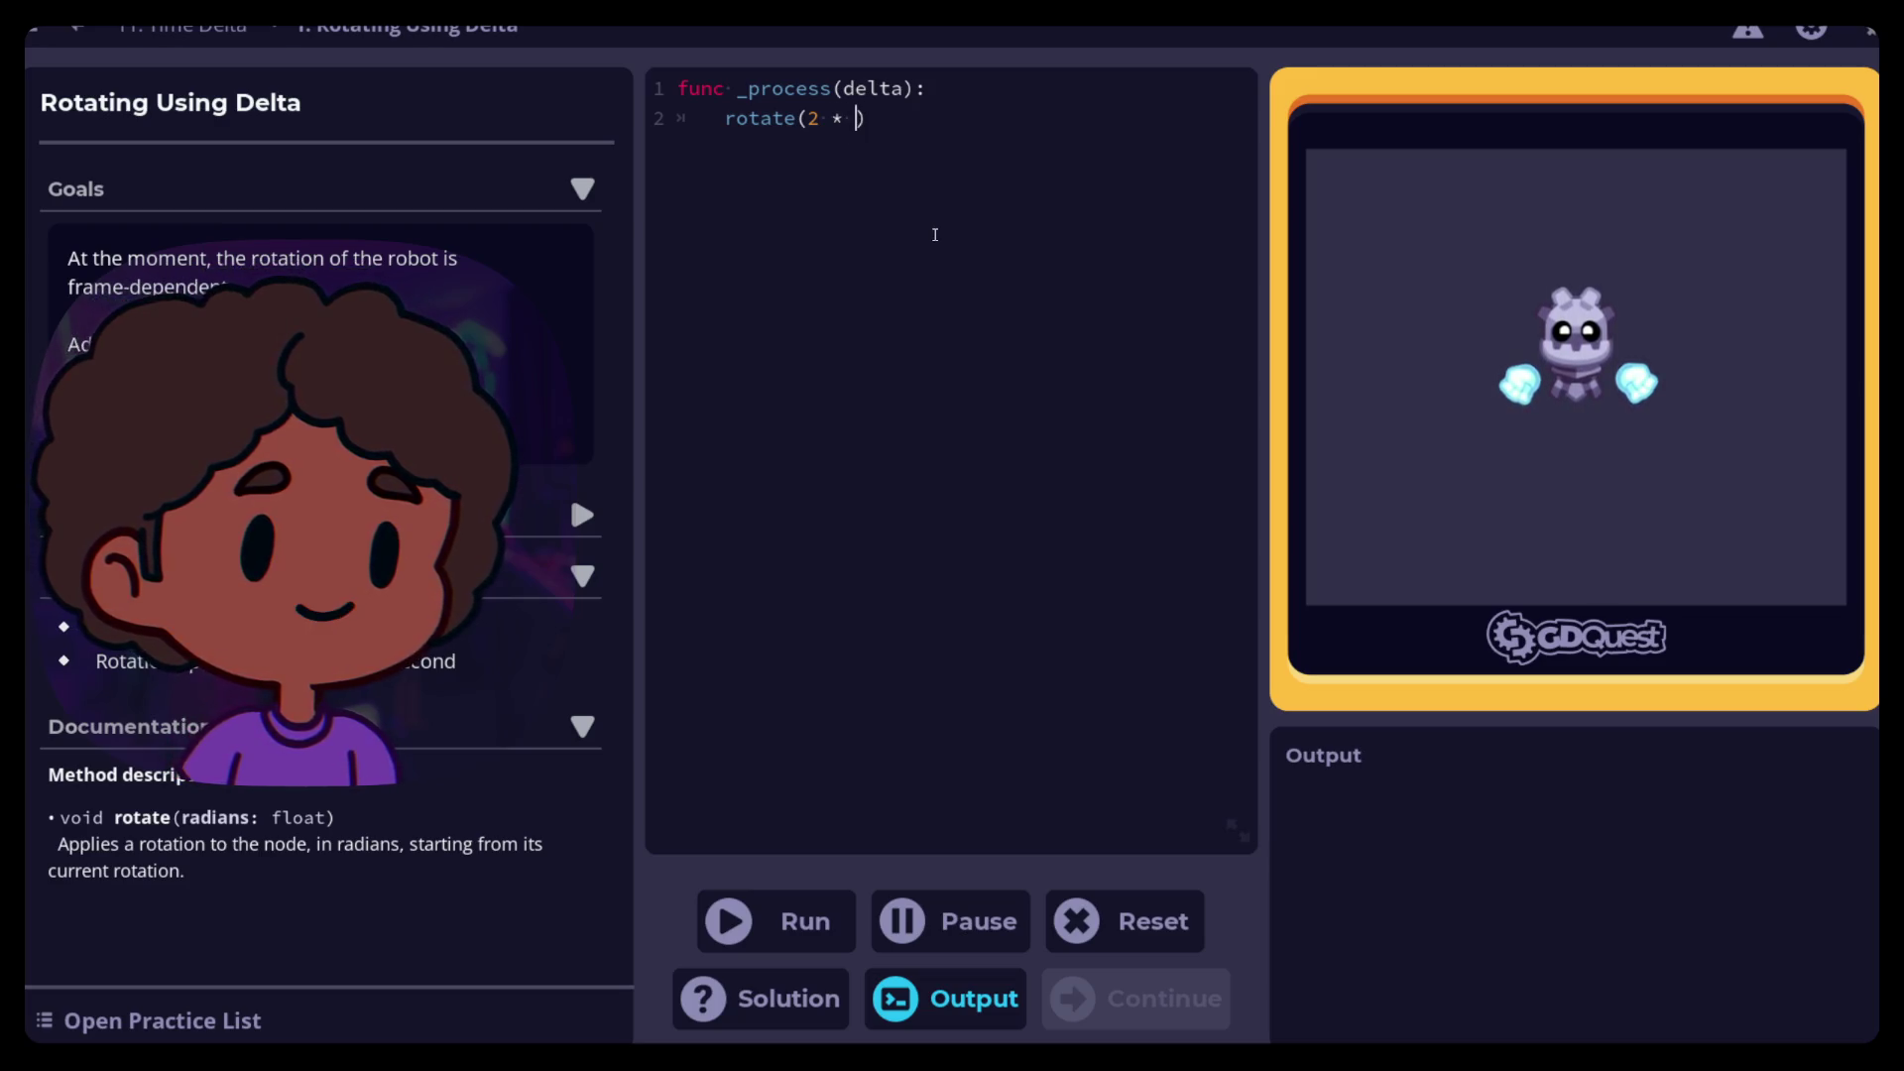
pyautogui.write('delta')
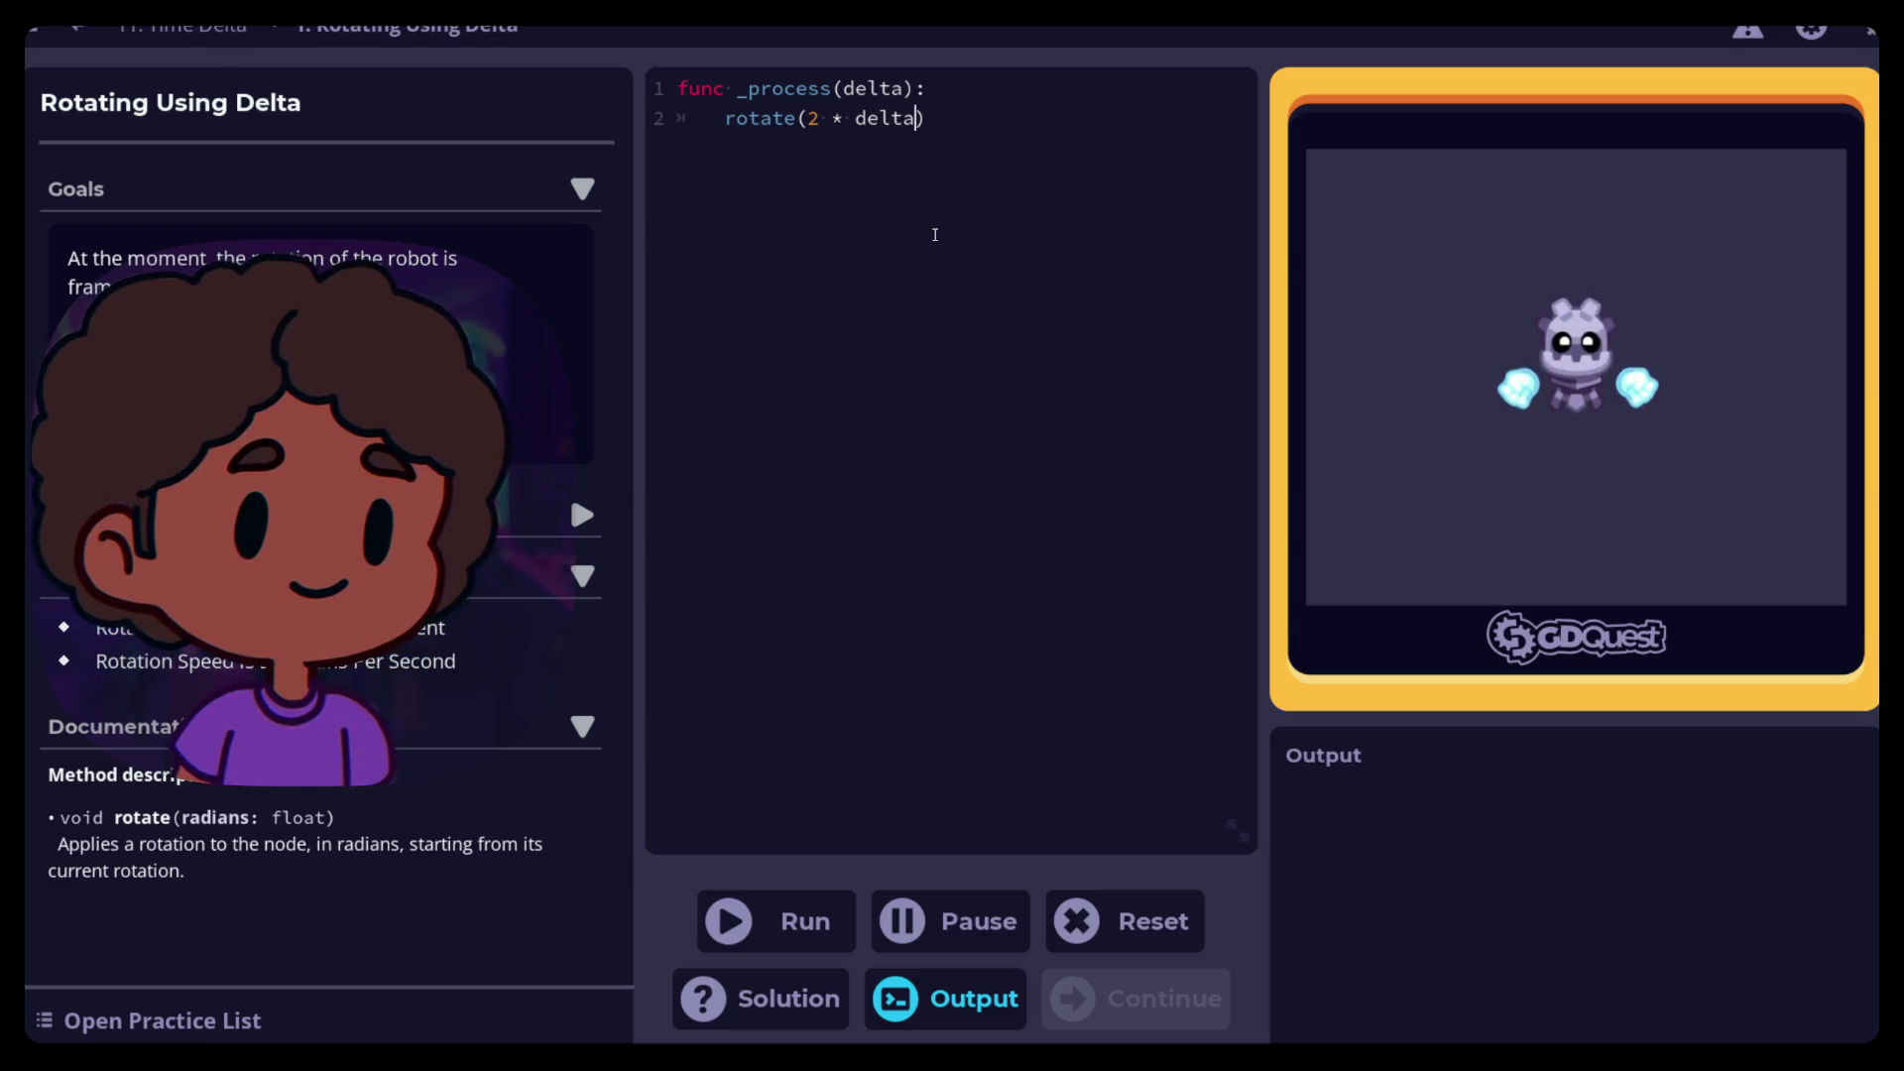
pyautogui.click(783, 922)
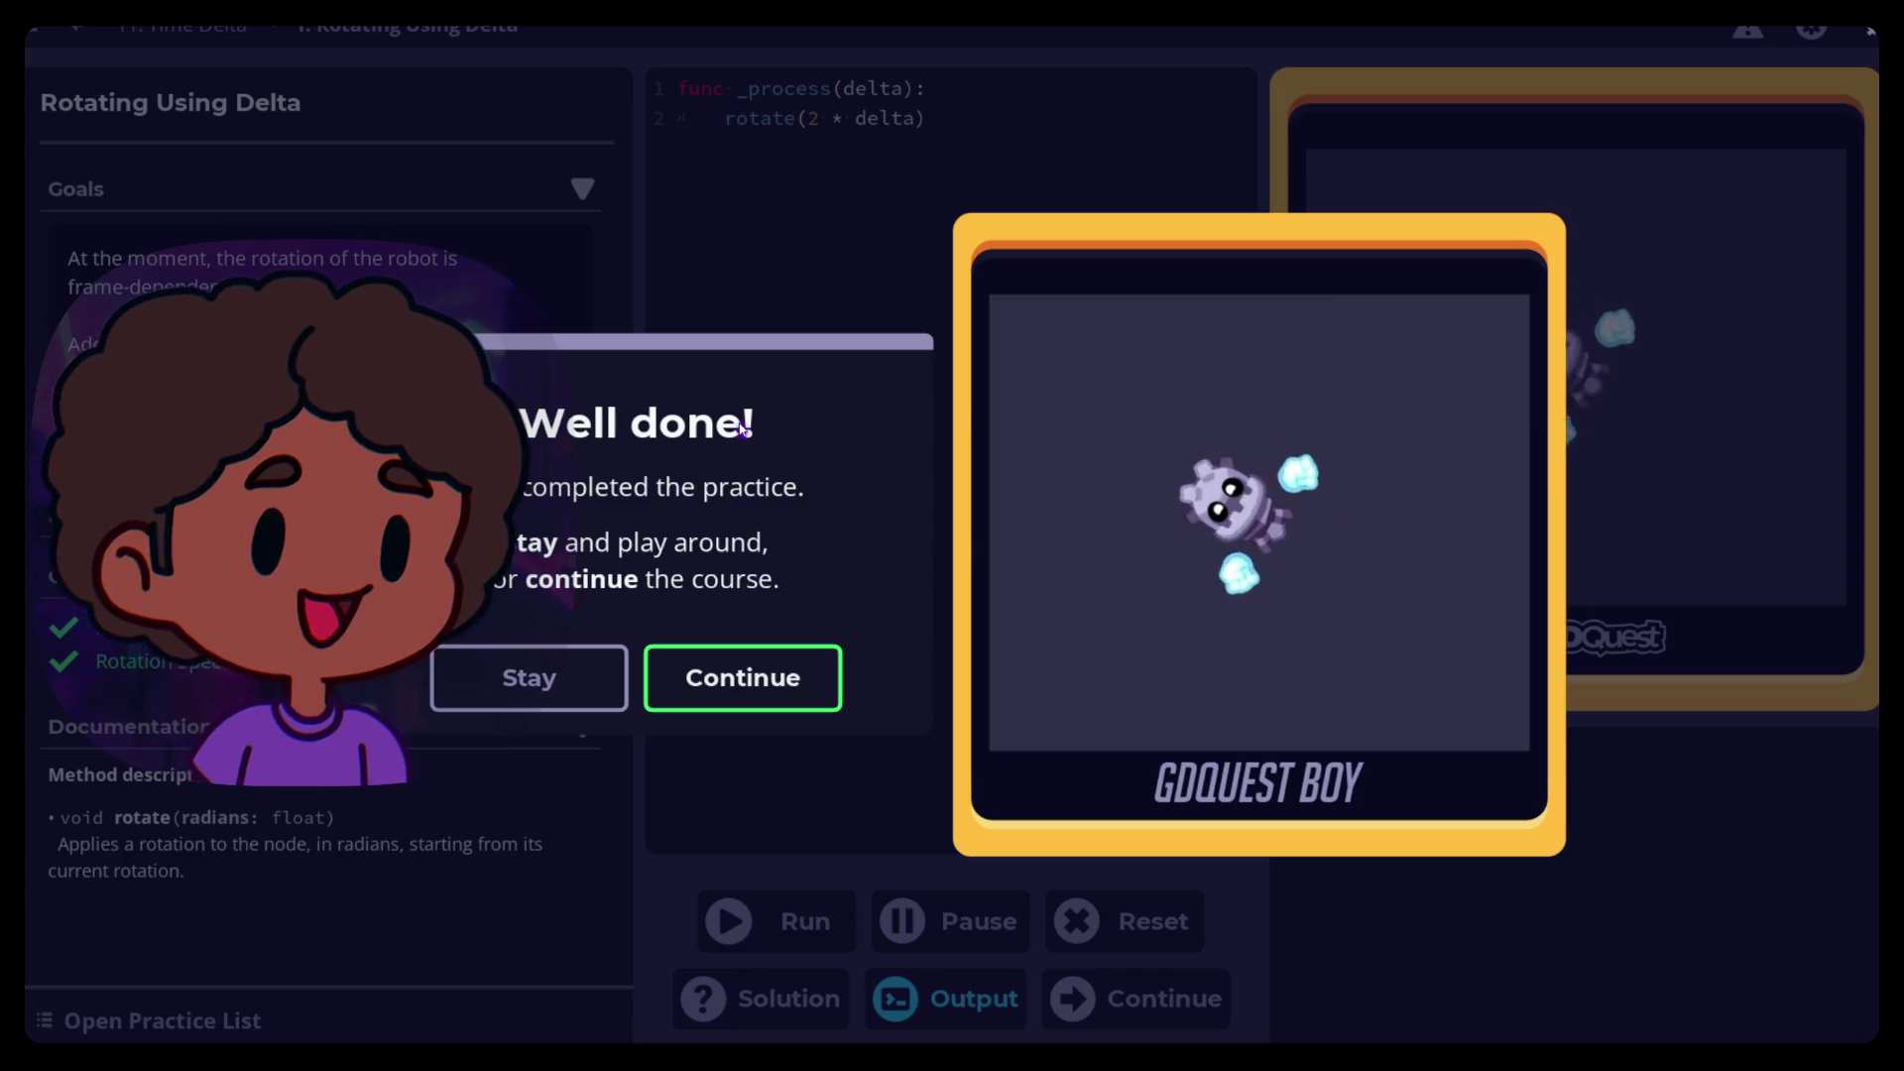
pyautogui.click(781, 674)
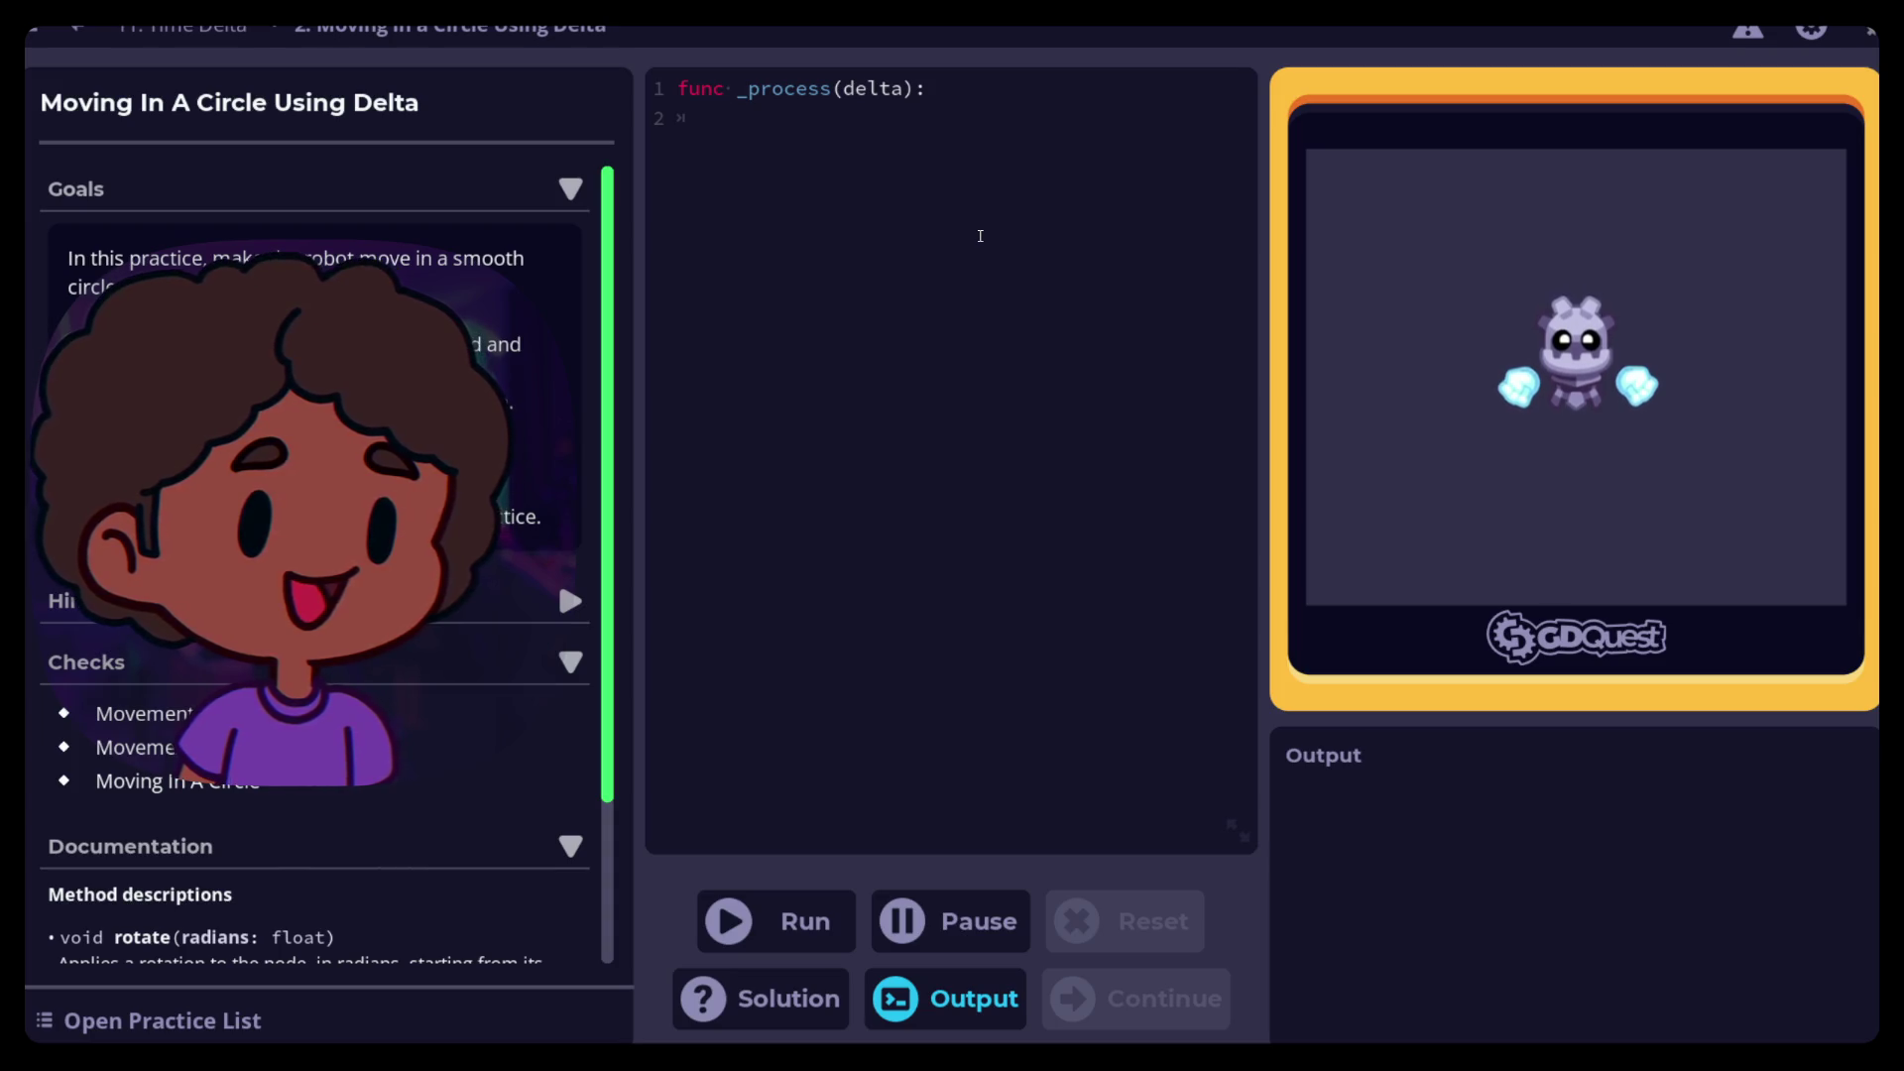
# Write rotate(2 * delta) and move(100 * delta) in _process, then run the checks
pyautogui.write('rotate')
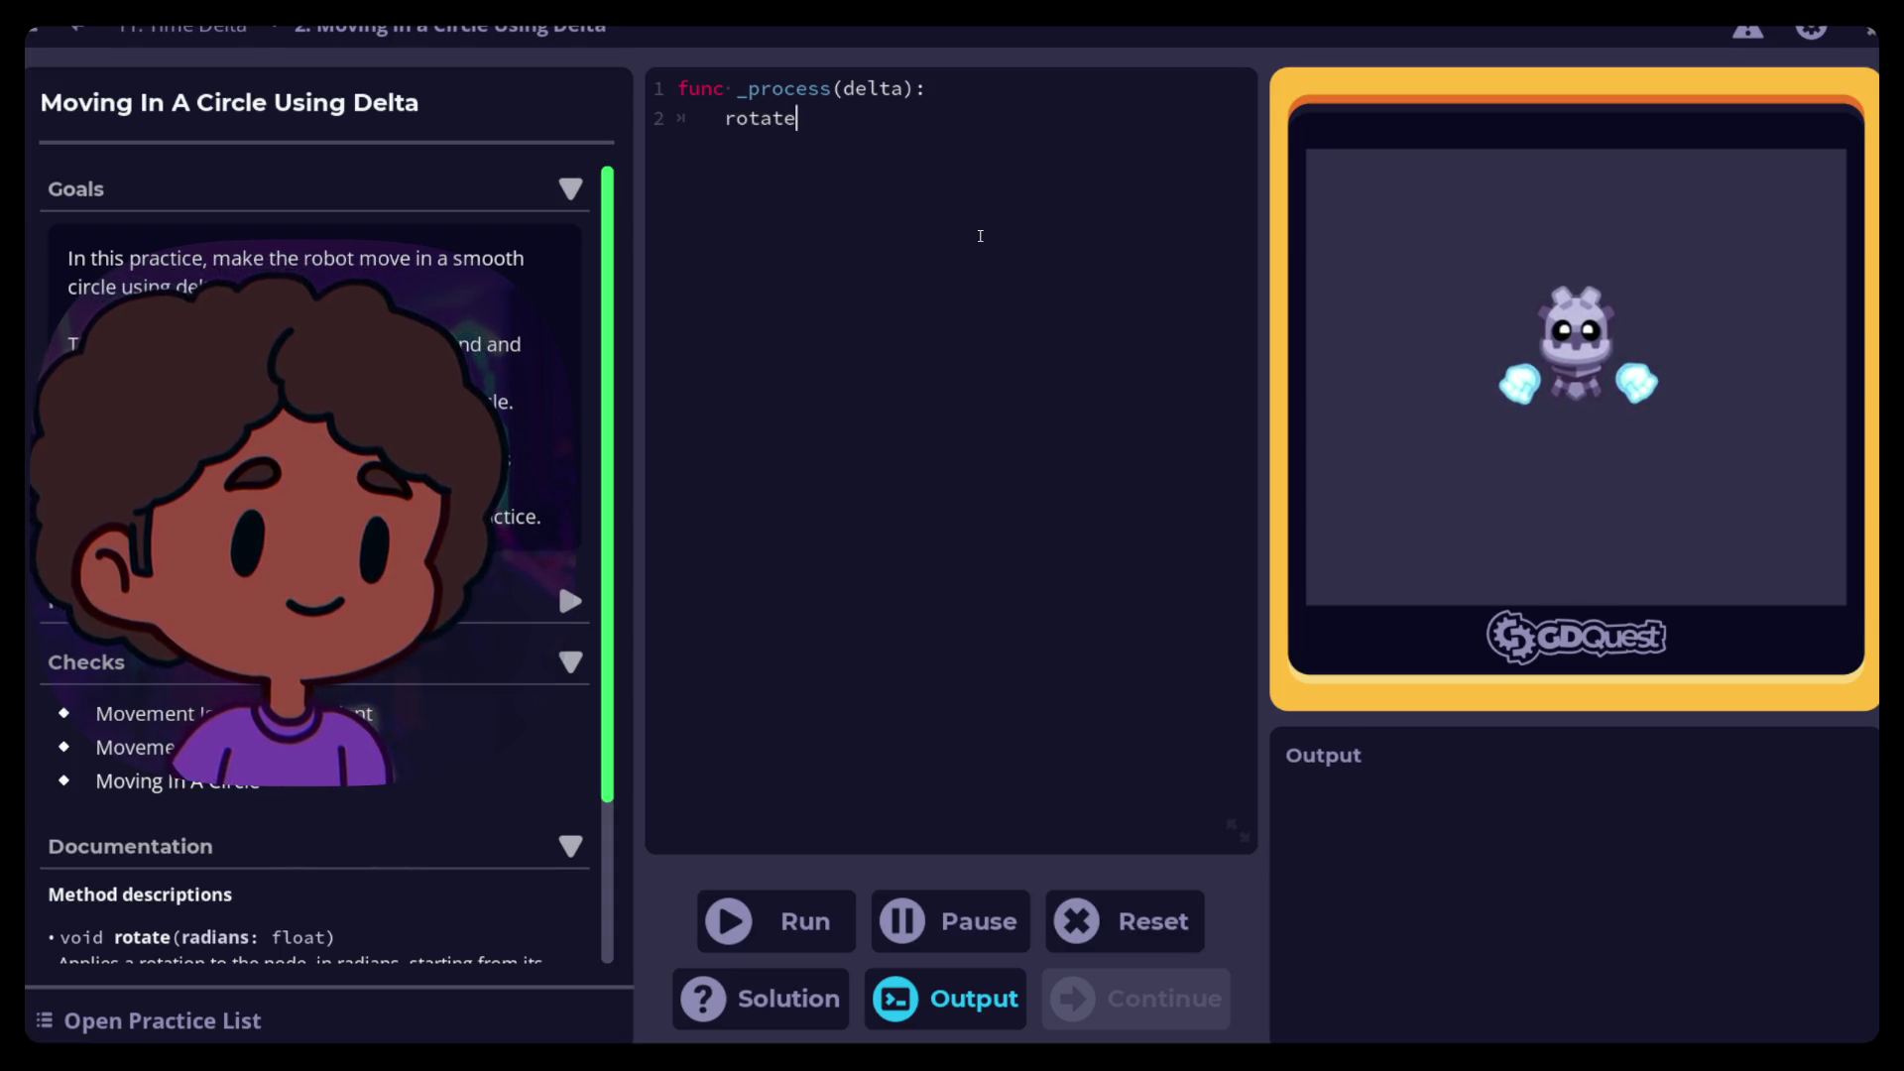
pyautogui.write('(2')
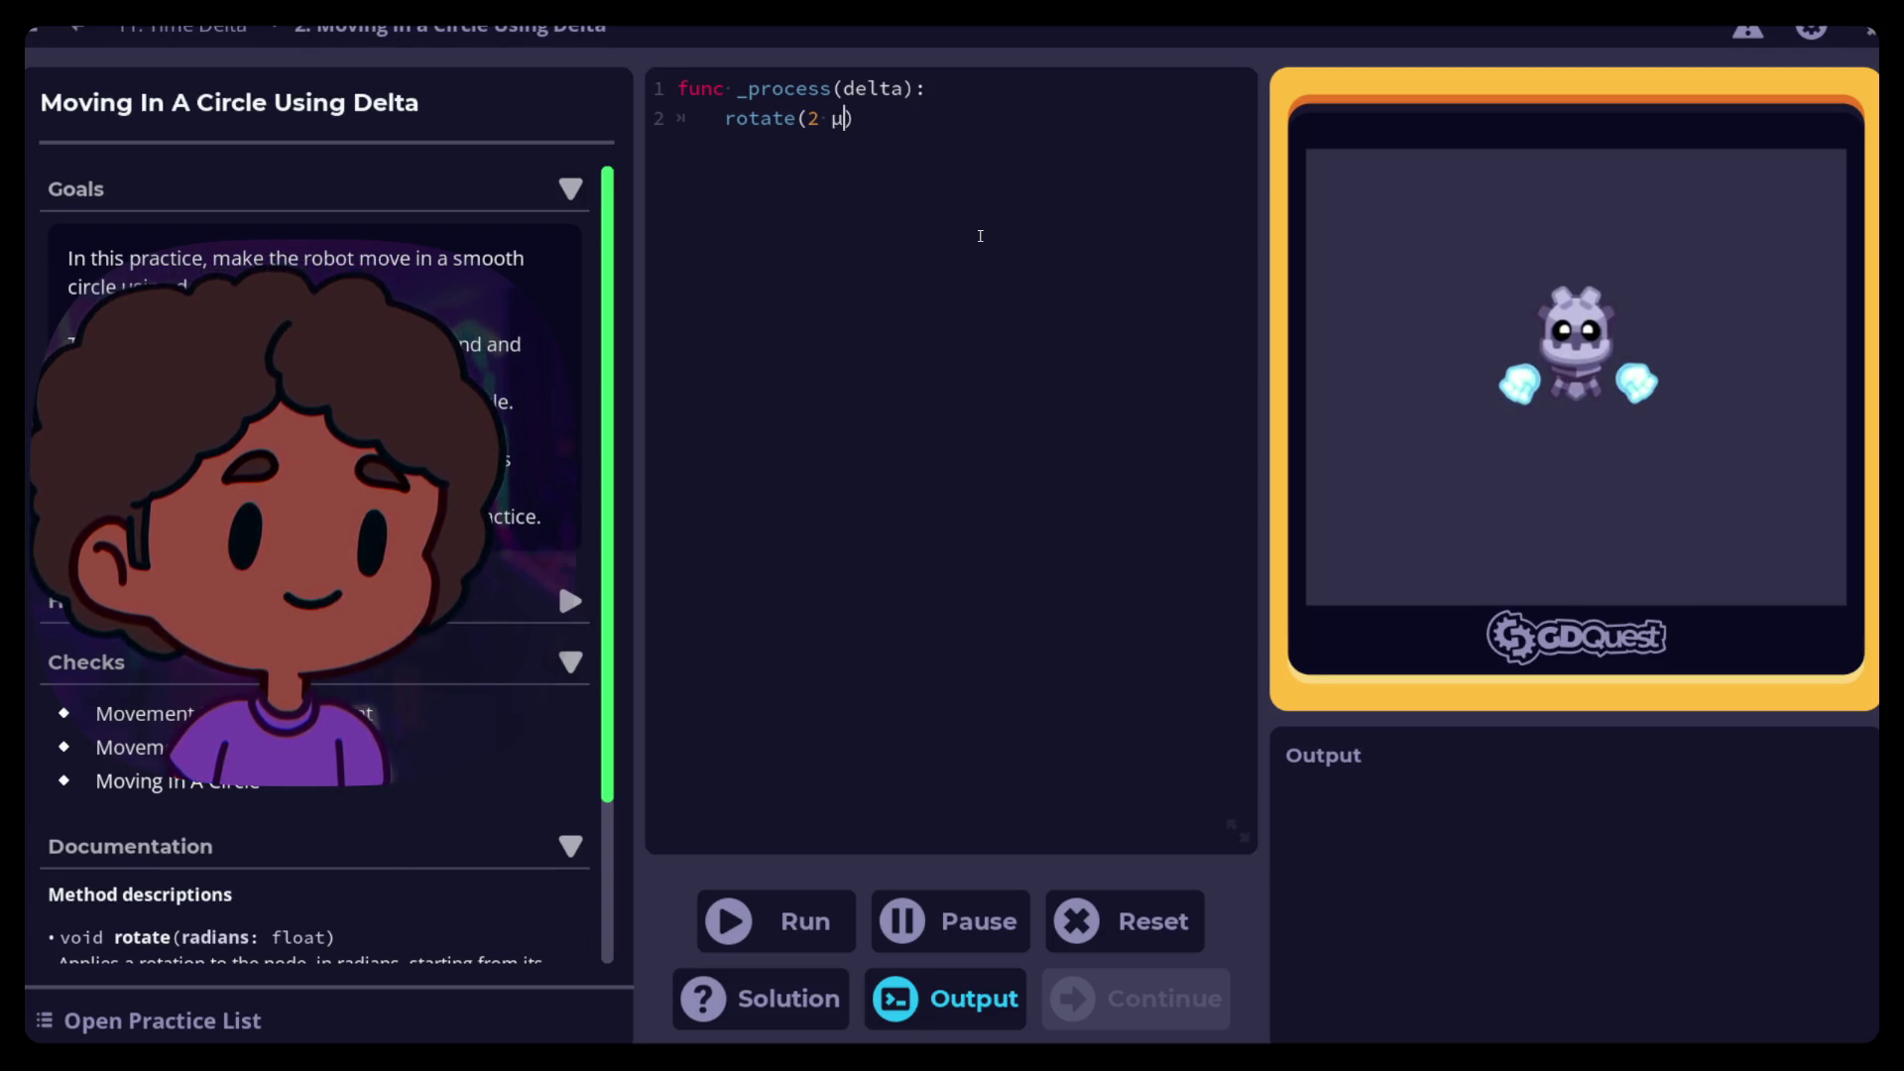
pyautogui.write('*')
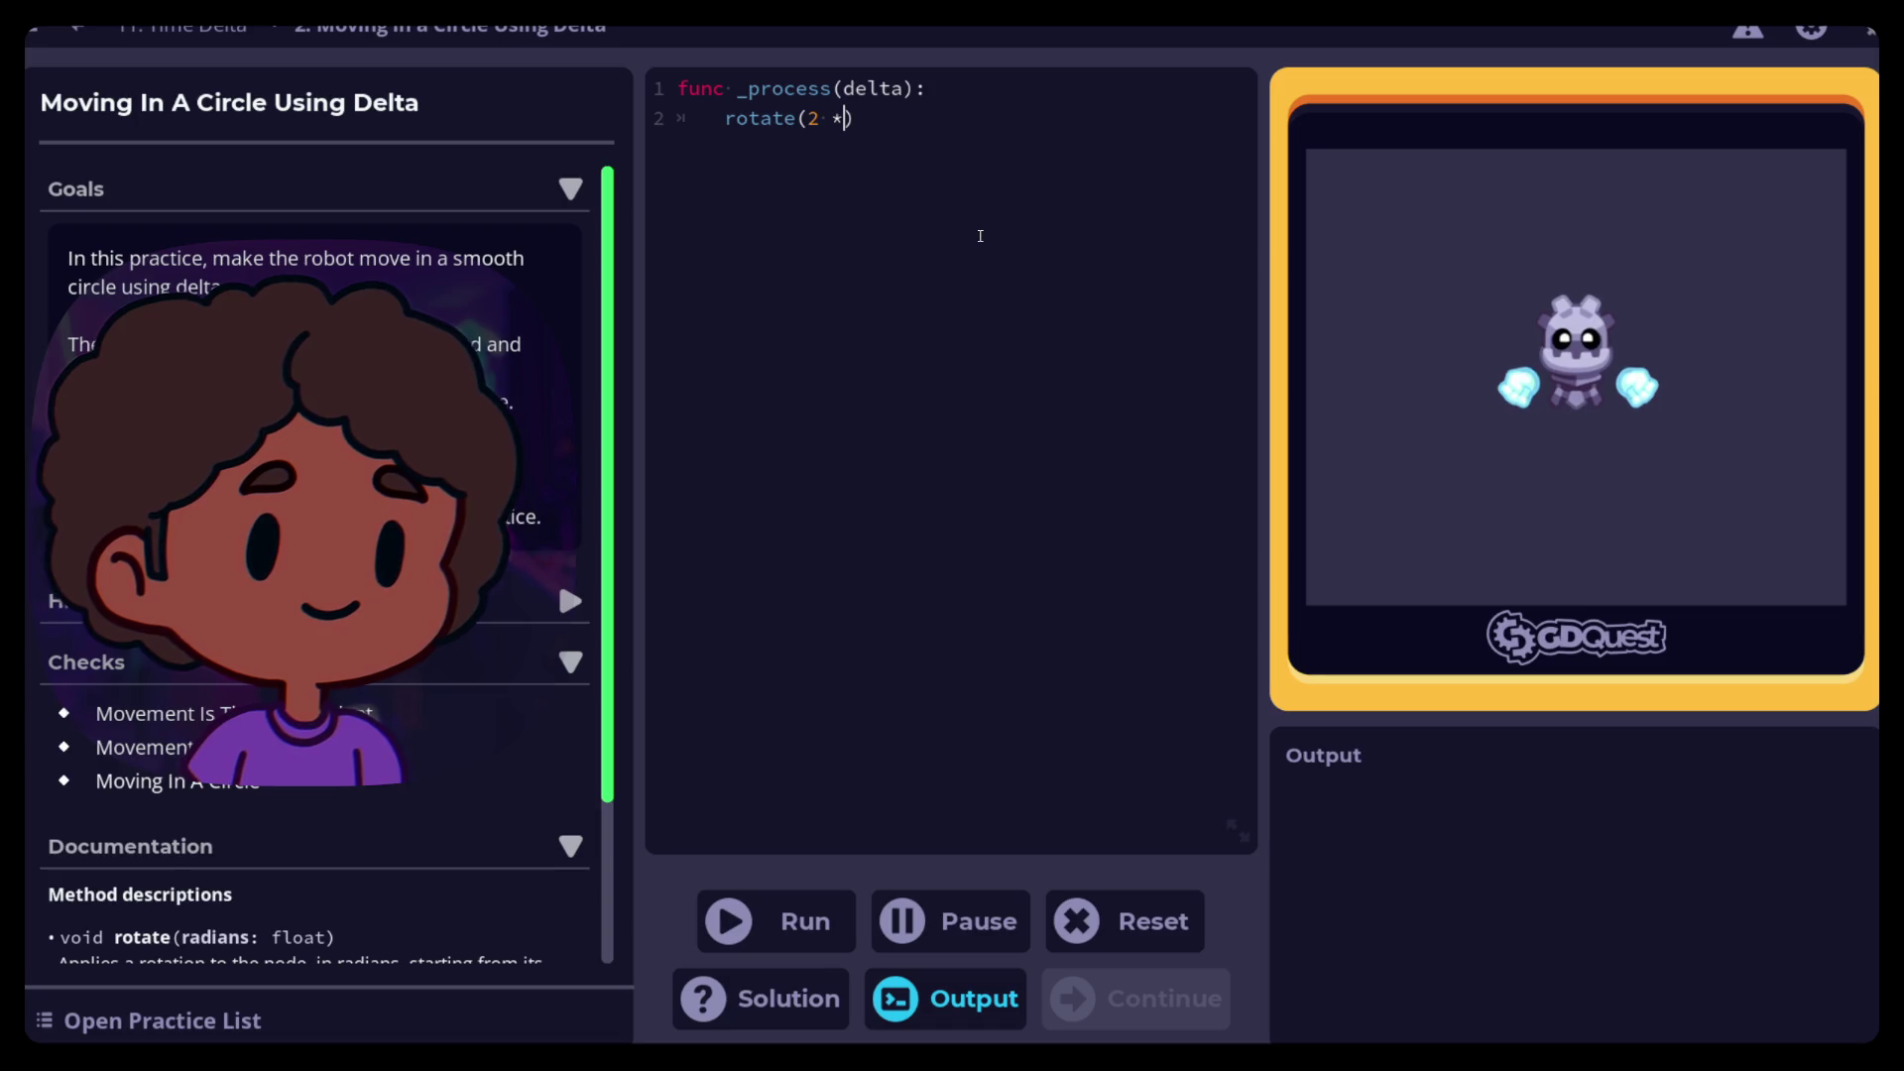
pyautogui.write(' delta) \t')
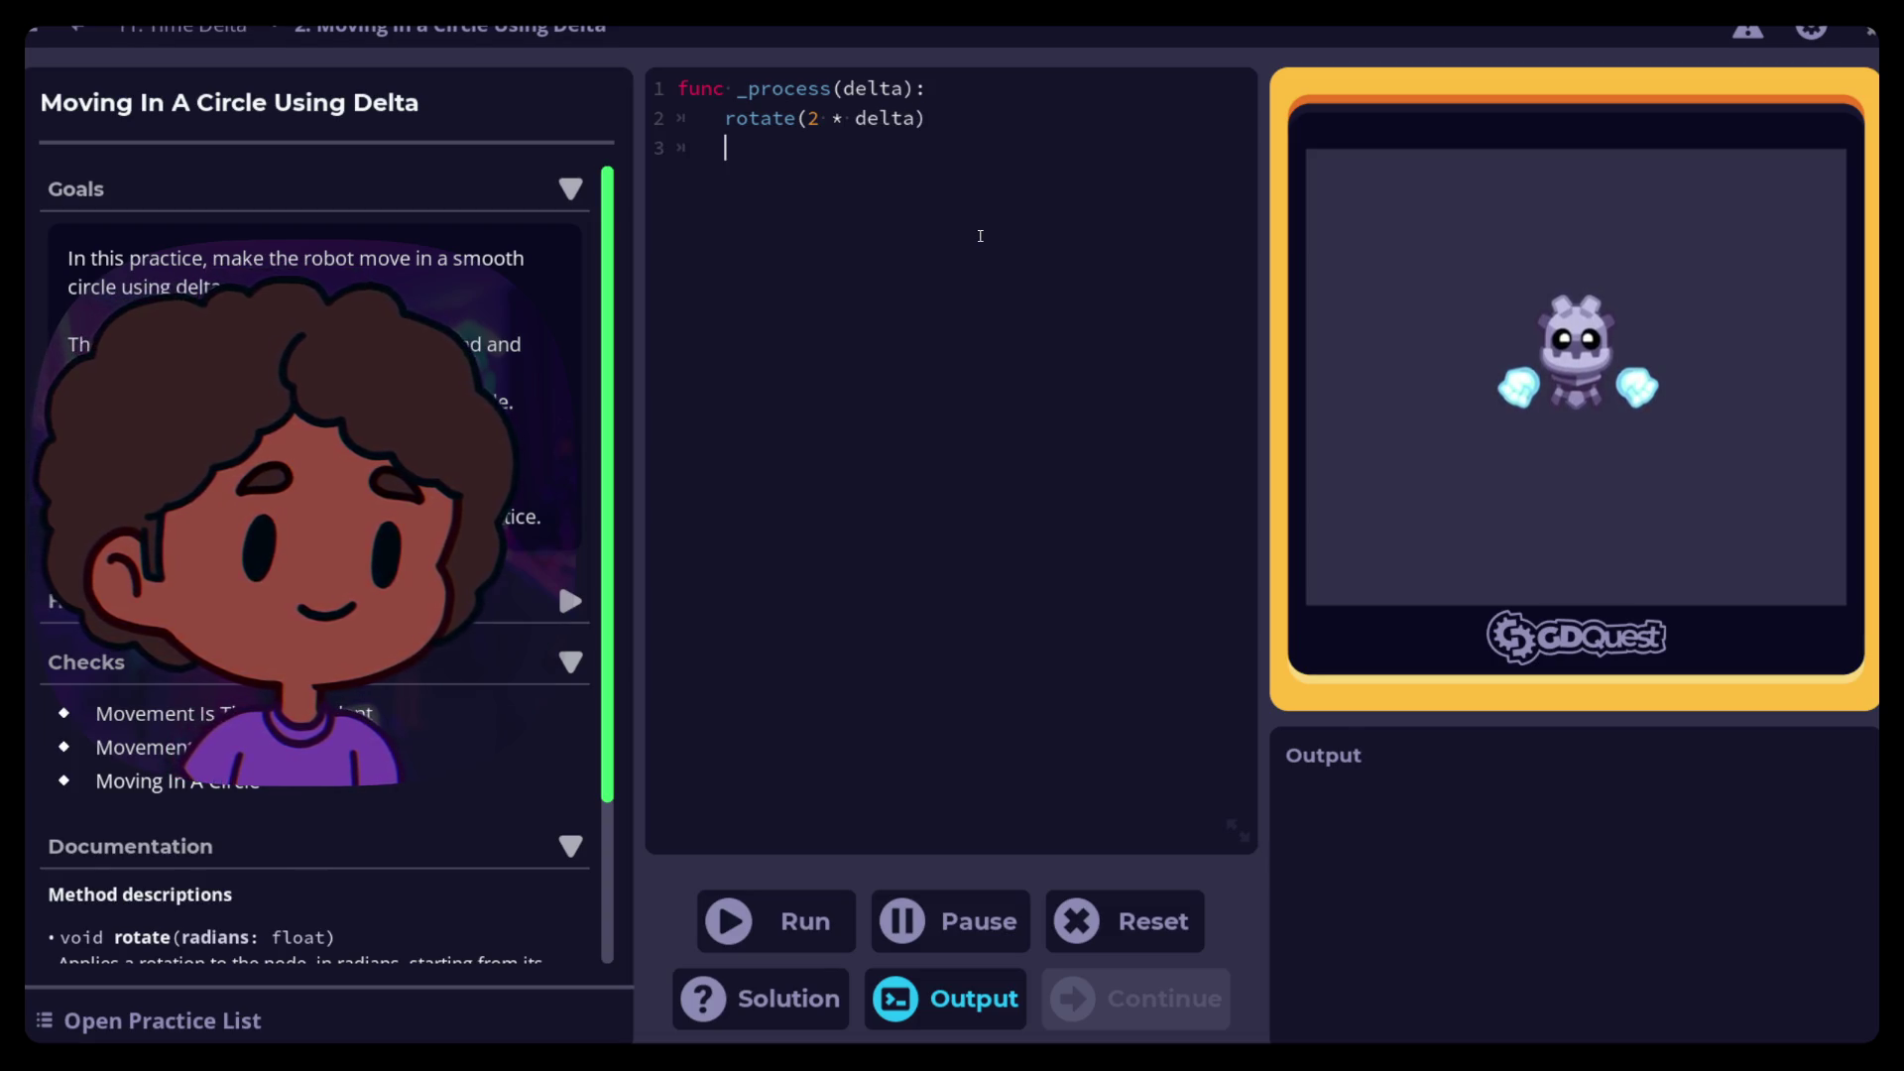
pyautogui.write('move')
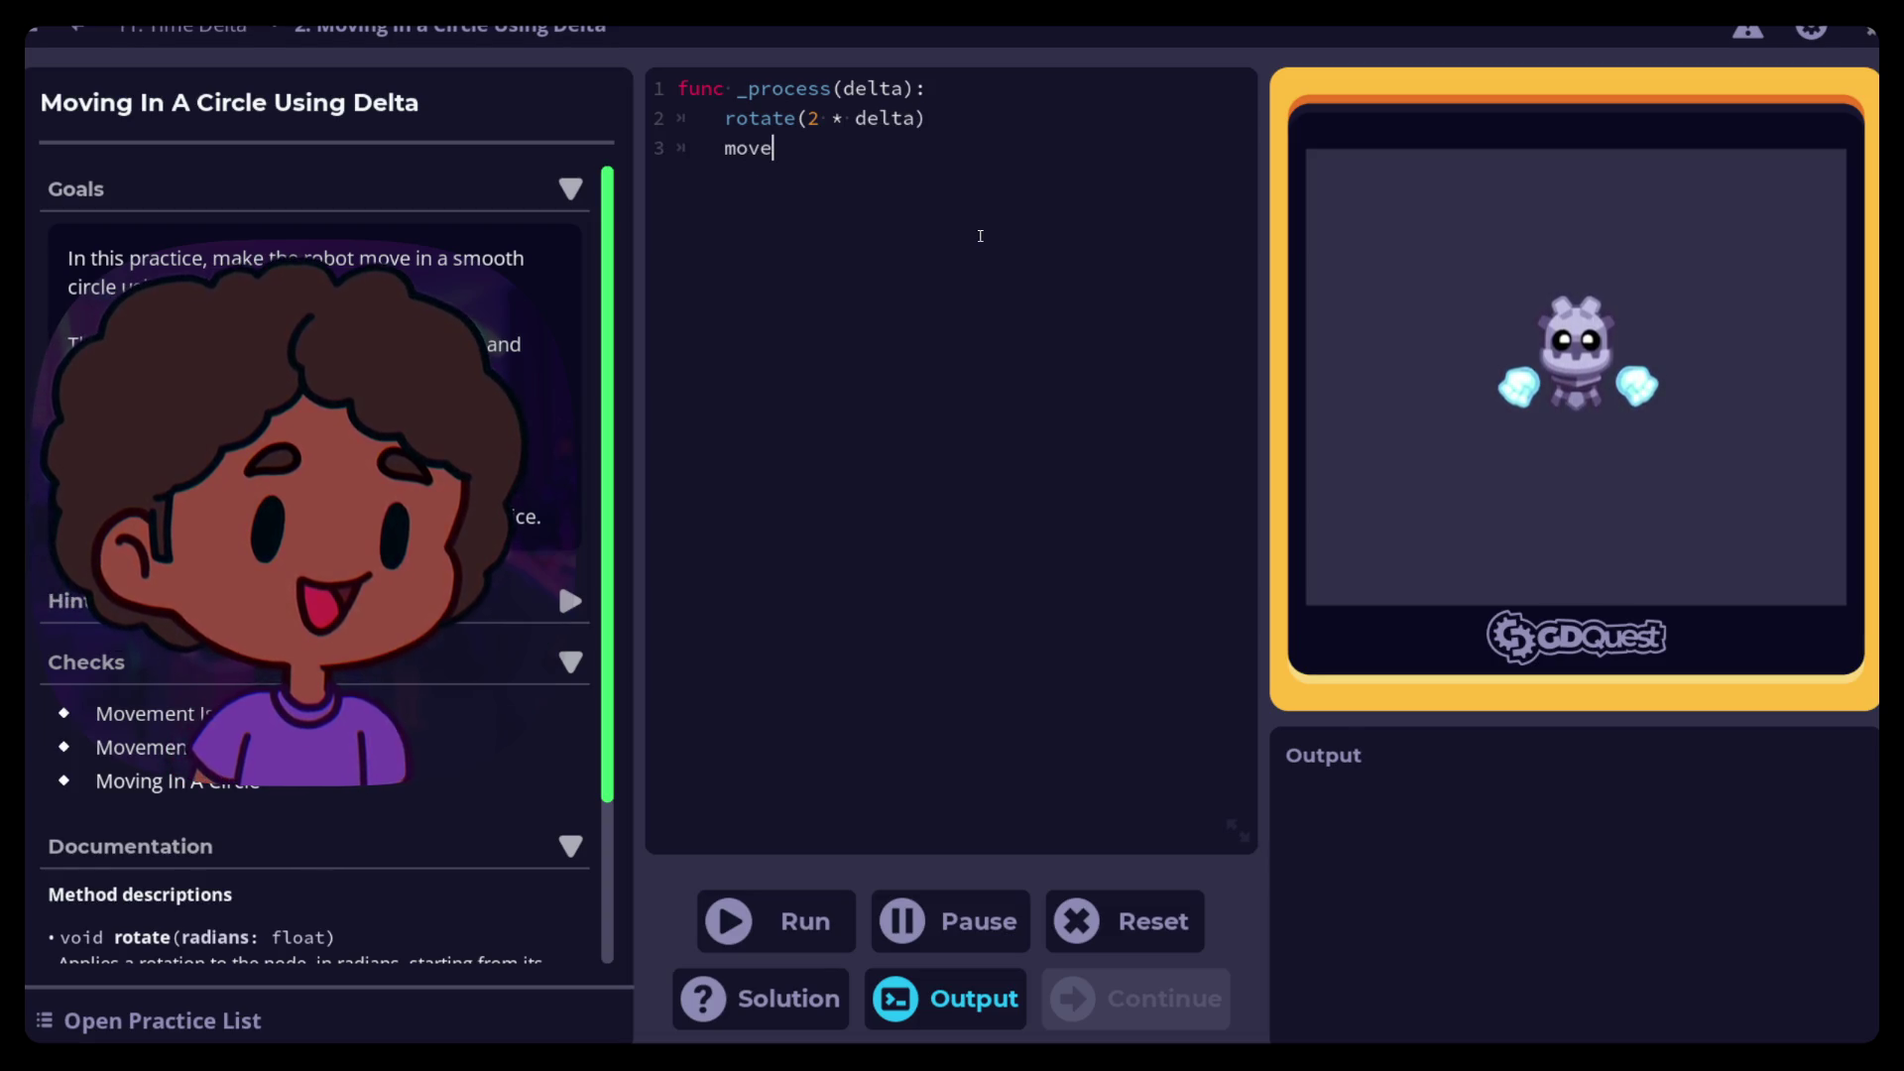
pyautogui.write('(')
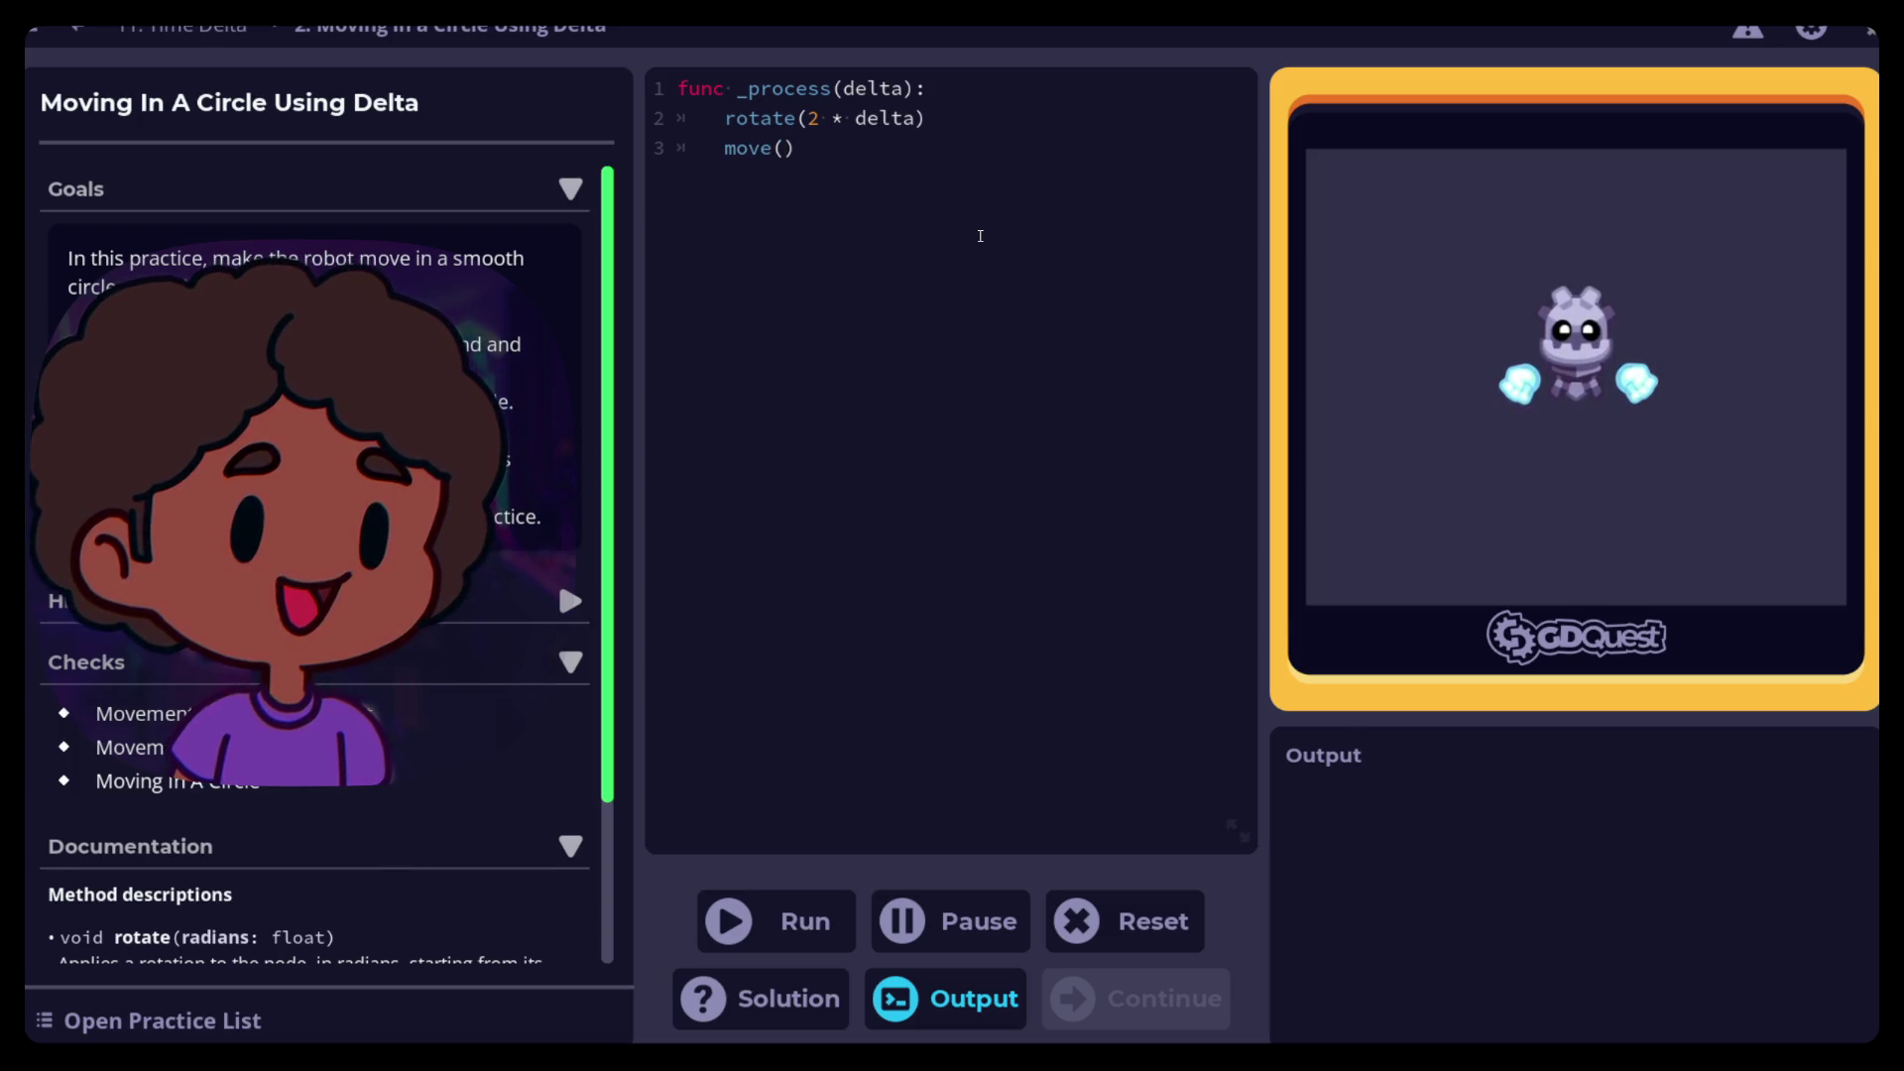
pyautogui.write('100')
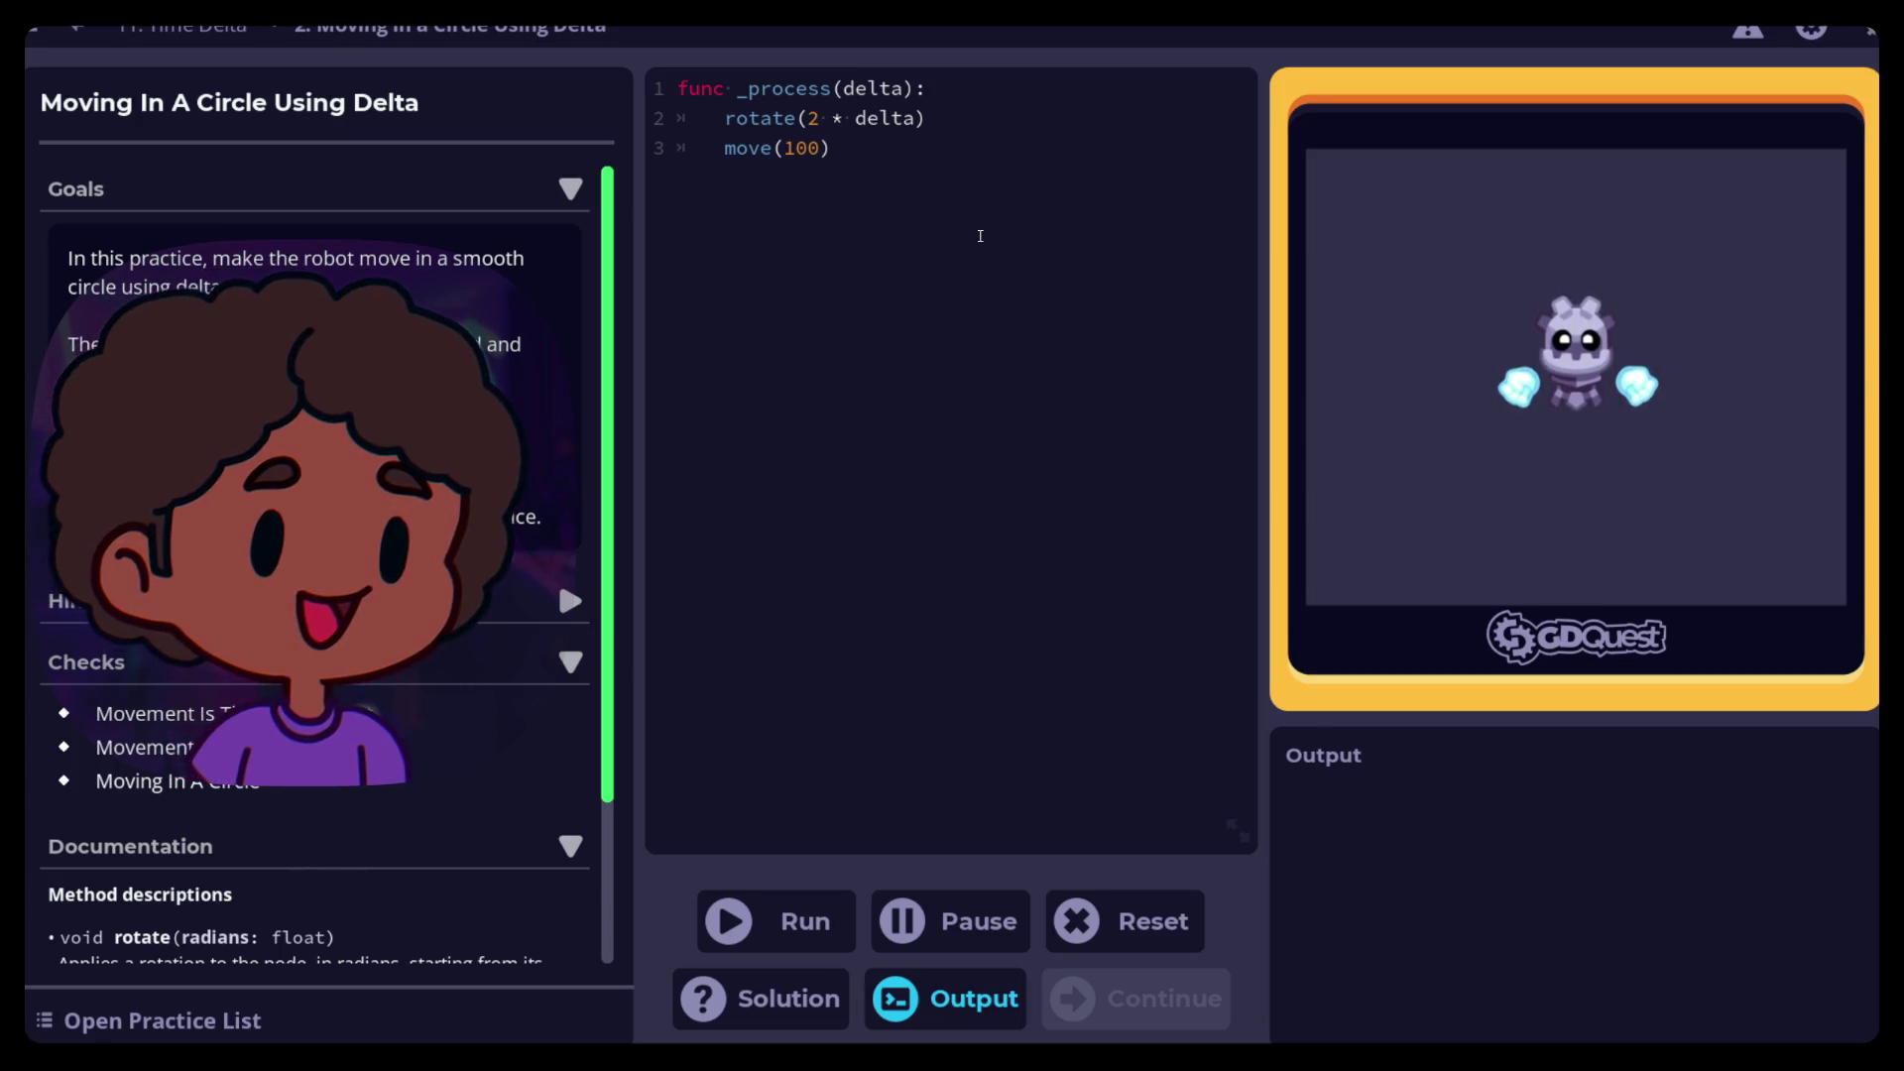
pyautogui.write('* delta')
pyautogui.hotkey('ctrl', 'Return')
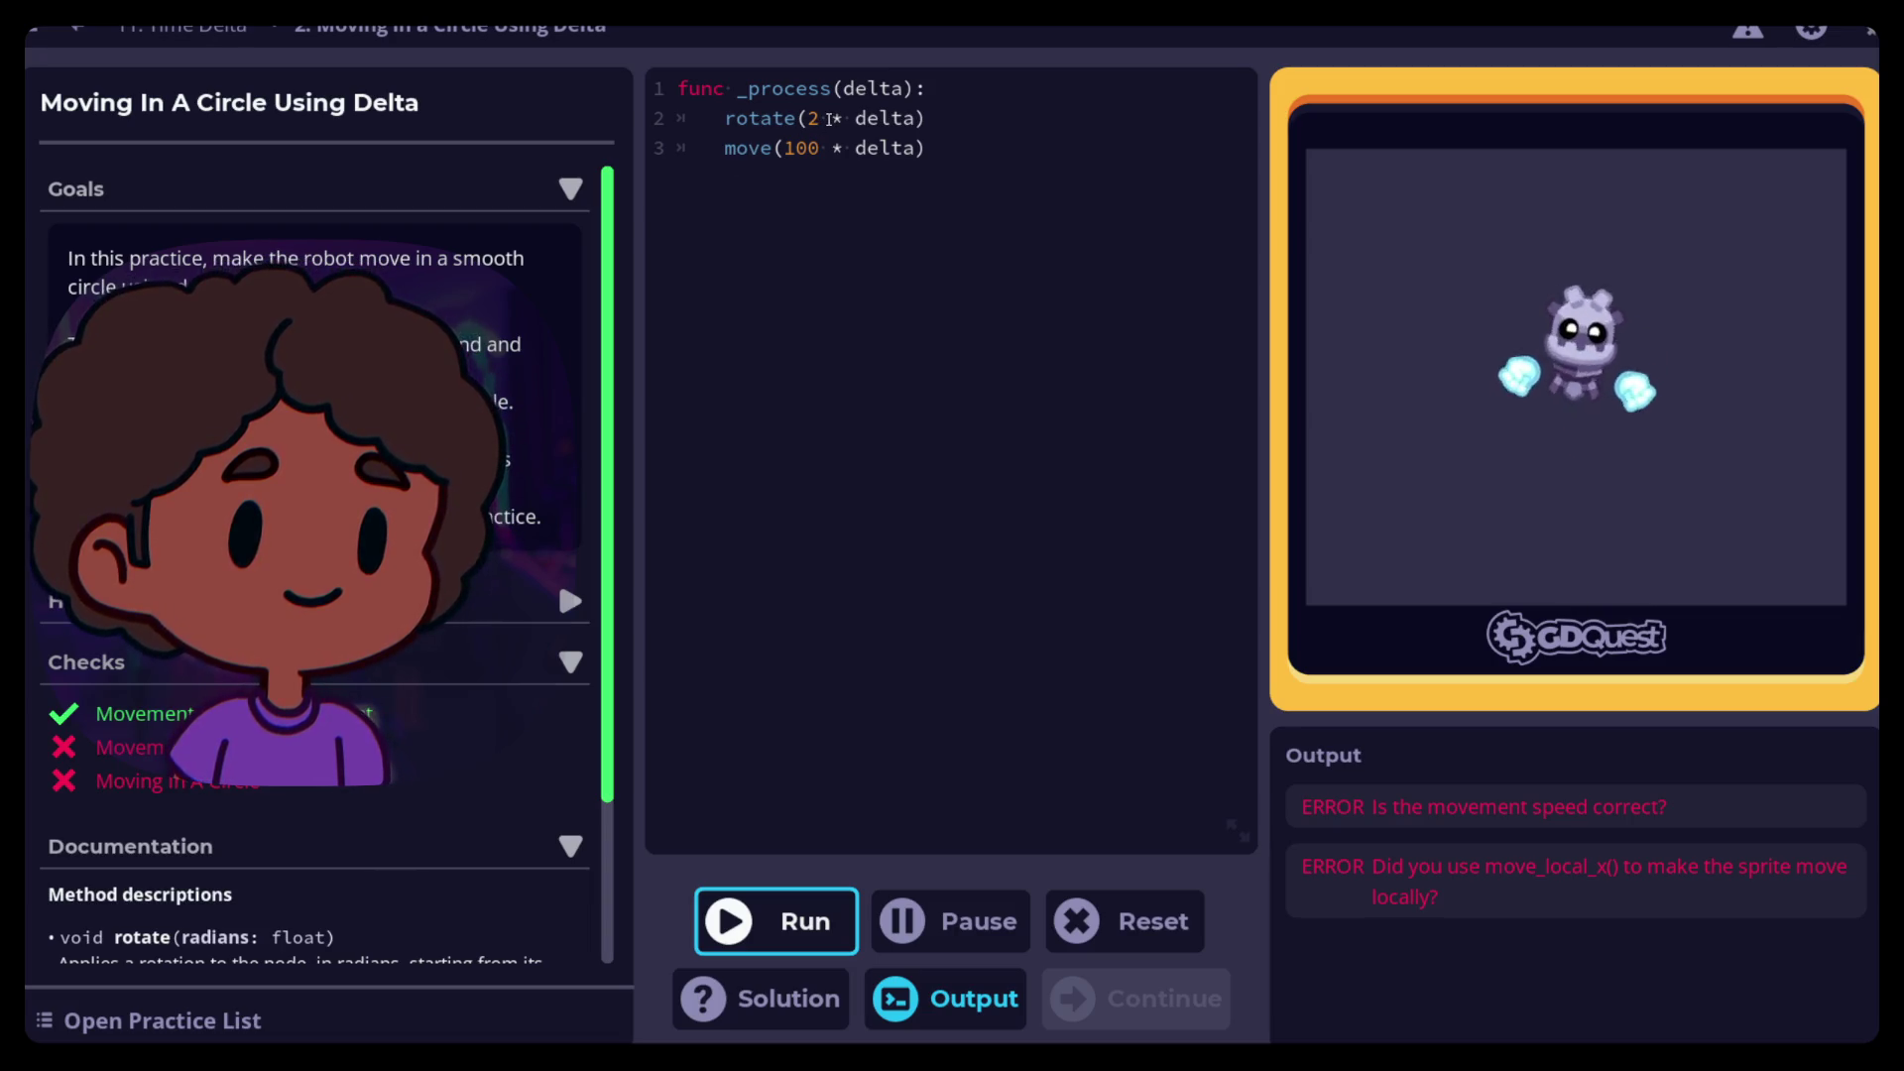
# Remove '* delta' from rotate(2) and rerun the checks
pyautogui.moveTo(870, 117); pyautogui.dragTo(915, 117)
pyautogui.press('BackSpace')
pyautogui.press('BackSpace')
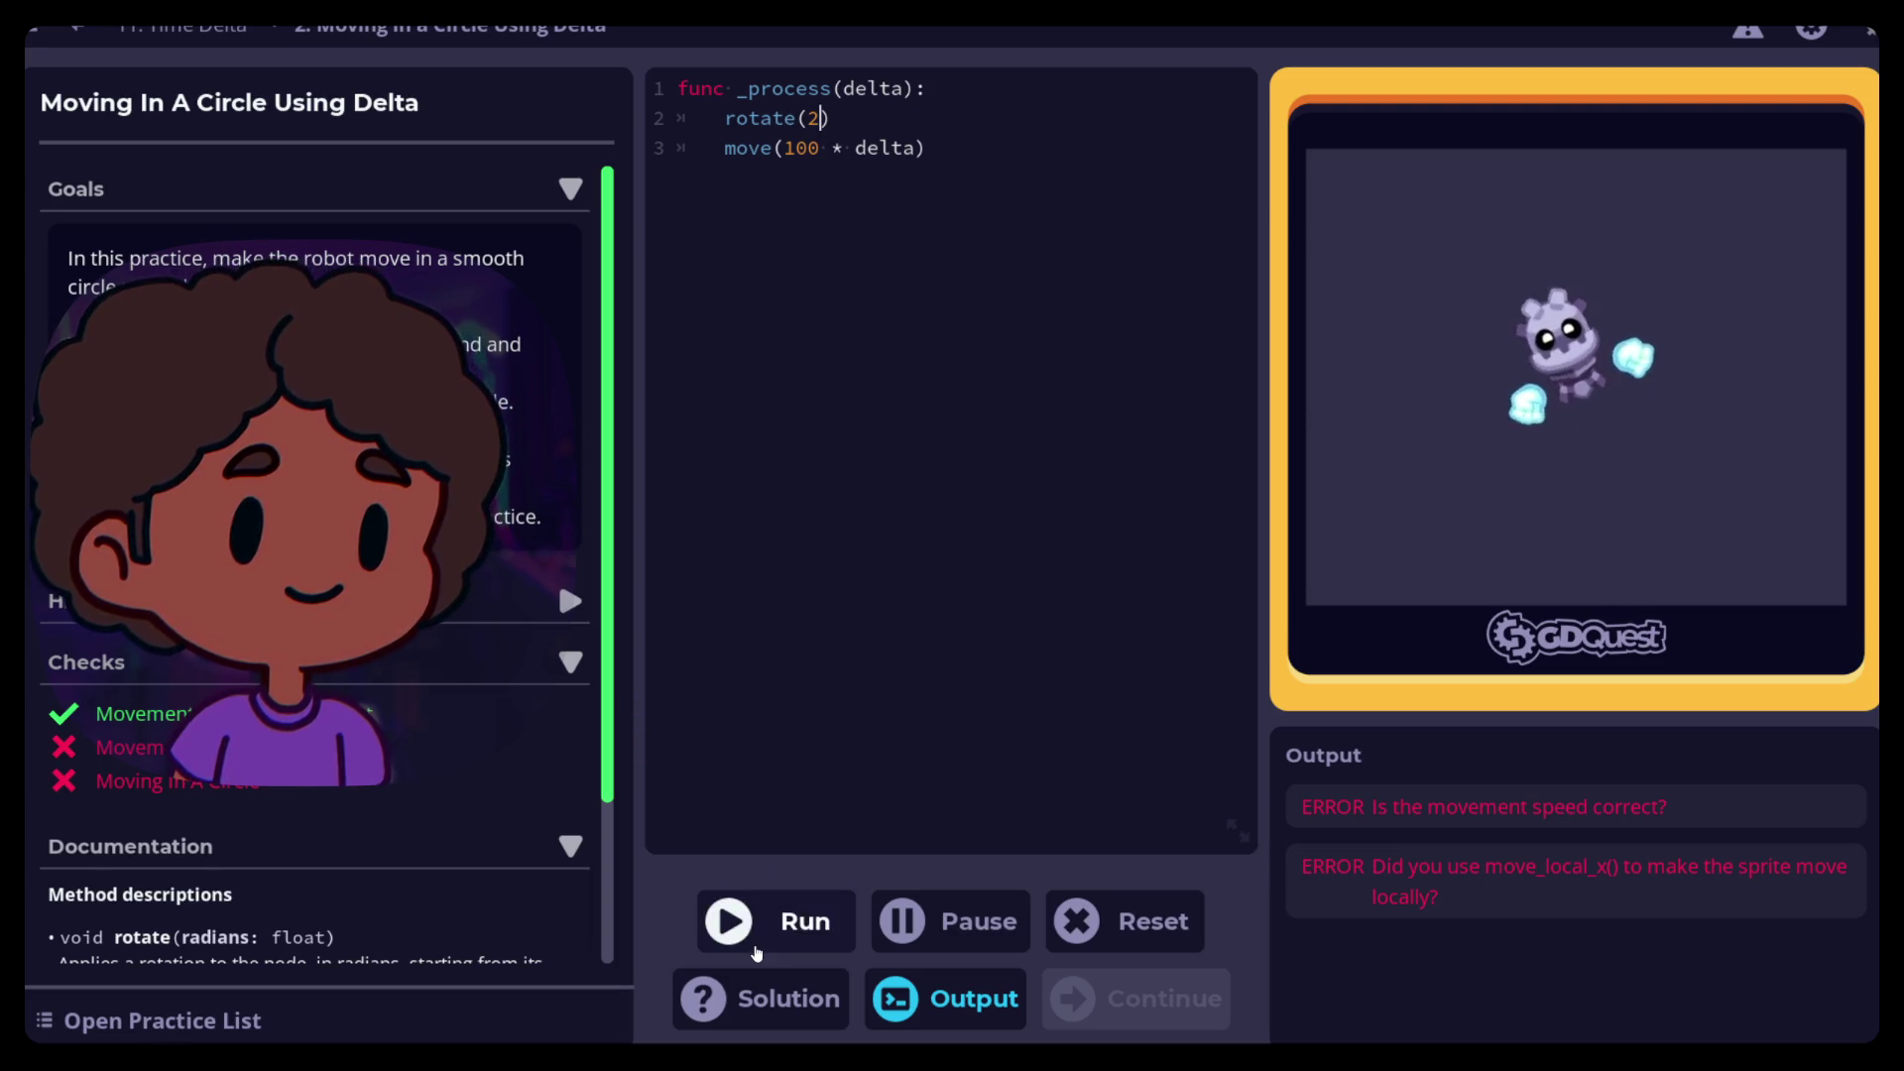
pyautogui.click(756, 943)
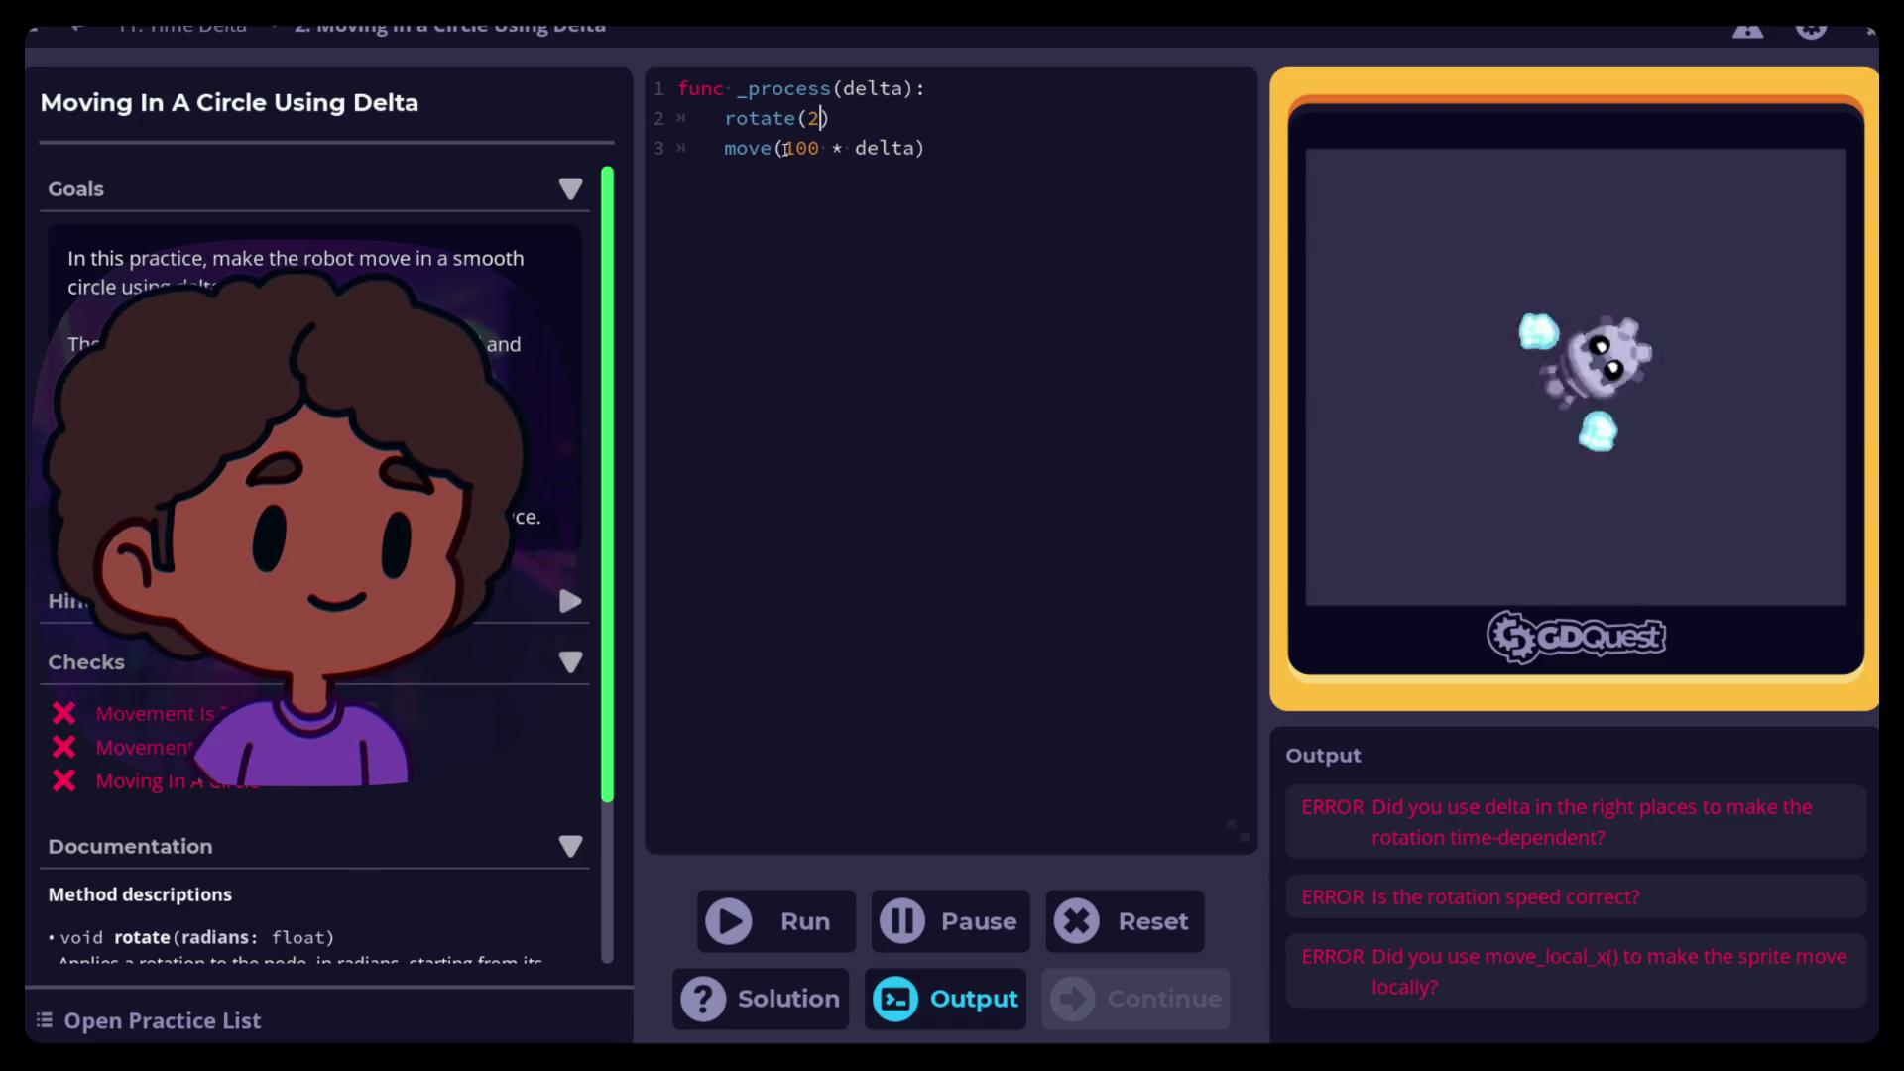
# Change the movement call on line 3 to move_local_x(100 * delta)
pyautogui.scroll(-3, 318, 555)
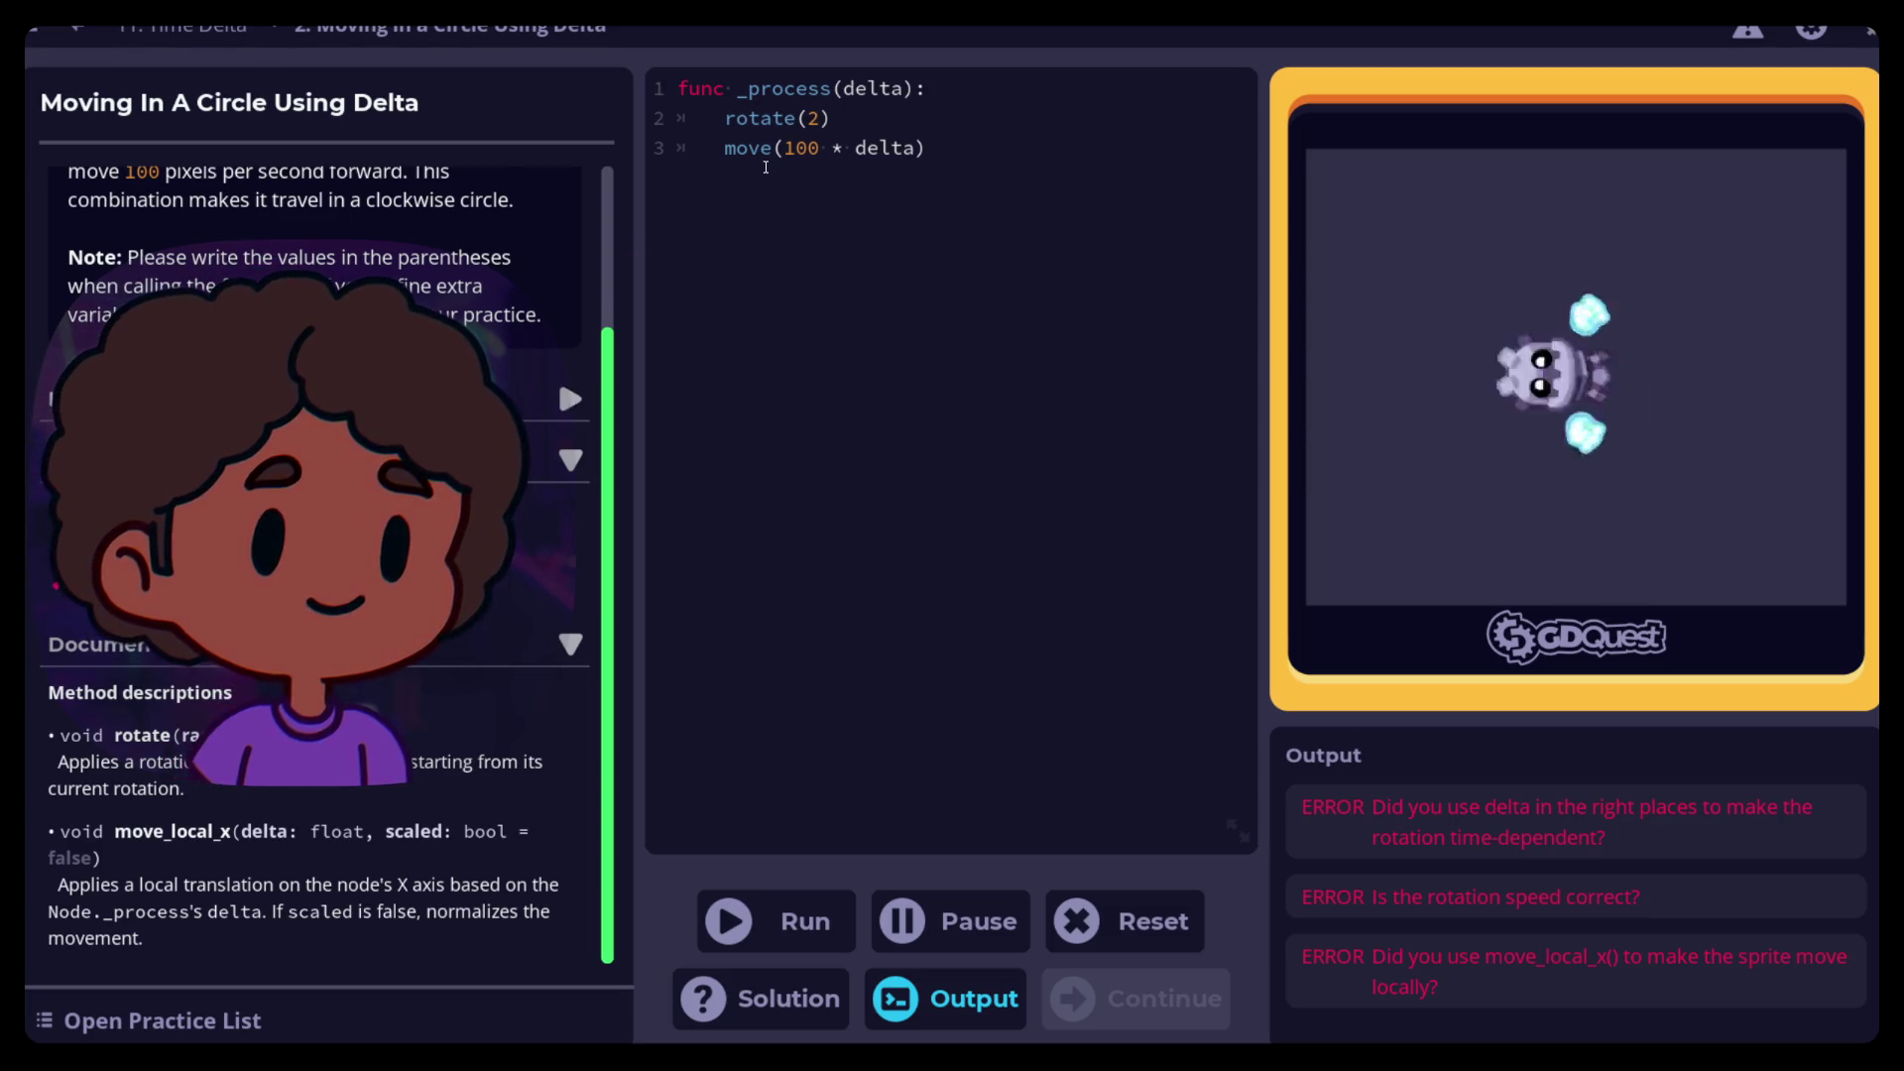
pyautogui.write('_')
pyautogui.write('local_')
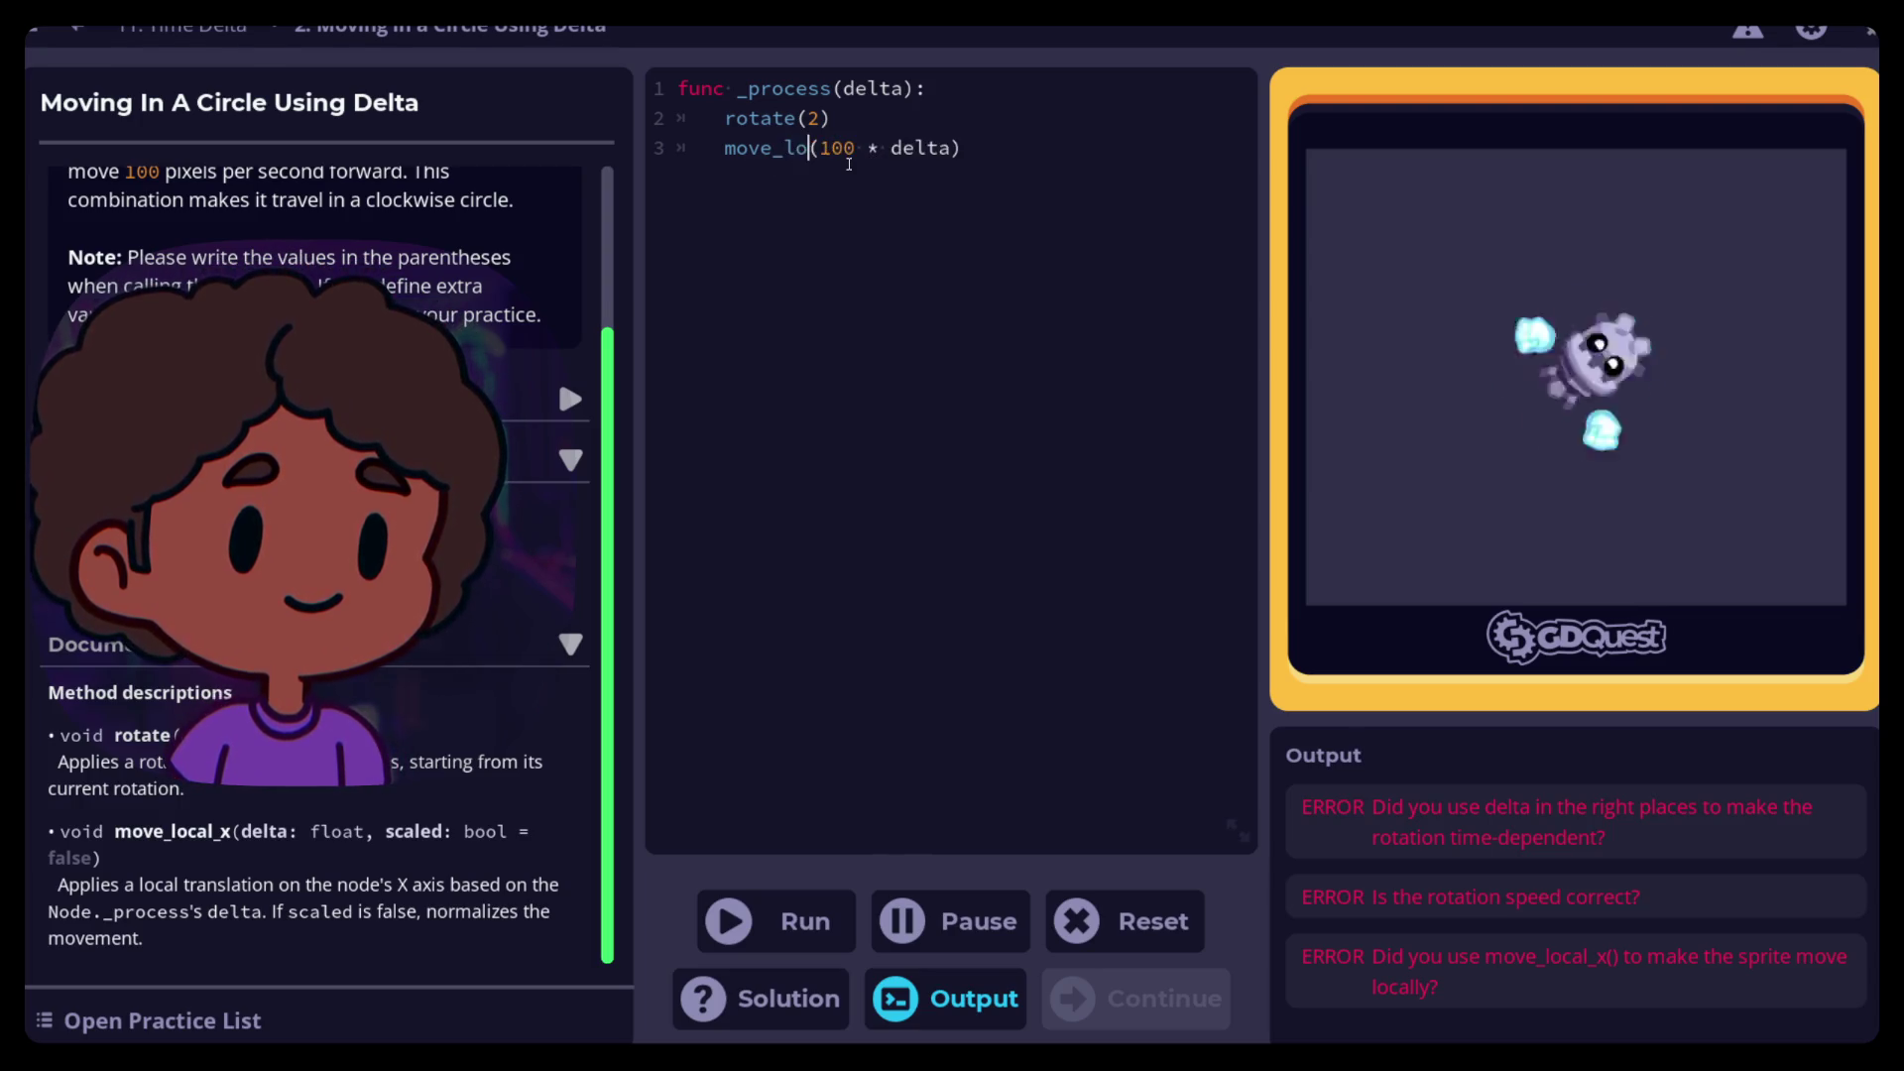
pyautogui.write('x')
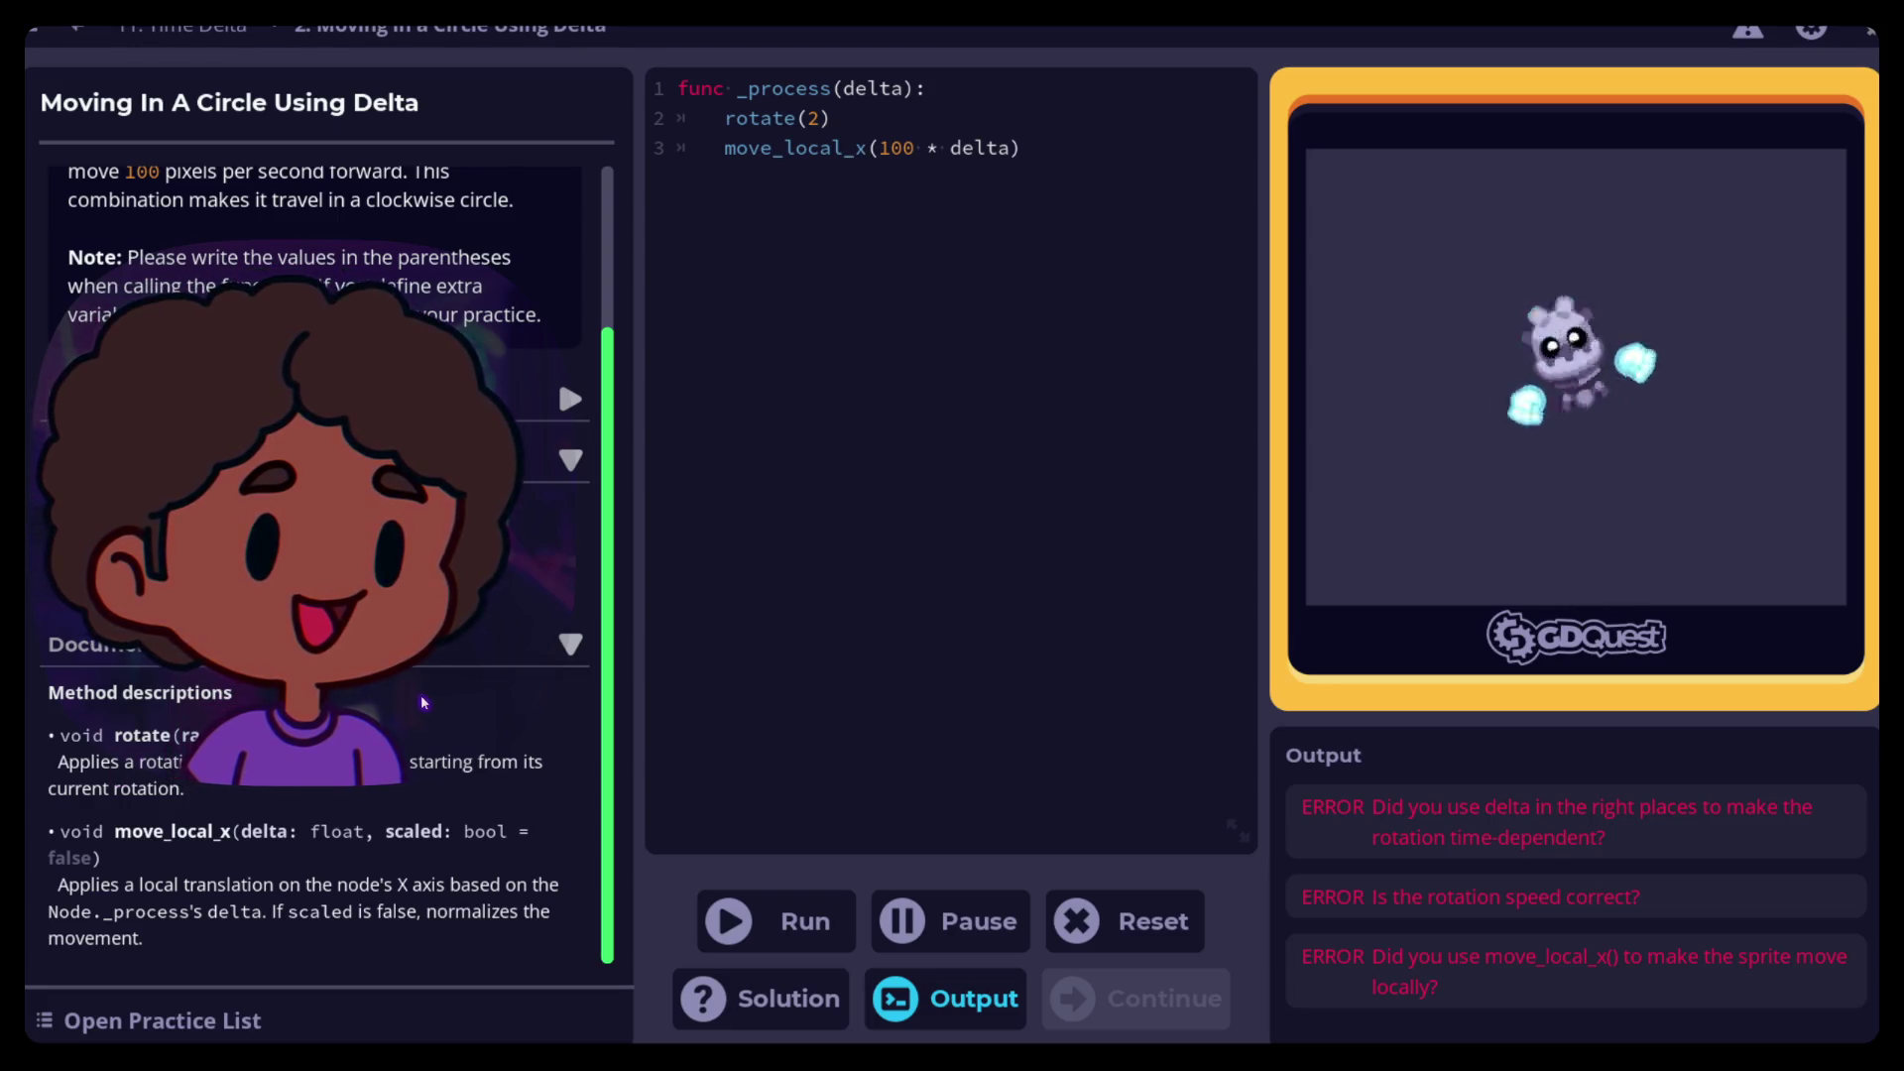
pyautogui.scroll(5, 430, 694)
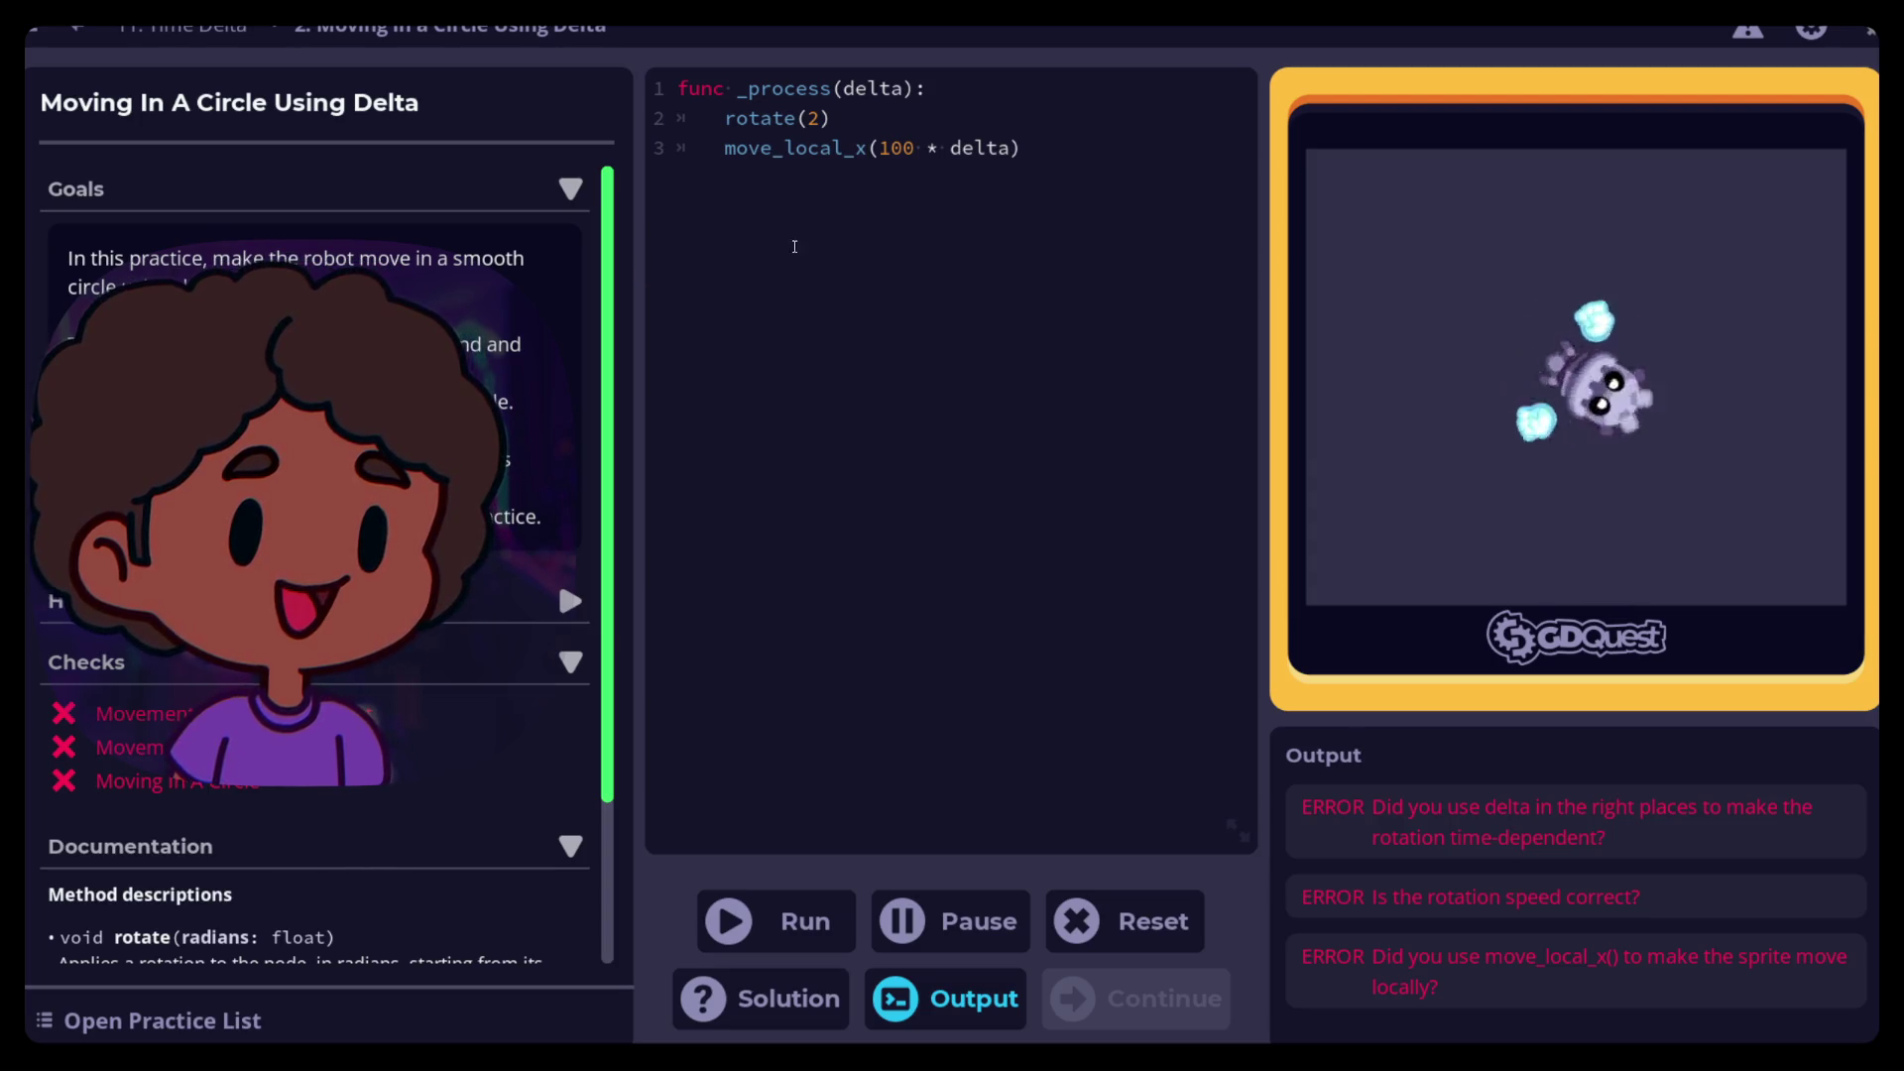
pyautogui.click(821, 118)
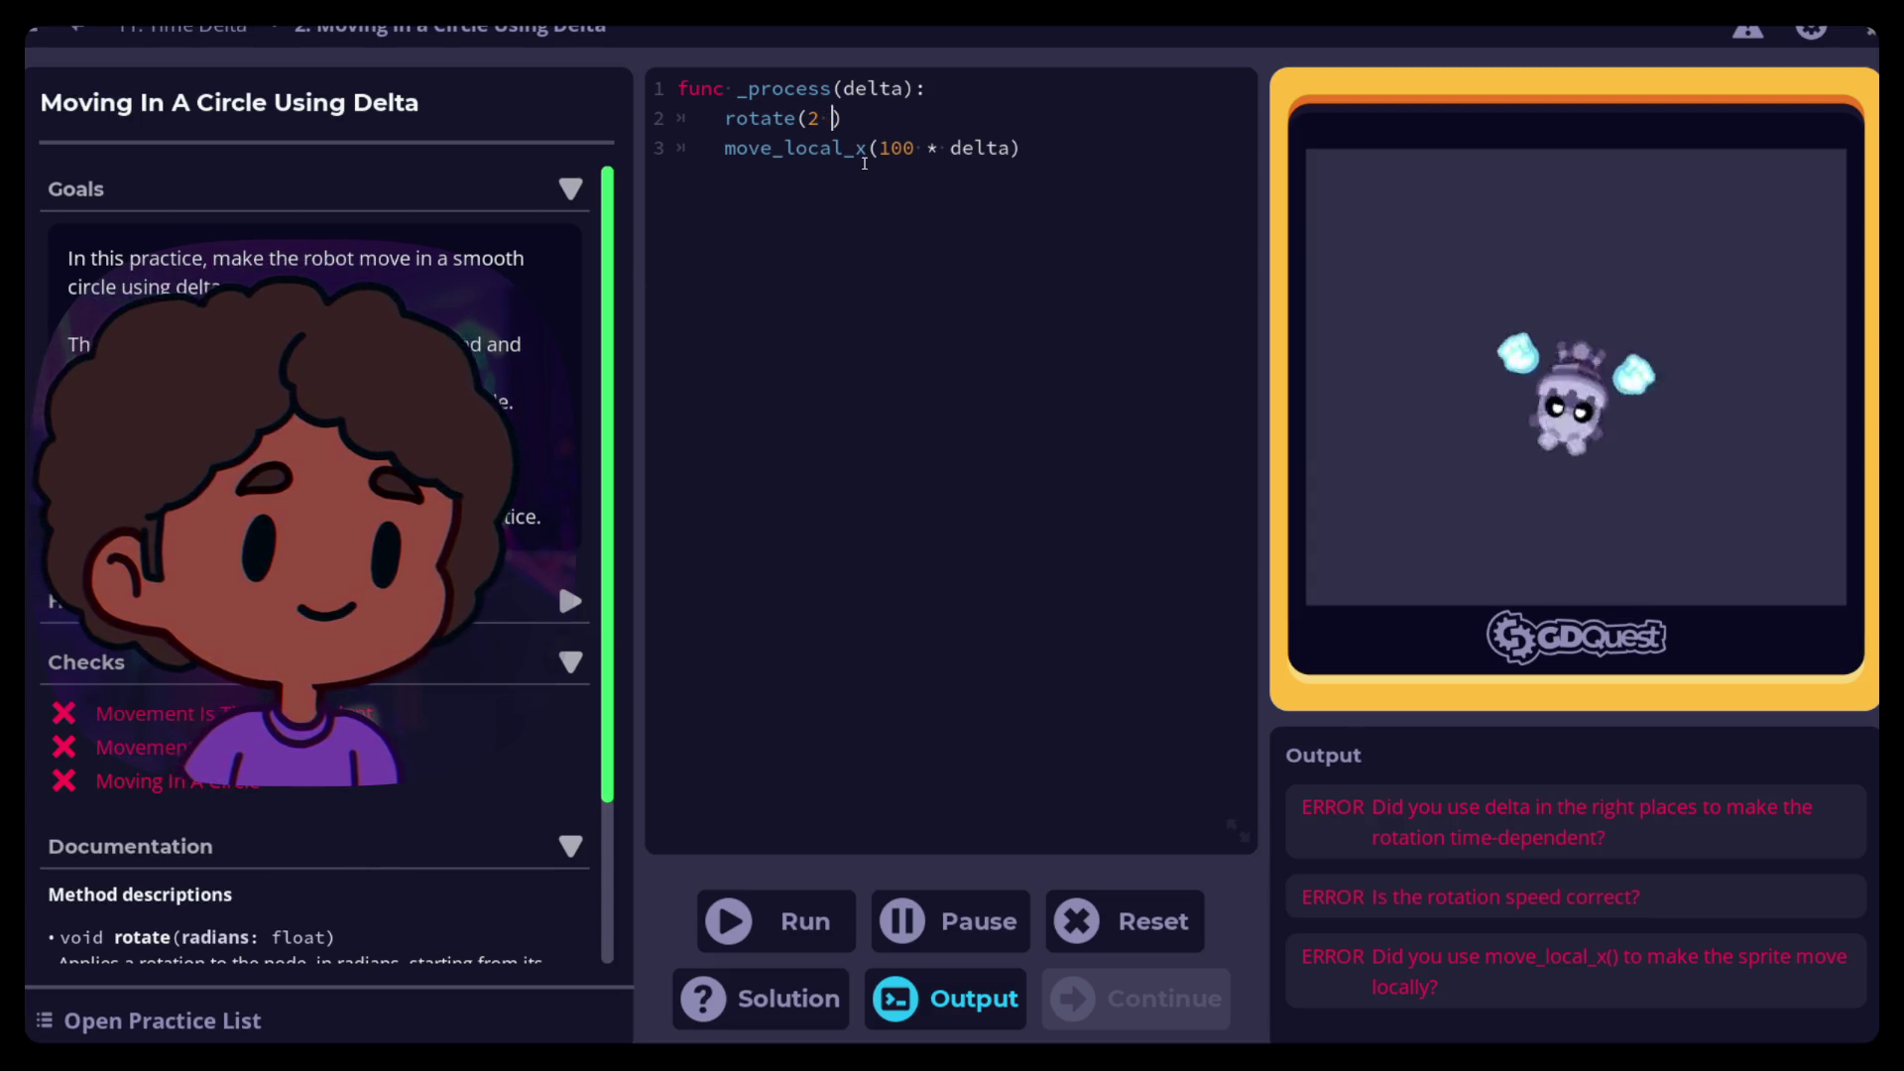
pyautogui.write('* delt')
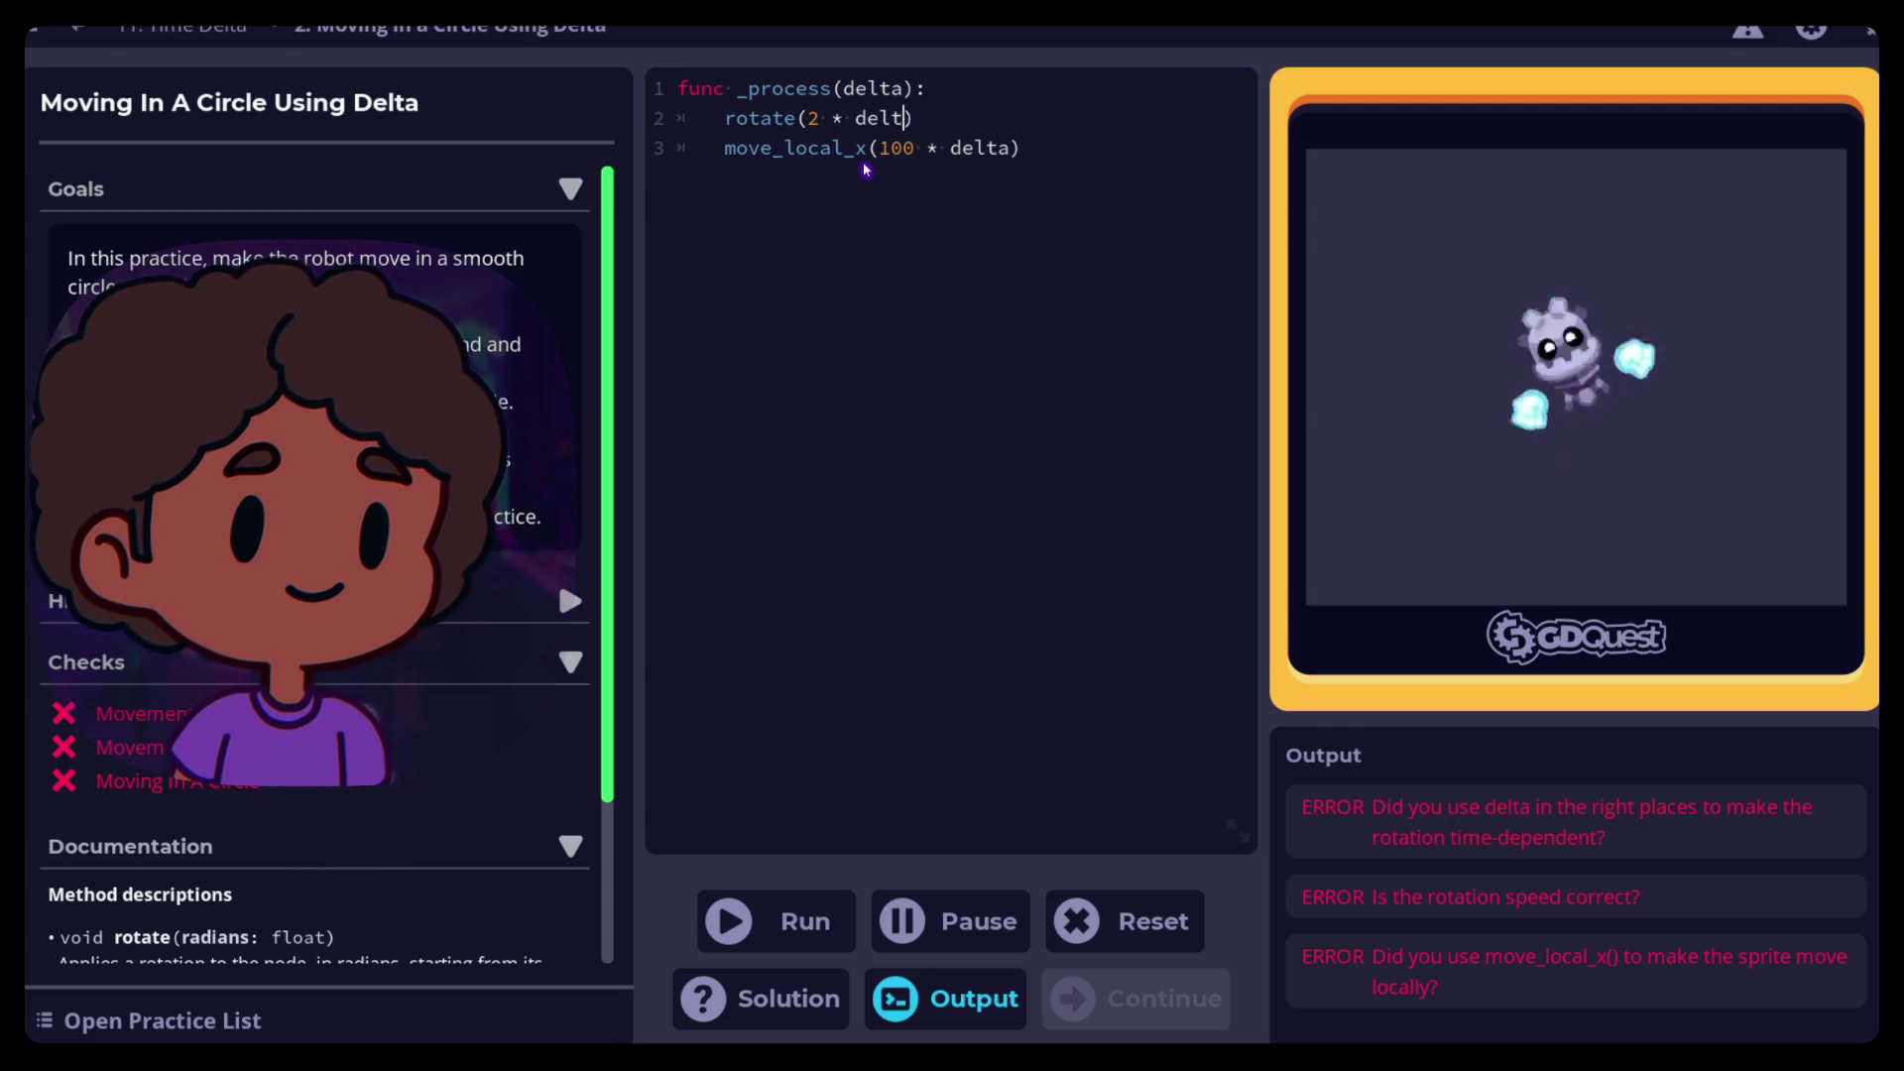
pyautogui.write('a')
pyautogui.press('Left')
pyautogui.press('Left')
pyautogui.press('Left')
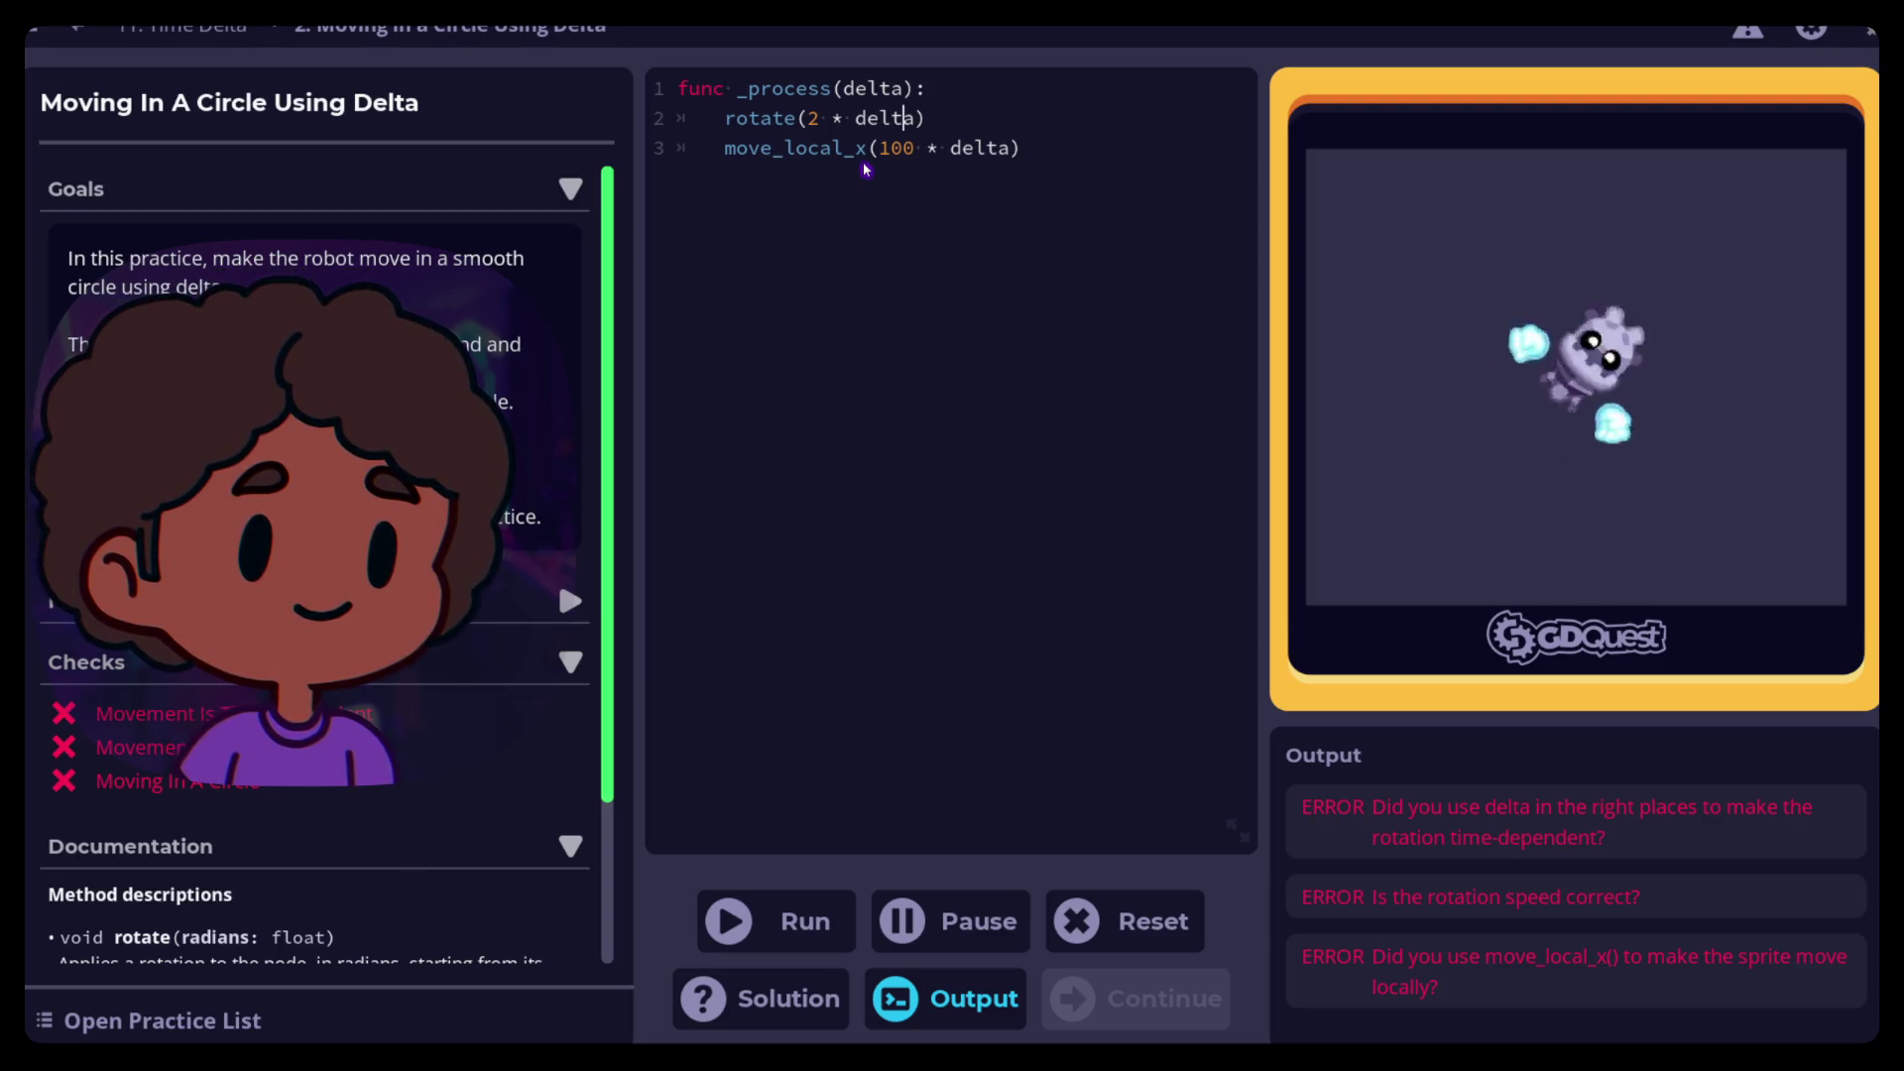
pyautogui.press('Left')
pyautogui.press('Left')
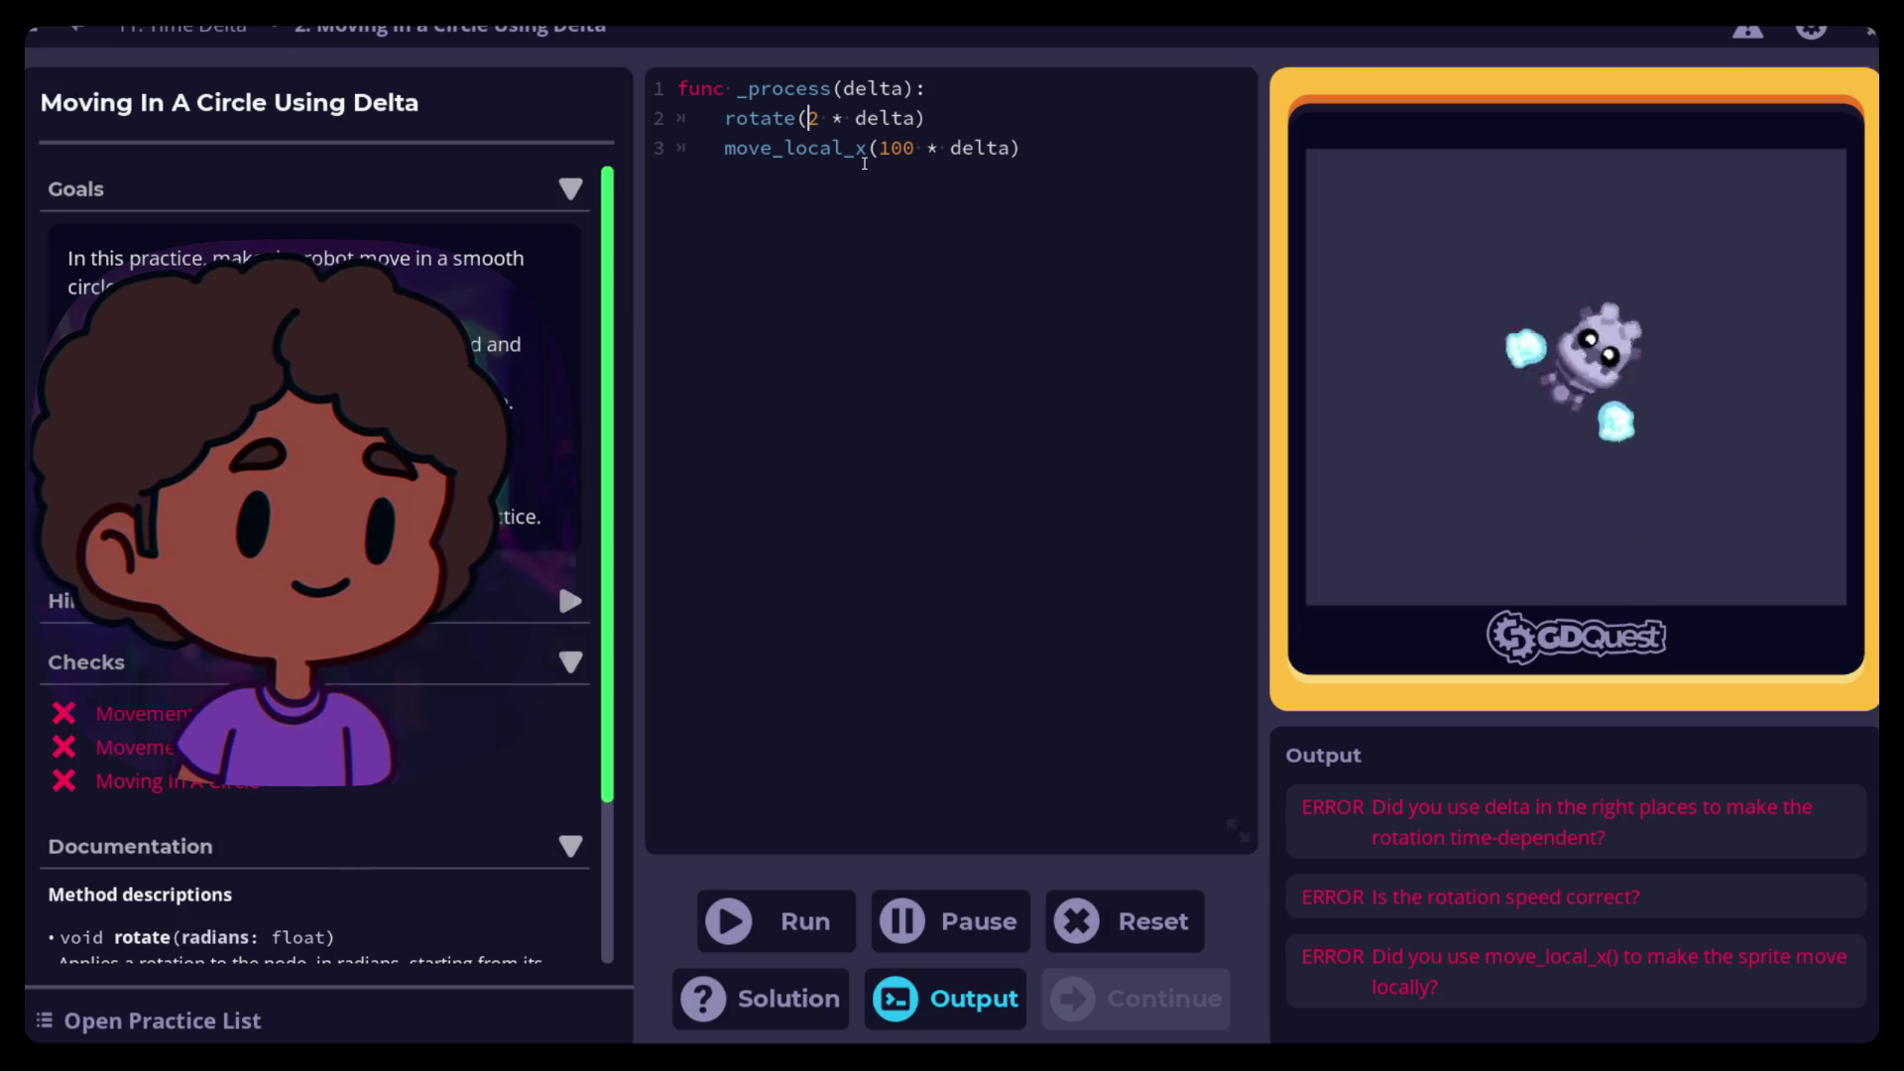
pyautogui.press('Left')
pyautogui.write('0.')
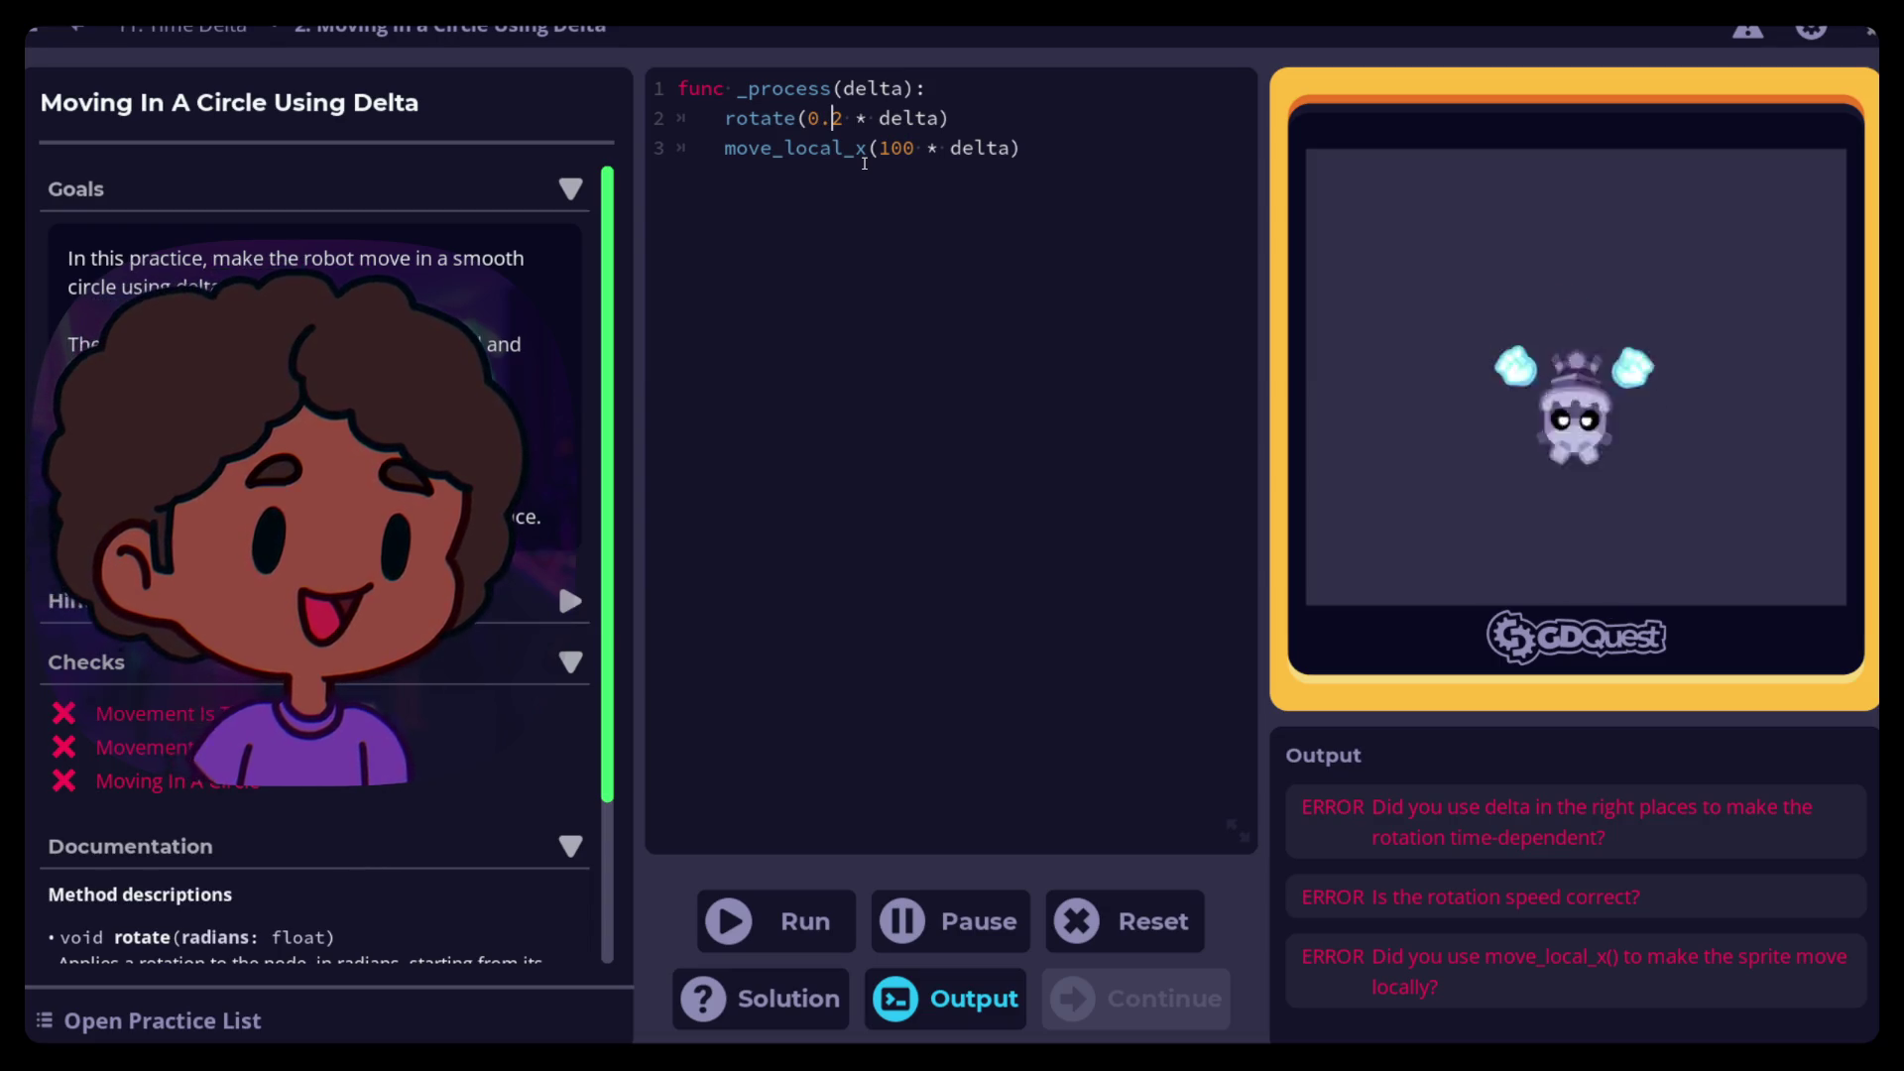
pyautogui.hotkey('ctrl', 'Return')
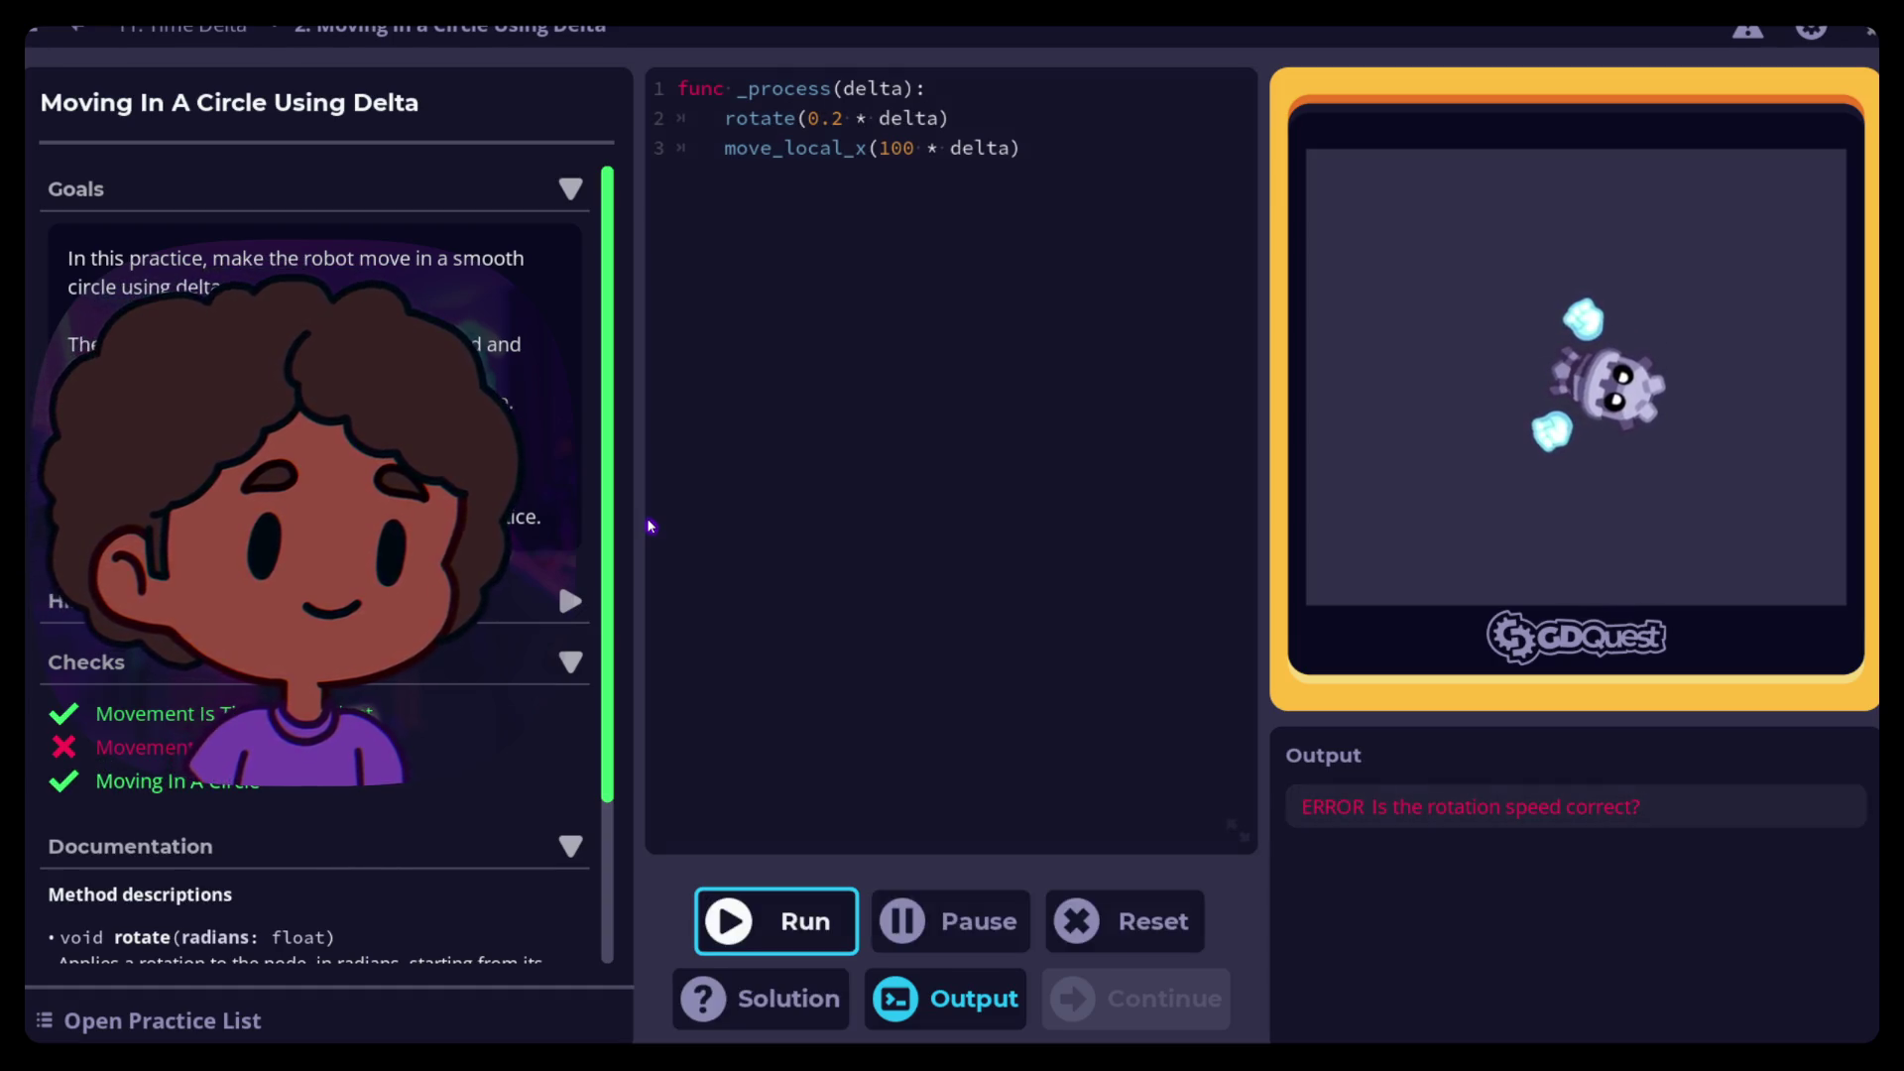
pyautogui.scroll(-5, 548, 450)
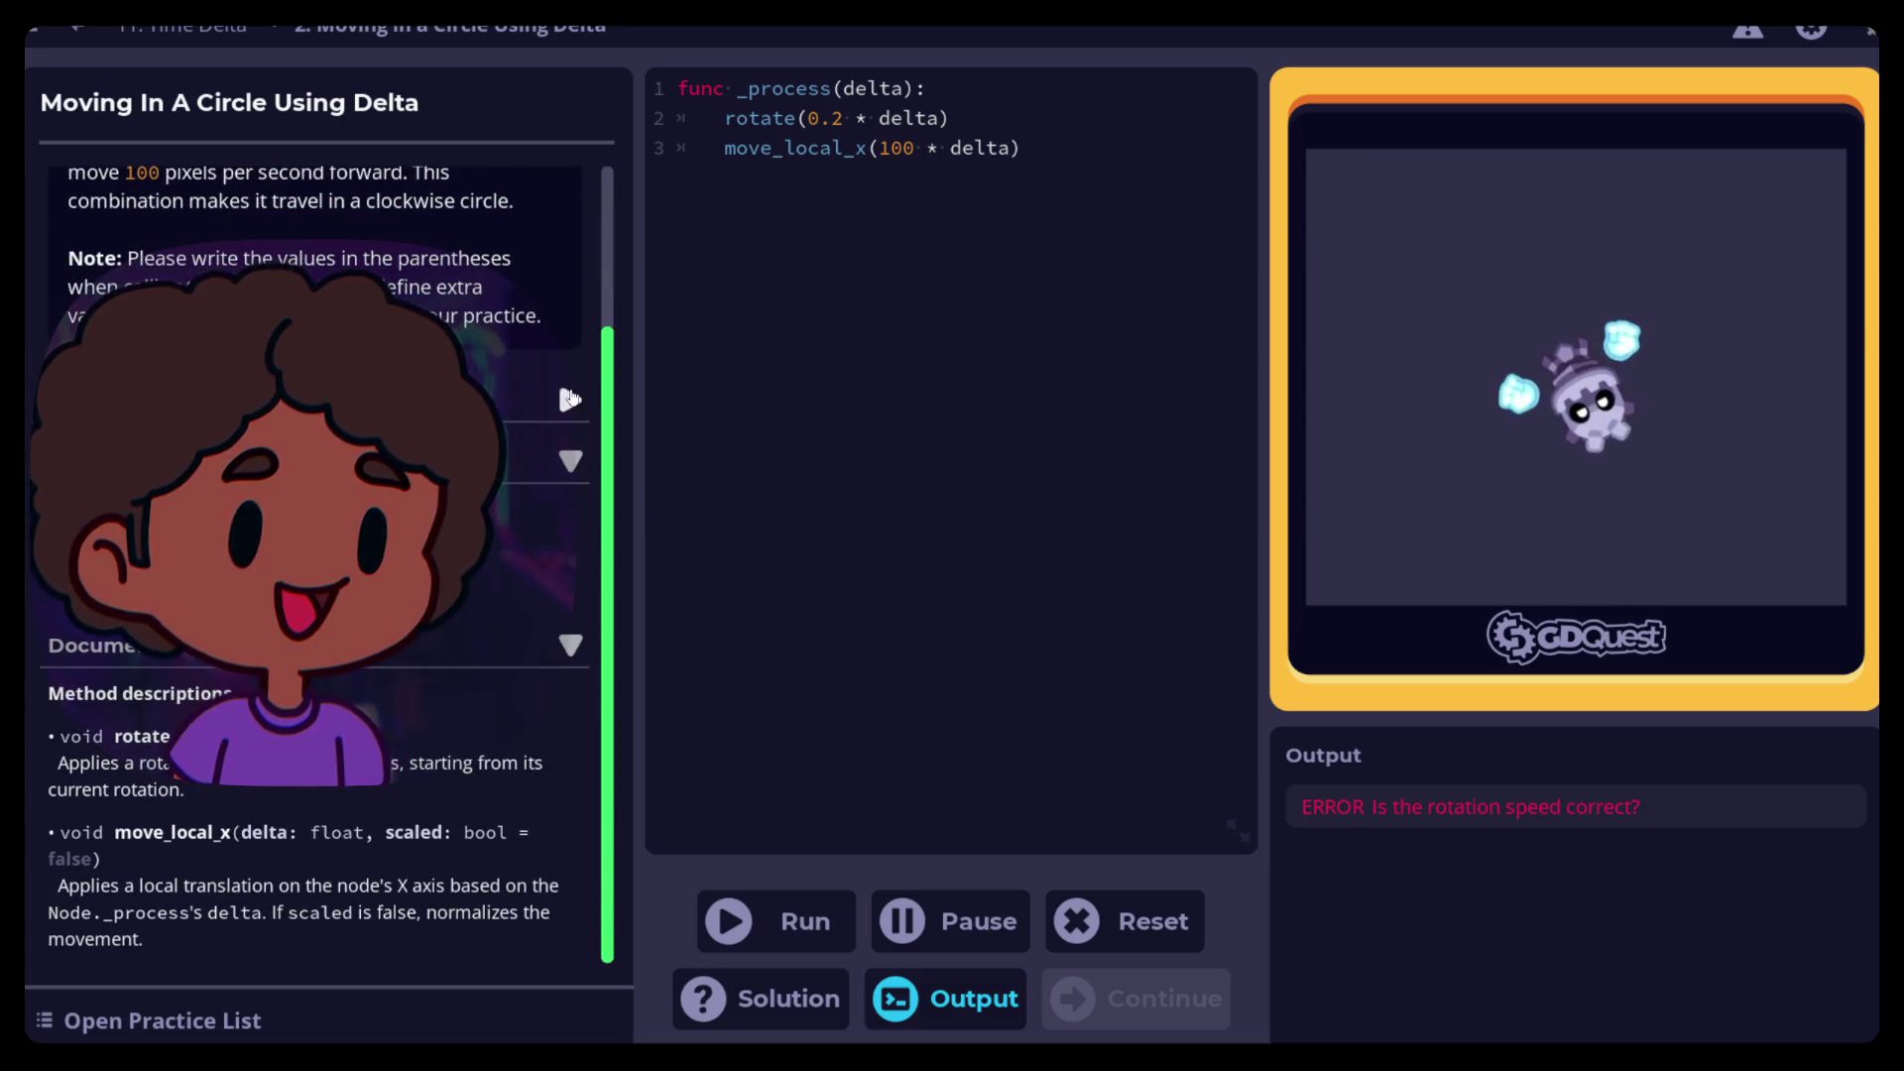
pyautogui.click(567, 400)
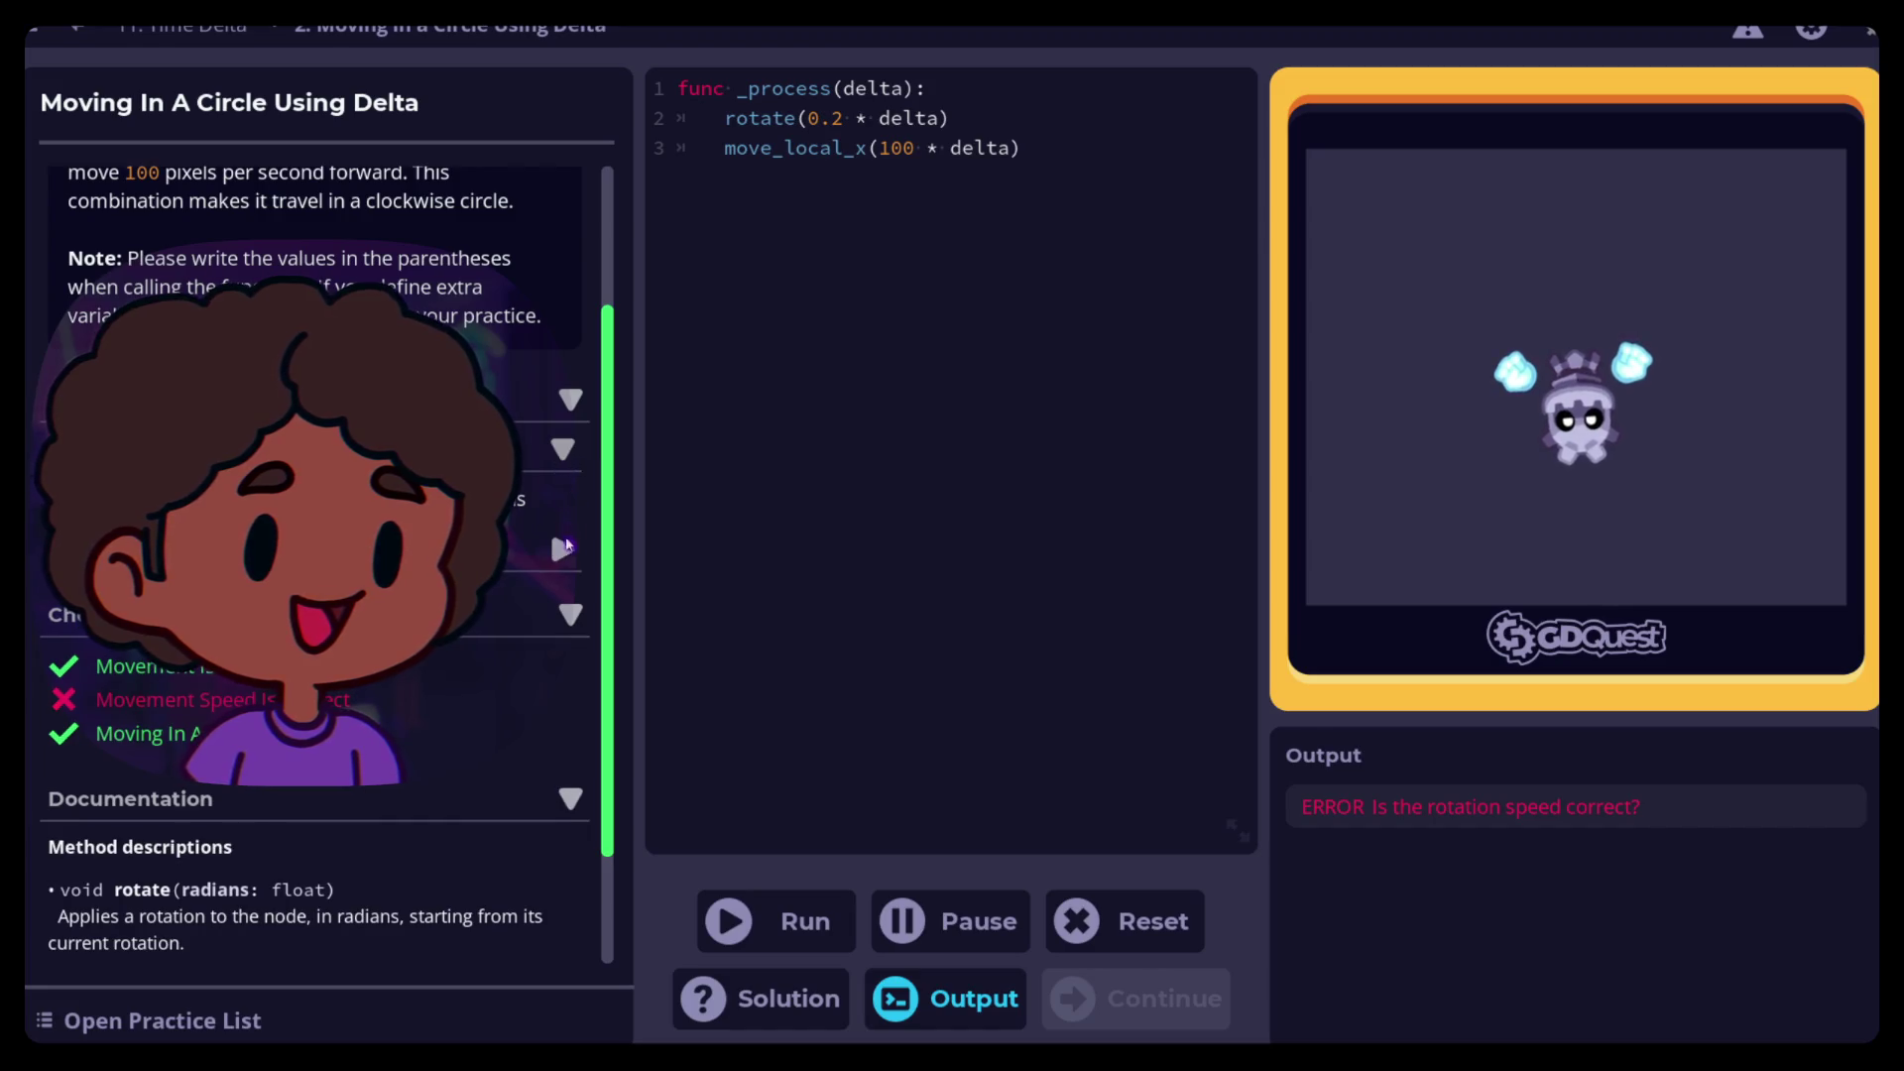
pyautogui.click(554, 553)
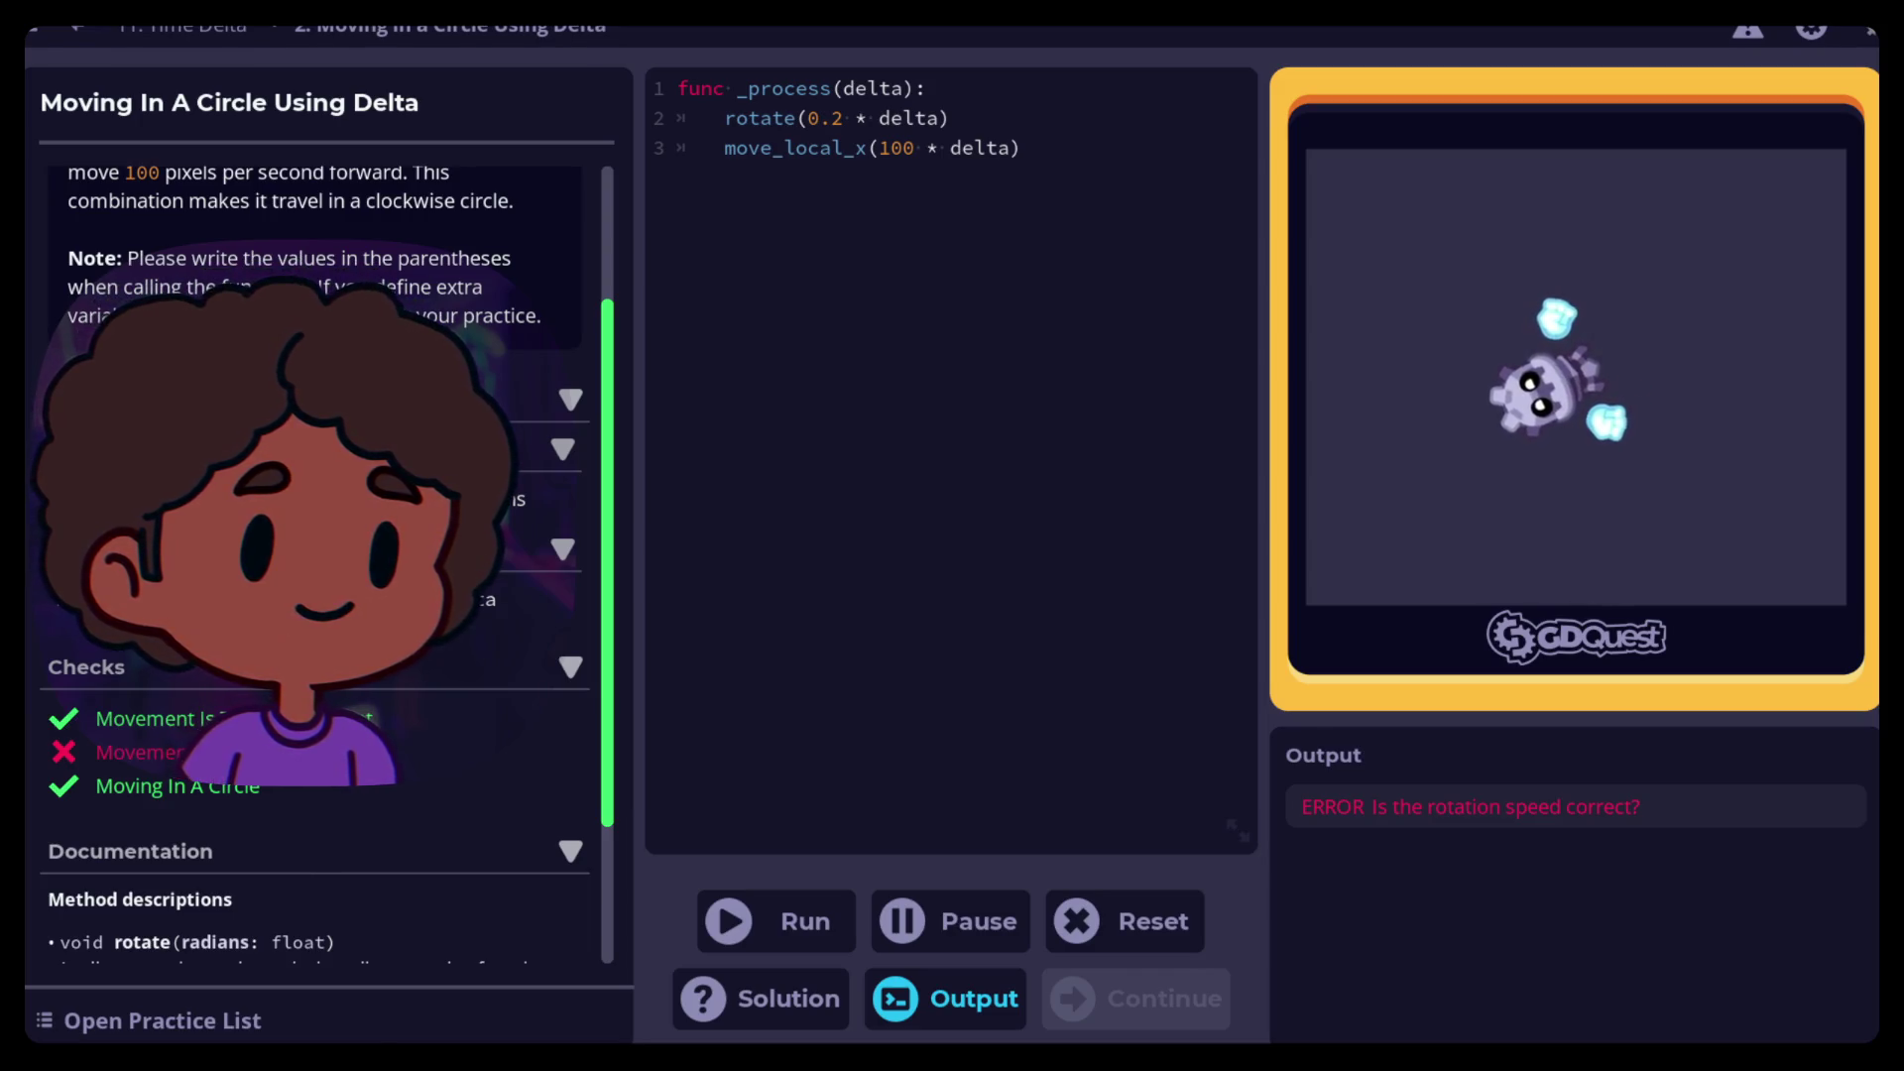
pyautogui.scroll(-2, 318, 555)
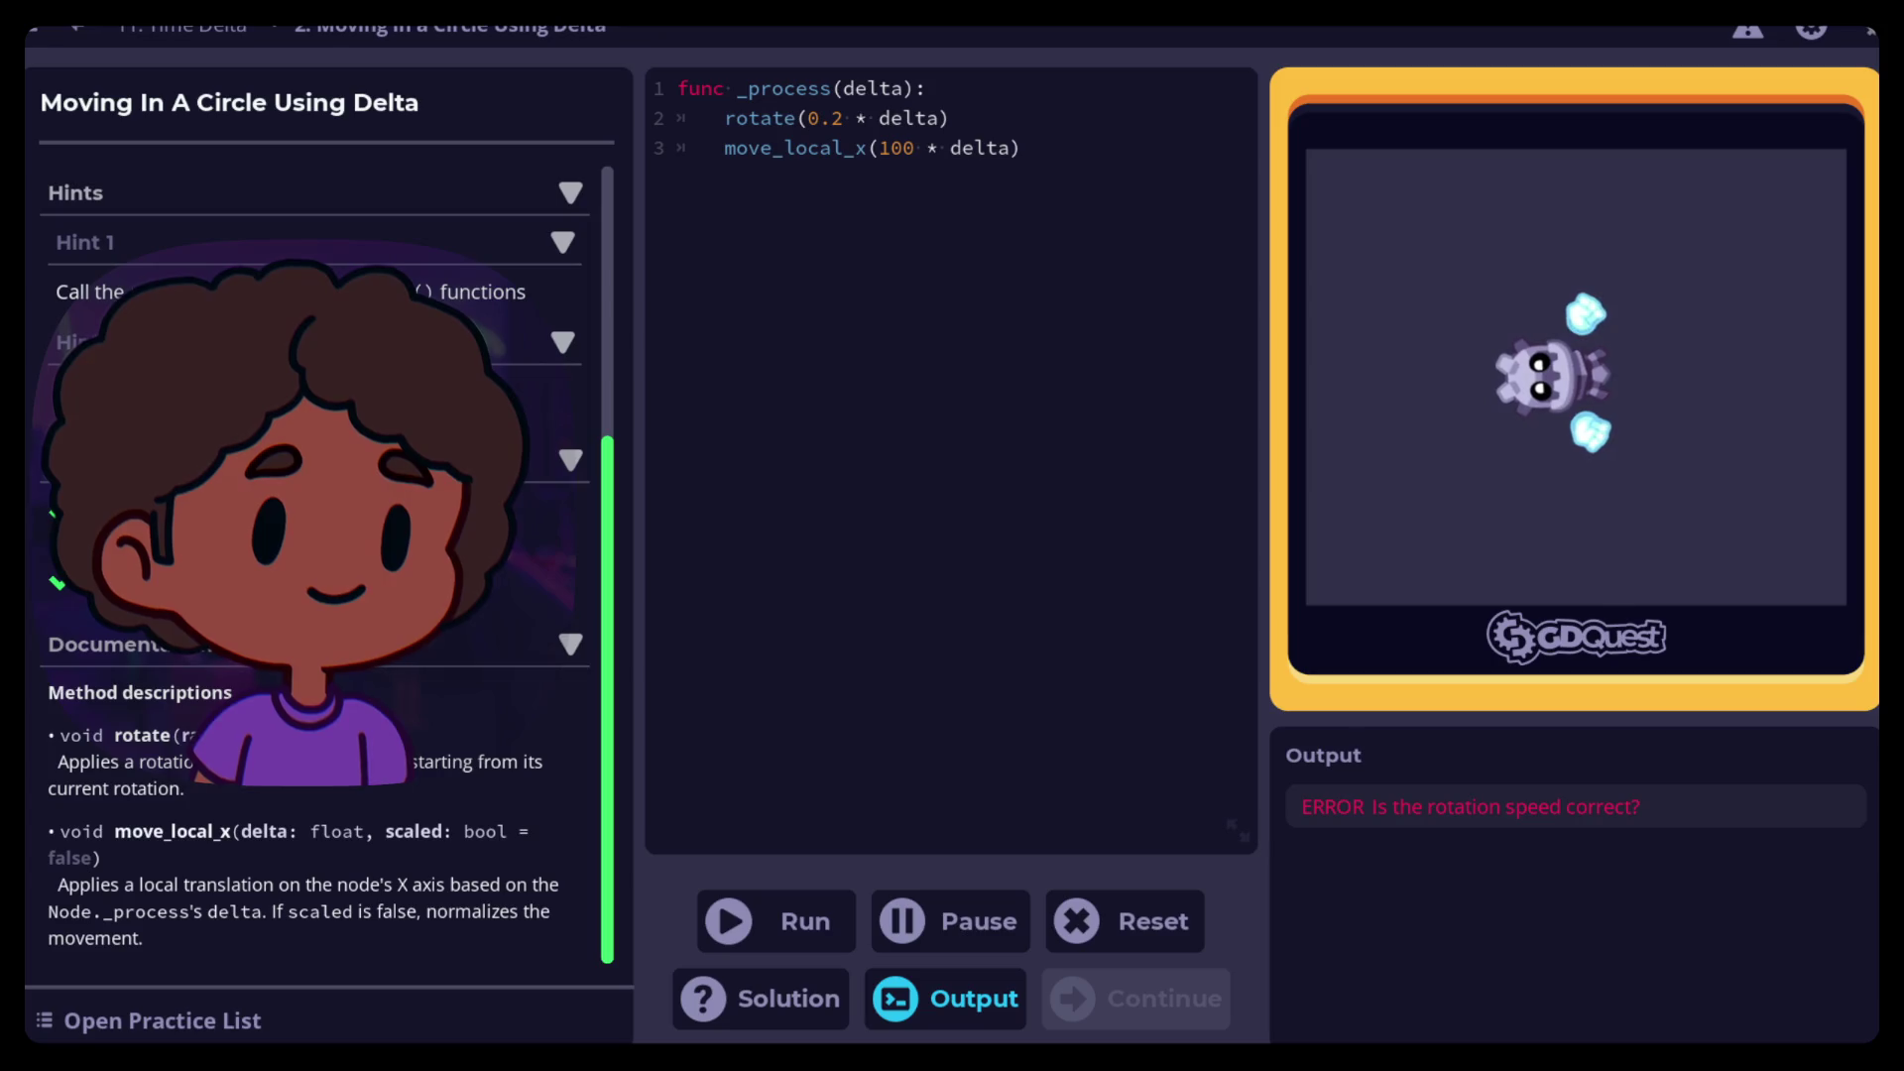
pyautogui.scroll(5, 317, 556)
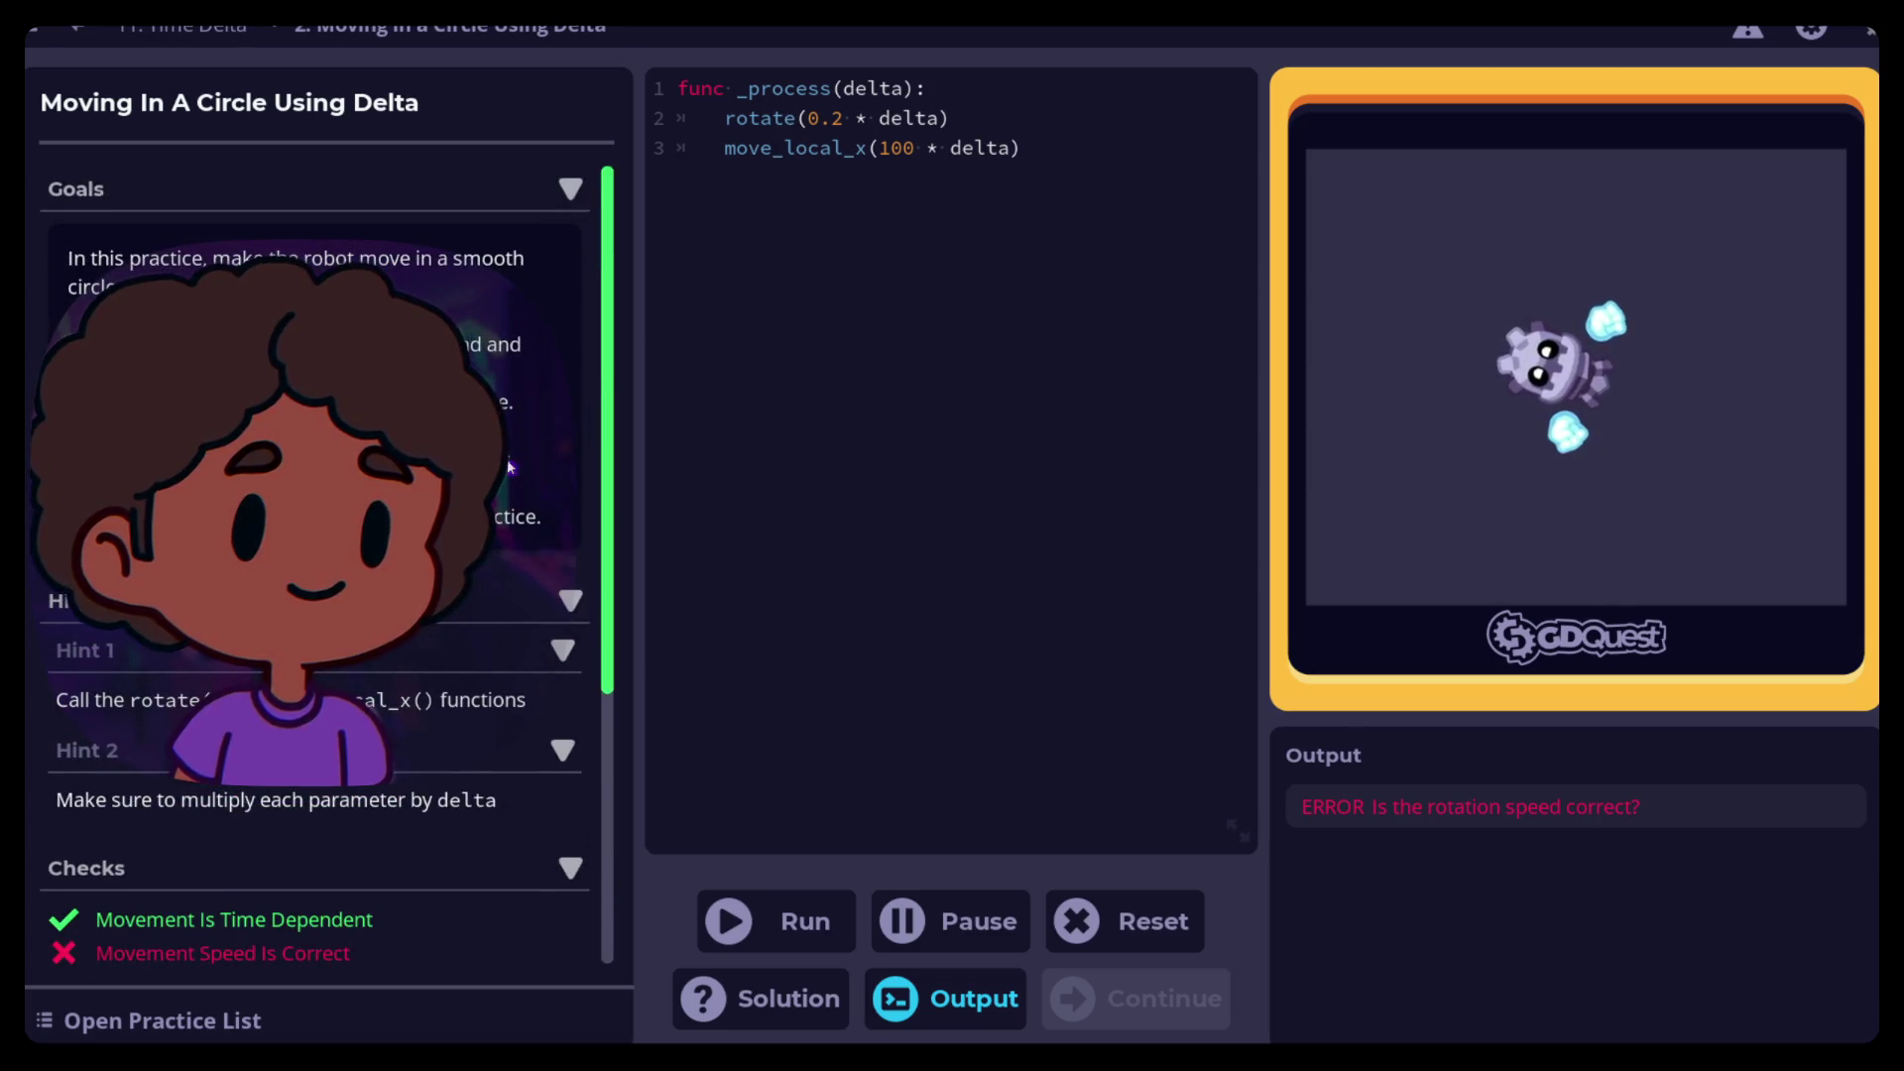
pyautogui.moveTo(841, 120); pyautogui.dragTo(806, 121)
pyautogui.write('1')
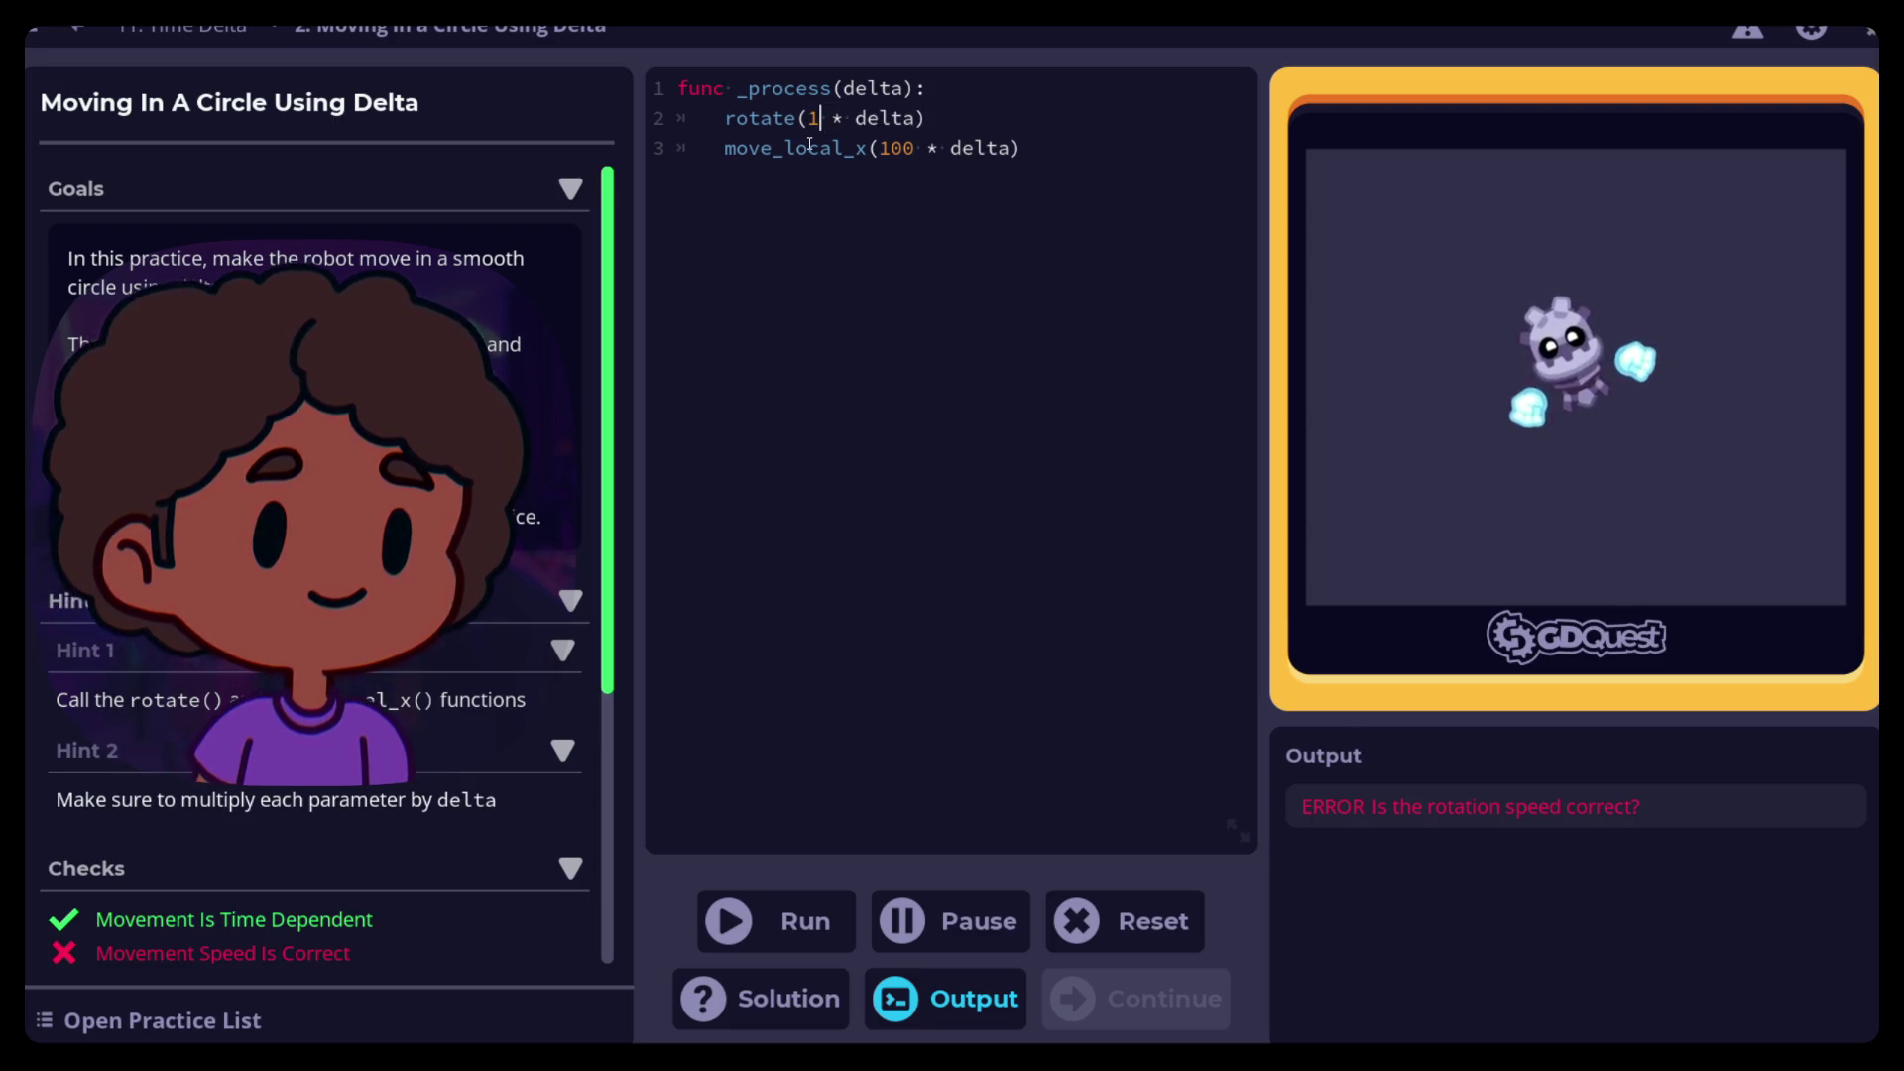
pyautogui.click(756, 921)
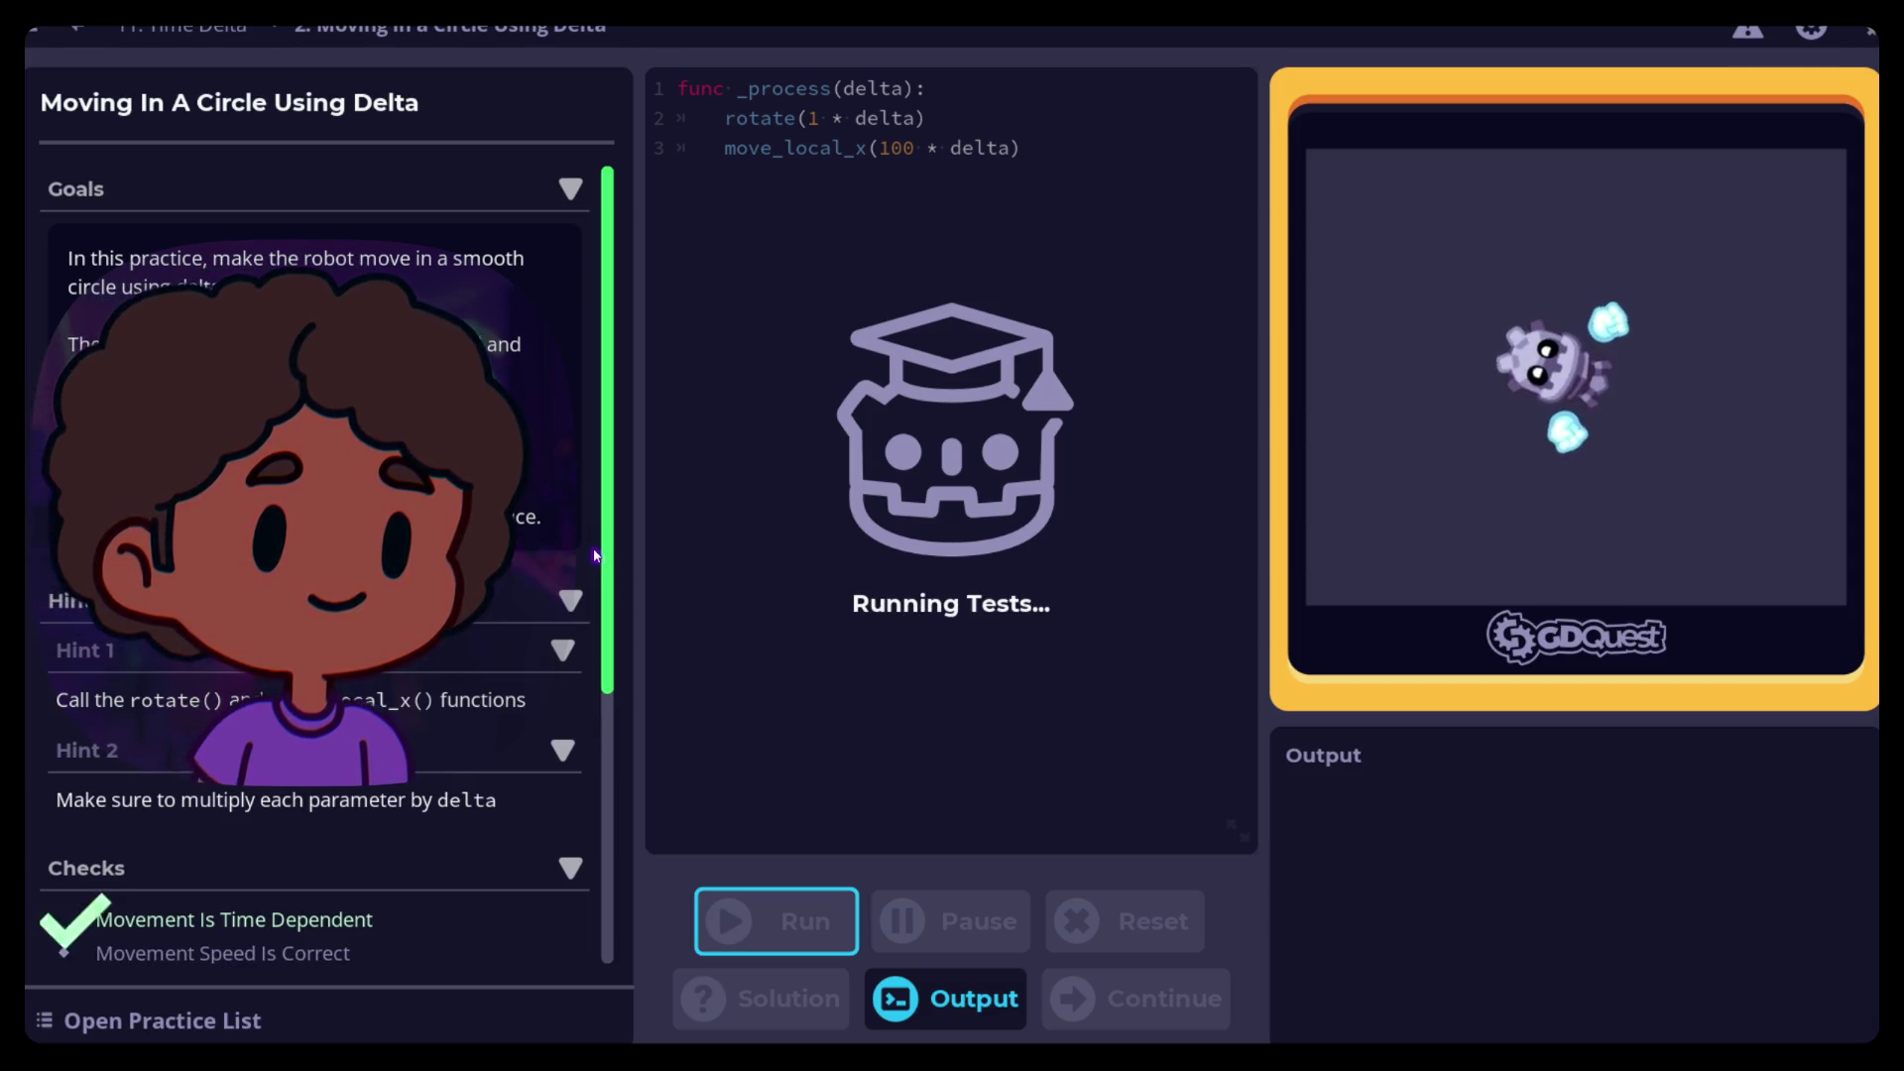
pyautogui.scroll(-2, 596, 555)
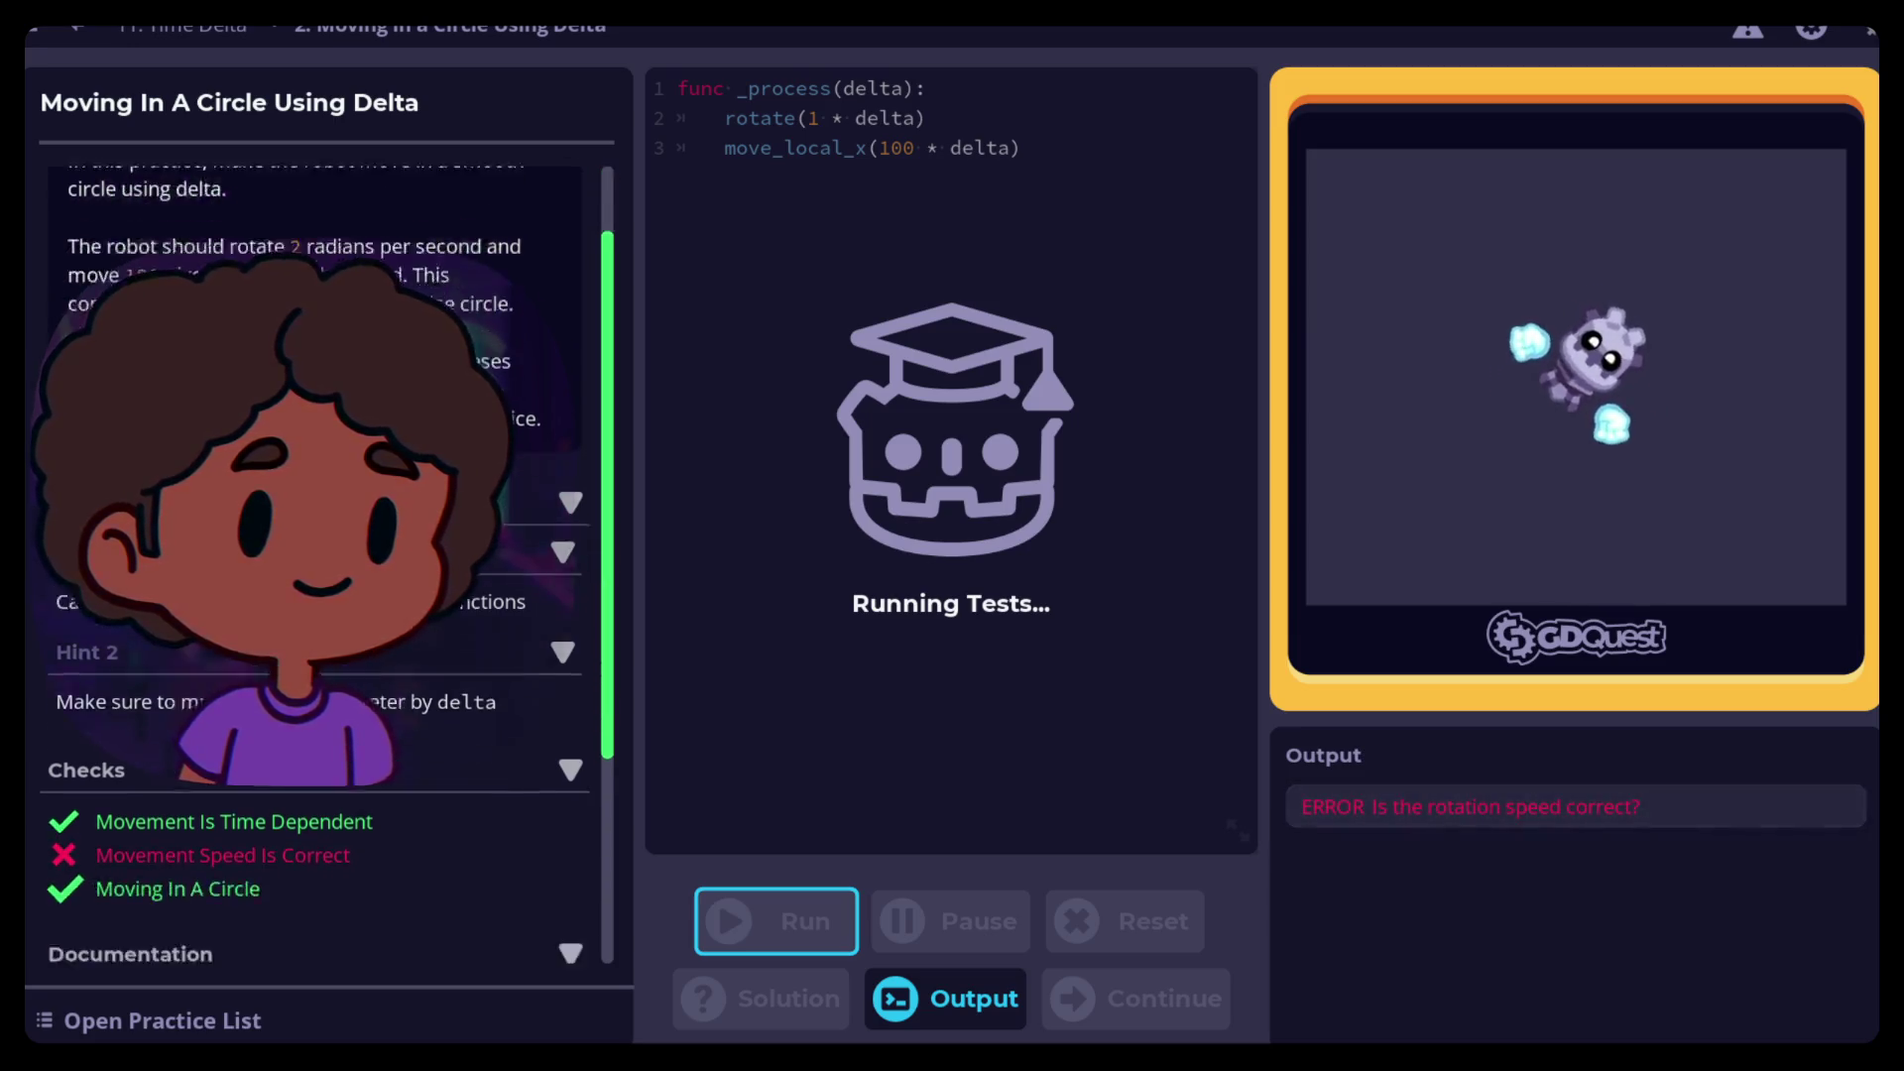
pyautogui.click(814, 119)
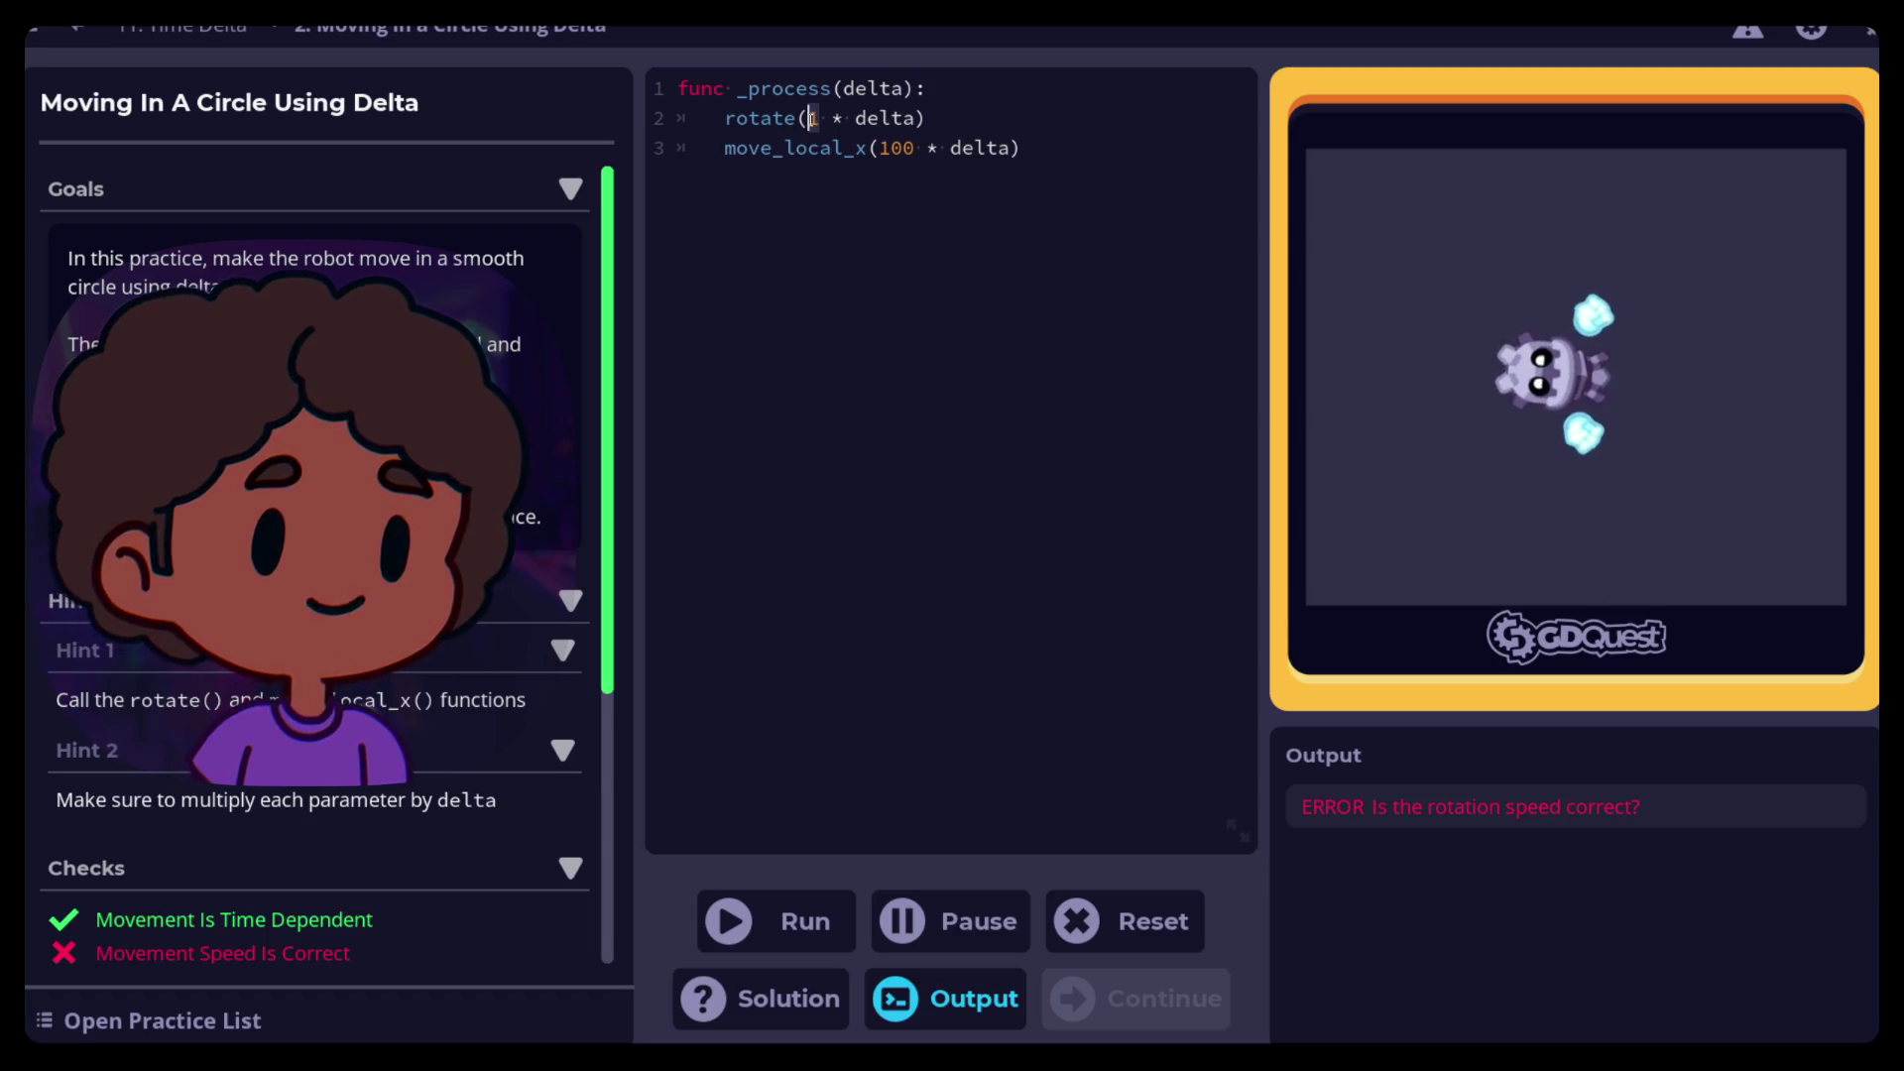
pyautogui.write('3.0')
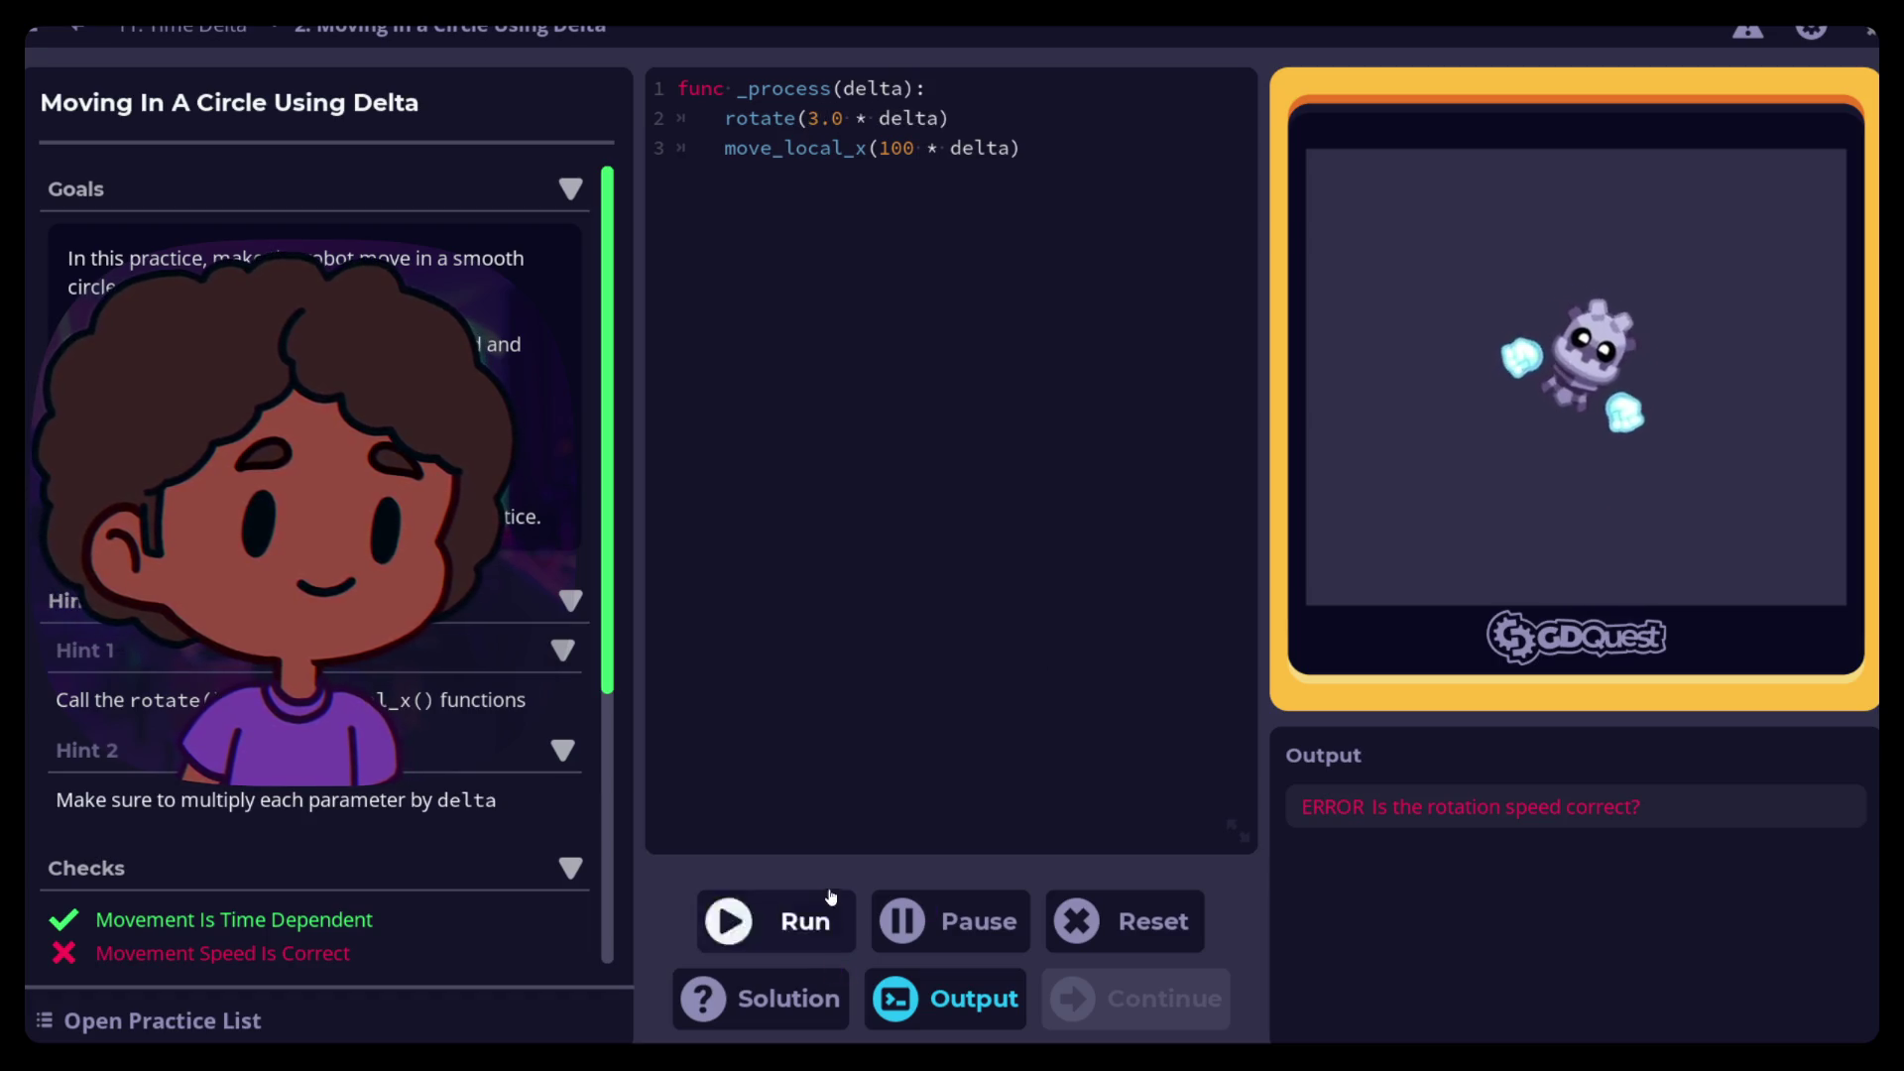
pyautogui.click(770, 922)
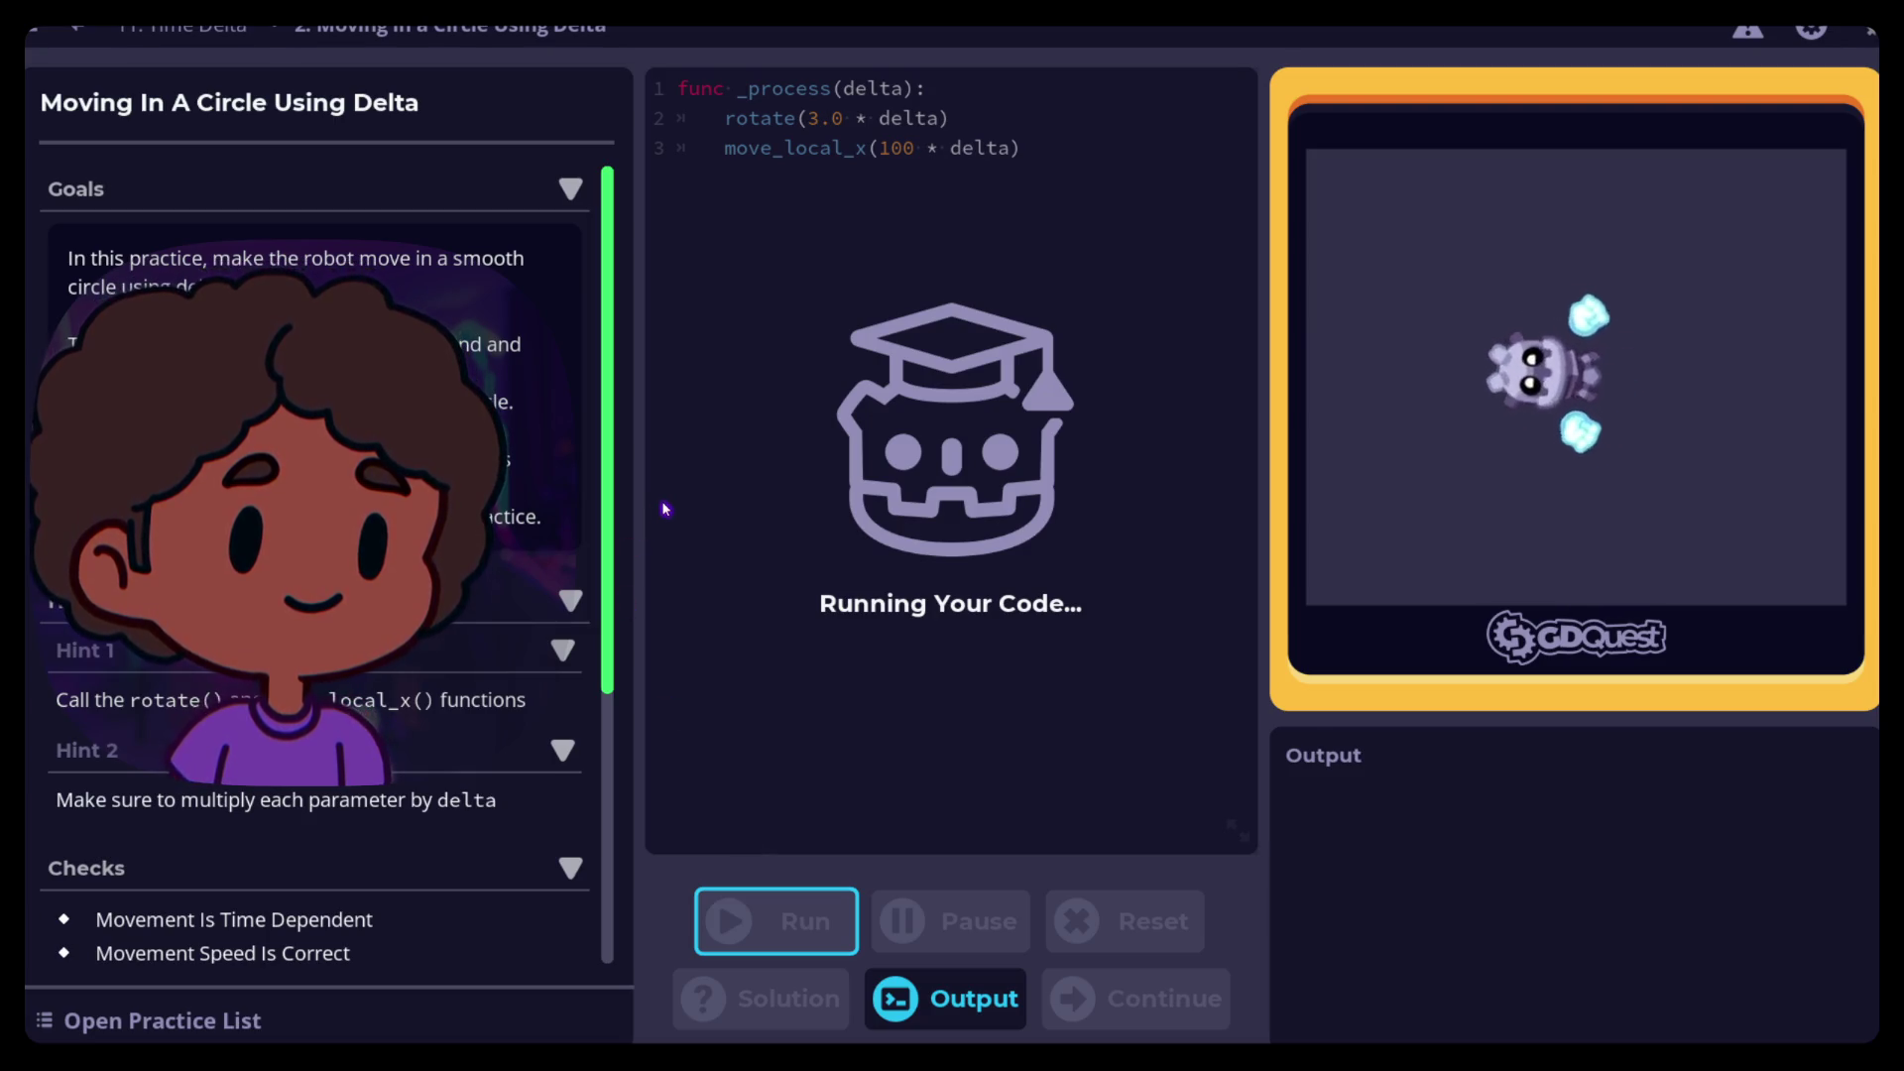
pyautogui.scroll(-3, 317, 496)
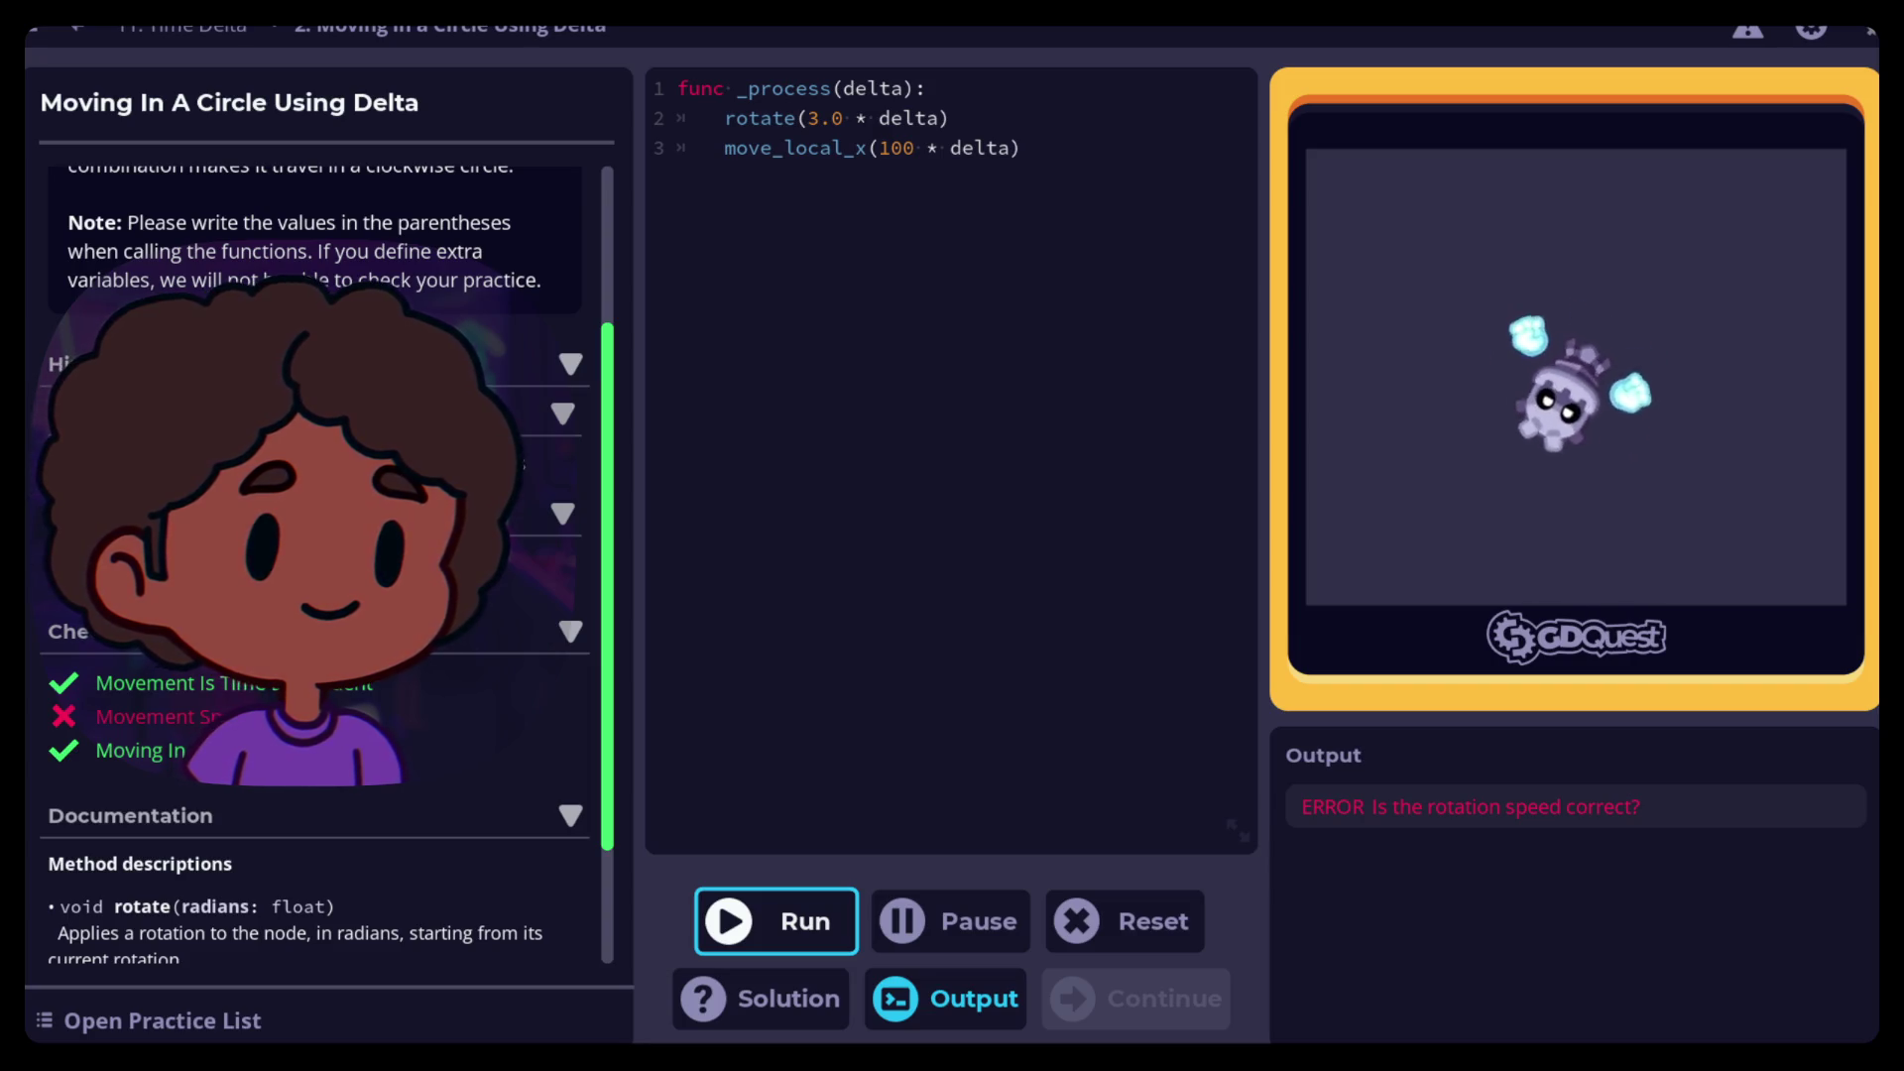
pyautogui.scroll(2, 317, 566)
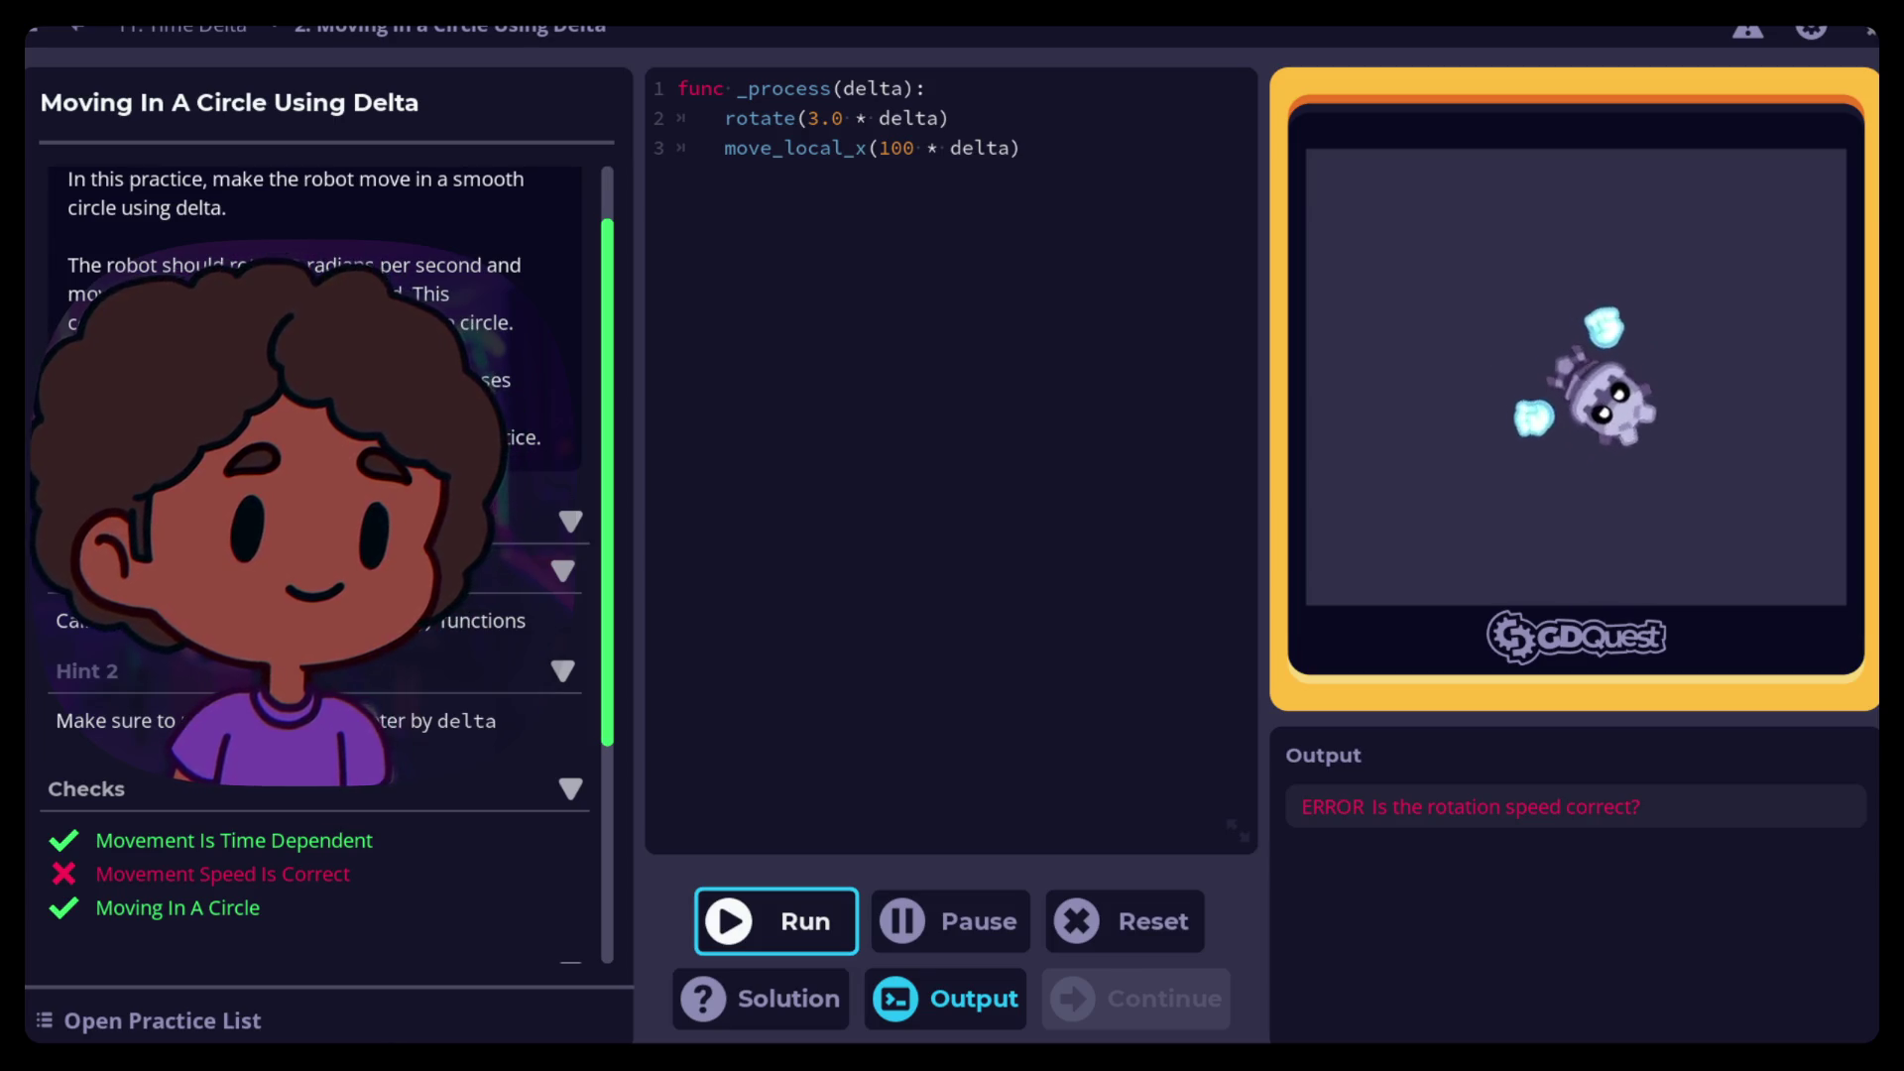
# Change rotate(3.0 * delta) to rotate(2.0 * delta) and run so all checks pass
pyautogui.click(810, 118)
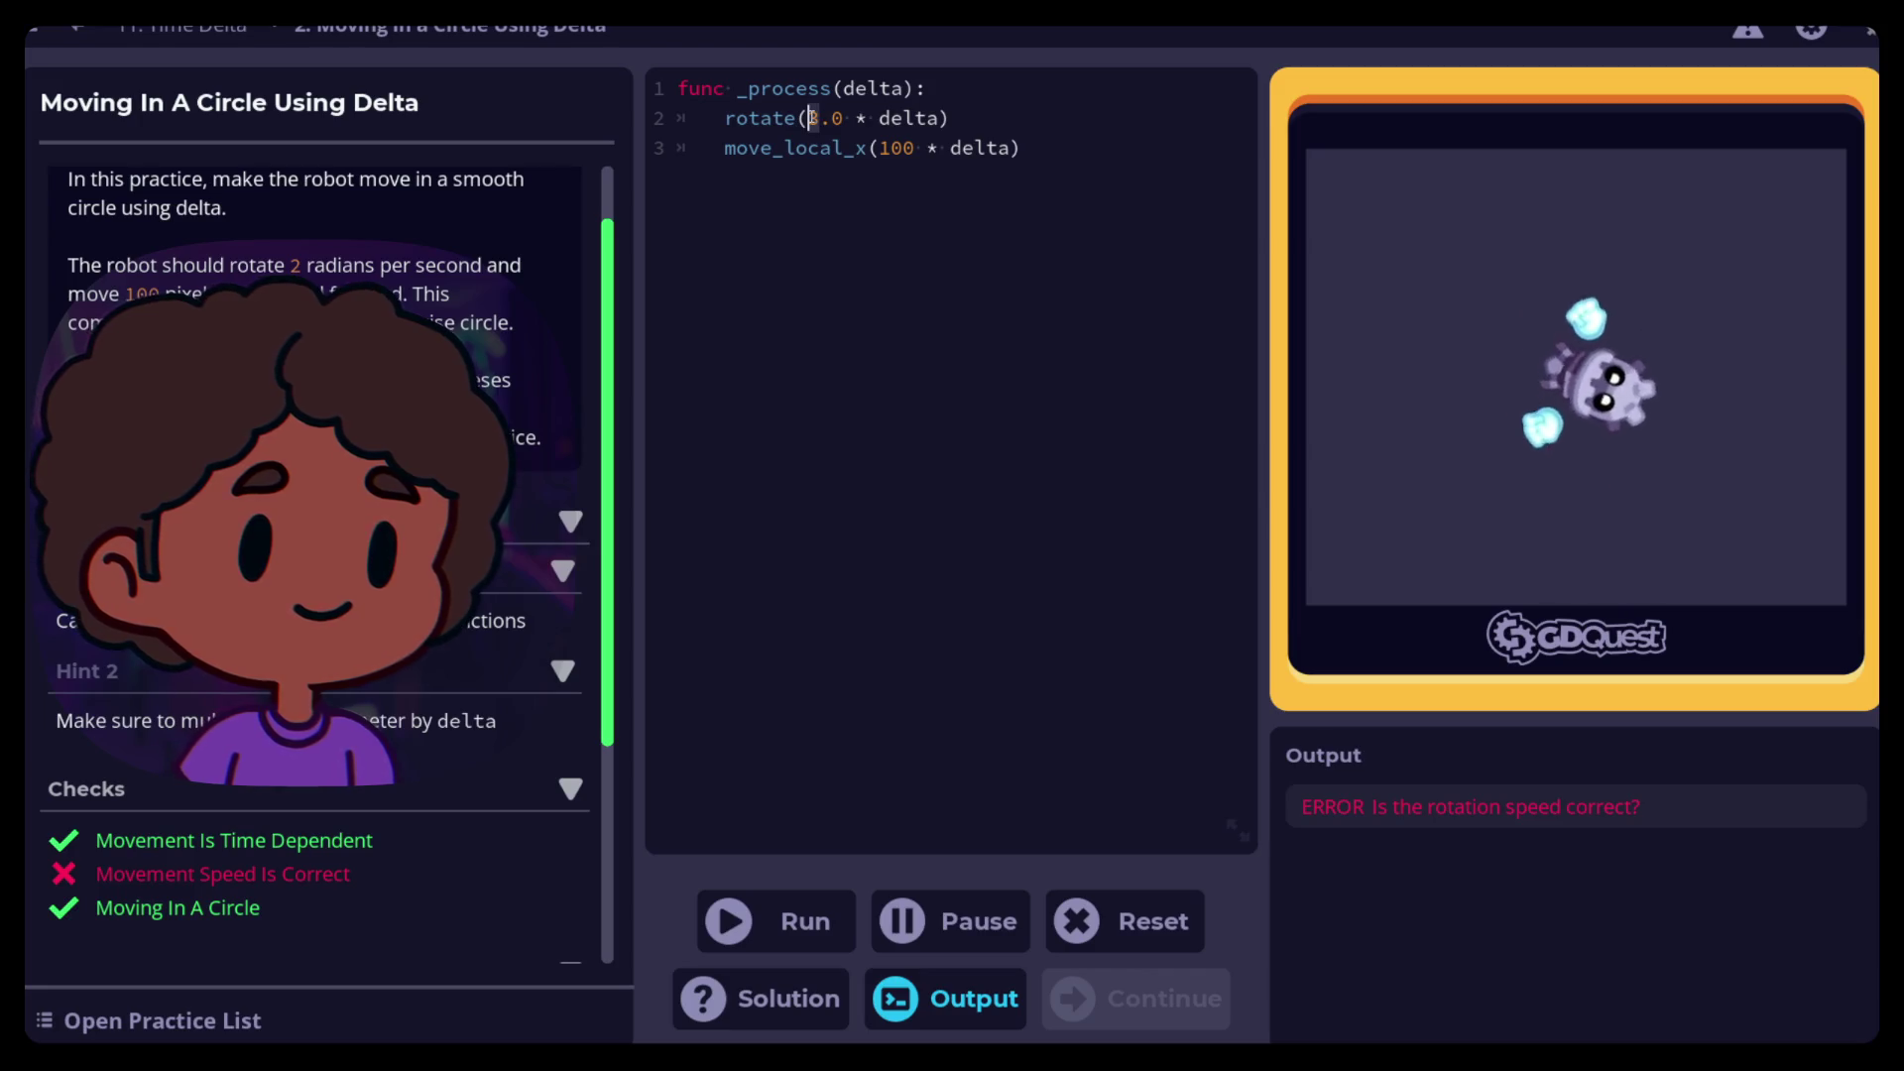
pyautogui.press('Delete')
pyautogui.write('2')
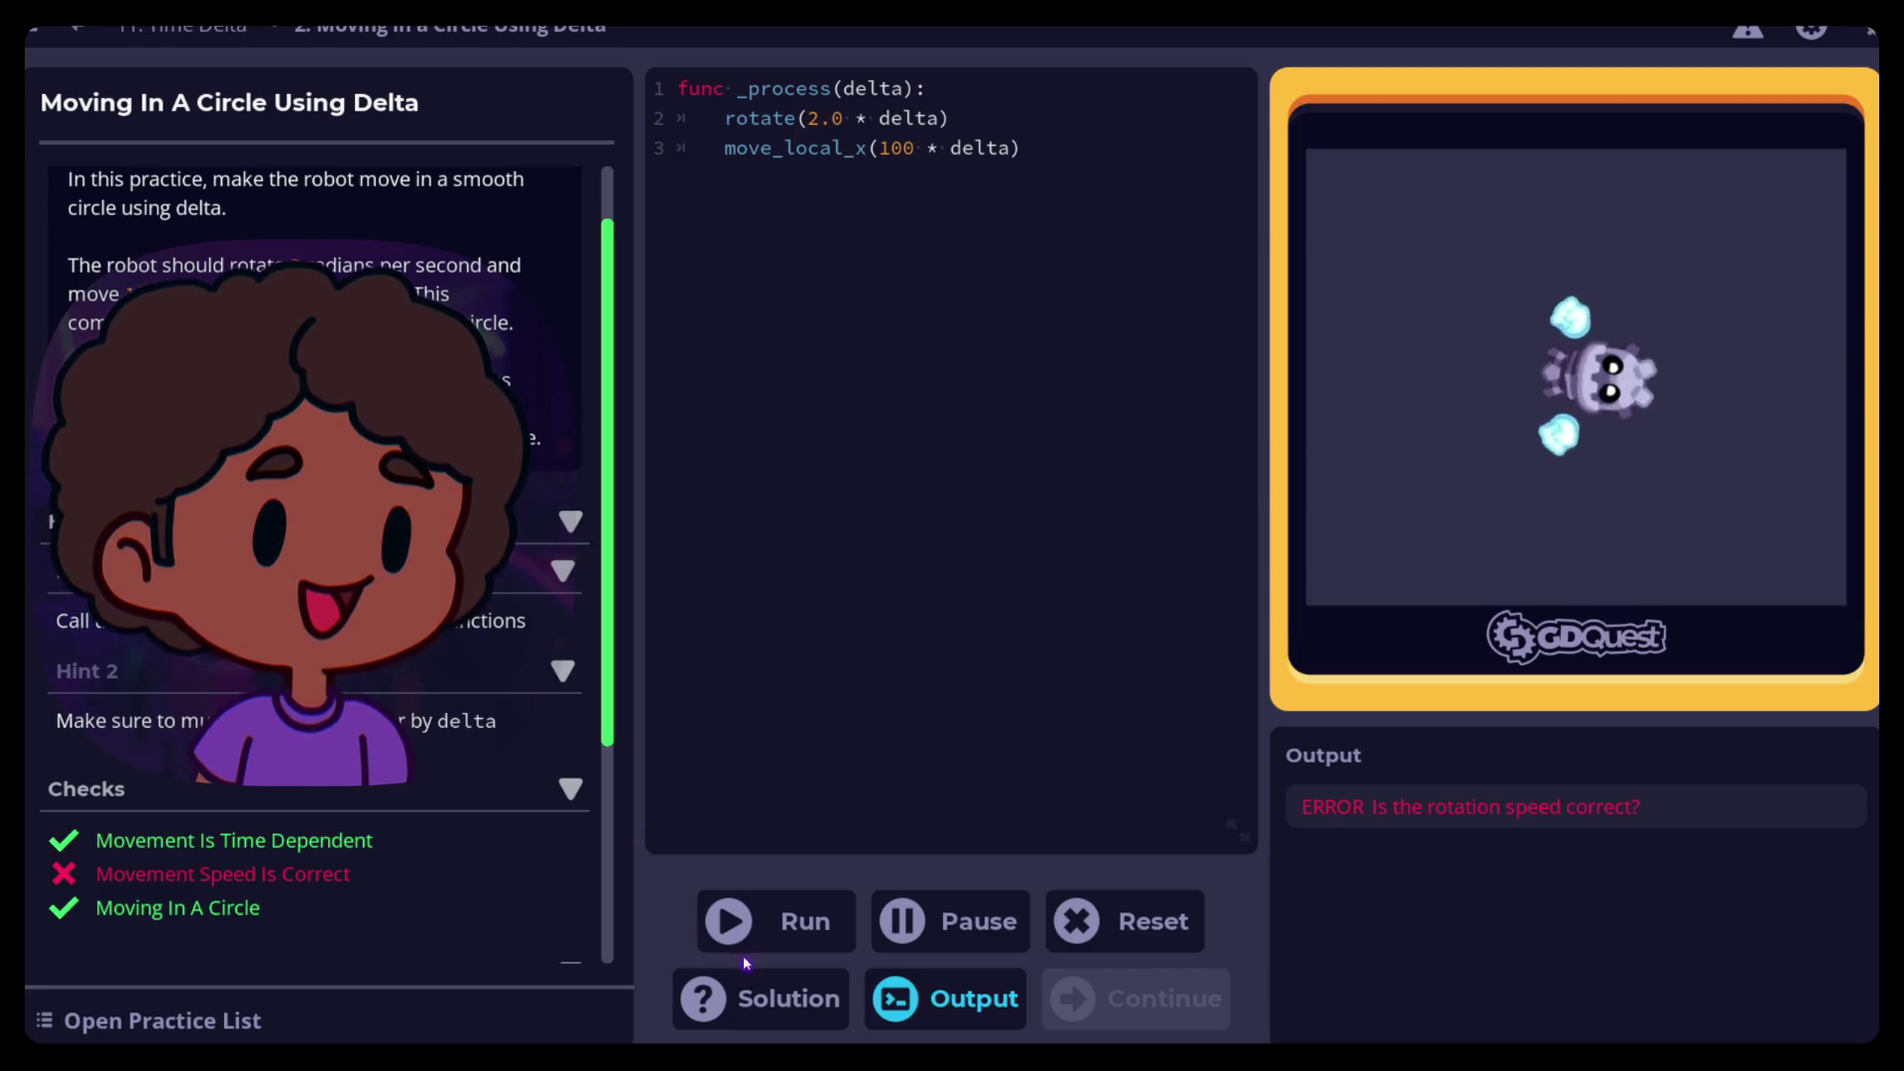
pyautogui.click(732, 922)
pyautogui.scroll(-5, 393, 653)
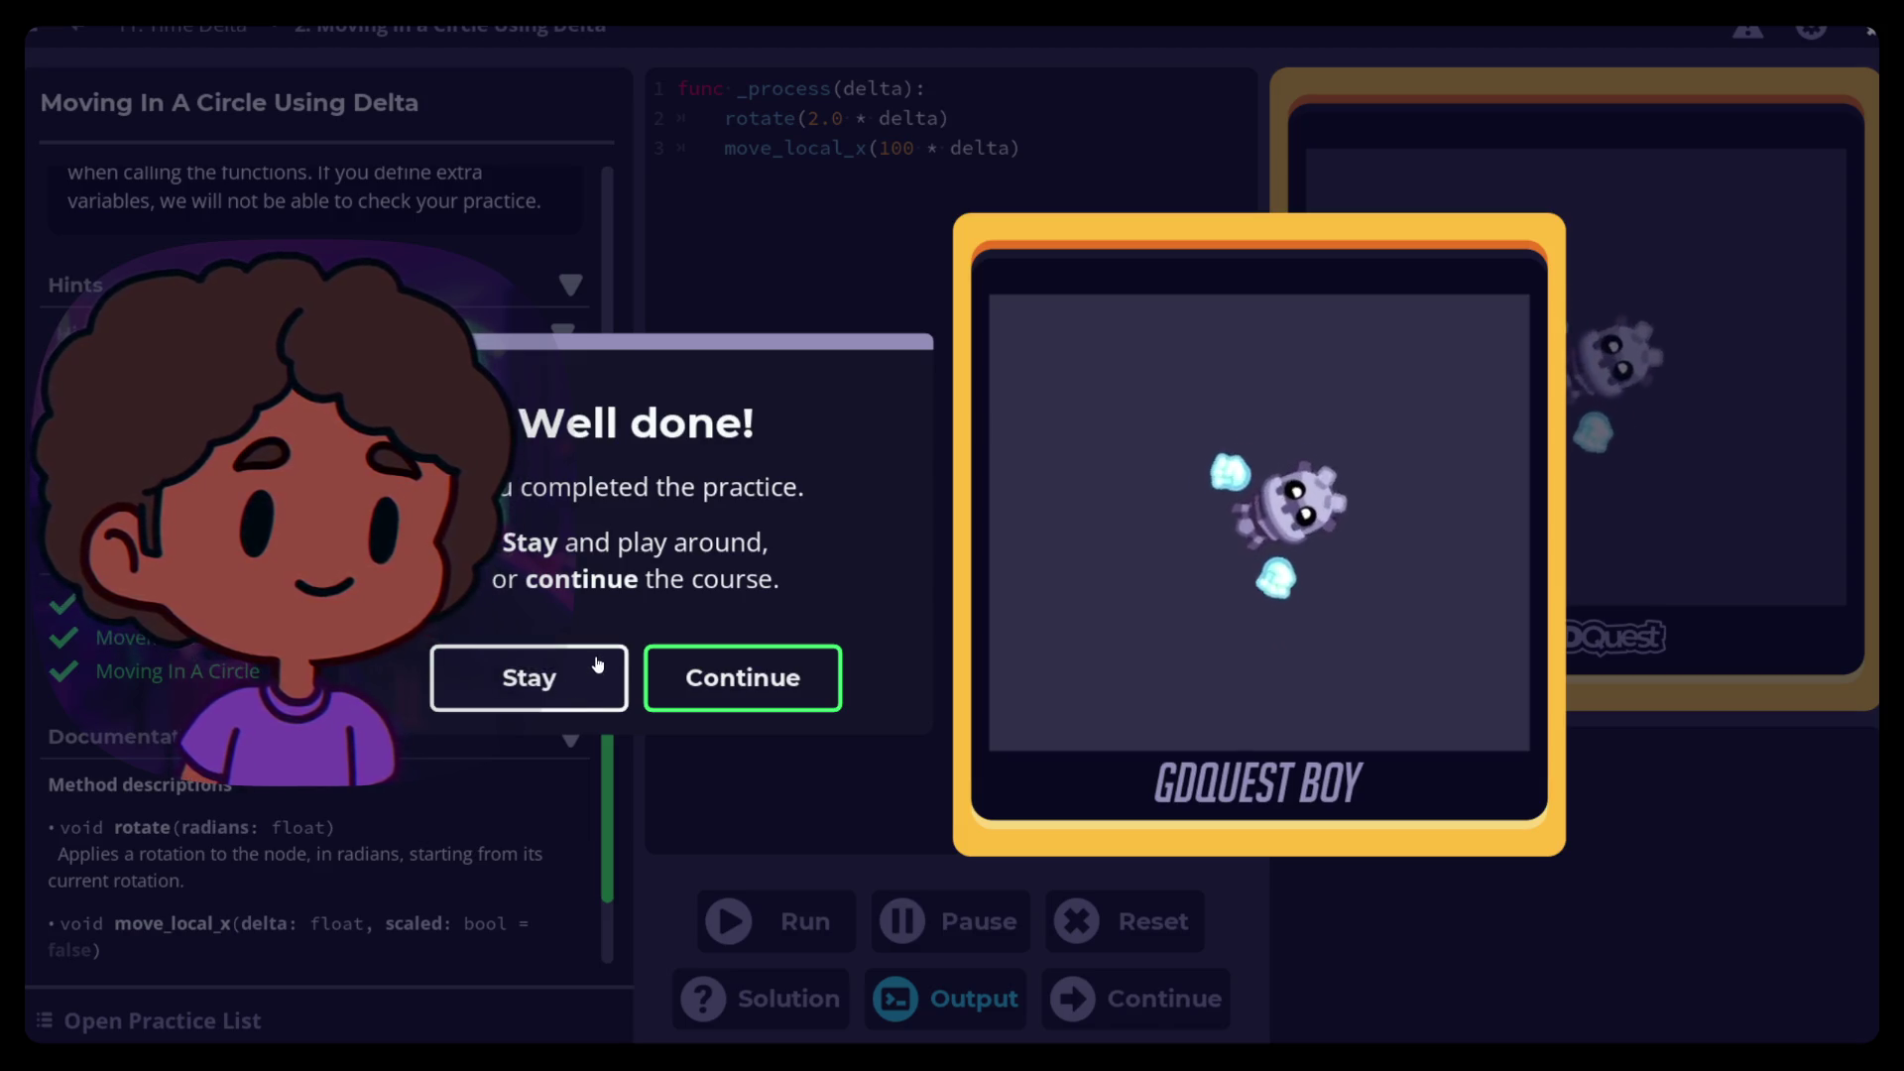
# Continue through the Well done! and Lesson complete! dialogs to the next lesson
pyautogui.click(721, 674)
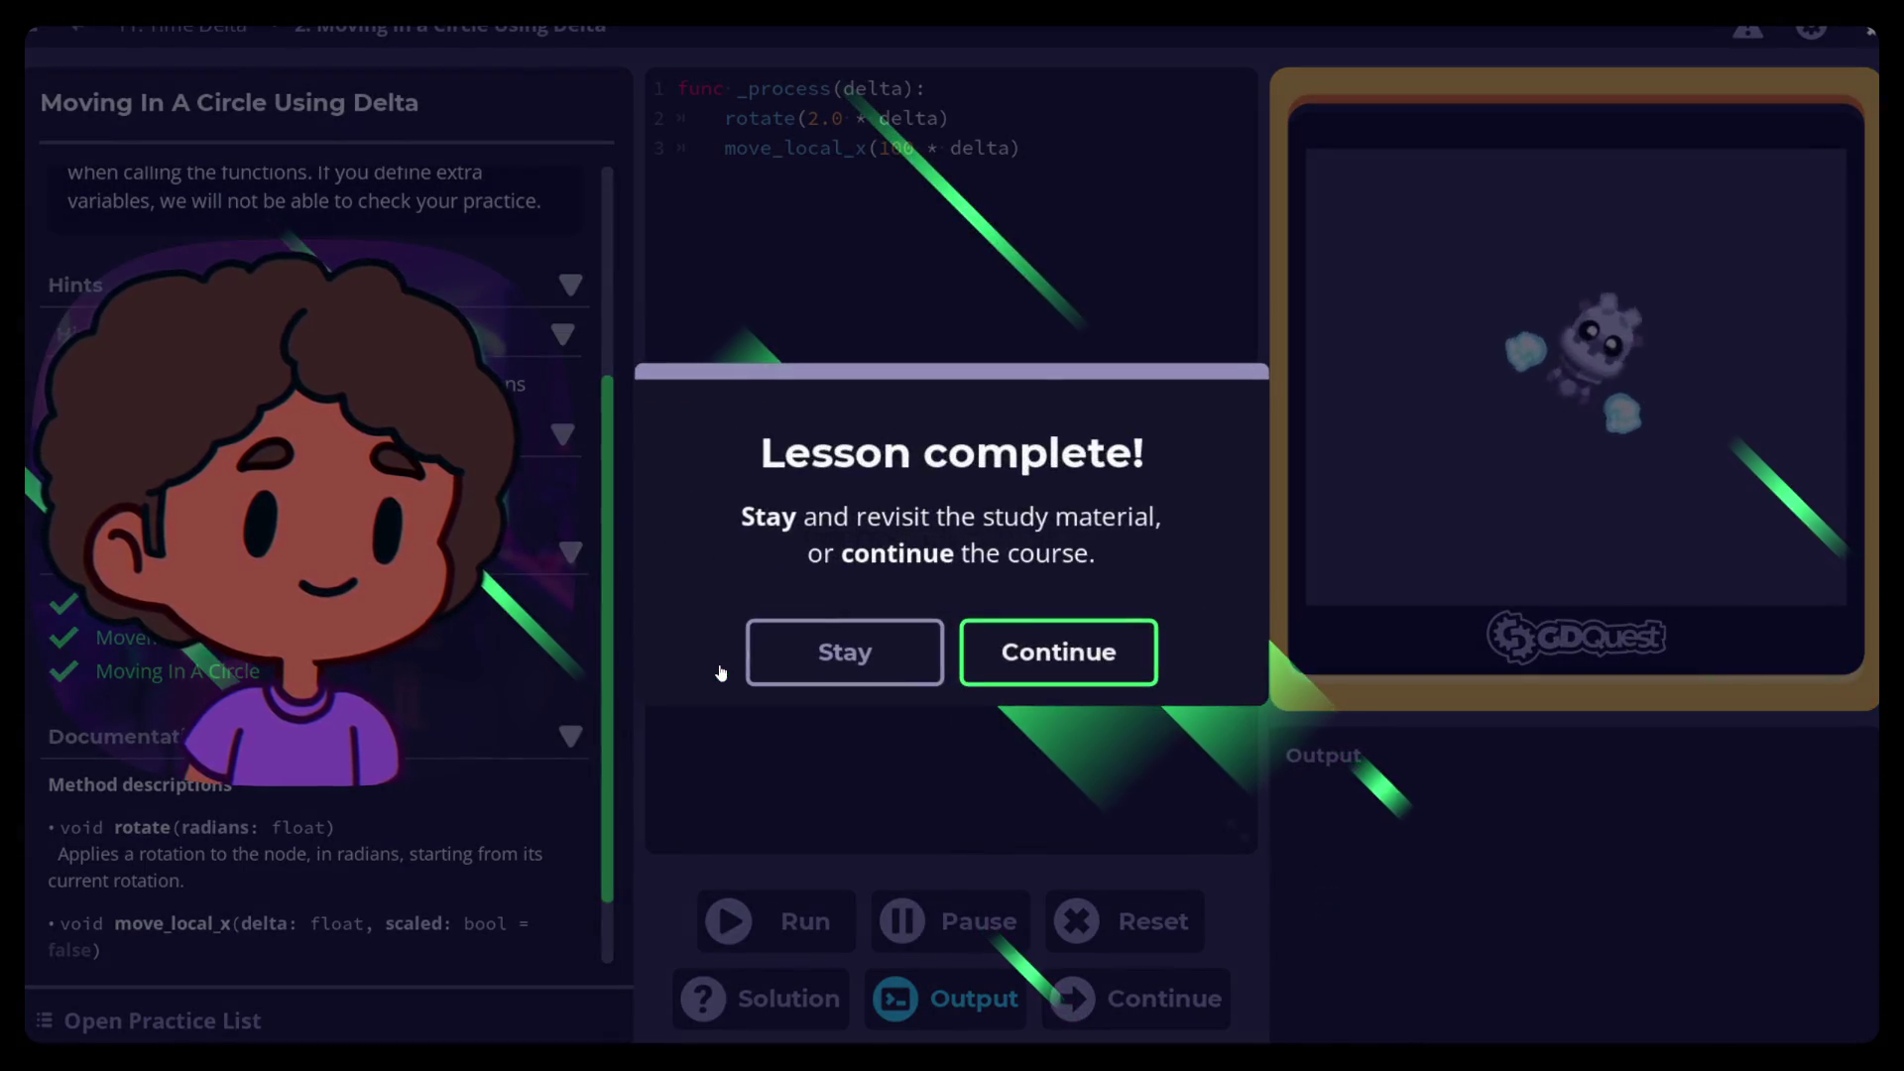
pyautogui.click(1091, 652)
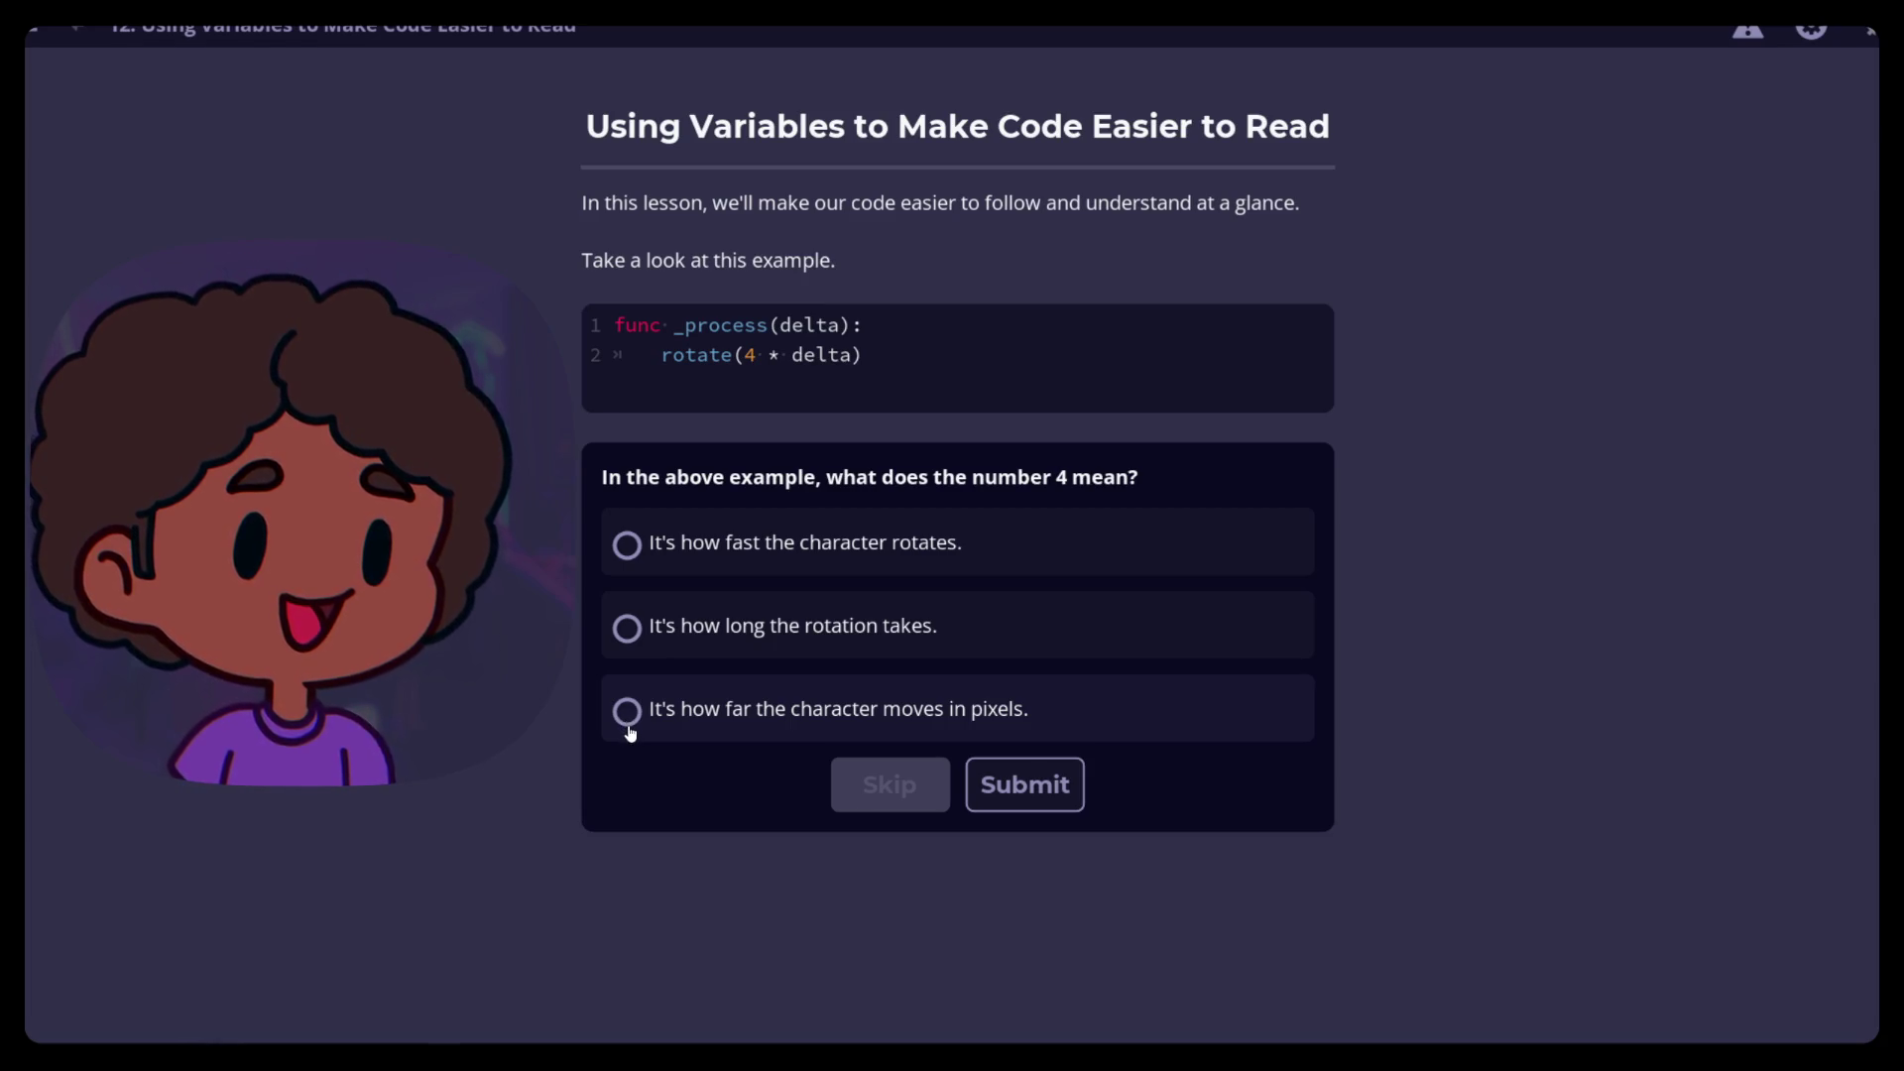
# Answer the quiz with "It's how fast the character rotates." and submit it
pyautogui.click(628, 545)
pyautogui.click(1058, 799)
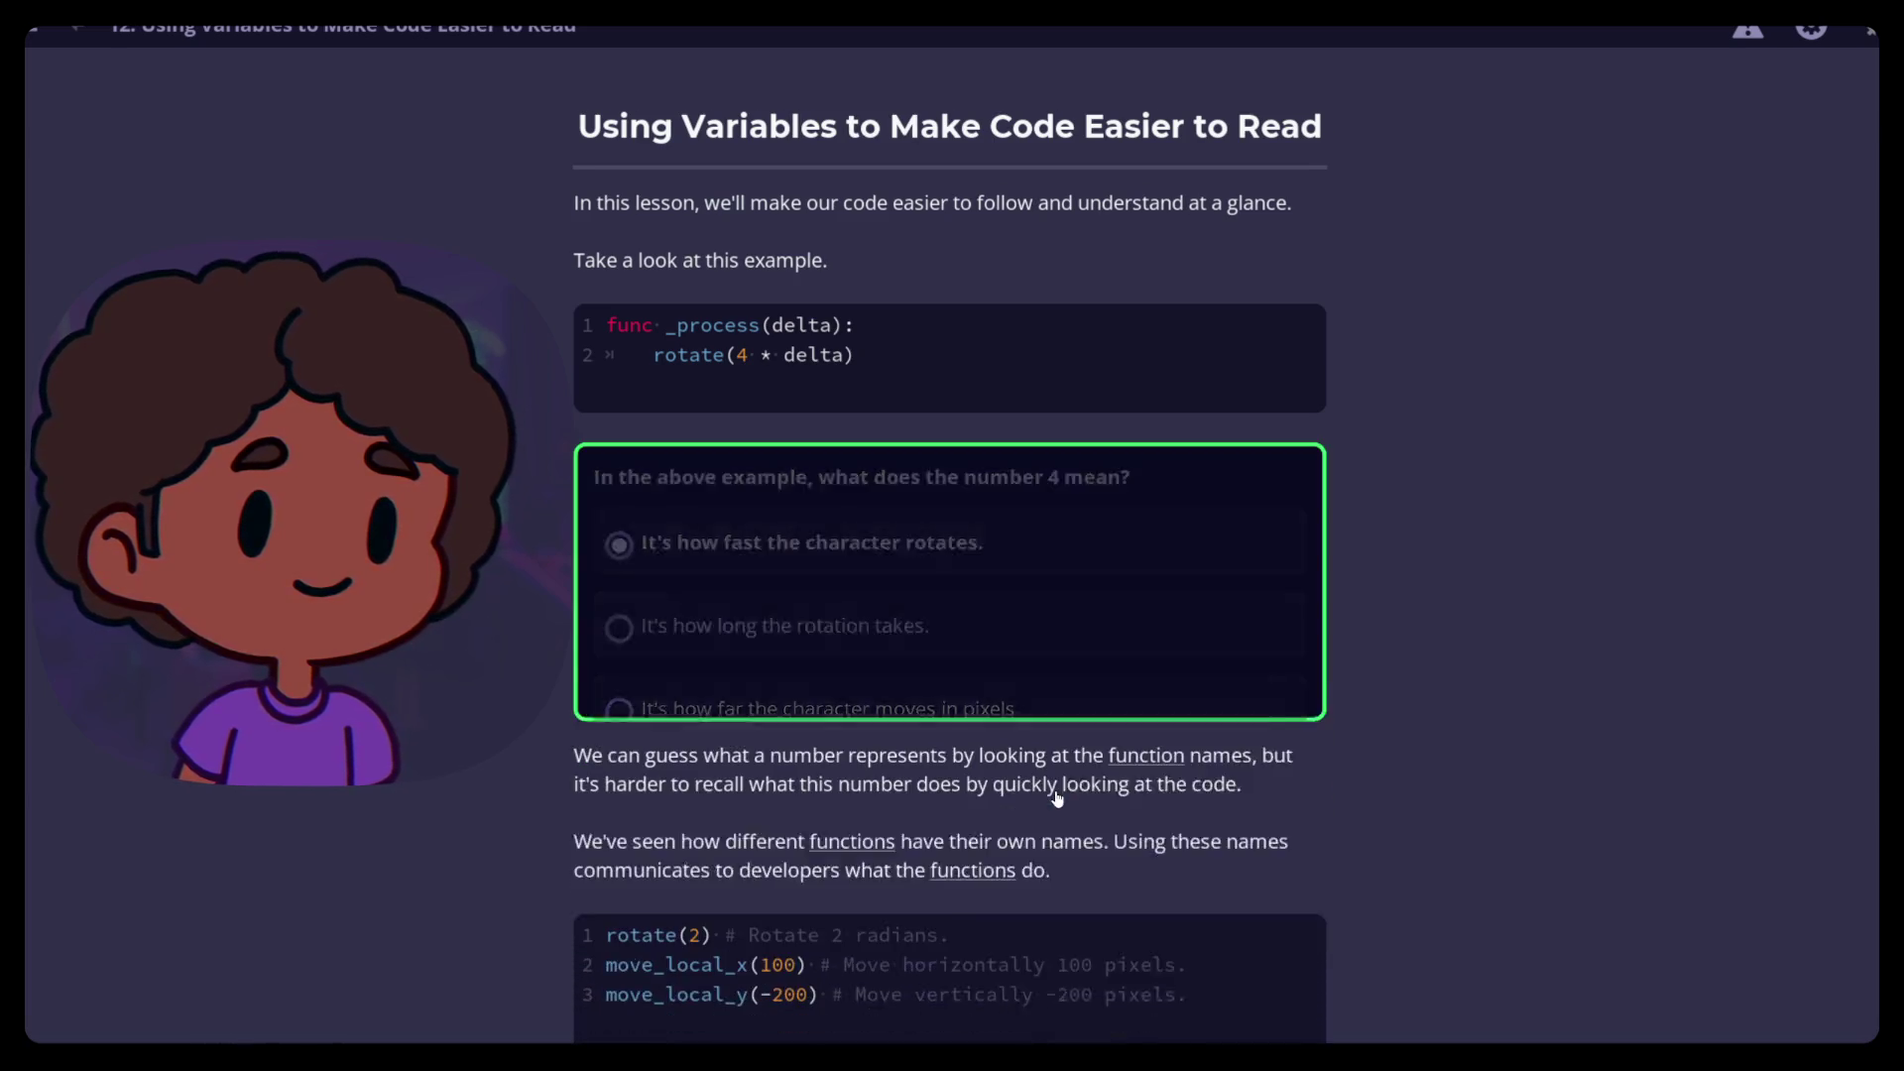
pyautogui.scroll(-3, 845, 656)
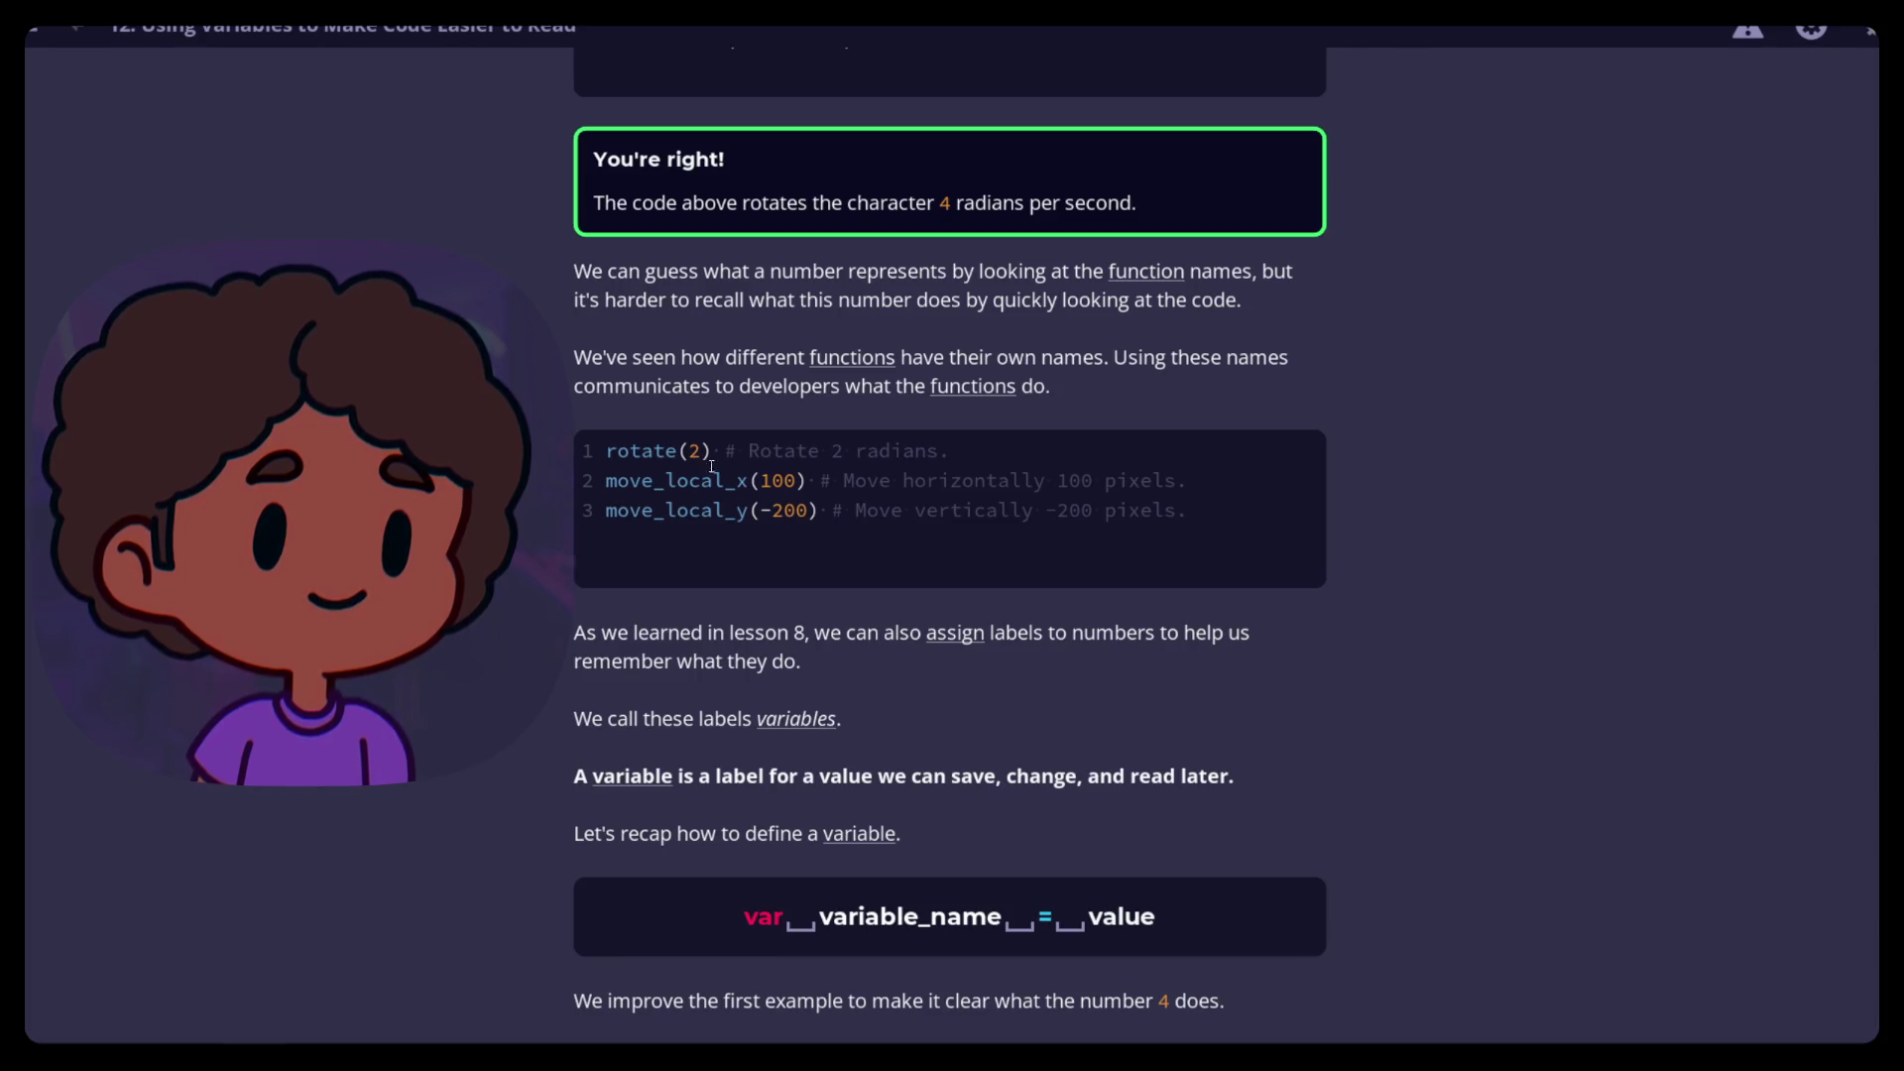
pyautogui.scroll(2, 679, 469)
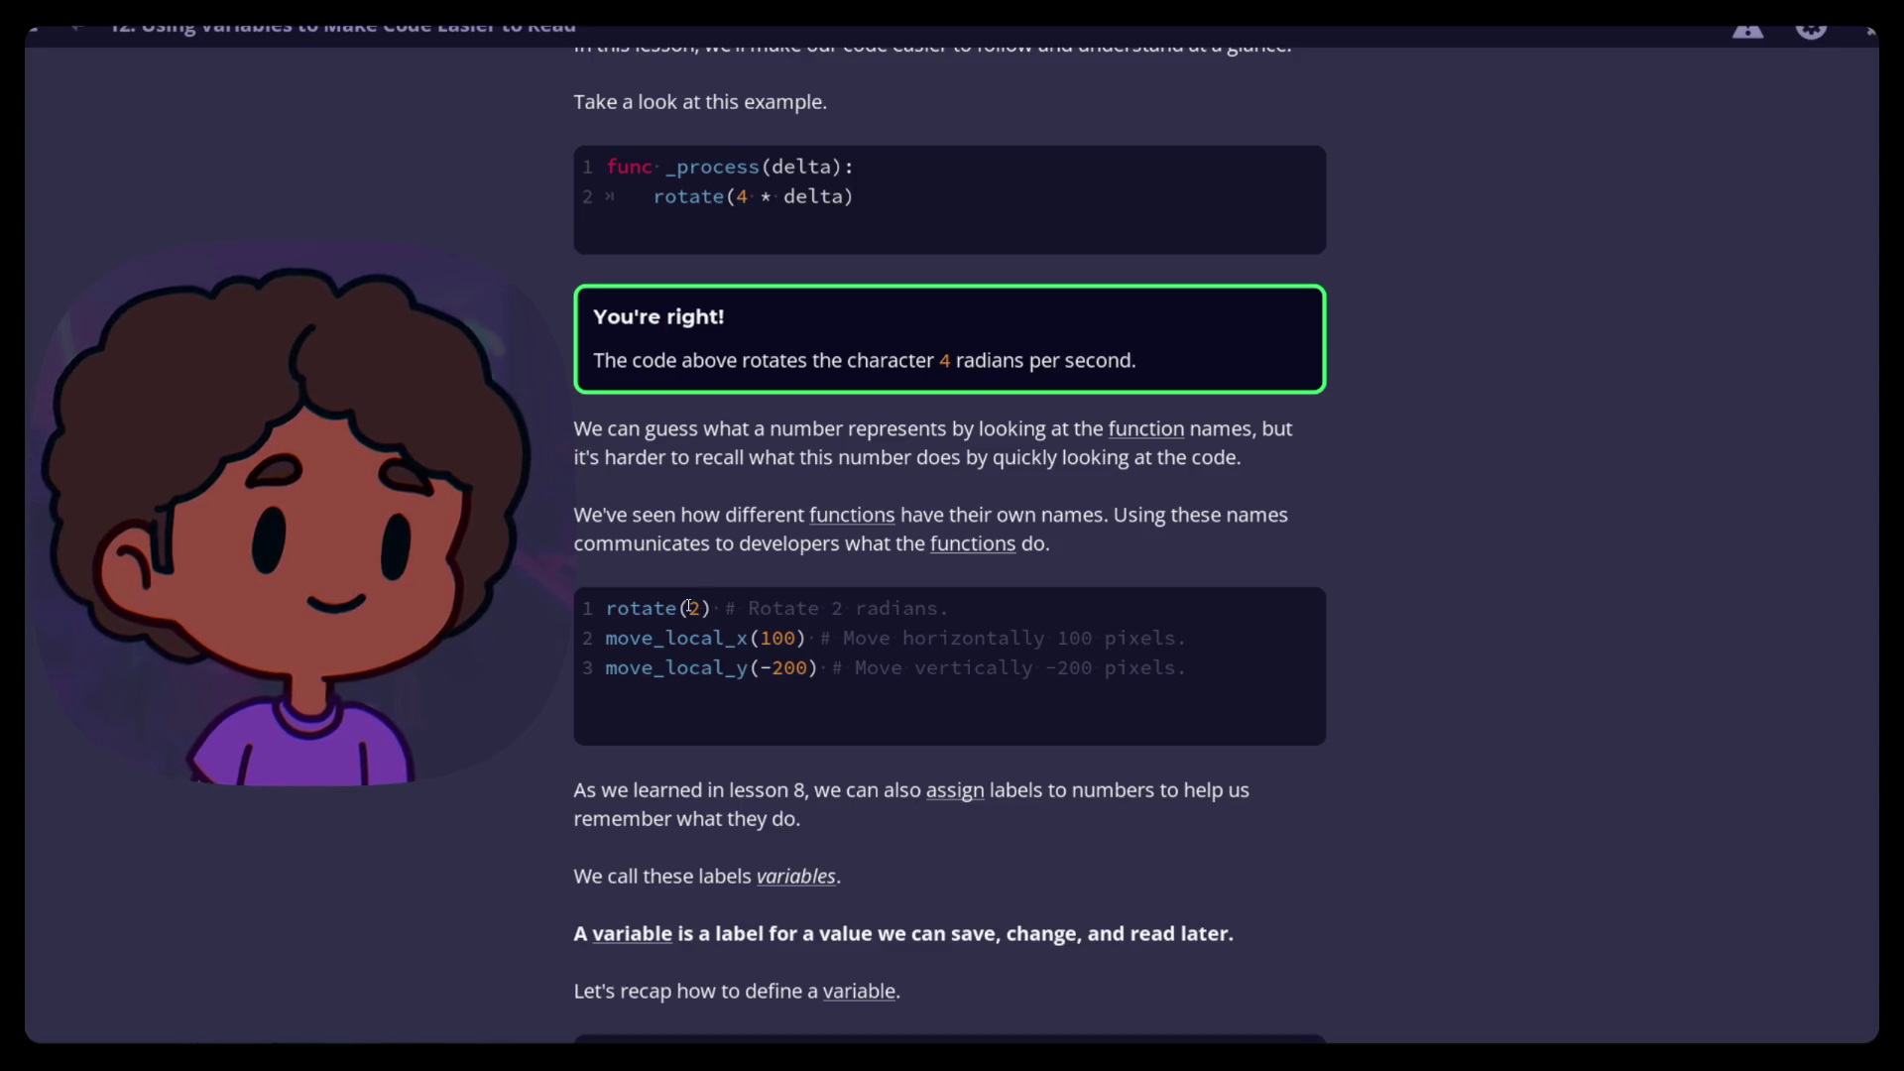
pyautogui.scroll(-4, 714, 582)
pyautogui.scroll(-4, 714, 582)
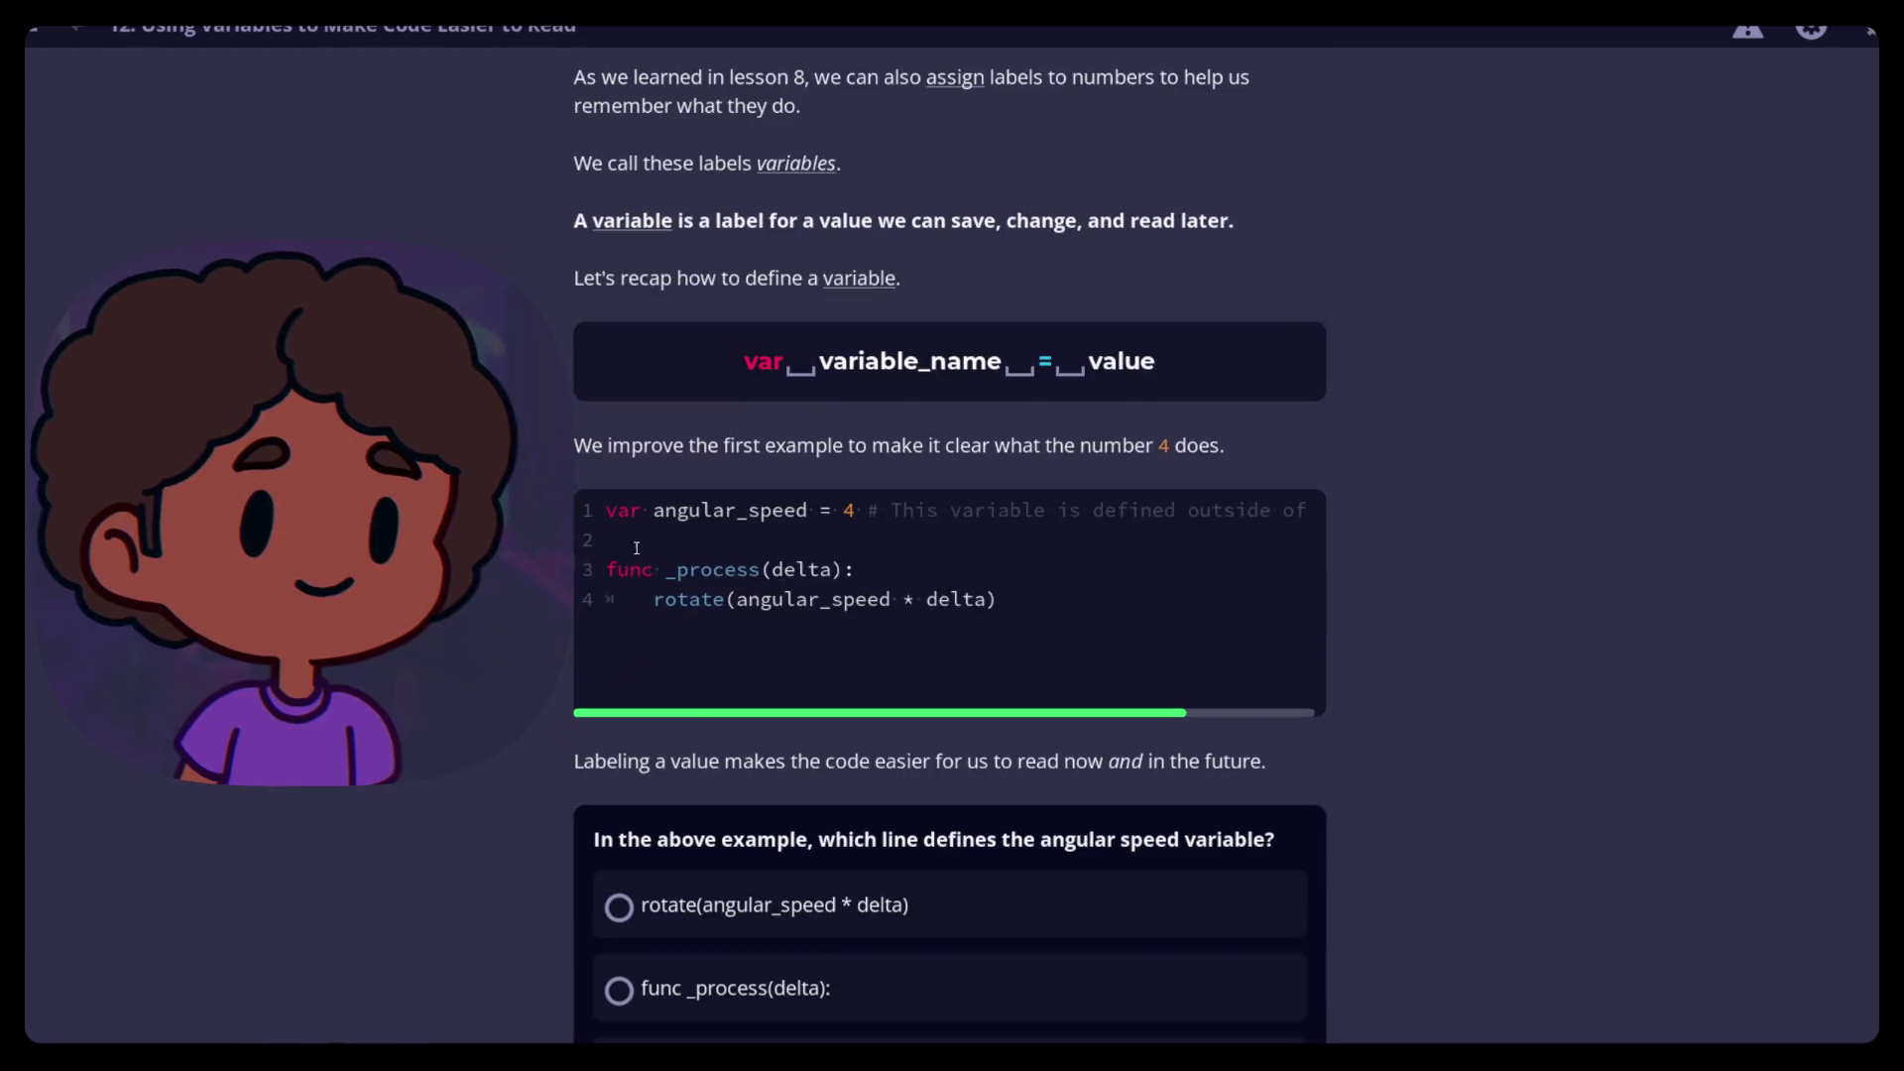
pyautogui.scroll(3, 674, 527)
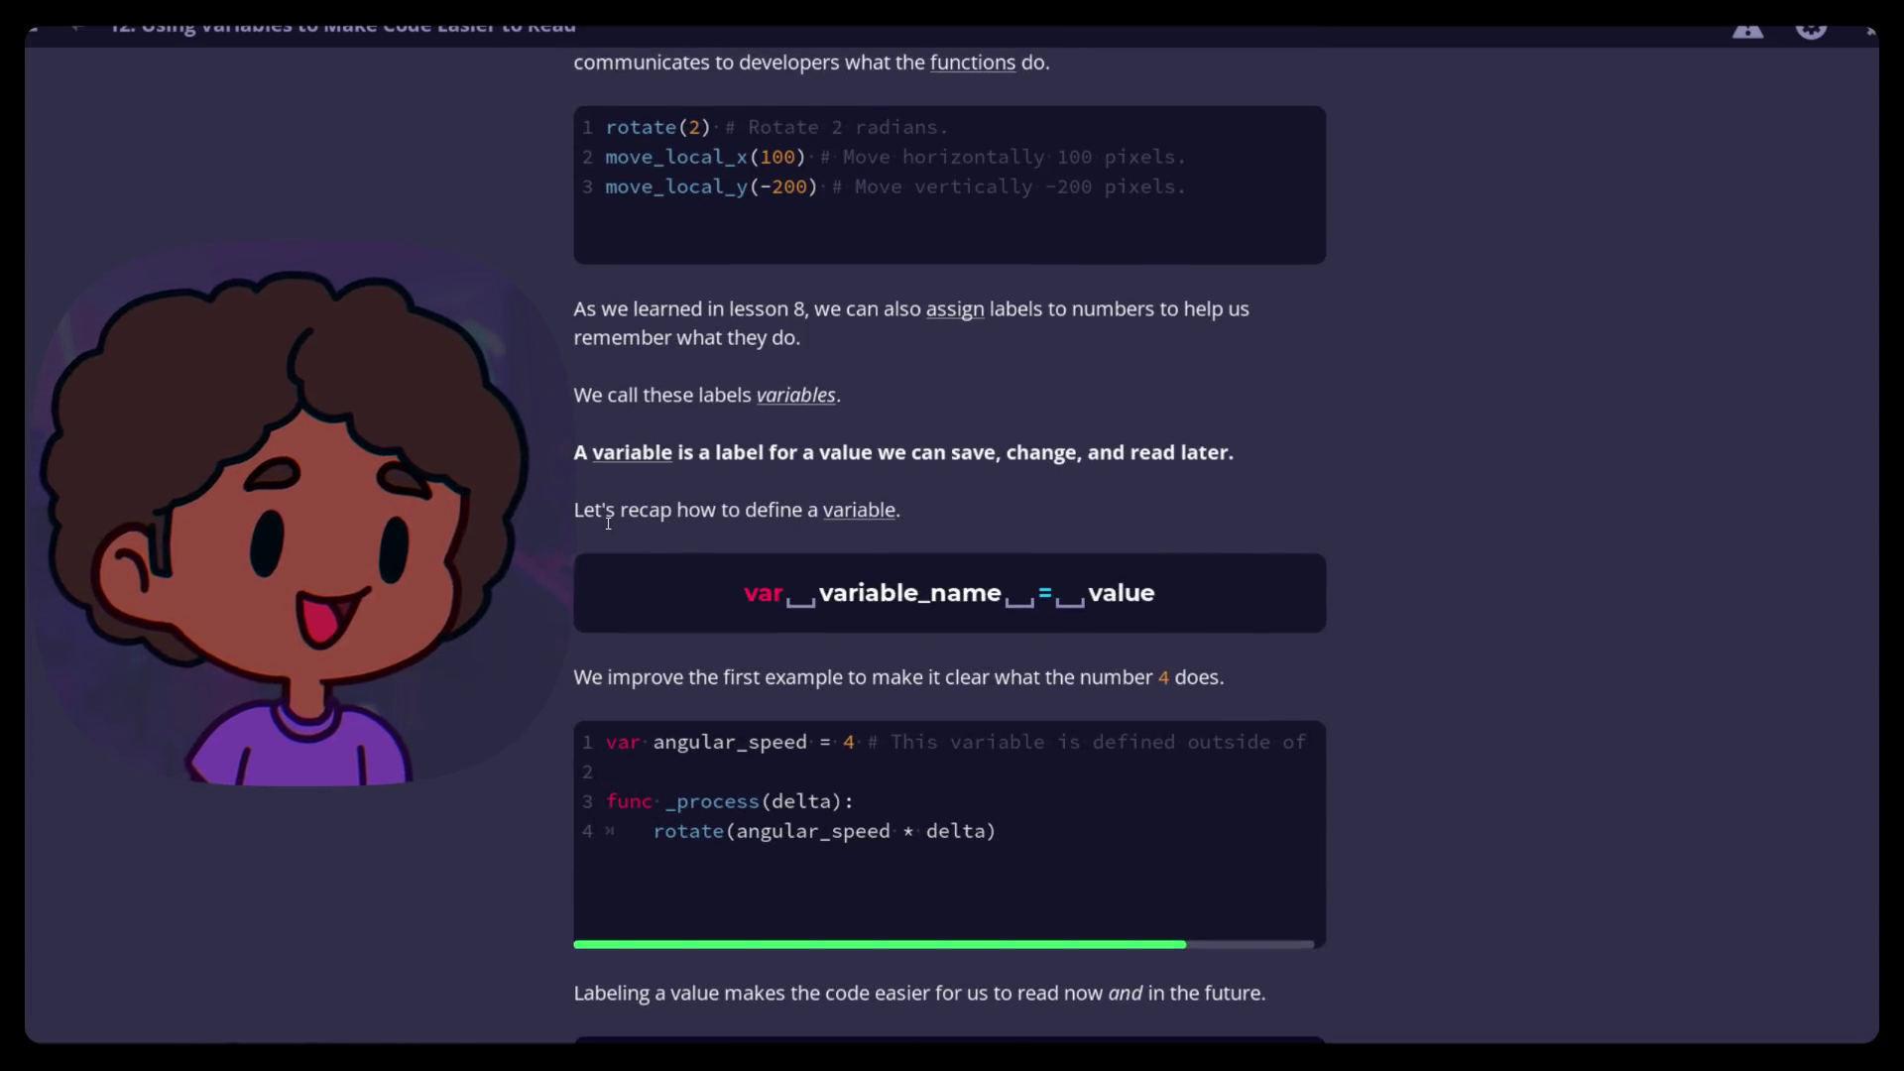
pyautogui.scroll(4, 586, 429)
pyautogui.scroll(2, 558, 488)
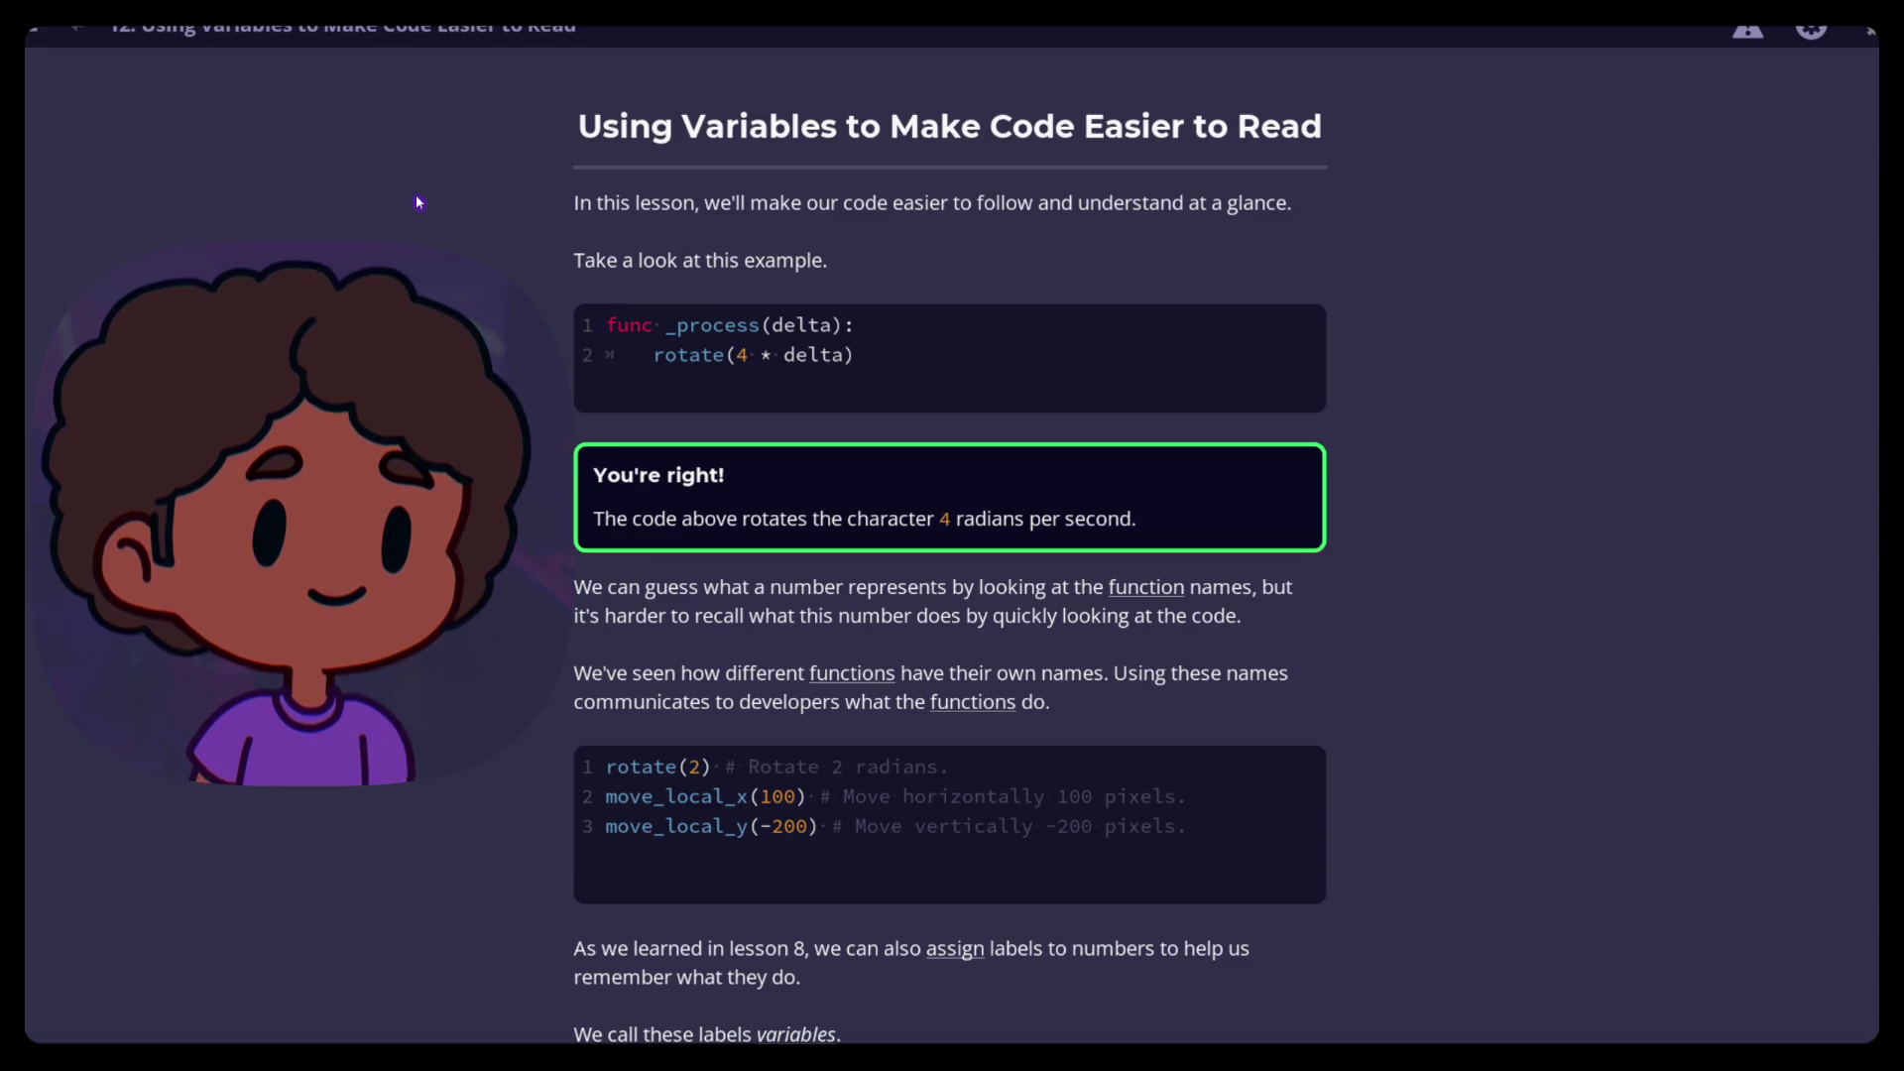
pyautogui.scroll(-3, 433, 204)
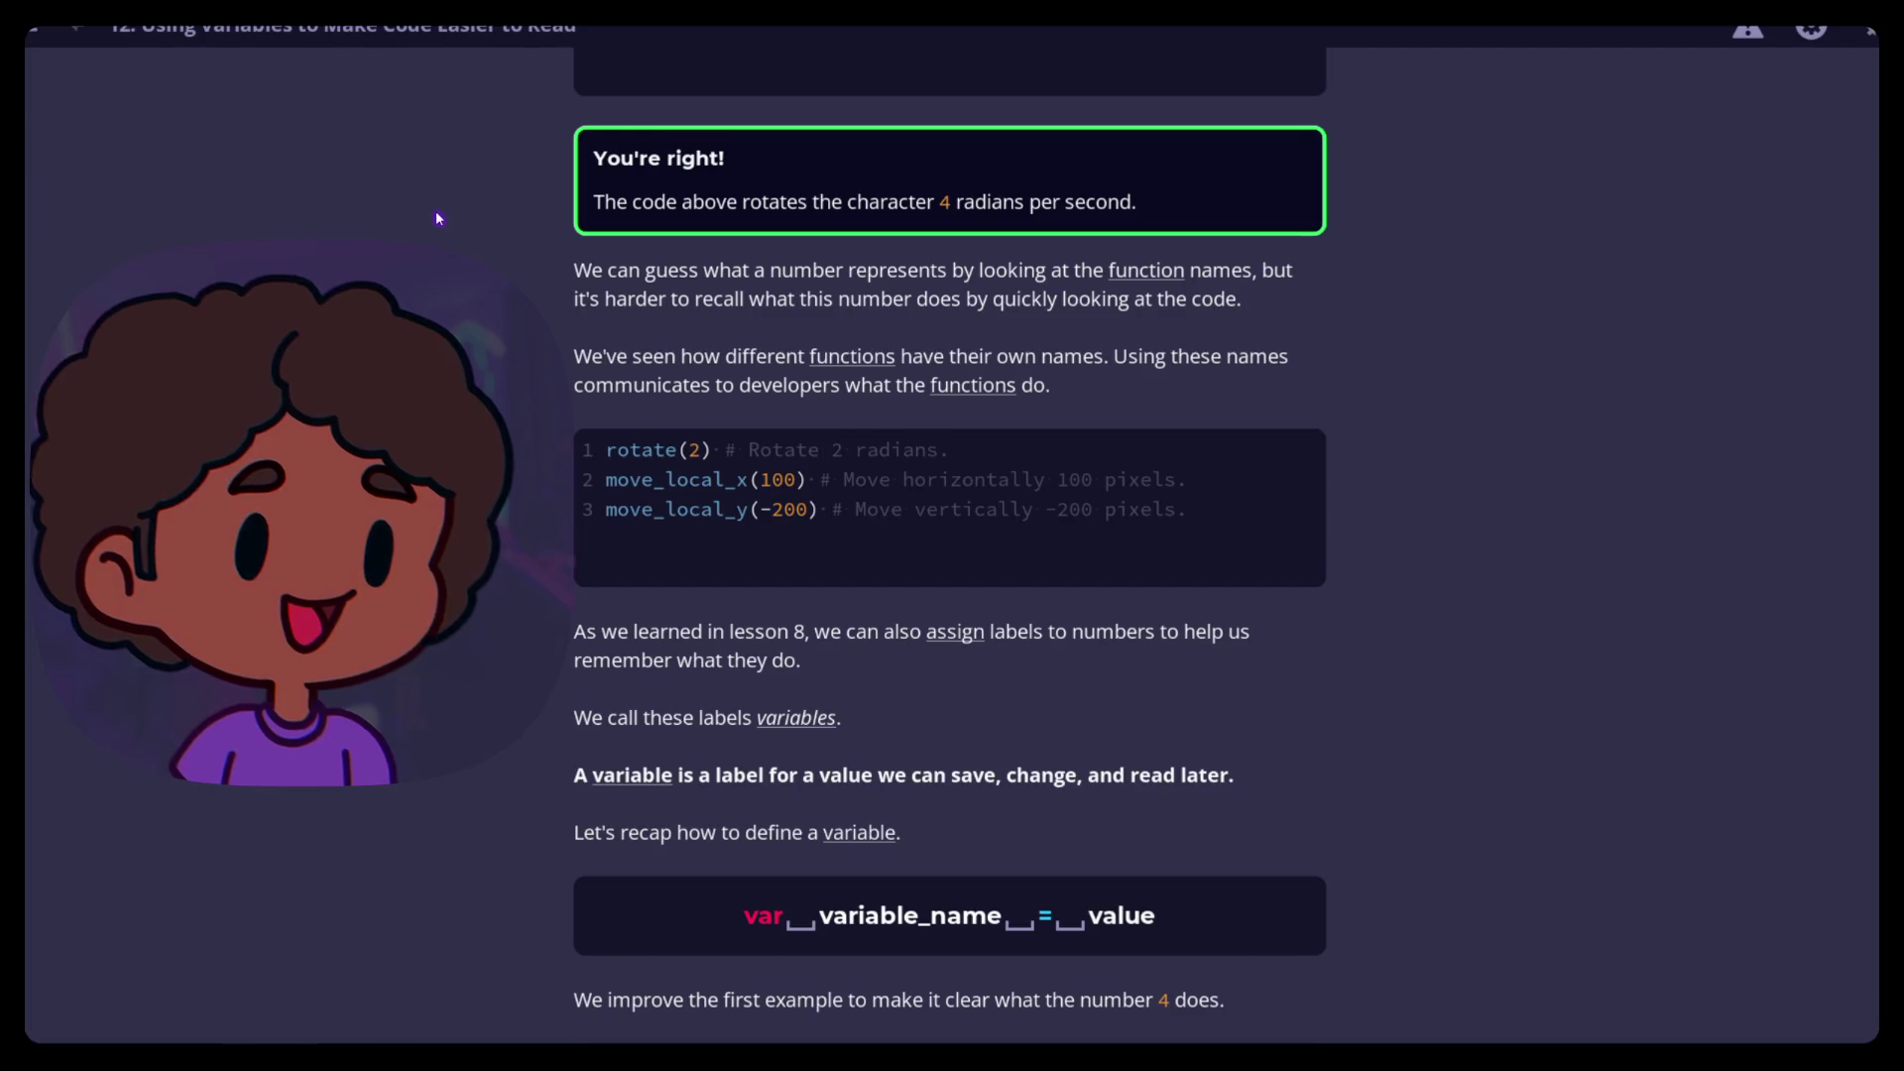
pyautogui.scroll(-2, 438, 217)
pyautogui.scroll(5, 438, 217)
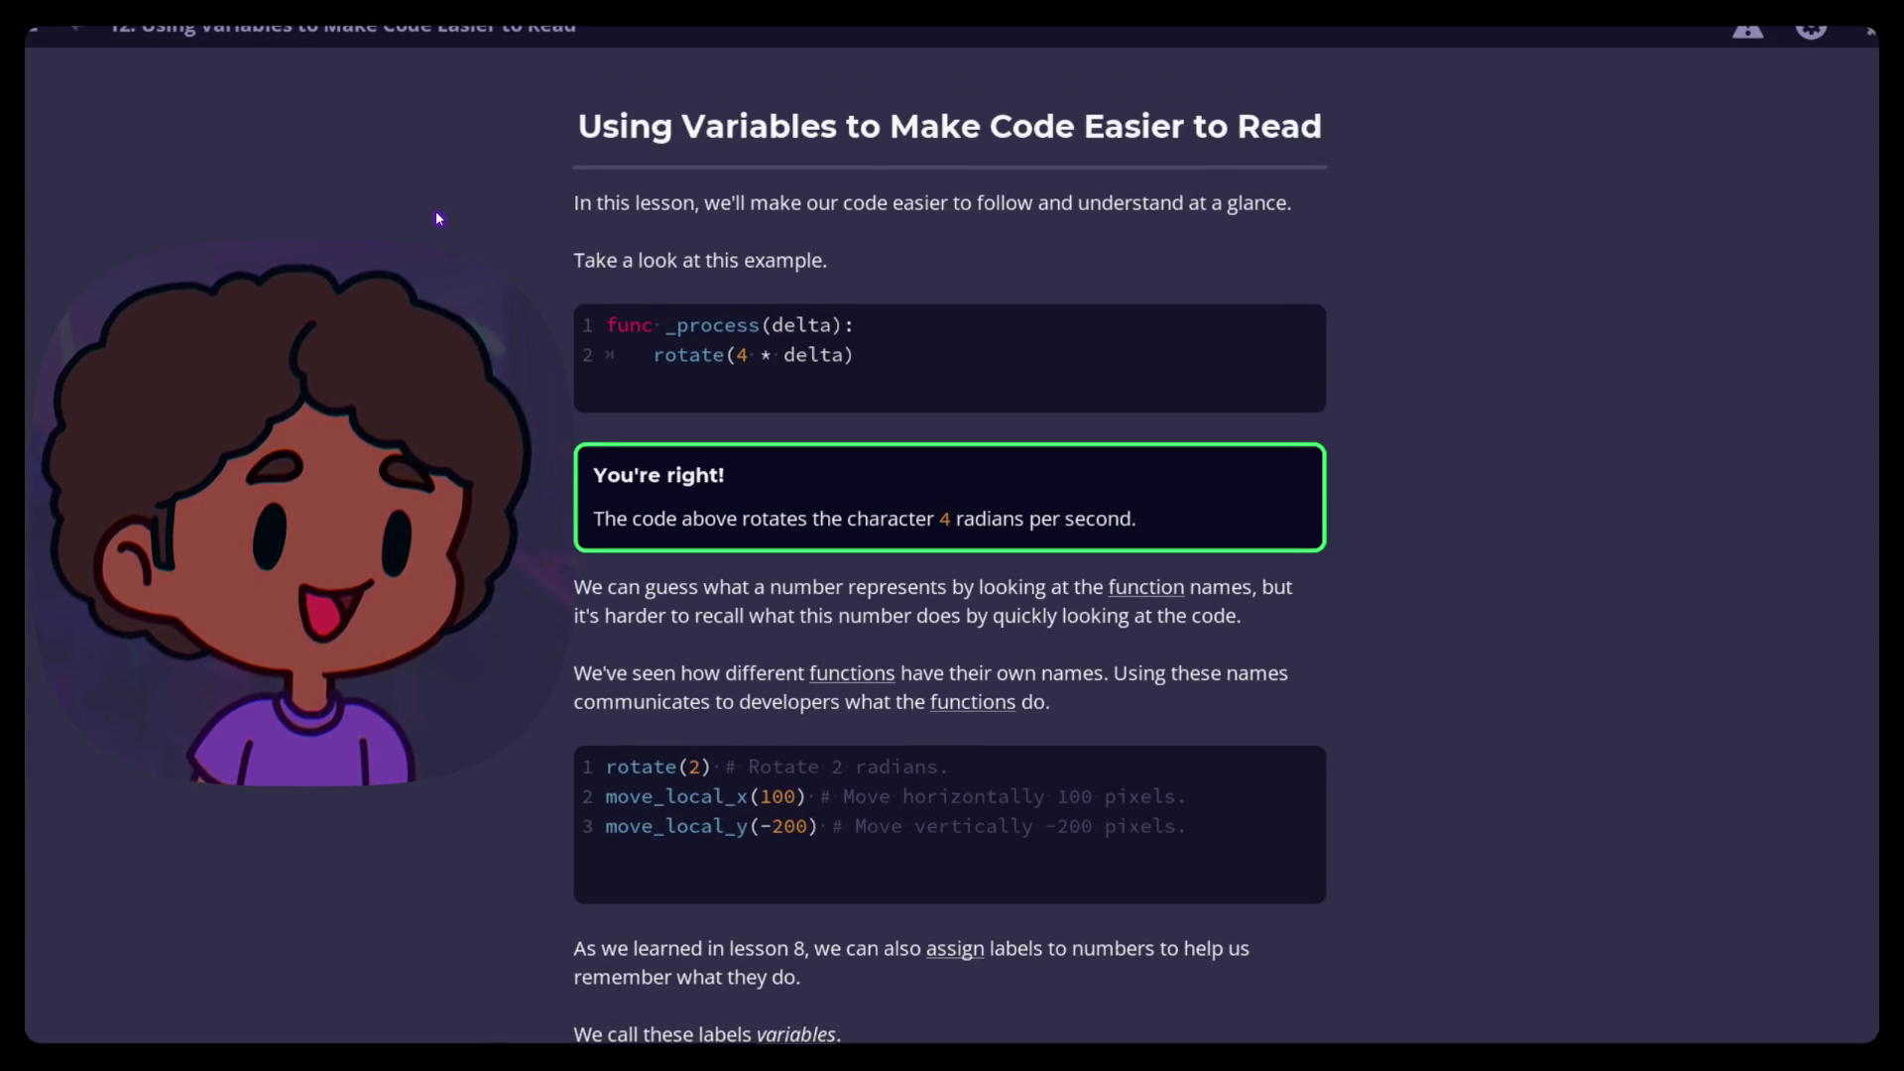
pyautogui.scroll(-2, 437, 218)
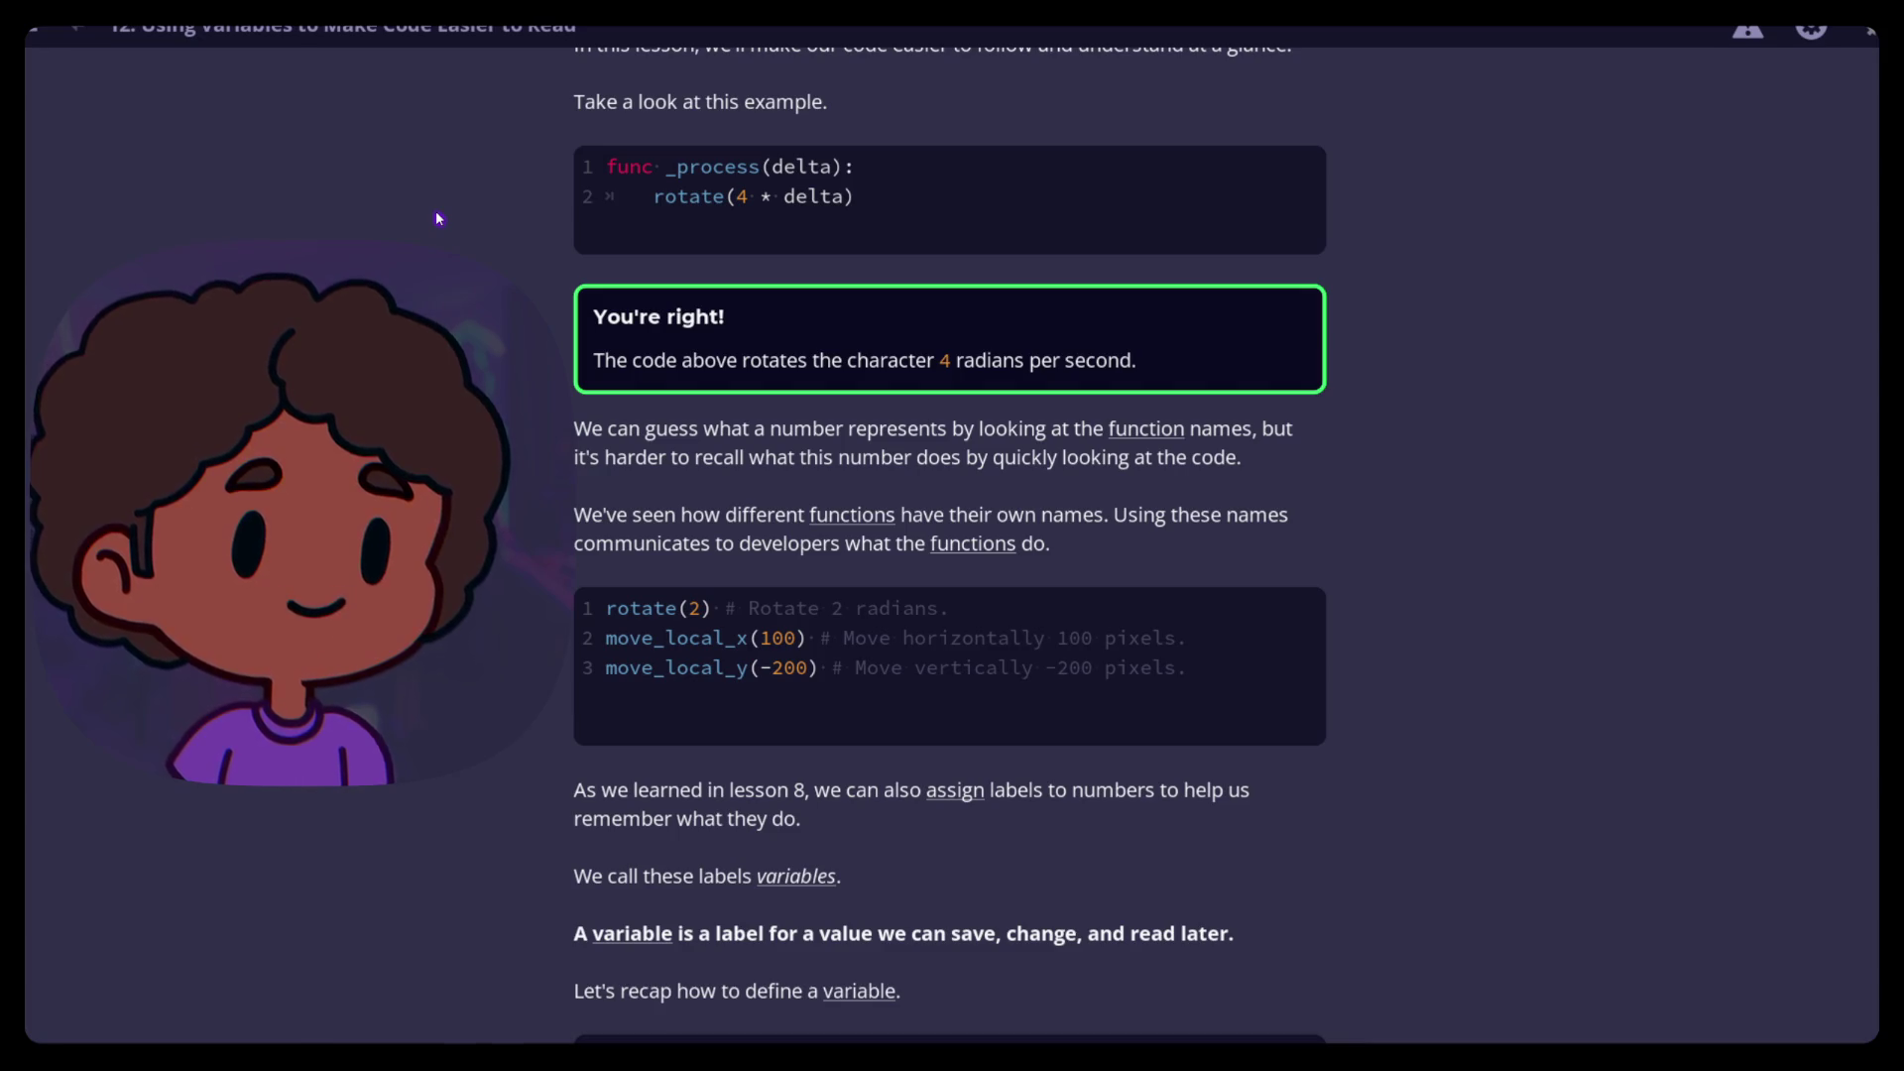
pyautogui.scroll(-3, 438, 217)
pyautogui.scroll(-3, 438, 218)
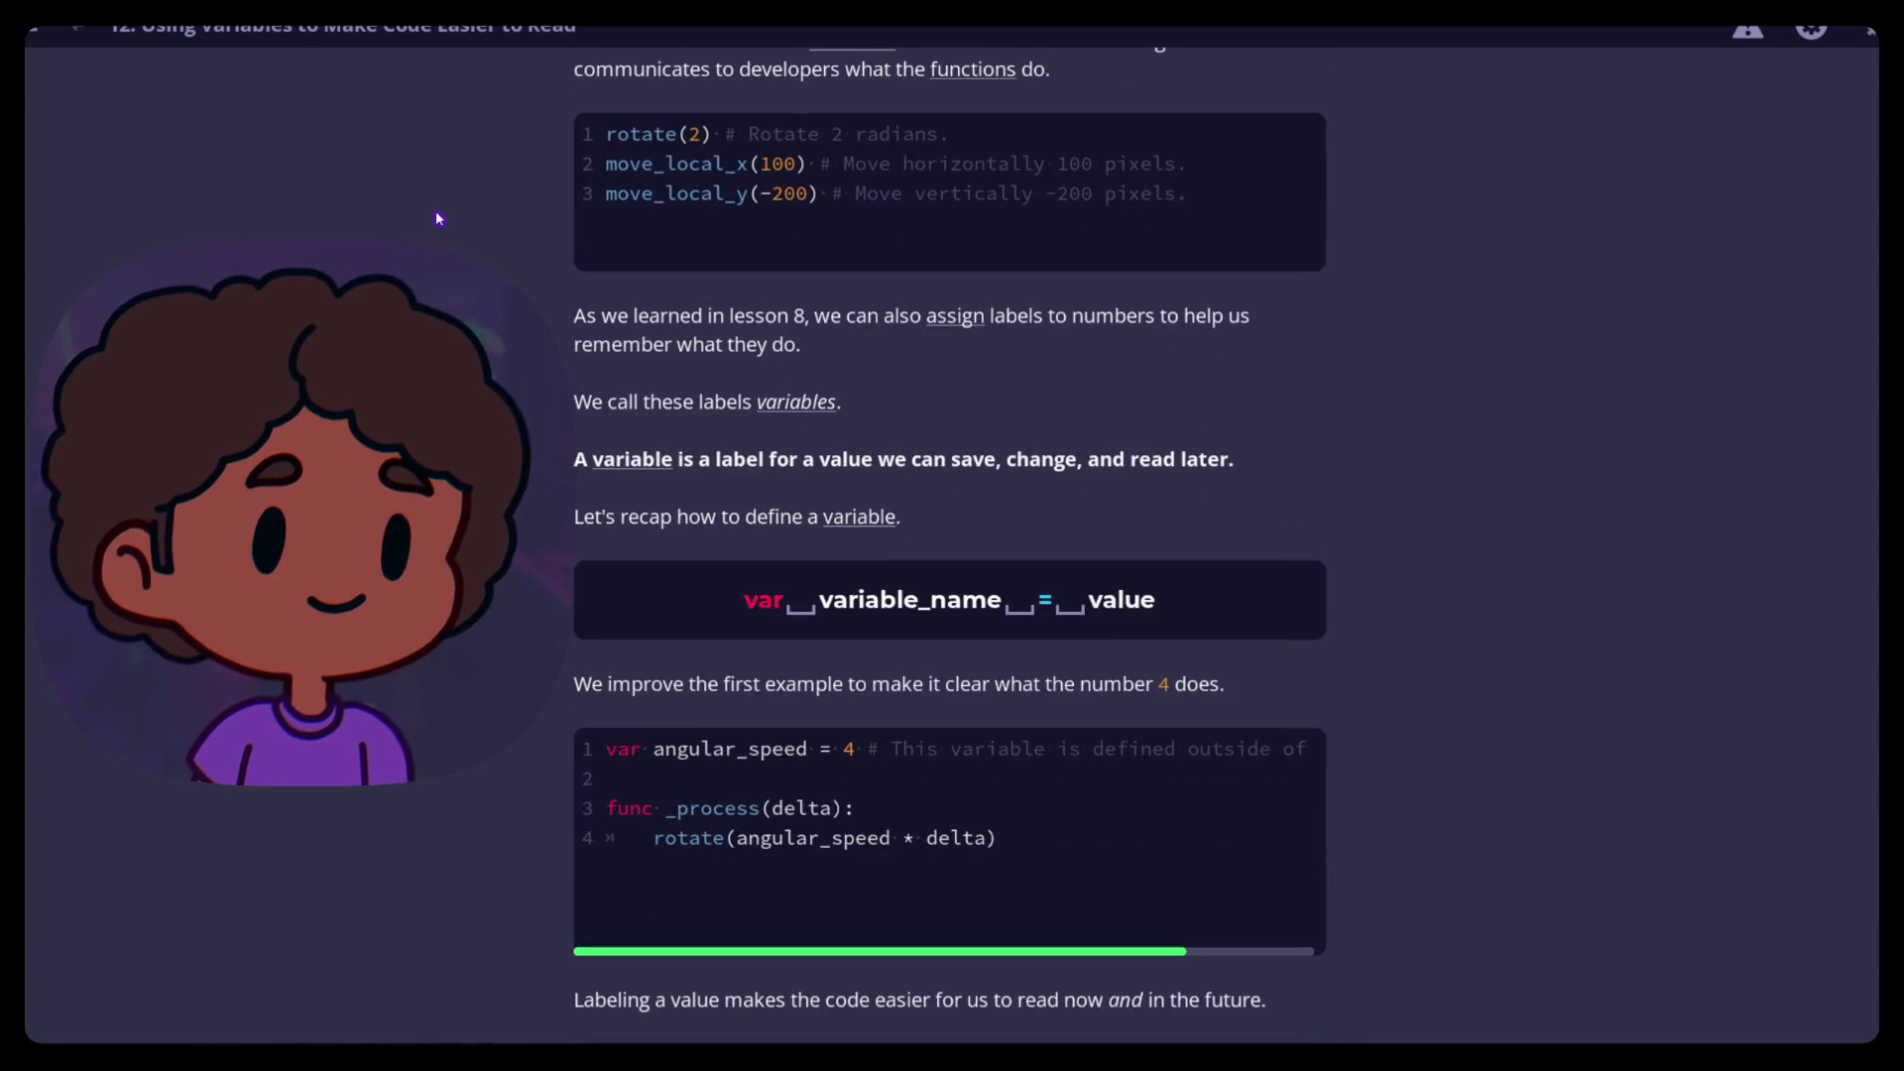
pyautogui.scroll(2, 438, 217)
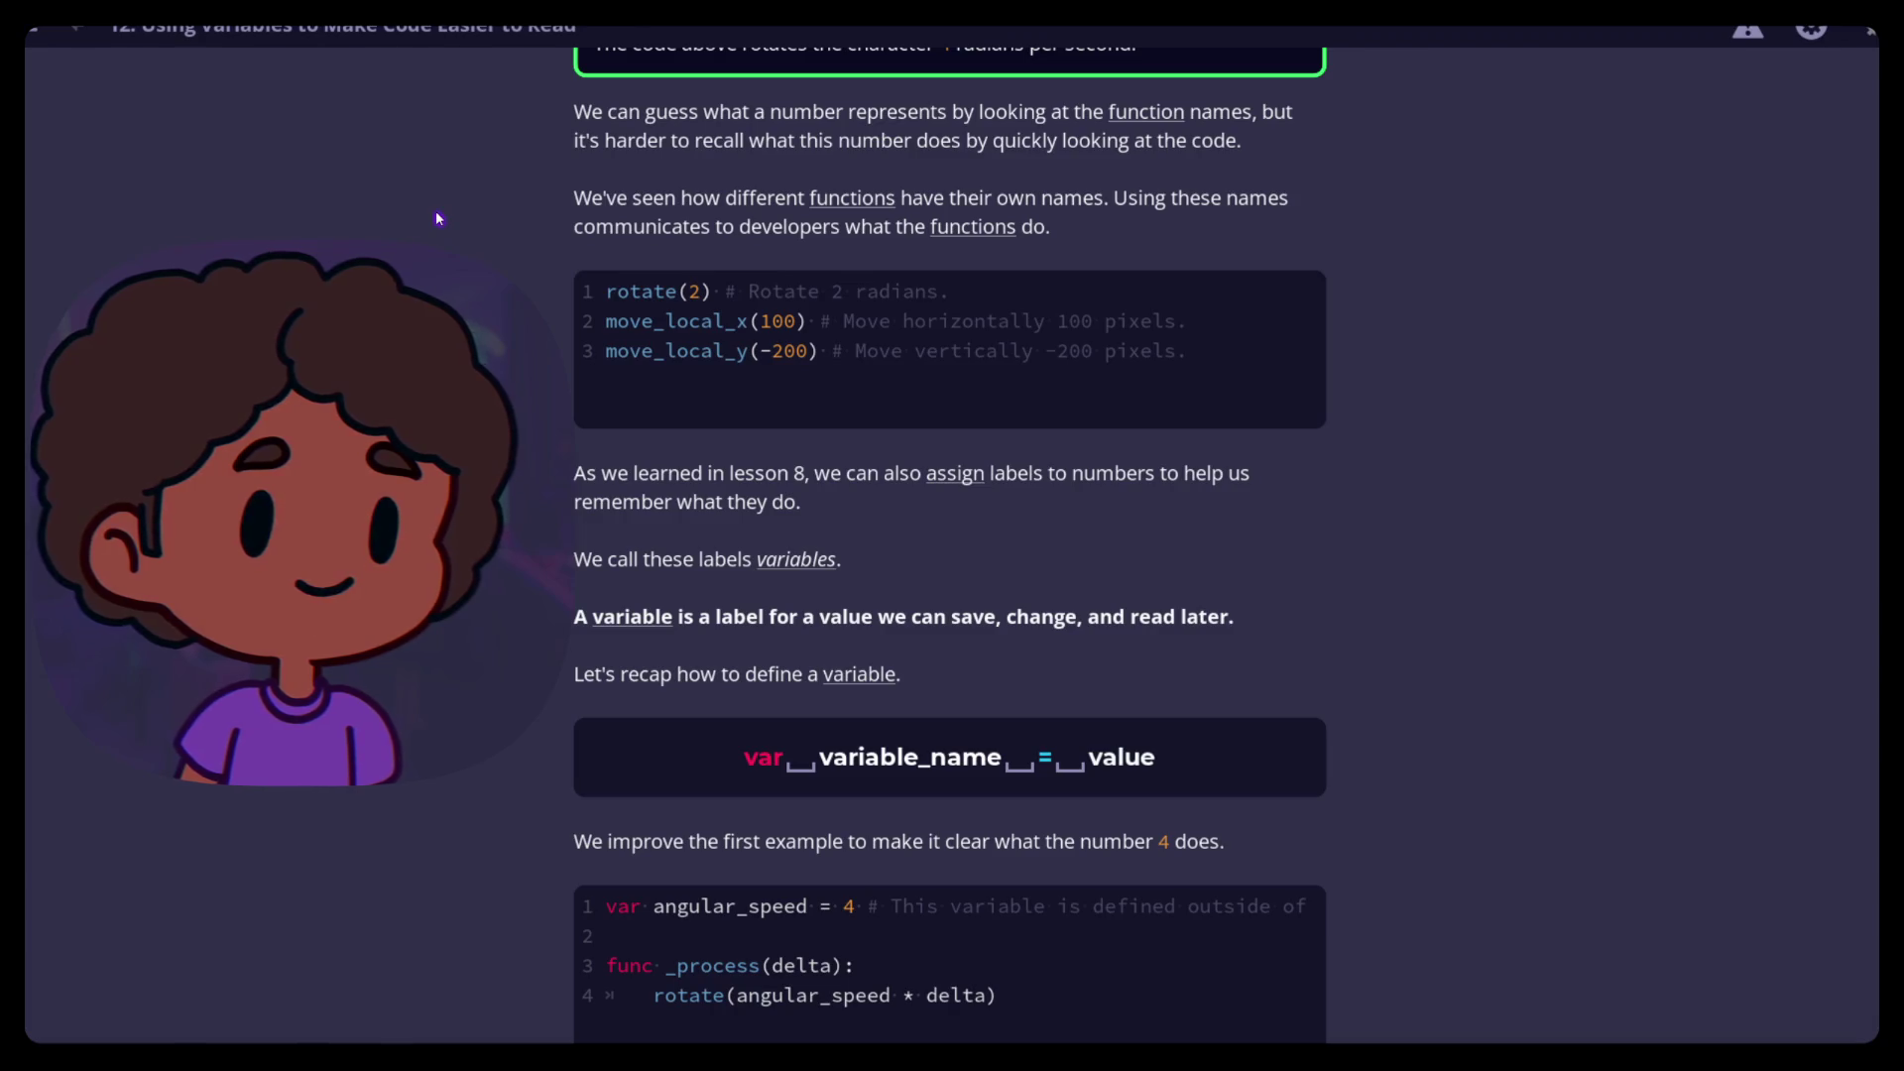
pyautogui.scroll(3, 437, 217)
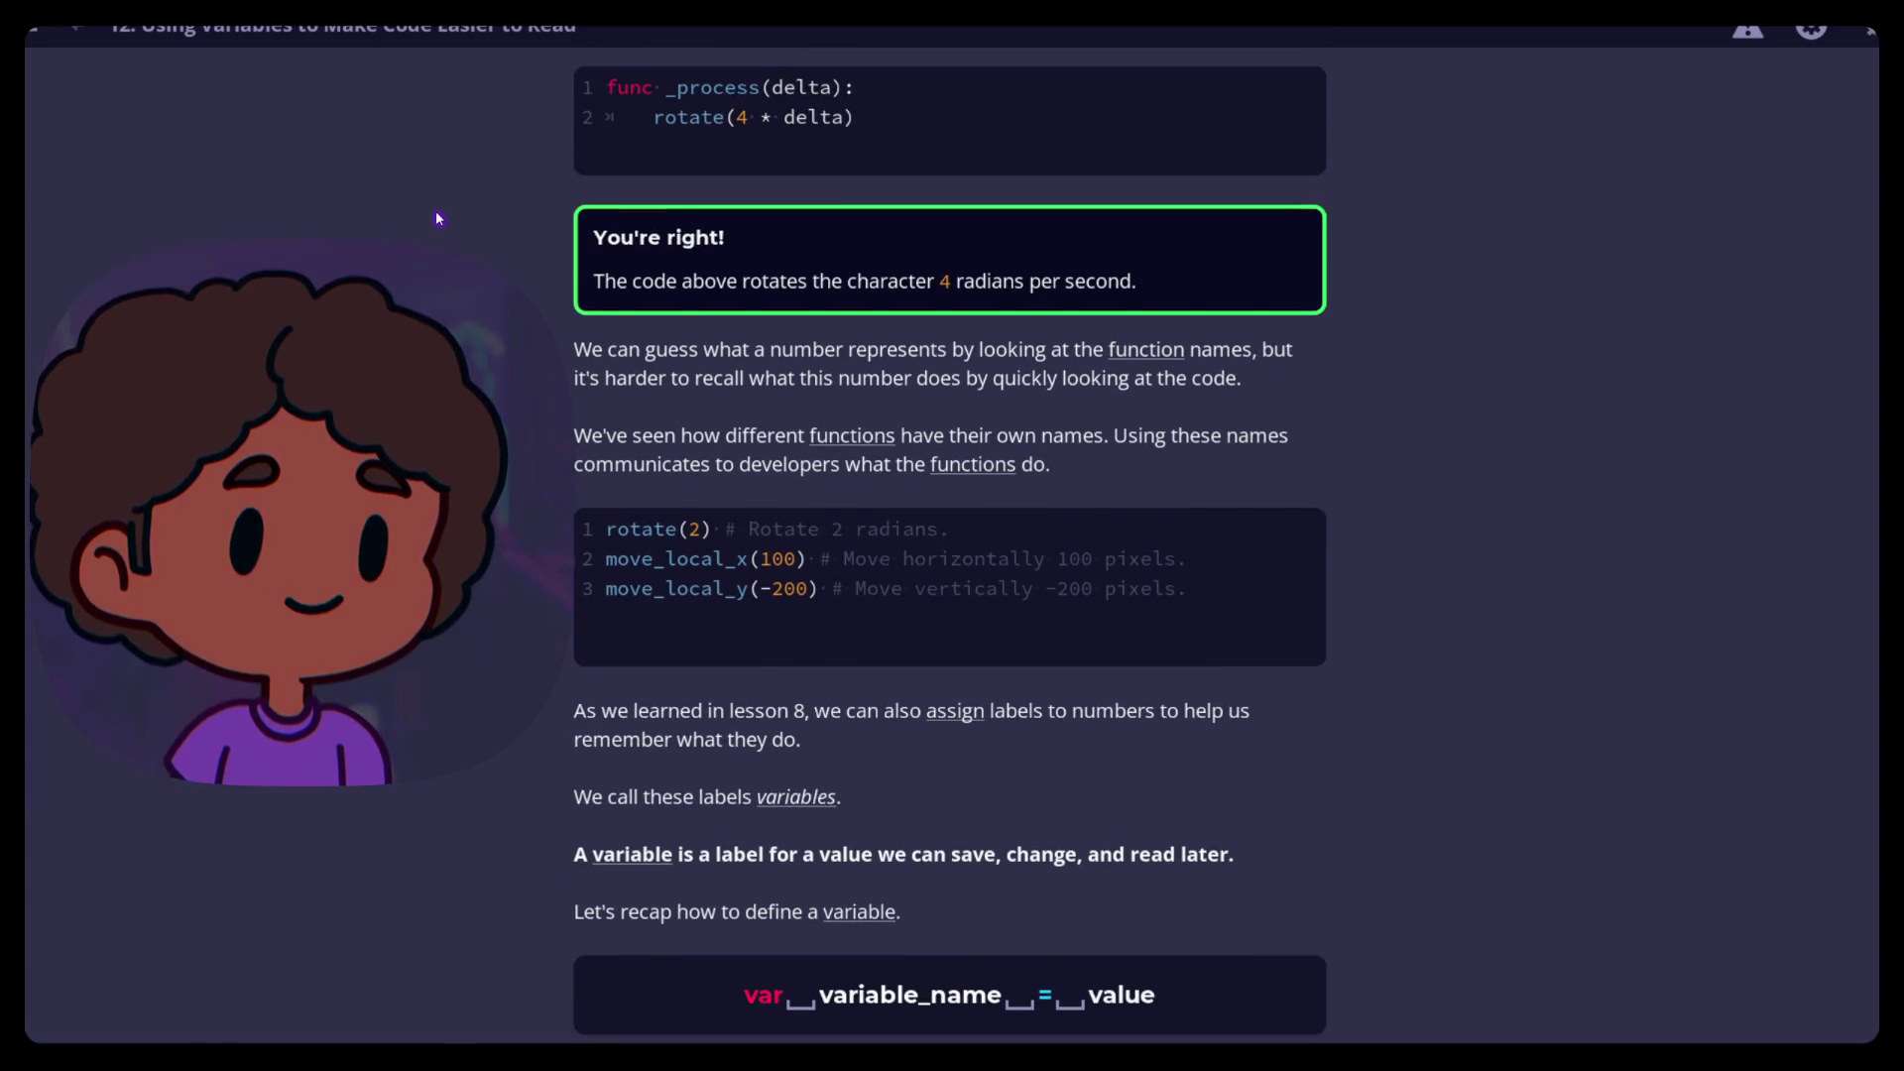
pyautogui.scroll(3, 438, 216)
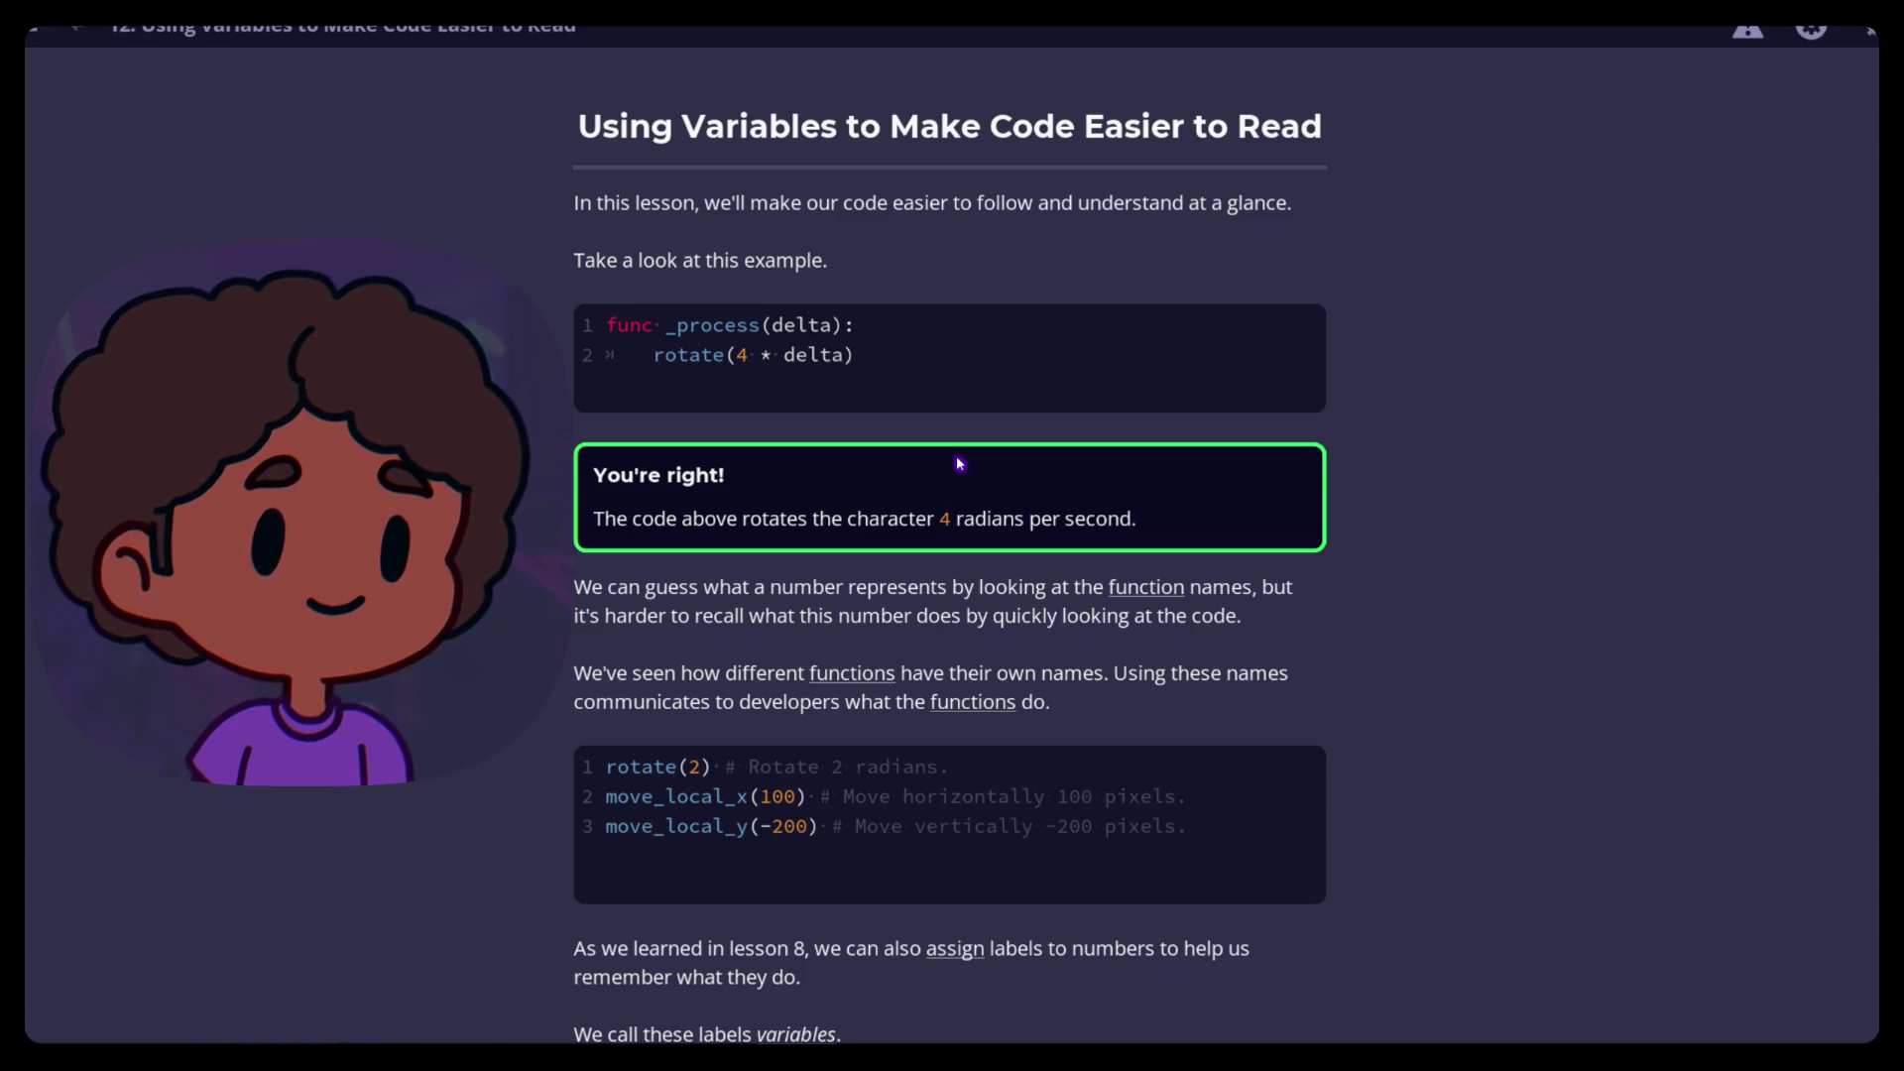
pyautogui.scroll(-3, 957, 458)
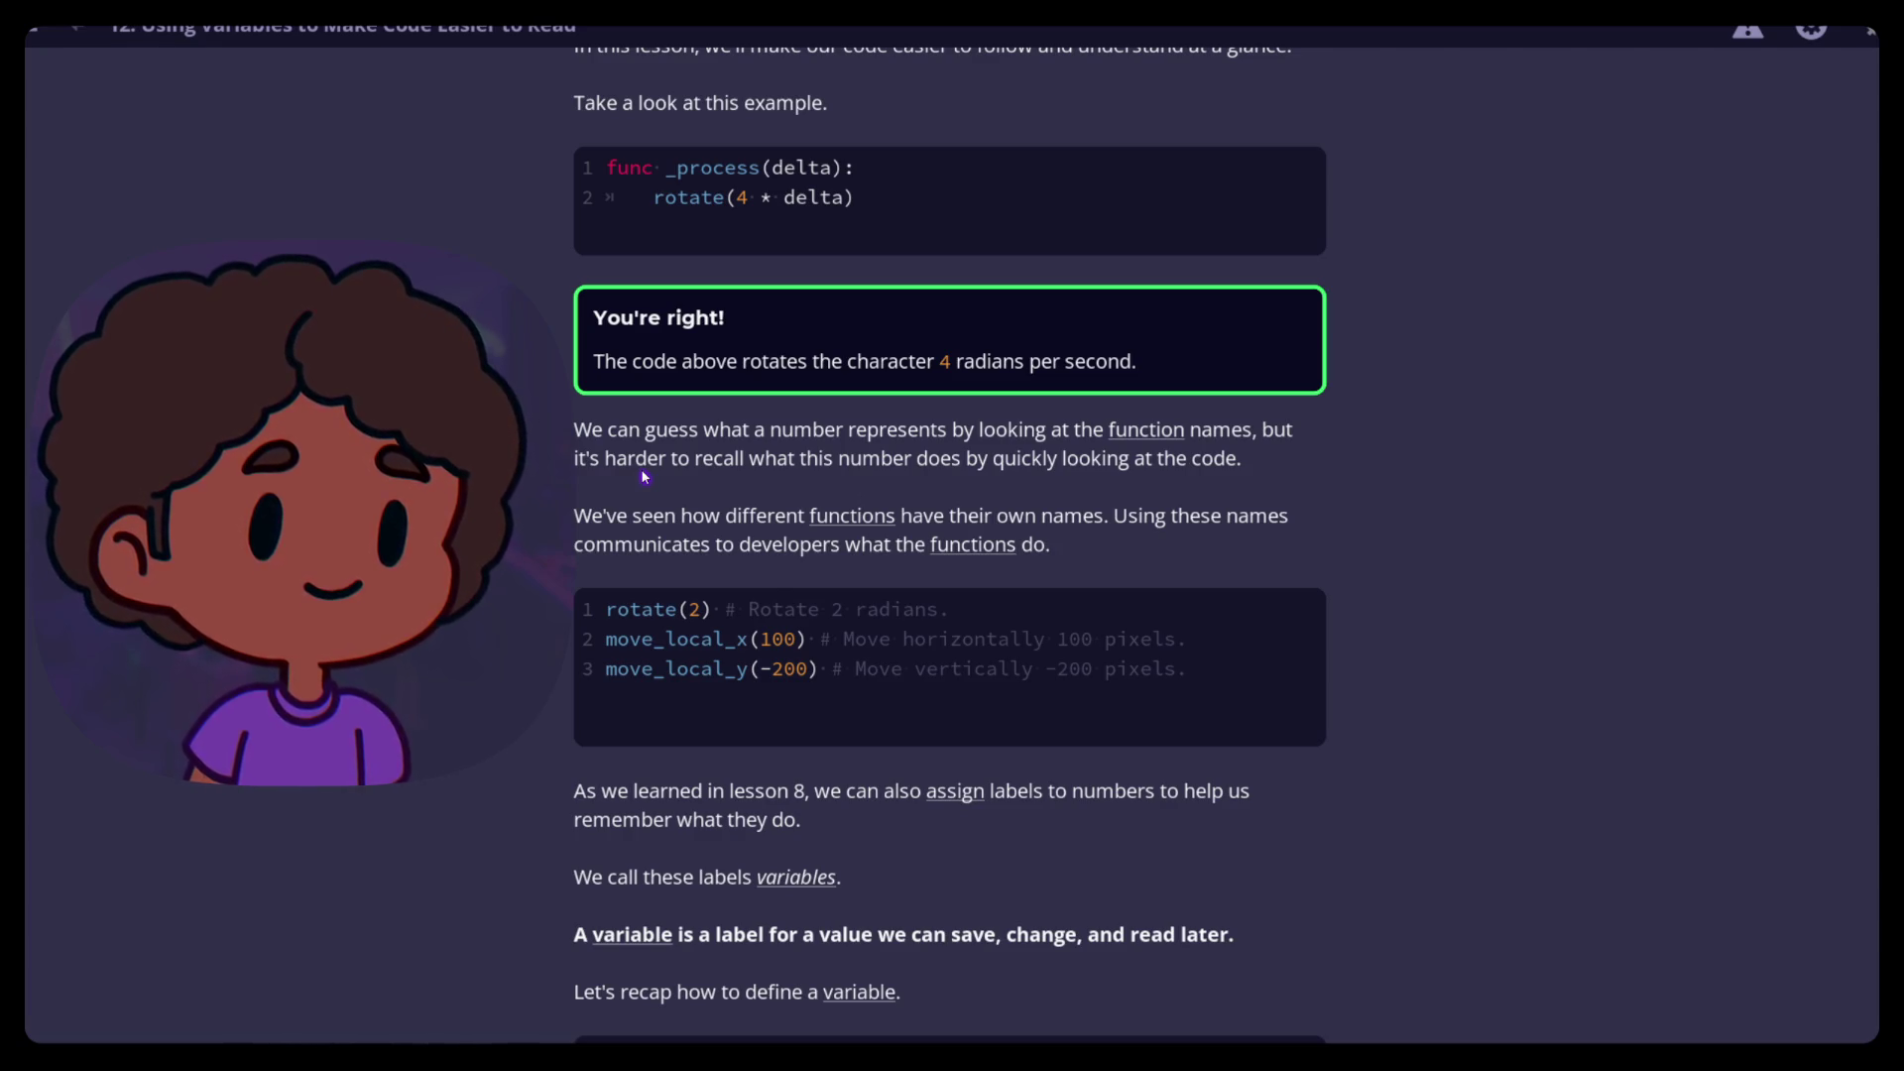
# Scroll down to the var variable_name = value recap and the angular_speed = 4 example
pyautogui.scroll(-1, 643, 476)
pyautogui.scroll(-3, 643, 476)
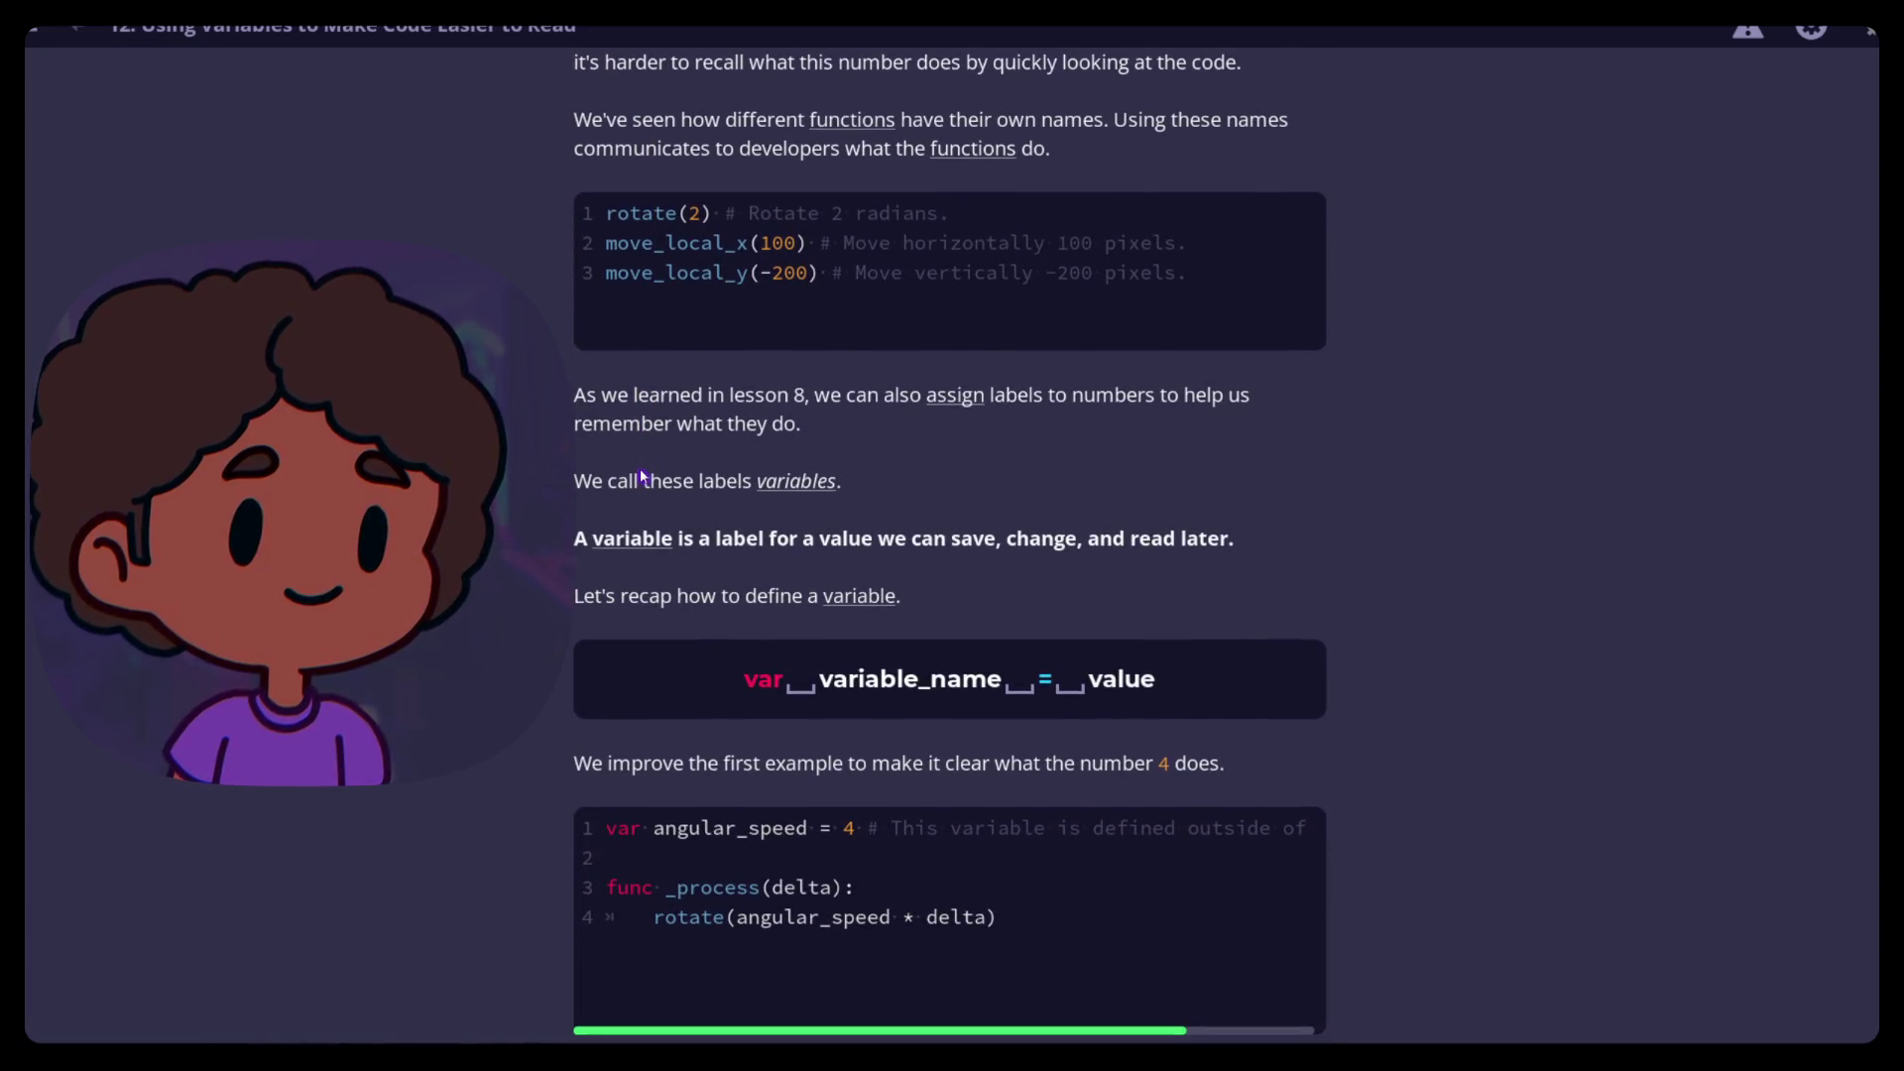
pyautogui.scroll(-1, 643, 476)
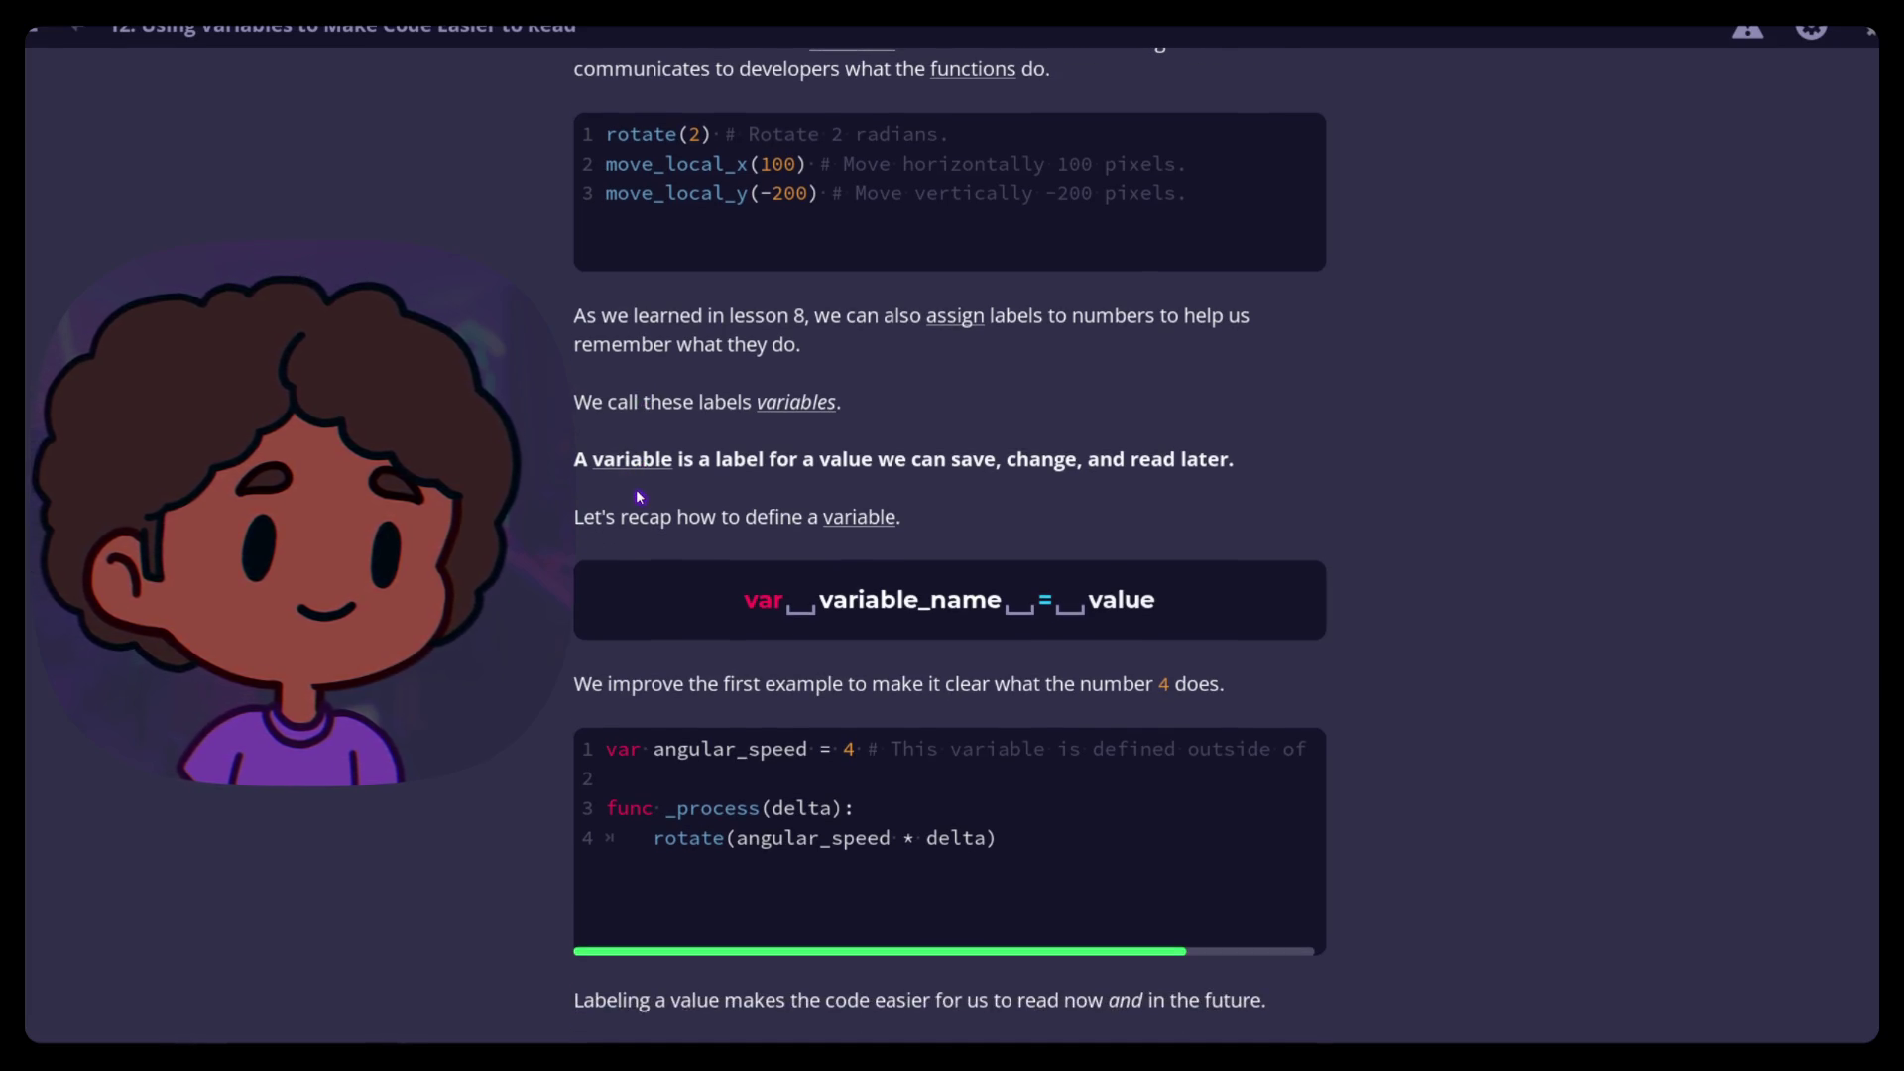
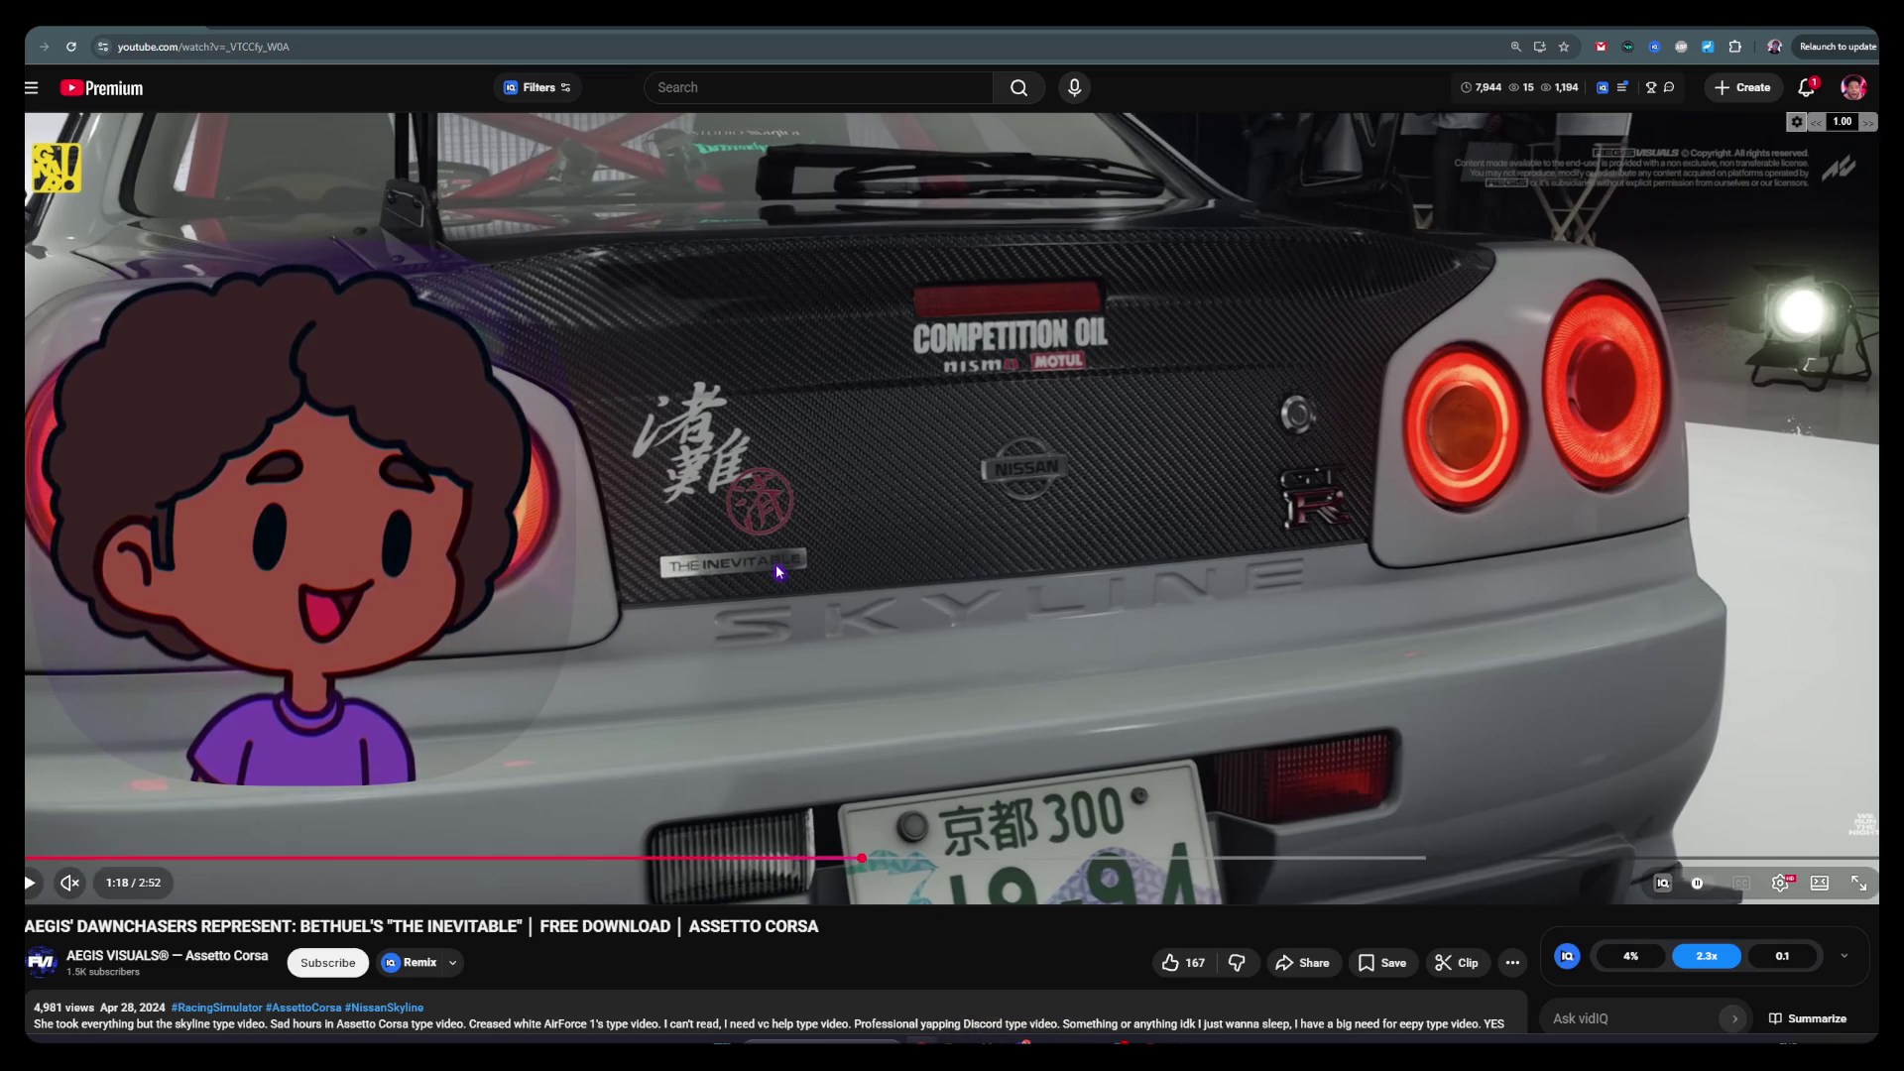
# Resume the paused Assetto Corsa Skyline video so it keeps playing
pyautogui.click(29, 883)
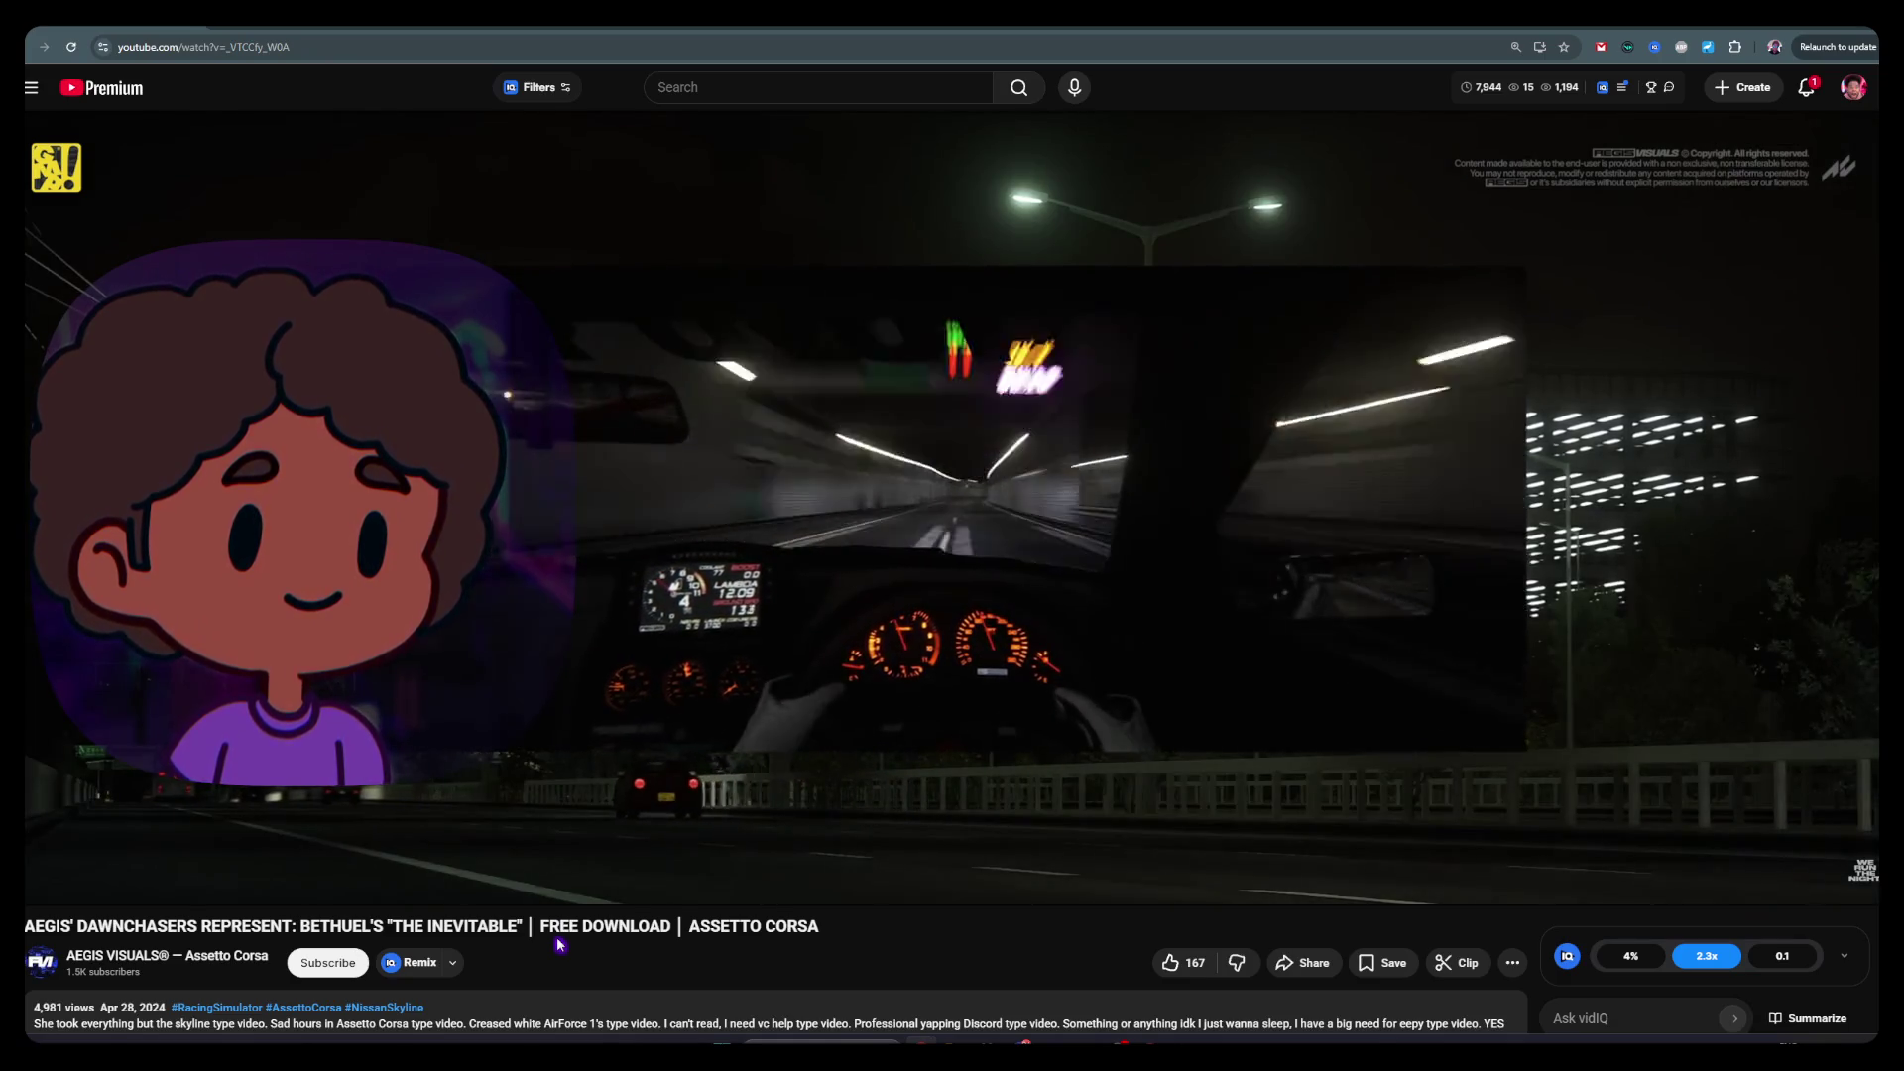
pyautogui.moveTo(642, 904)
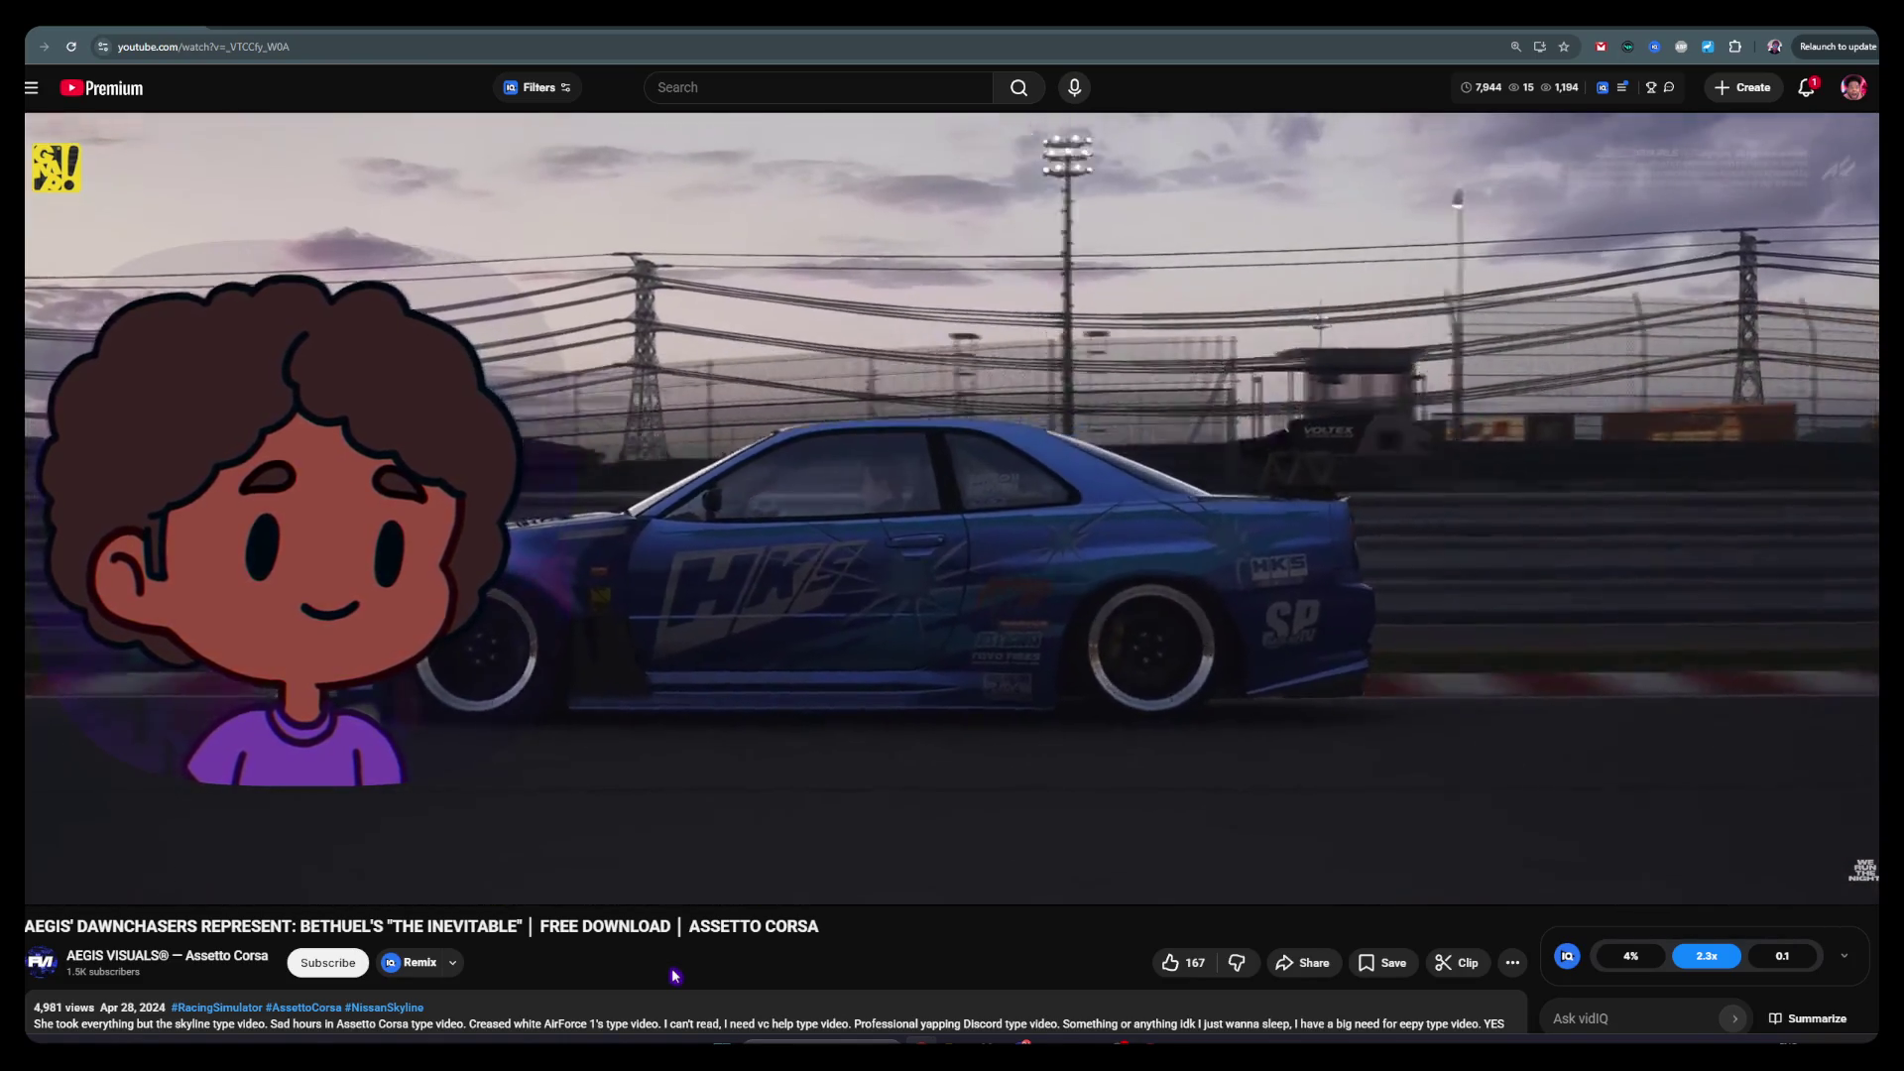
pyautogui.scroll(-2, 673, 977)
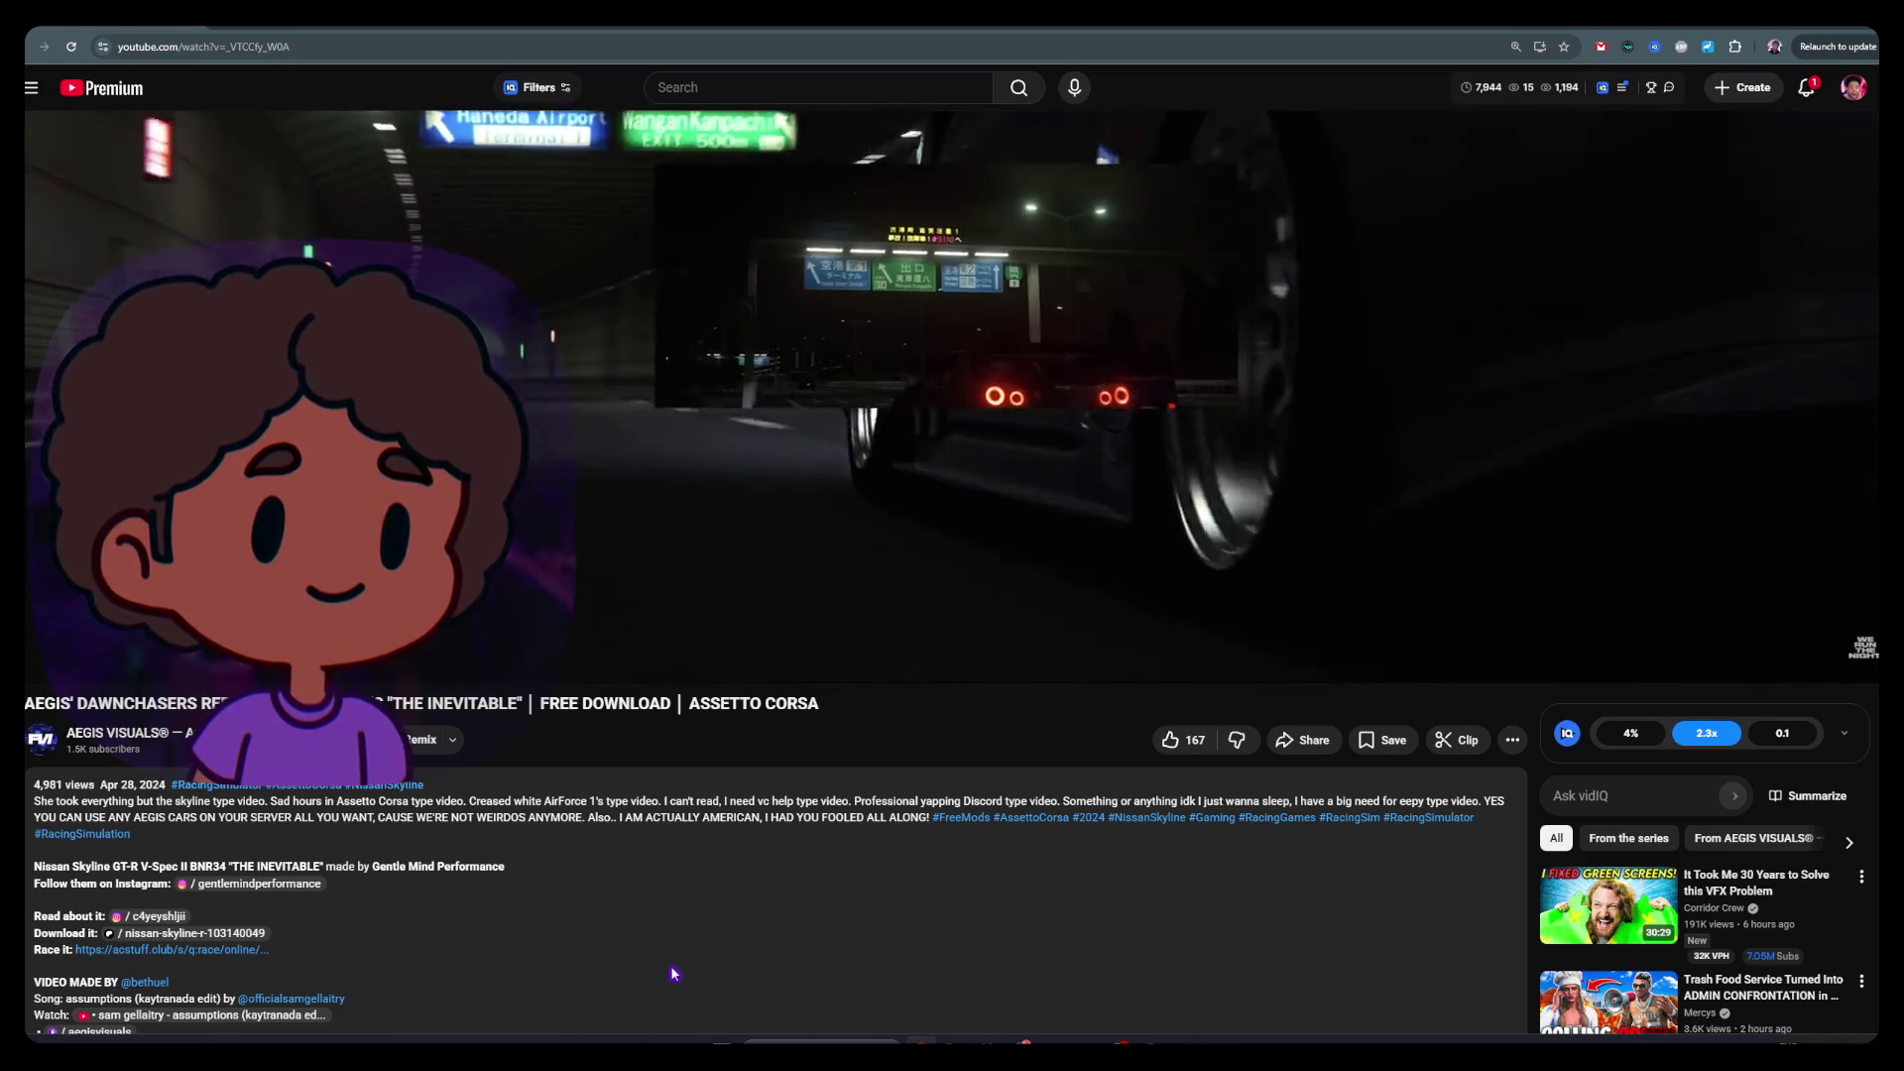
pyautogui.scroll(-3, 673, 975)
pyautogui.scroll(4, 670, 972)
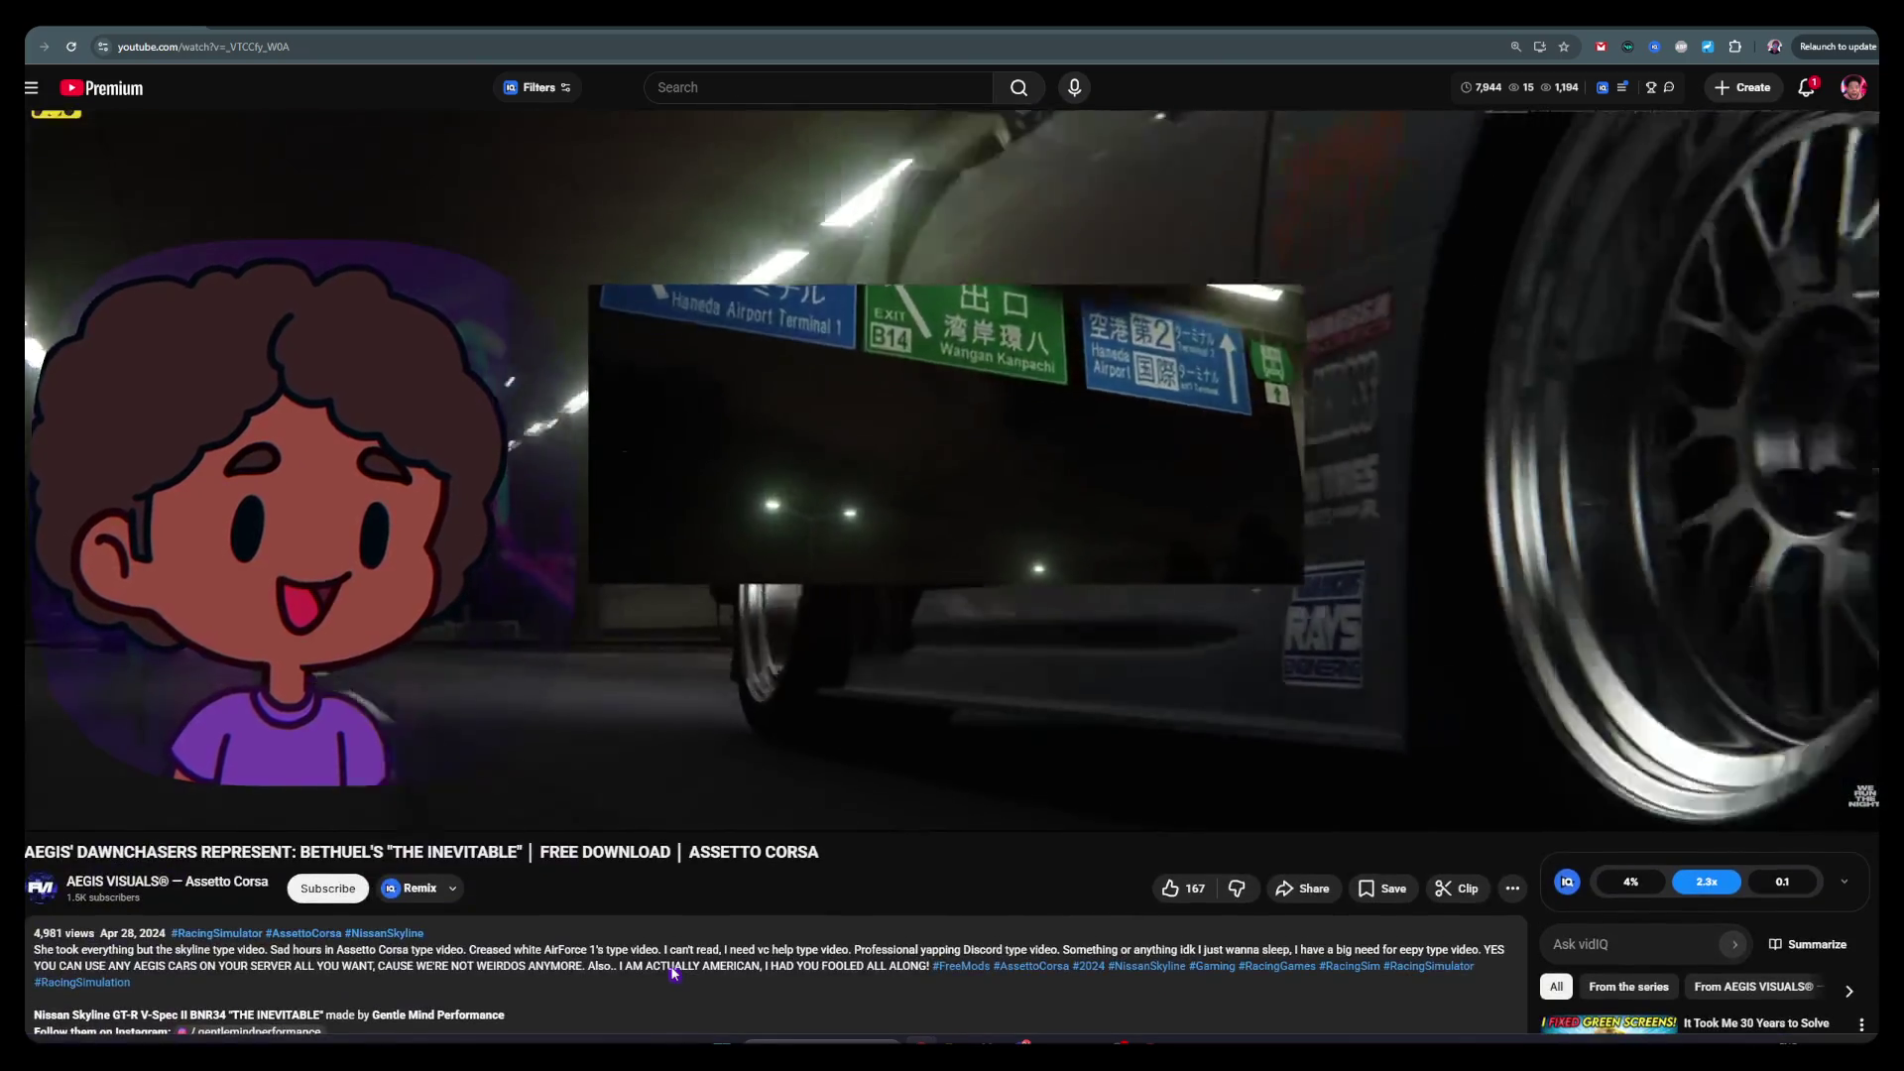
pyautogui.scroll(1, 674, 967)
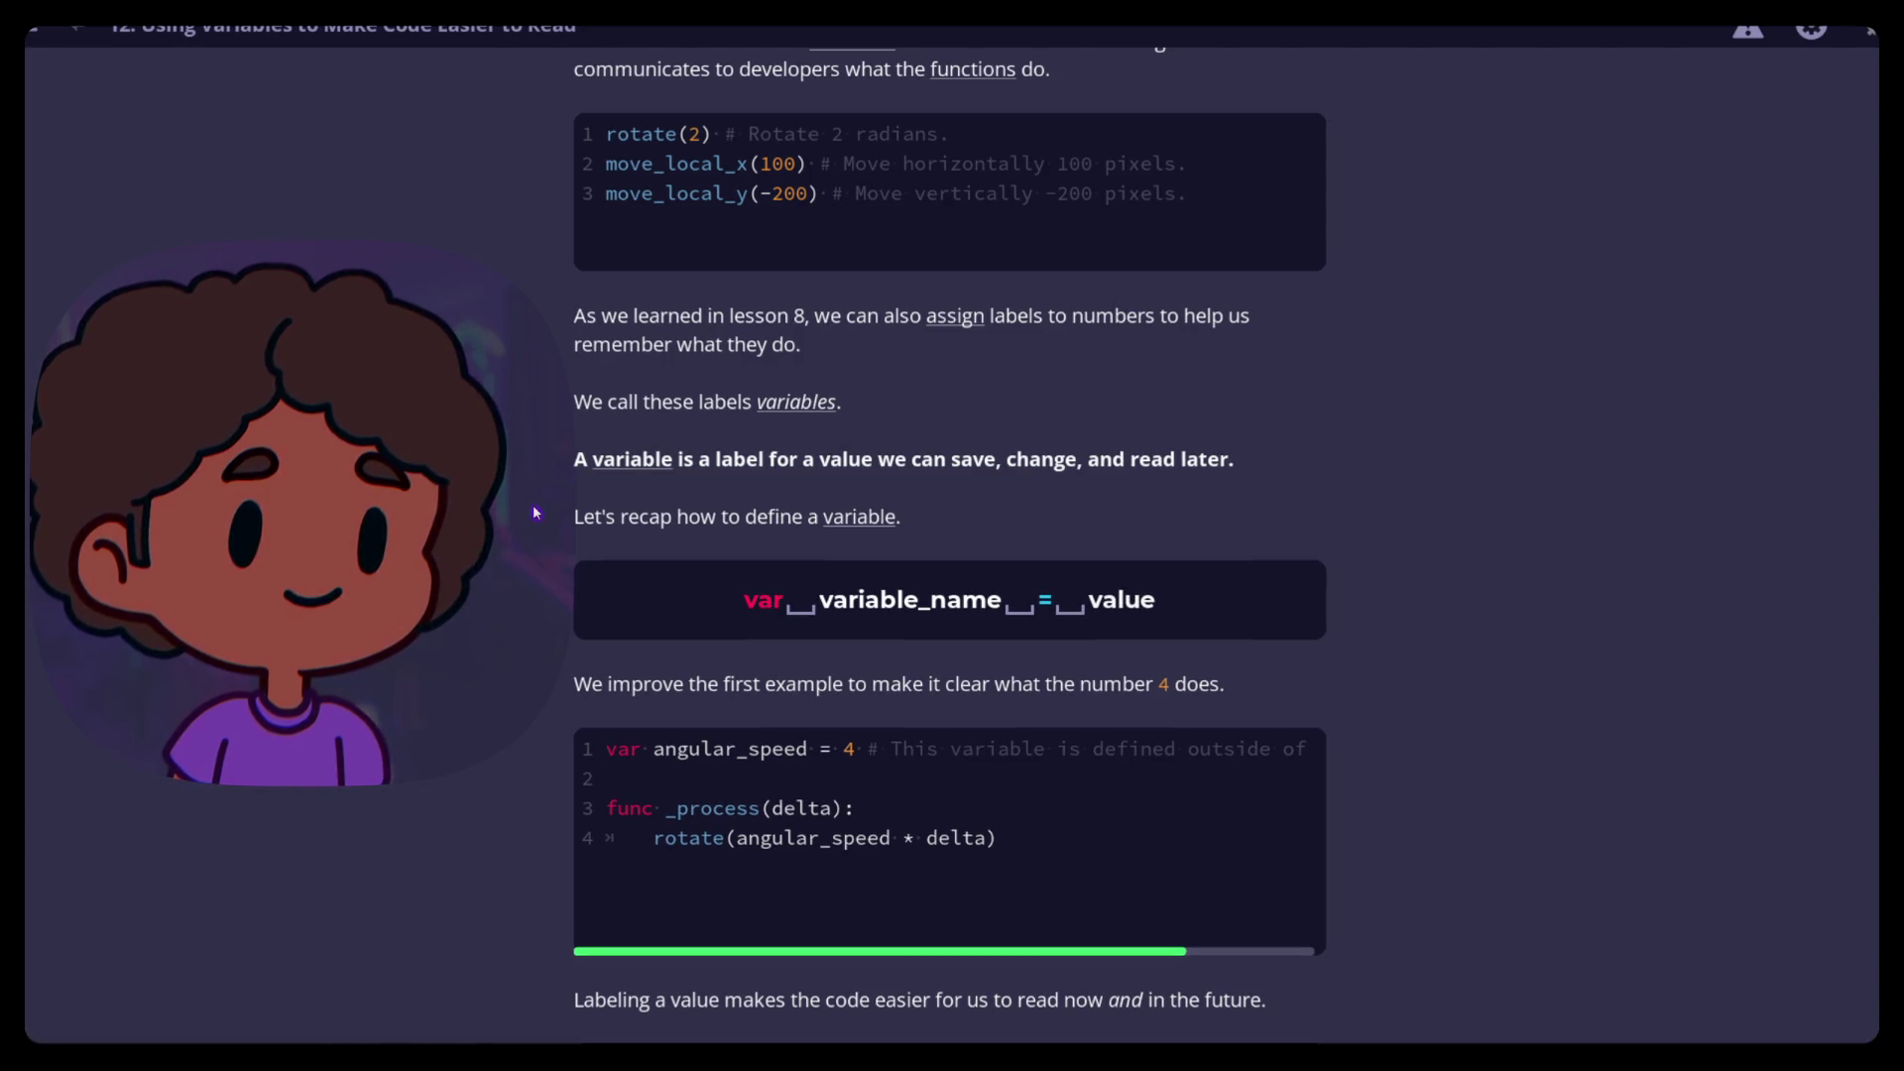
# Scroll lesson 12 to the angular_speed example and the question asking which line defines it
pyautogui.scroll(-2, 527, 514)
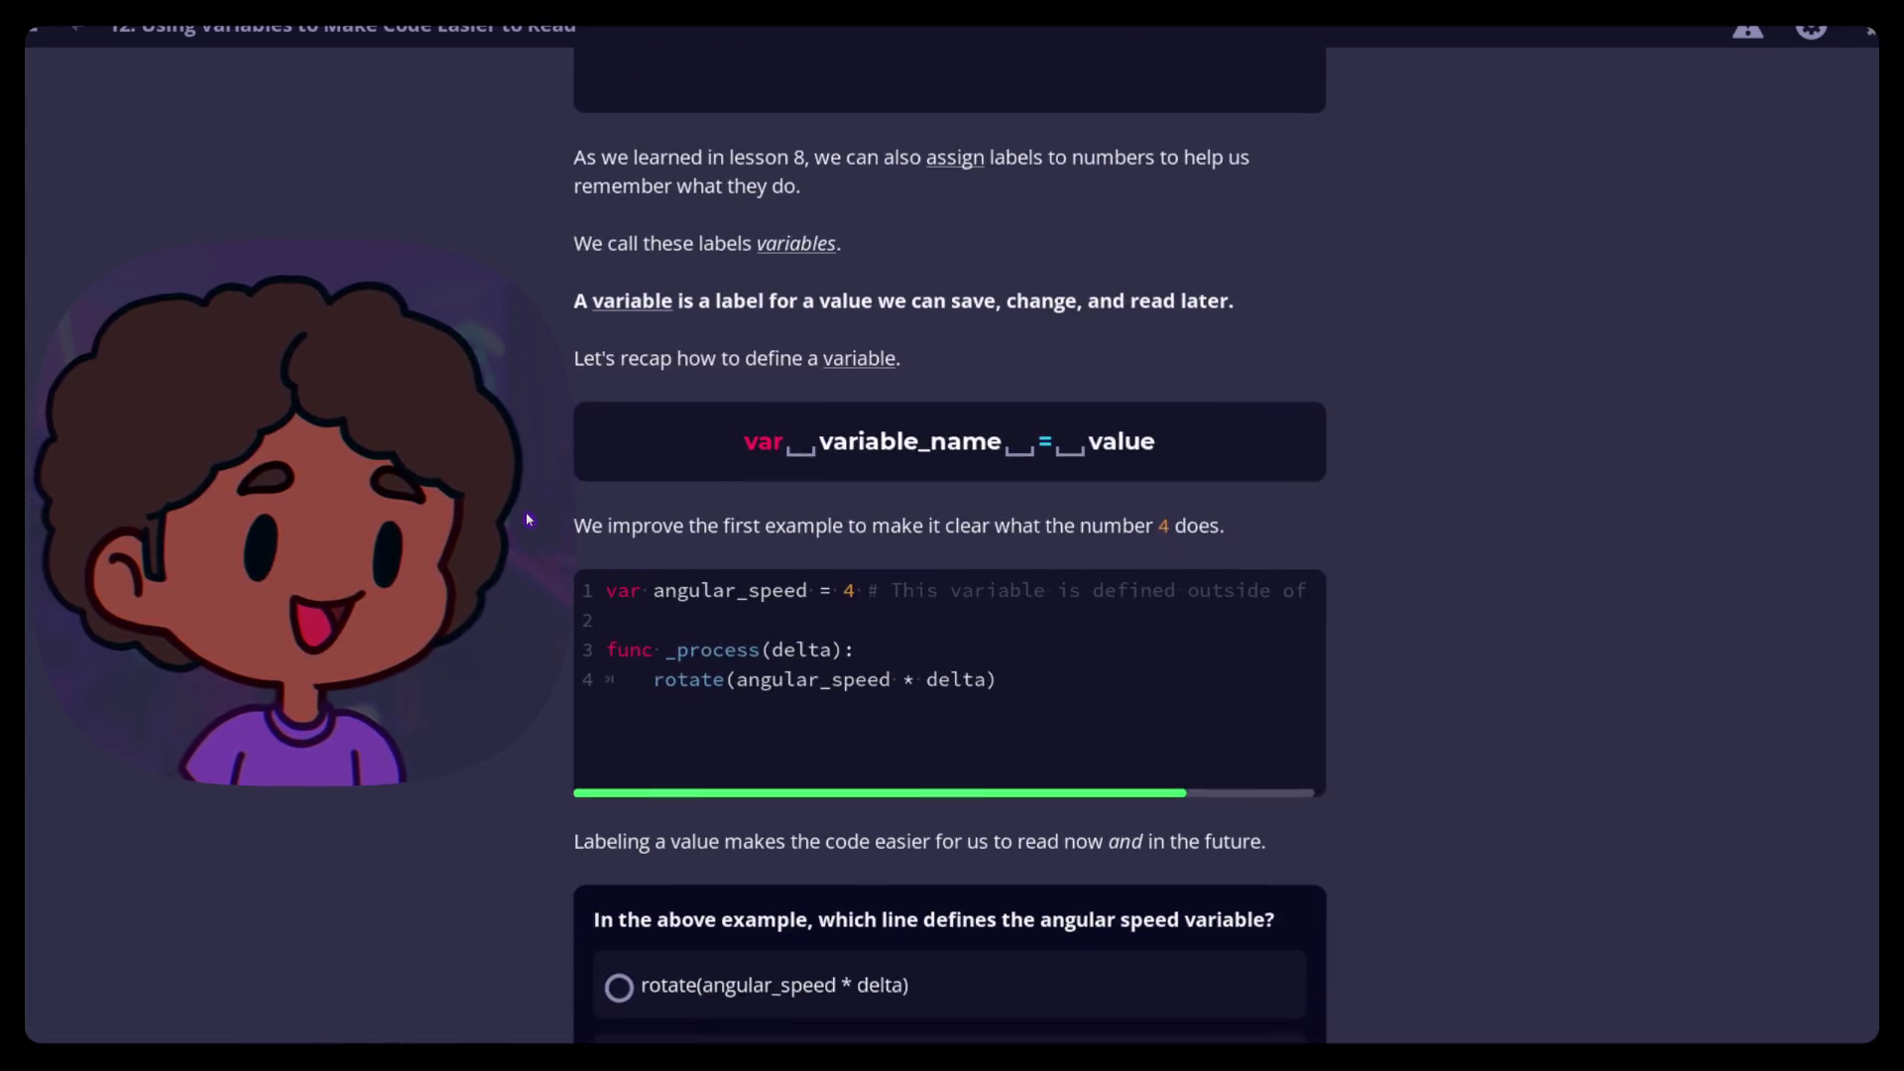
pyautogui.scroll(-3, 526, 516)
pyautogui.scroll(4, 526, 516)
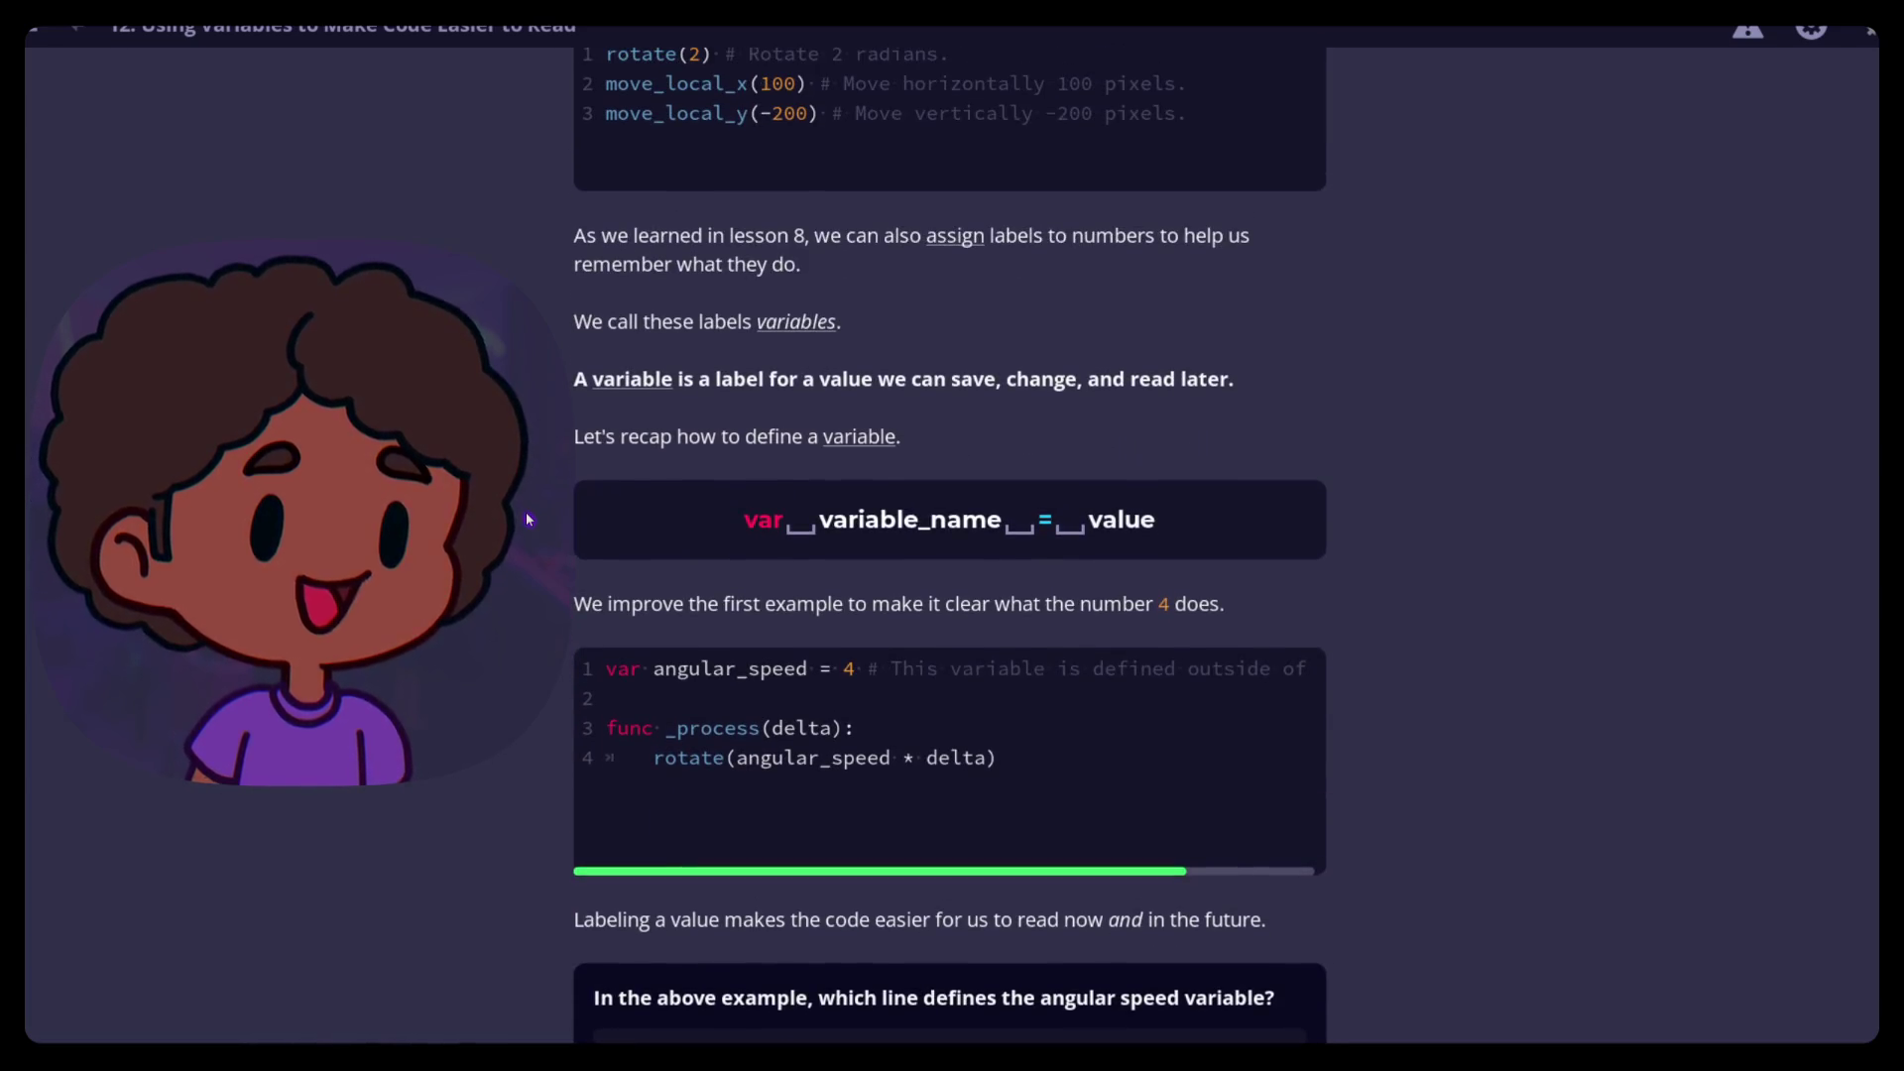
pyautogui.scroll(1, 527, 514)
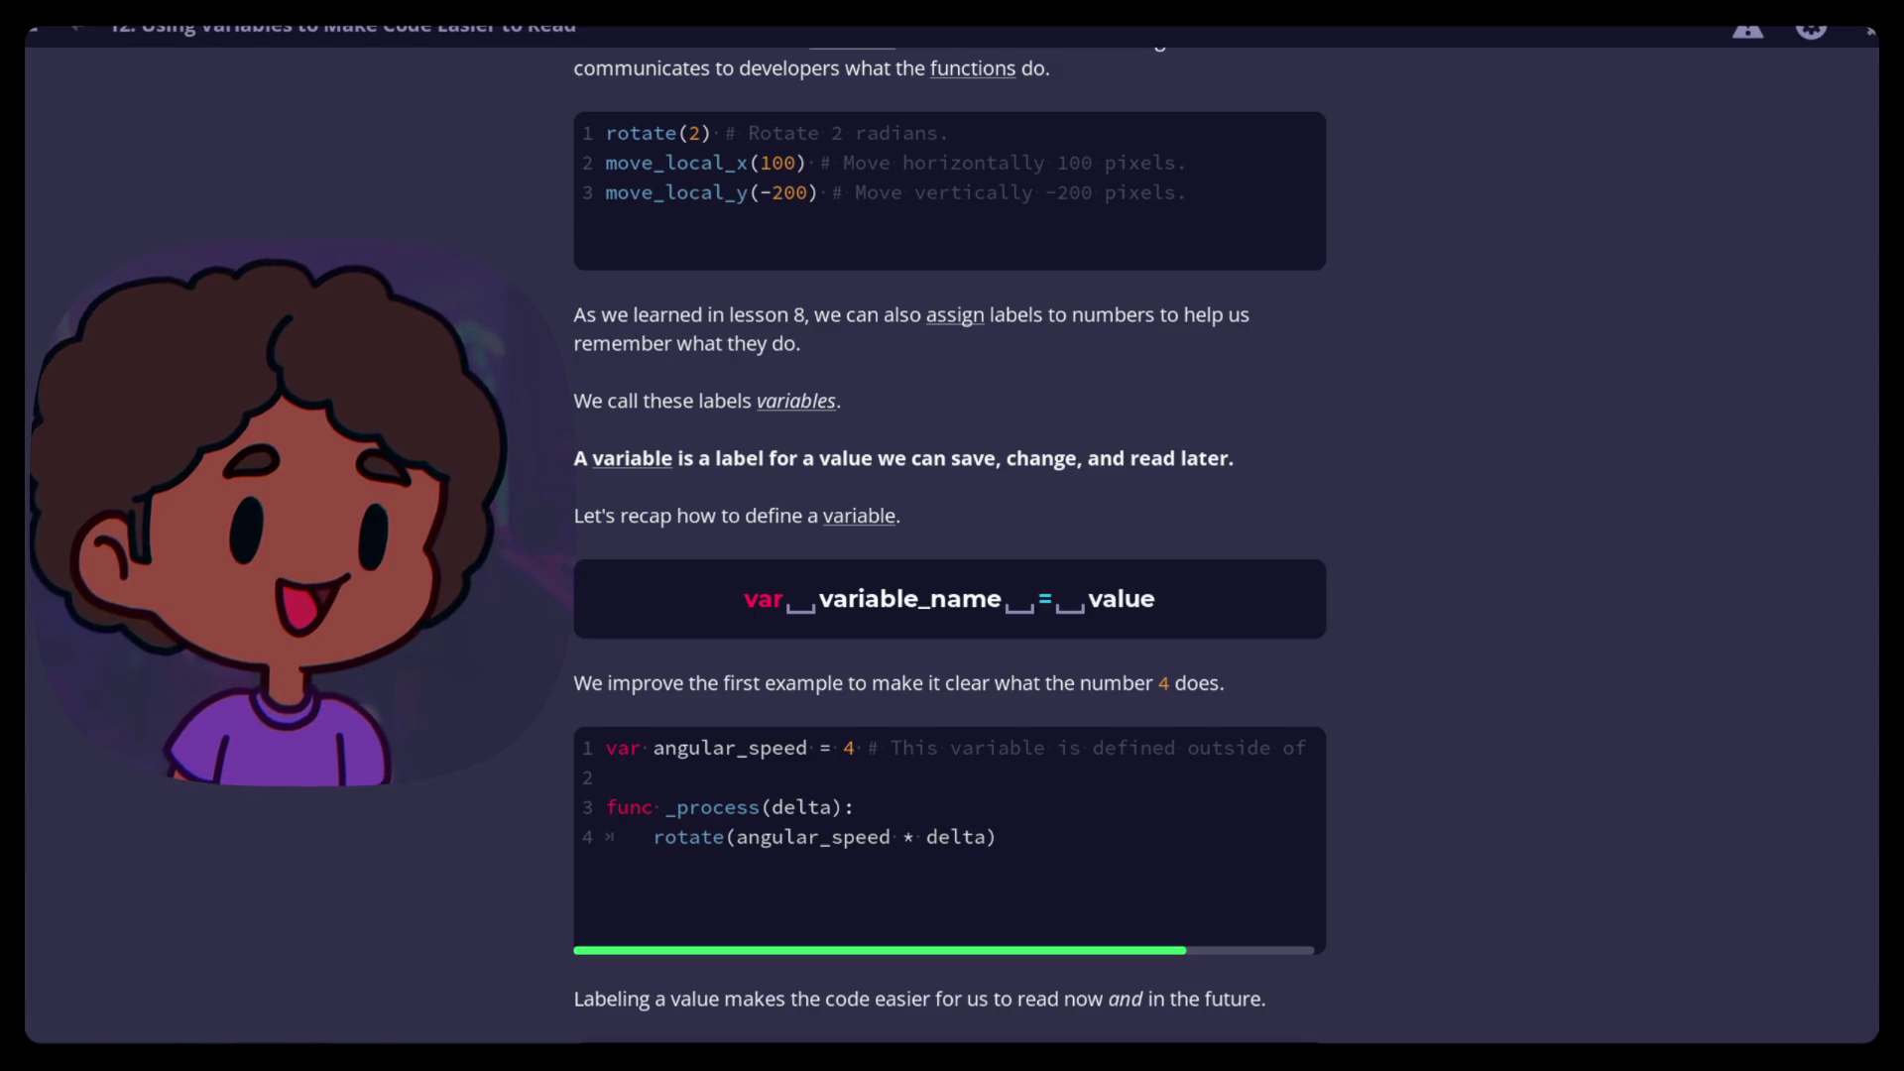